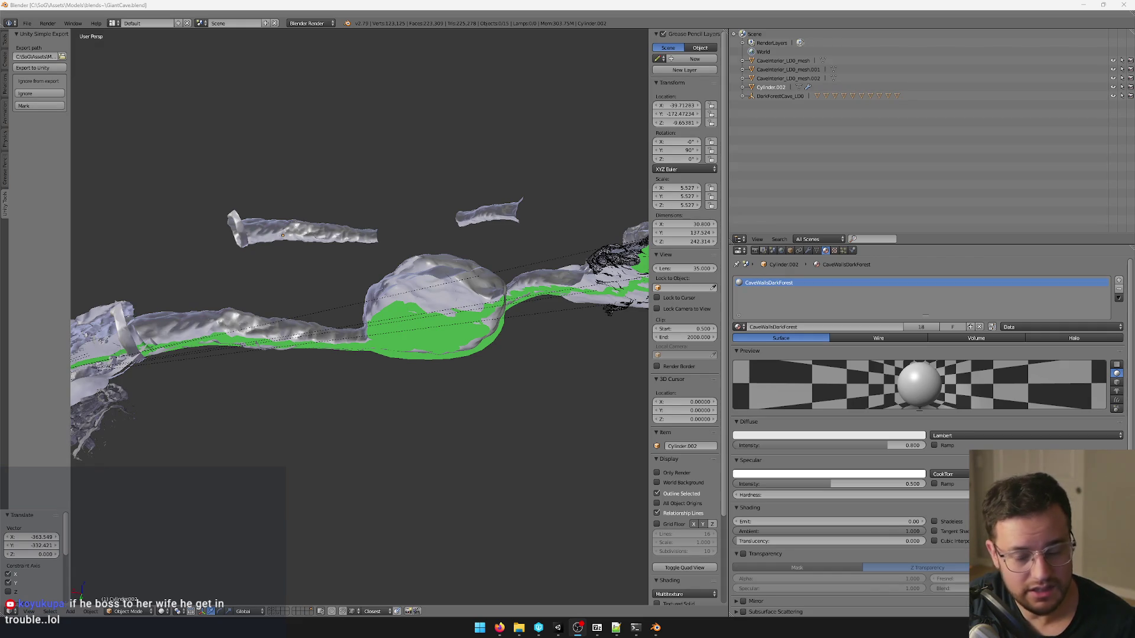
# Bring the browser with the top-down cave reference images to the front.
pyautogui.moveTo(500, 627)
pyautogui.click(557, 581)
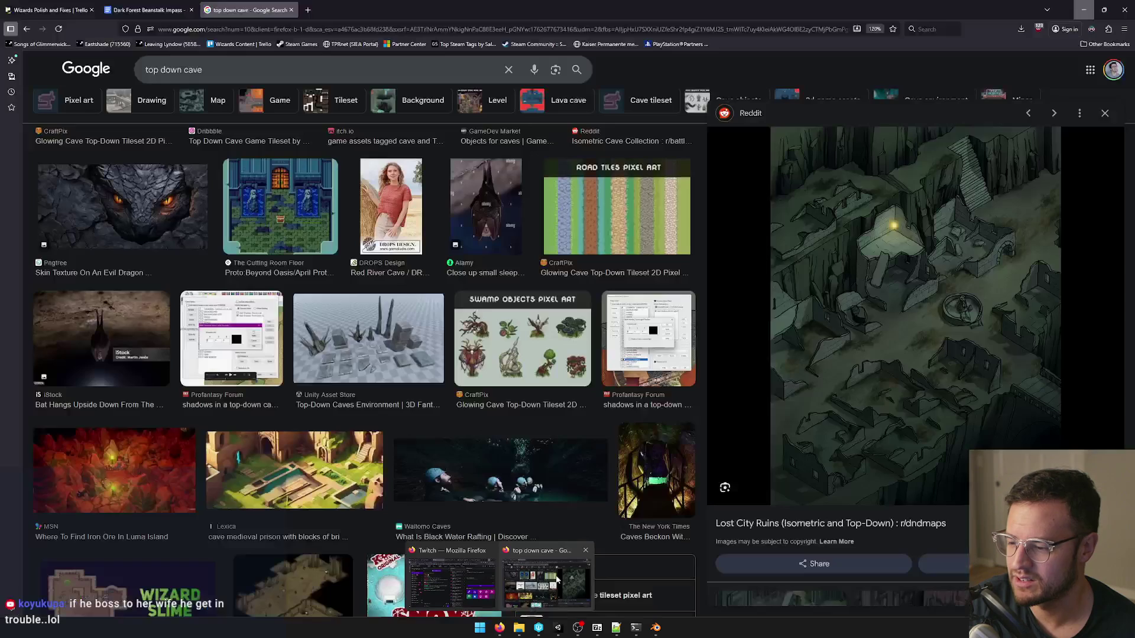
# Discard a stray new tab, browse the cave references, then return to Blender.
pyautogui.click(307, 10)
pyautogui.hotkey('ctrl', 'w')
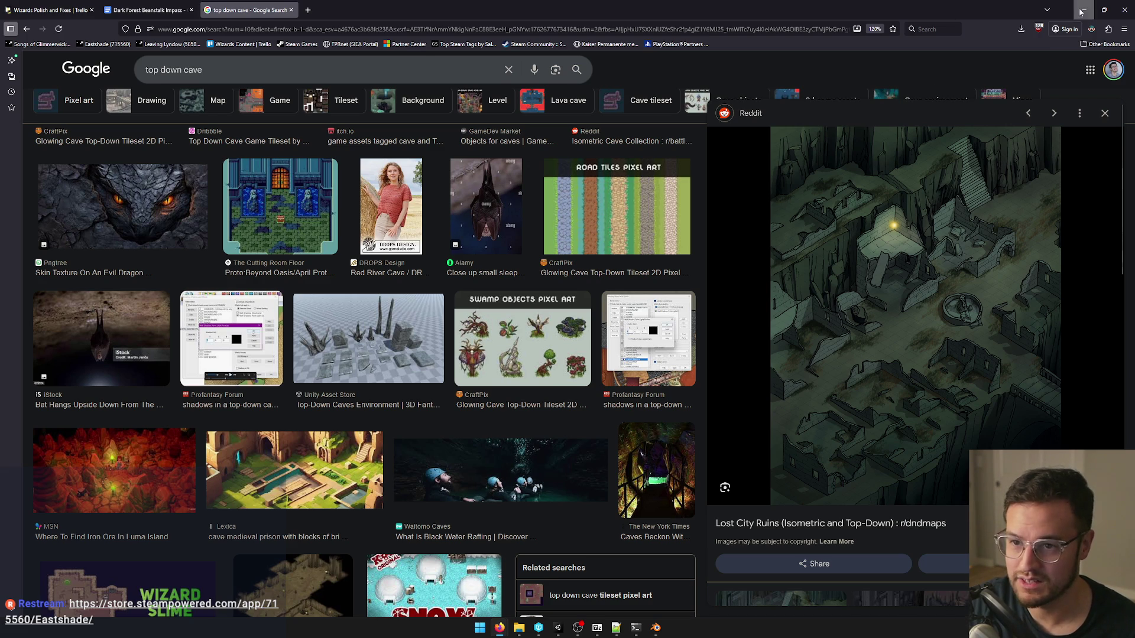
pyautogui.hotkey('alt', 'Tab')
# Orbit the cave tunnels and select the bowl chamber and the small Mesh.002 piece at the tunnel's end.
pyautogui.moveTo(302, 279); pyautogui.dragTo(419, 257, button='middle')
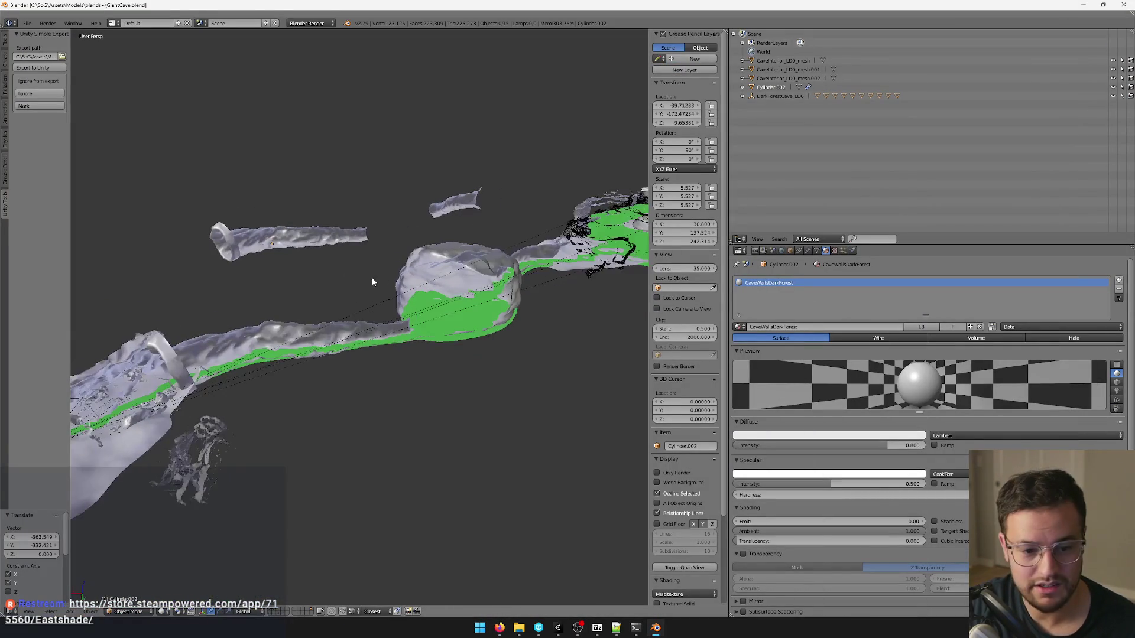
pyautogui.scroll(2, 420, 257)
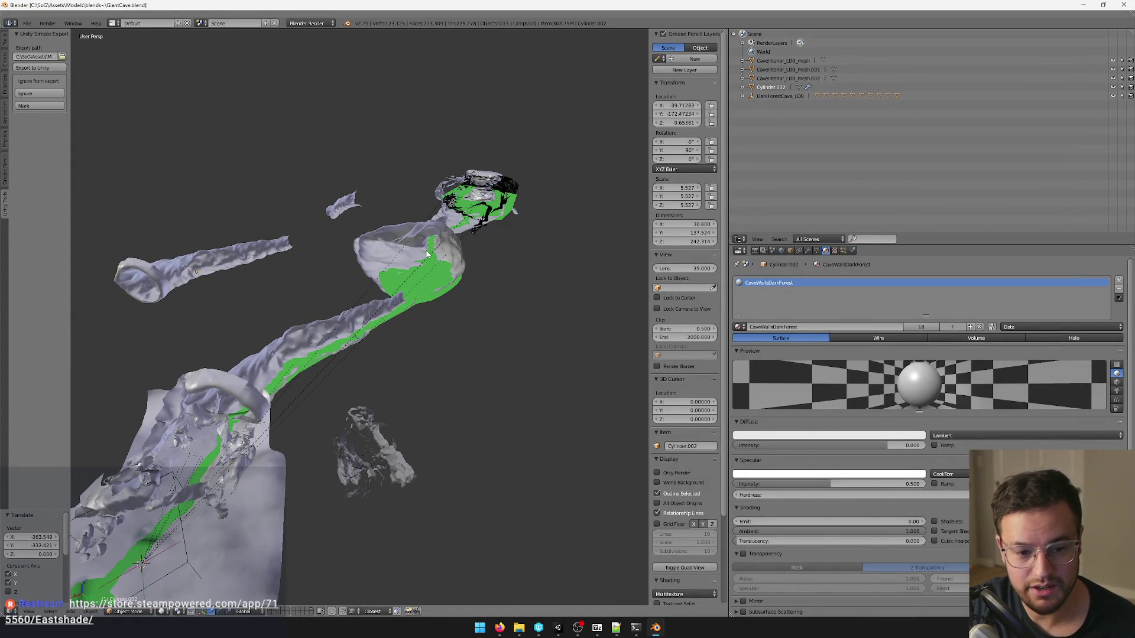
pyautogui.rightClick(398, 233)
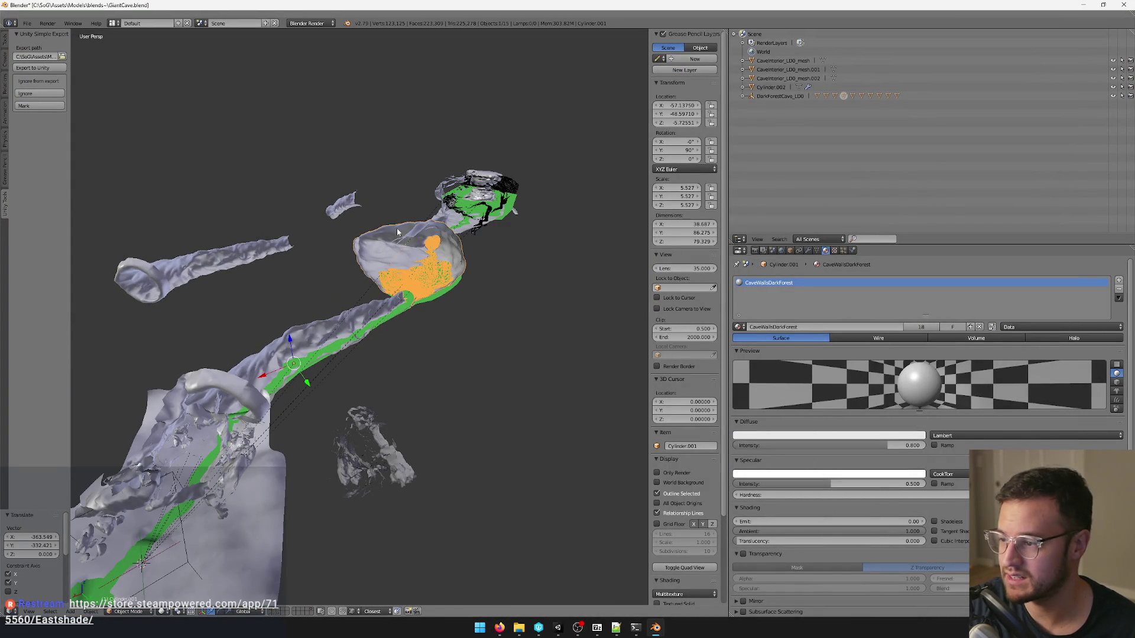
pyautogui.rightClick(472, 182)
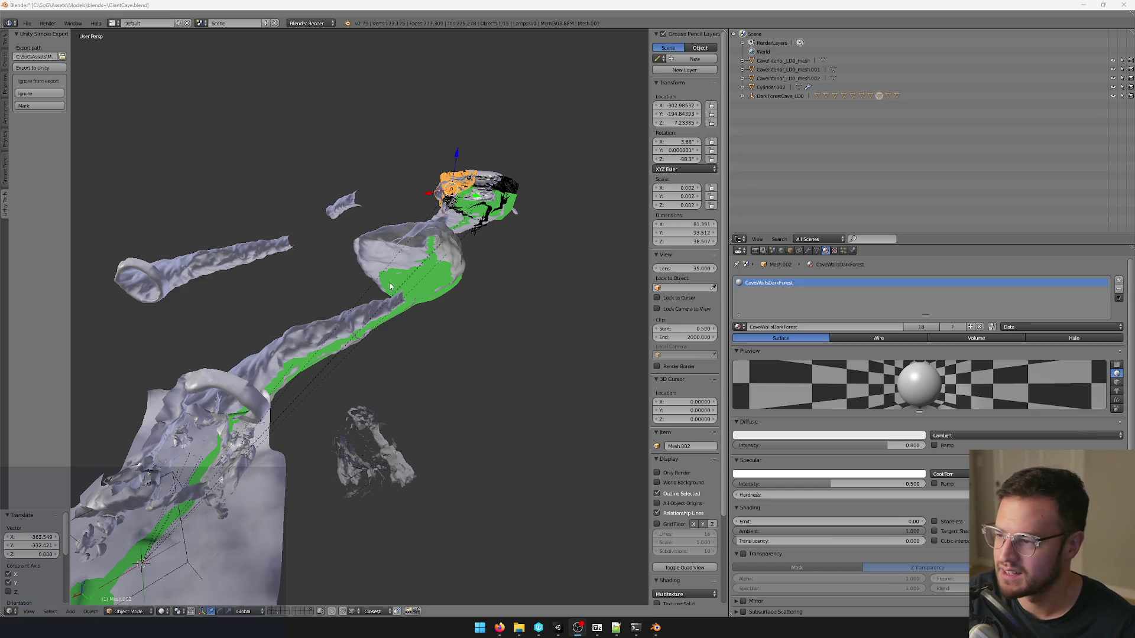
pyautogui.rightClick(382, 229)
# Zoom onto the bowl, orbit along the tunnel and check the cylinder tunnel's mesh in edit mode.
pyautogui.press('KP_Decimal')
pyautogui.moveTo(381, 229); pyautogui.dragTo(440, 265, button='middle')
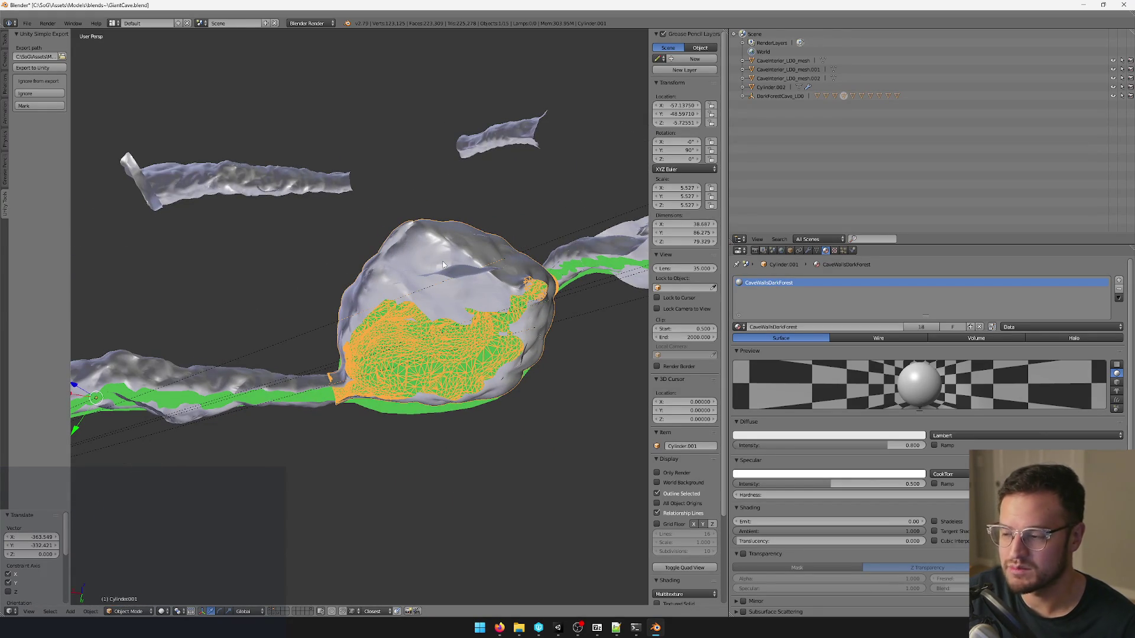
pyautogui.moveTo(443, 265)
pyautogui.mouseDown(button='middle')
pyautogui.moveTo(377, 268)
pyautogui.moveTo(395, 317)
pyautogui.moveTo(473, 326)
pyautogui.moveTo(379, 325)
pyautogui.mouseUp(button='middle')
pyautogui.rightClick(395, 317)
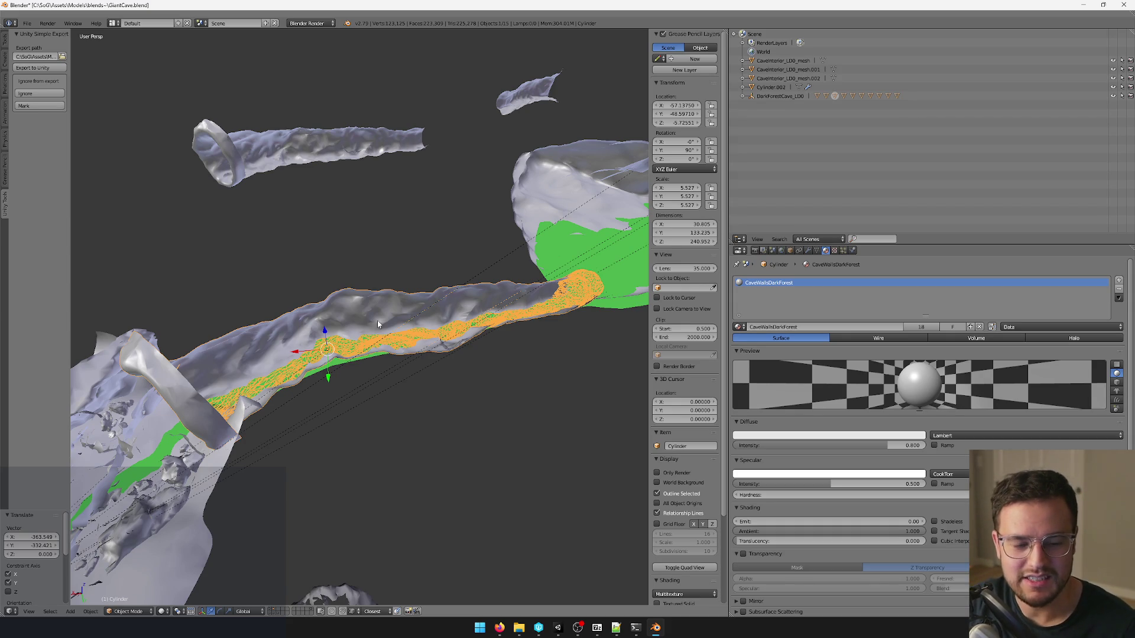
pyautogui.moveTo(470, 297)
pyautogui.mouseDown(button='middle')
pyautogui.moveTo(409, 262)
pyautogui.moveTo(370, 329)
pyautogui.moveTo(456, 407)
pyautogui.mouseUp(button='middle')
pyautogui.press('Tab')
pyautogui.press('Tab')
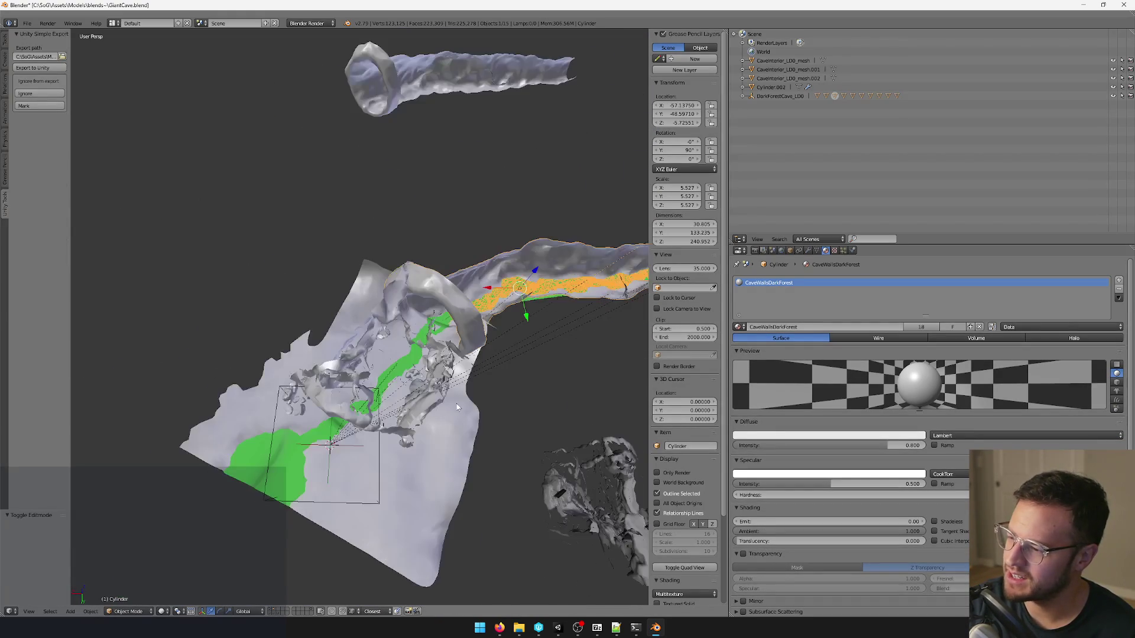
# Inspect the main cave floor mesh from several angles, deselect everything and switch to Unity.
pyautogui.moveTo(472, 474)
pyautogui.mouseDown(button='middle')
pyautogui.moveTo(322, 470)
pyautogui.moveTo(416, 450)
pyautogui.moveTo(376, 395)
pyautogui.moveTo(284, 312)
pyautogui.mouseUp(button='middle')
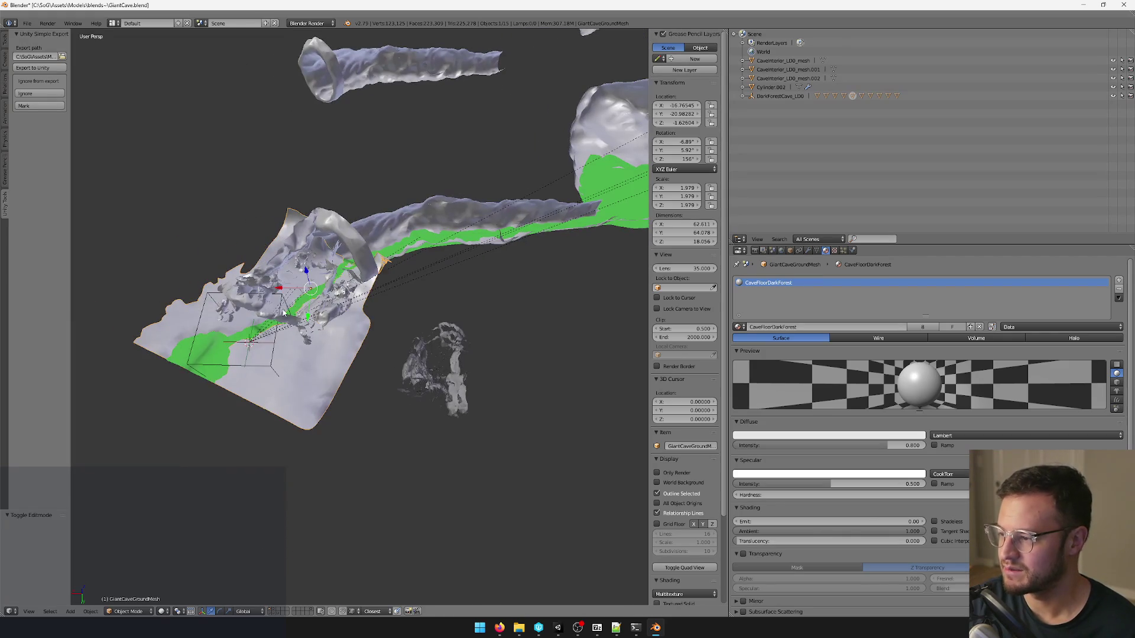
pyautogui.rightClick(214, 293)
pyautogui.moveTo(213, 295)
pyautogui.mouseDown(button='middle')
pyautogui.moveTo(284, 332)
pyautogui.moveTo(460, 311)
pyautogui.moveTo(190, 446)
pyautogui.moveTo(339, 389)
pyautogui.moveTo(532, 243)
pyautogui.moveTo(570, 211)
pyautogui.moveTo(577, 185)
pyautogui.moveTo(477, 253)
pyautogui.moveTo(489, 261)
pyautogui.moveTo(421, 284)
pyautogui.moveTo(255, 394)
pyautogui.moveTo(315, 357)
pyautogui.mouseUp(button='middle')
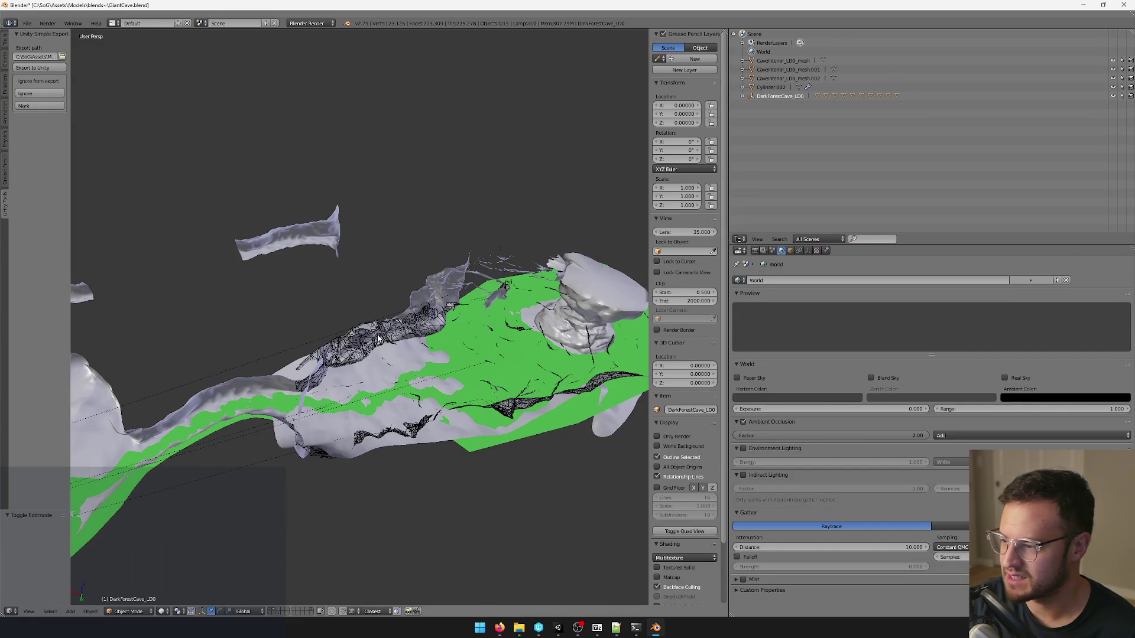
pyautogui.rightClick(380, 339)
pyautogui.moveTo(380, 339)
pyautogui.mouseDown(button='middle')
pyautogui.moveTo(306, 388)
pyautogui.moveTo(339, 327)
pyautogui.moveTo(318, 322)
pyautogui.mouseUp(button='middle')
pyautogui.moveTo(533, 347)
pyautogui.mouseDown(button='middle')
pyautogui.moveTo(513, 337)
pyautogui.moveTo(494, 375)
pyautogui.moveTo(506, 305)
pyautogui.moveTo(496, 311)
pyautogui.mouseUp(button='middle')
pyautogui.scroll(4, 505, 306)
pyautogui.hotkey('ctrl', 'z')
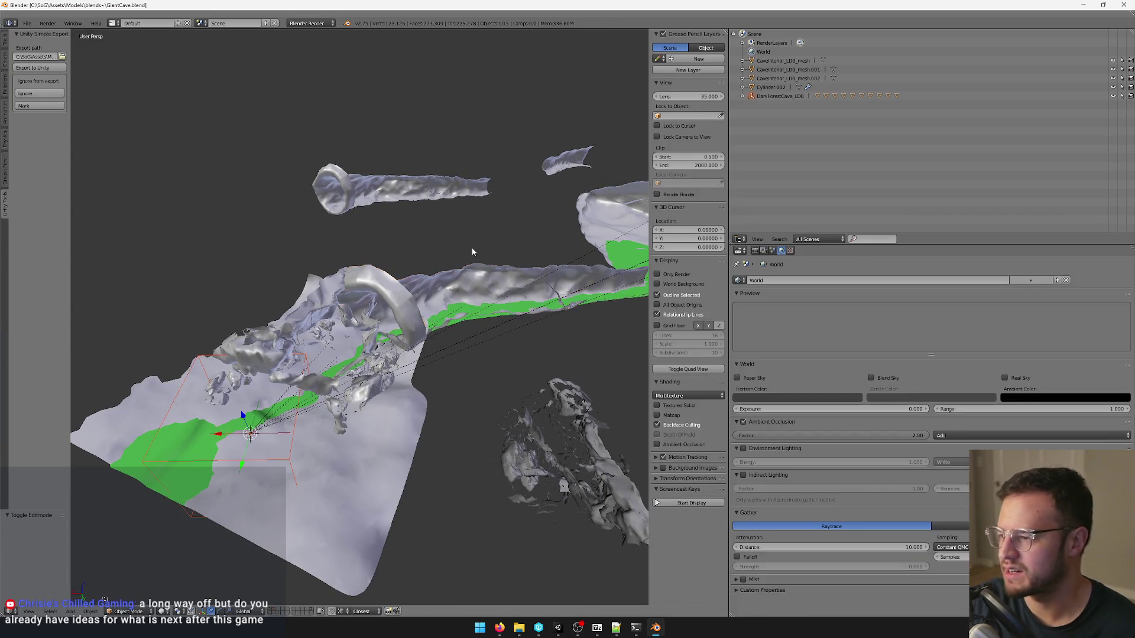
pyautogui.moveTo(469, 254); pyautogui.dragTo(469, 232, button='middle')
pyautogui.click(557, 628)
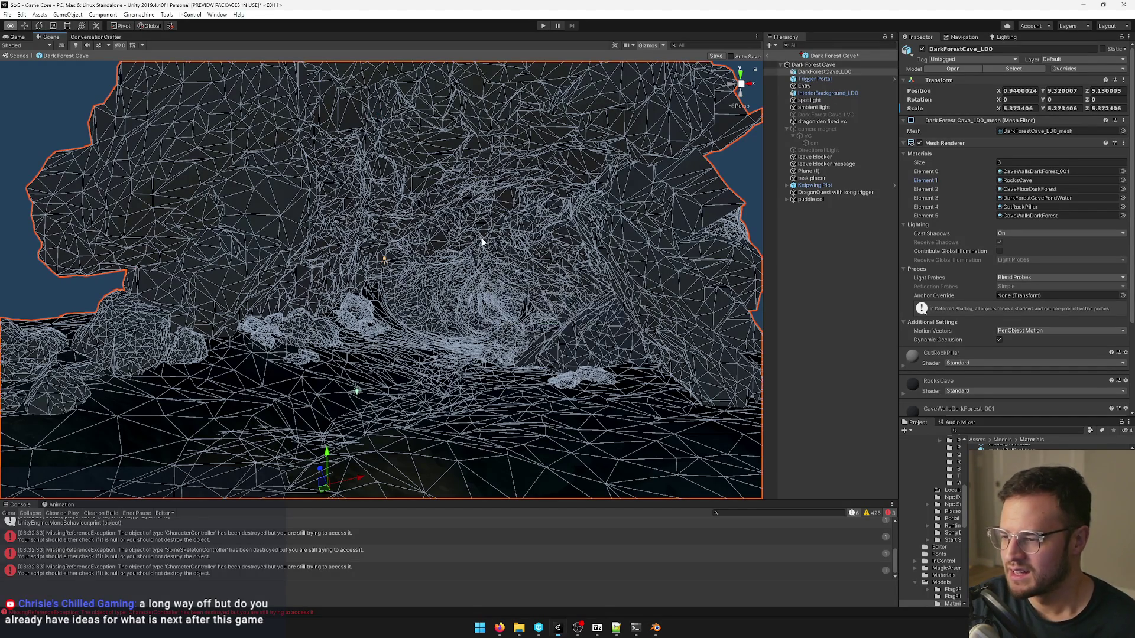
# Delete the green Plane (1), Kelpwing Plot, DragonQuest with song trigger and puddle col objects.
pyautogui.click(834, 249)
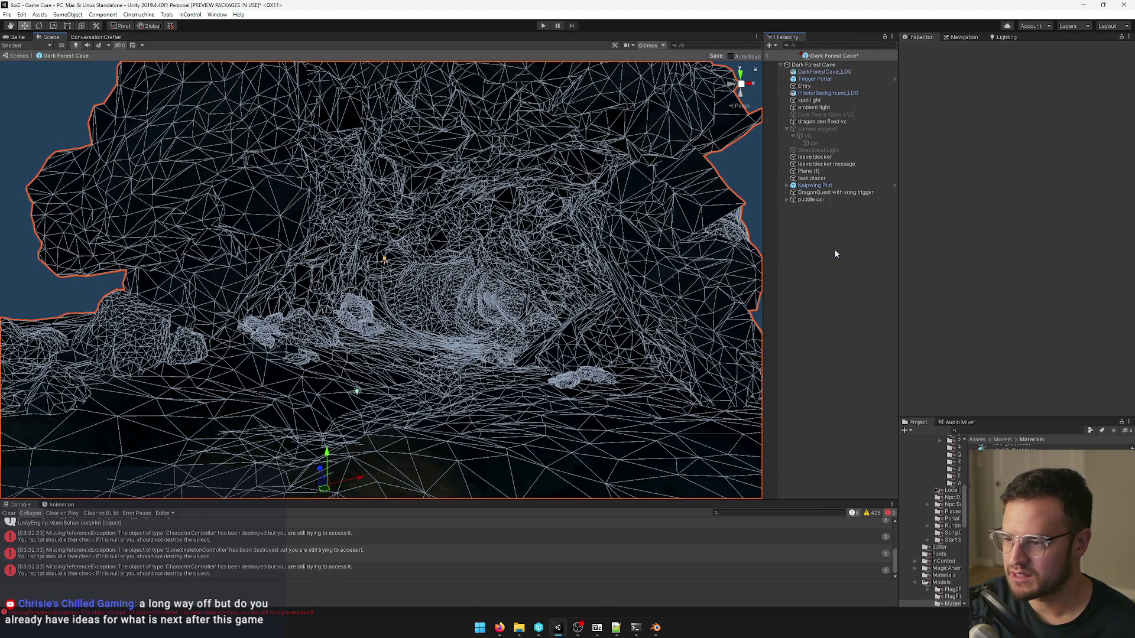
pyautogui.moveTo(443, 243)
pyautogui.mouseDown(button='right')
pyautogui.moveTo(269, 320)
pyautogui.moveTo(291, 309)
pyautogui.moveTo(472, 315)
pyautogui.mouseUp(button='right')
pyautogui.click(475, 256)
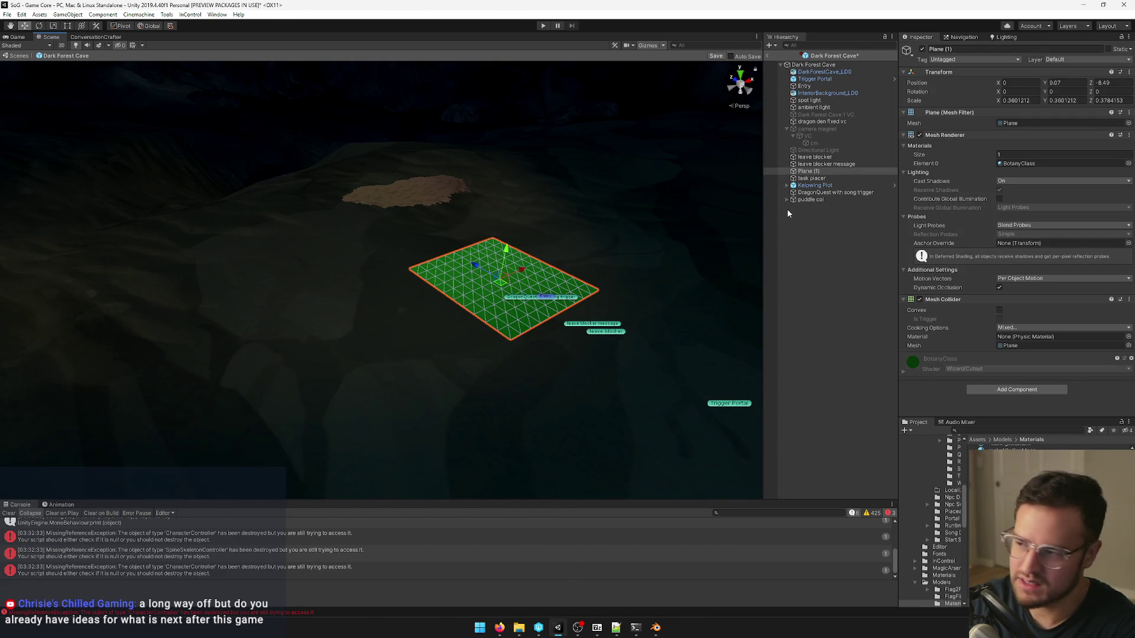
pyautogui.press('Delete')
pyautogui.click(428, 197)
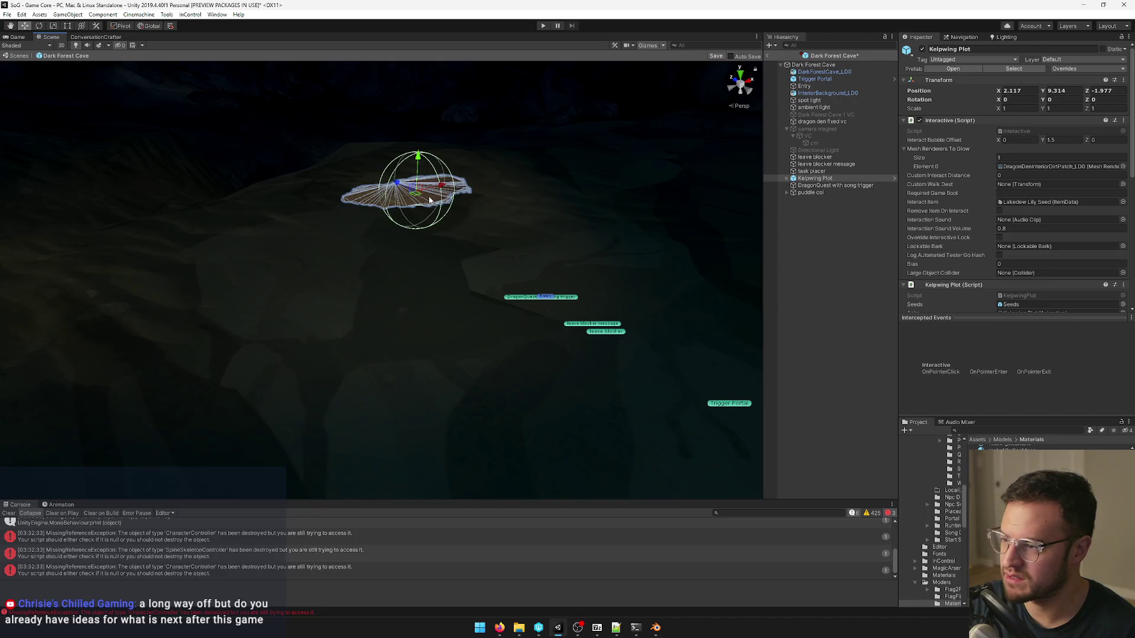
pyautogui.press('Delete')
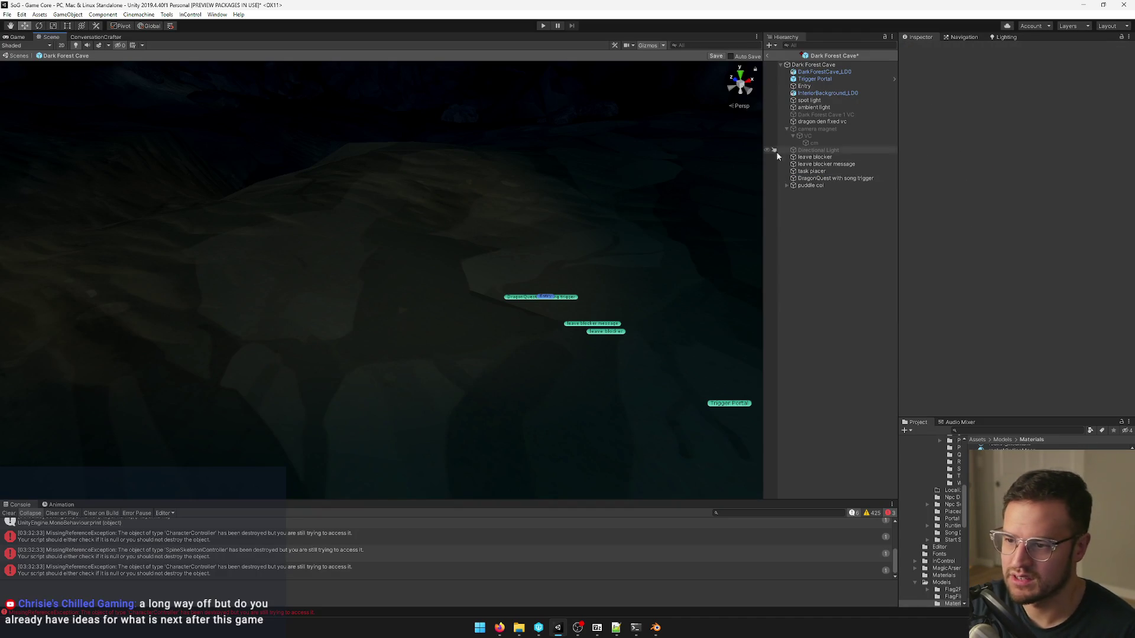
pyautogui.press('Delete')
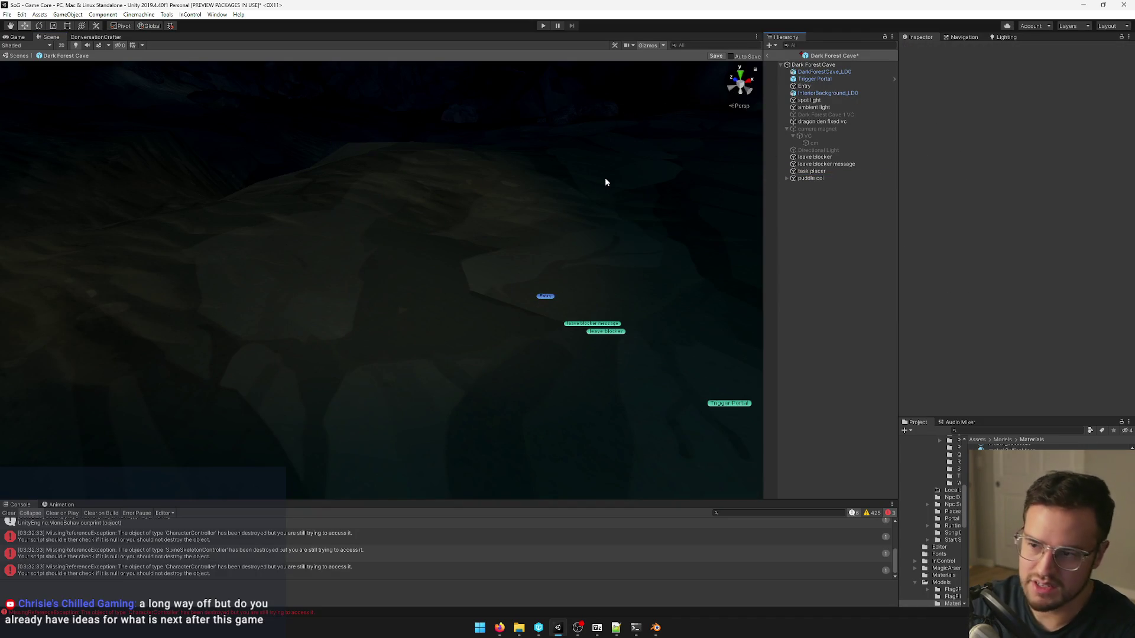
pyautogui.click(812, 178)
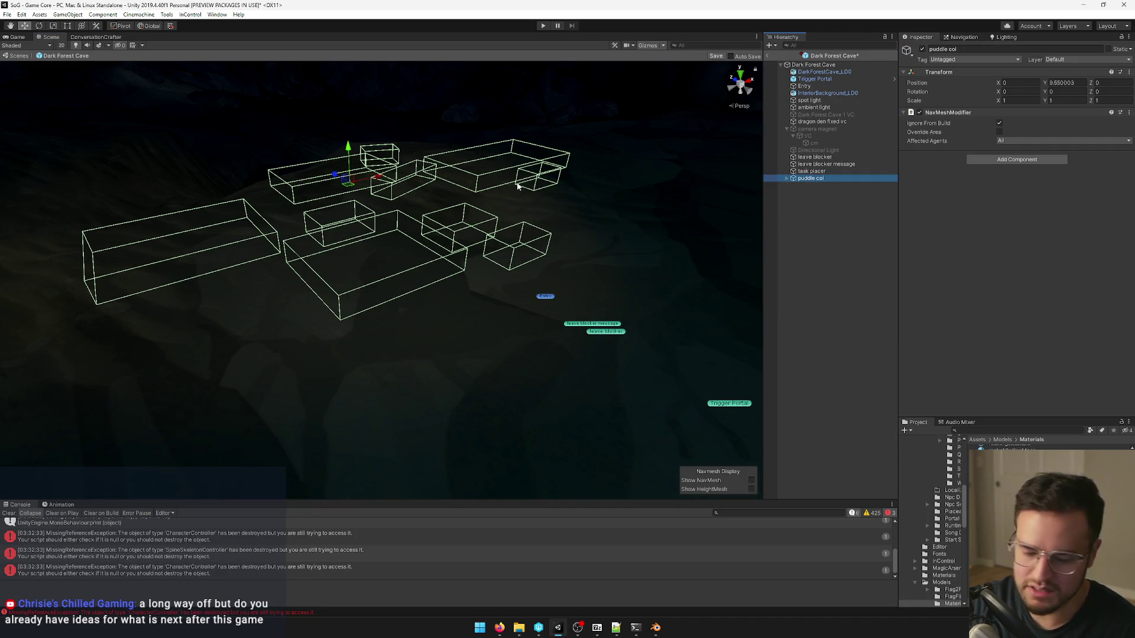
pyautogui.press('Delete')
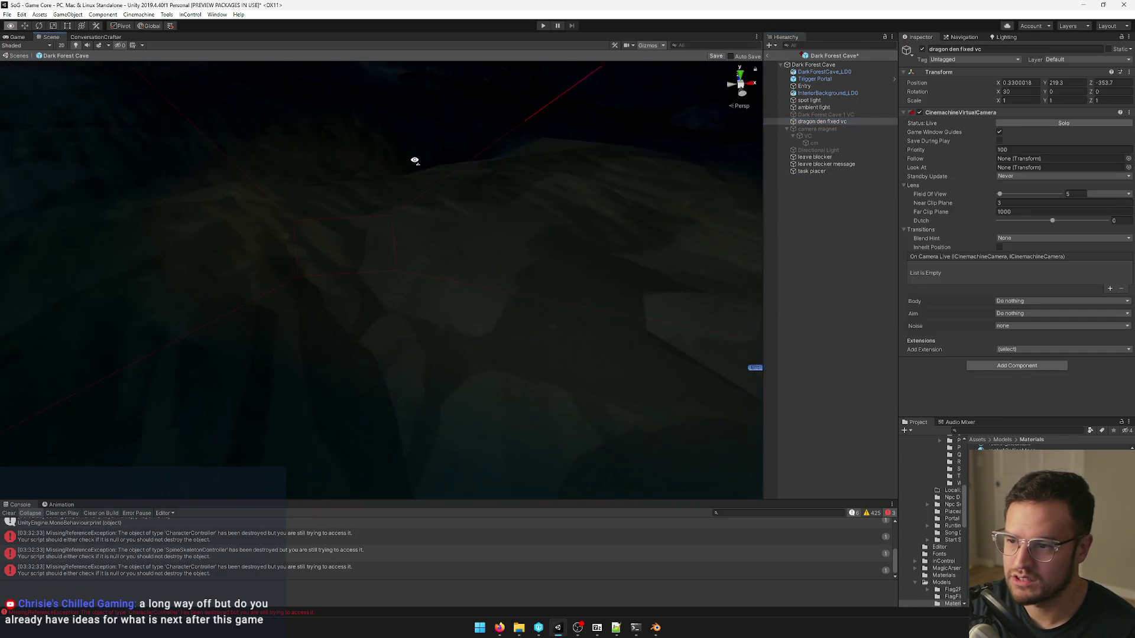
# Remove the Dark Forest Cave 1 VC camera under camera magnet and select the ambient light.
pyautogui.moveTo(413, 158); pyautogui.dragTo(437, 135, button='right')
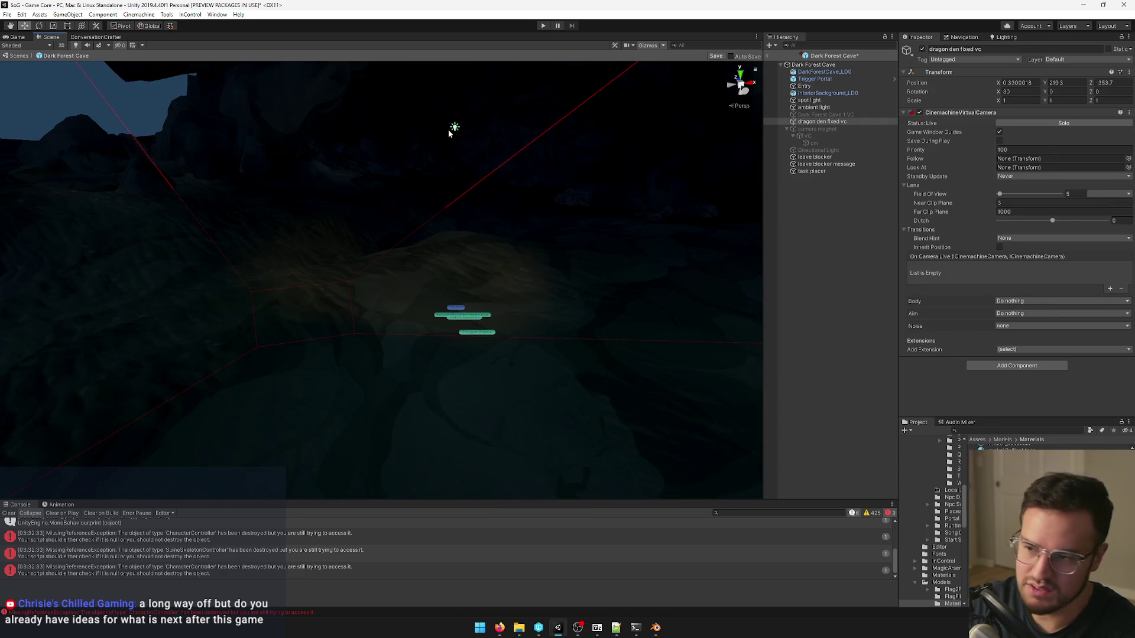
pyautogui.click(449, 132)
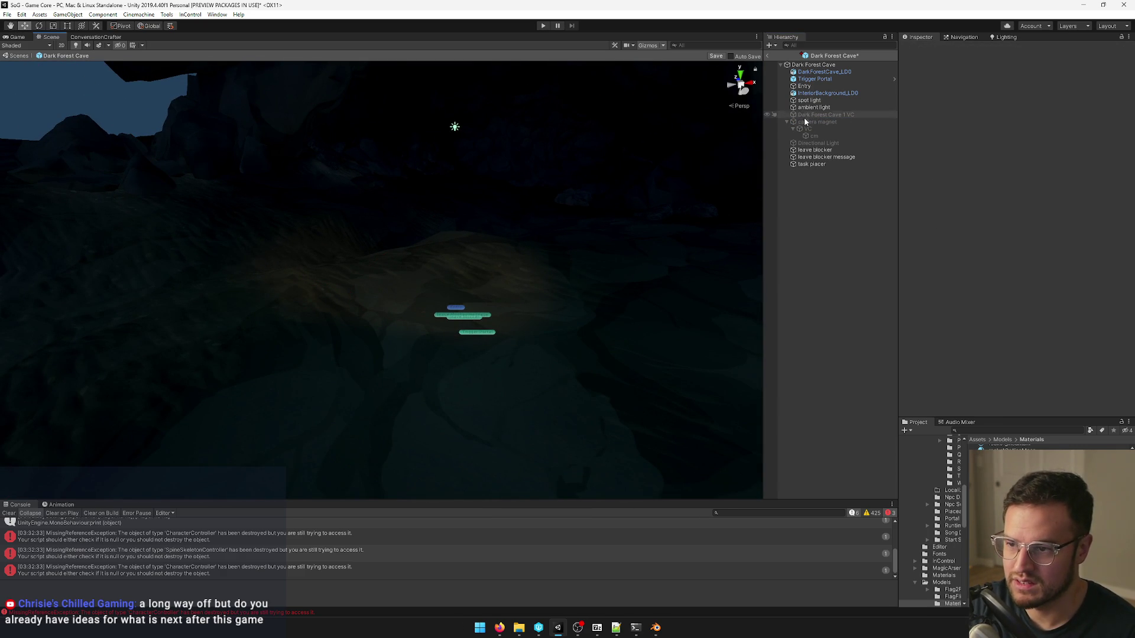
pyautogui.click(812, 121)
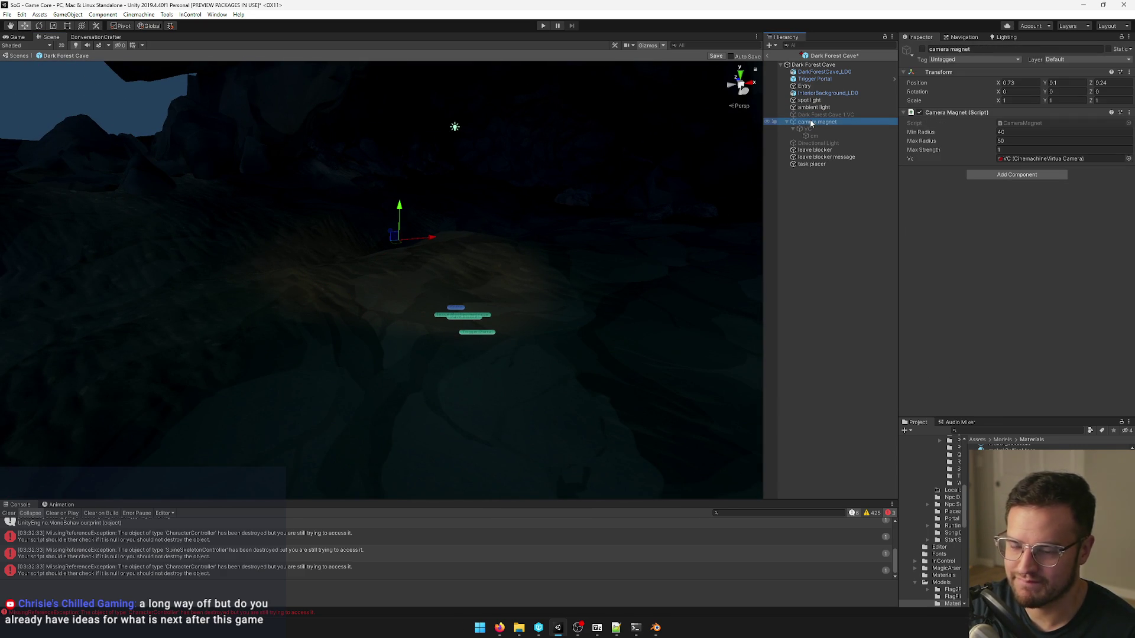
pyautogui.click(803, 115)
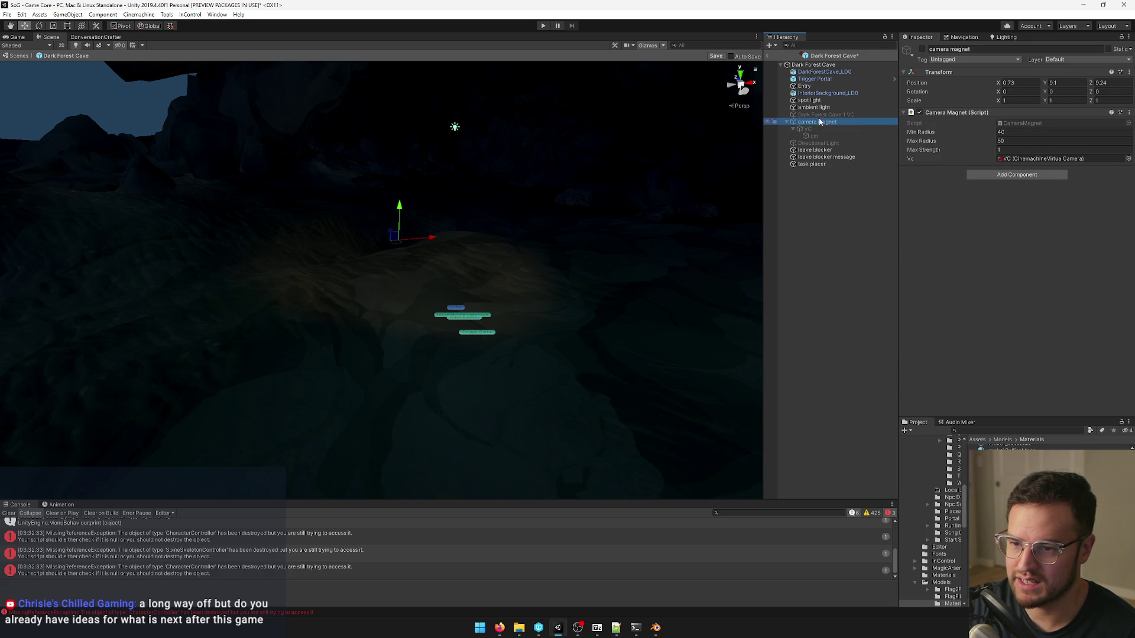
pyautogui.click(821, 122)
pyautogui.click(829, 116)
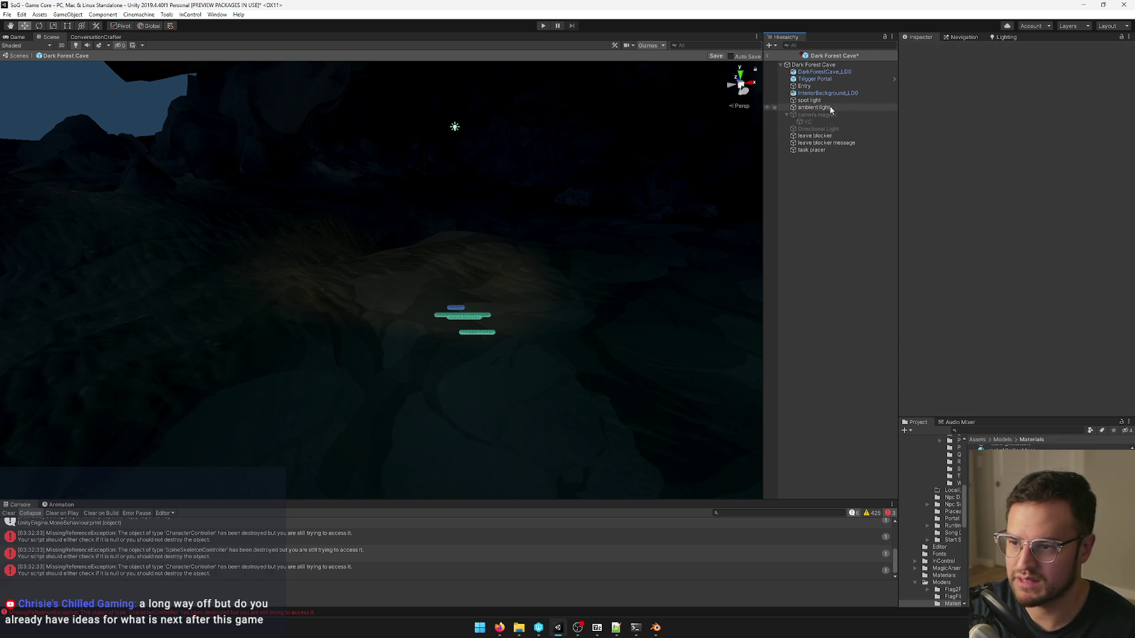
pyautogui.click(830, 109)
pyautogui.moveTo(527, 169); pyautogui.dragTo(512, 190, button='right')
pyautogui.click(324, 224)
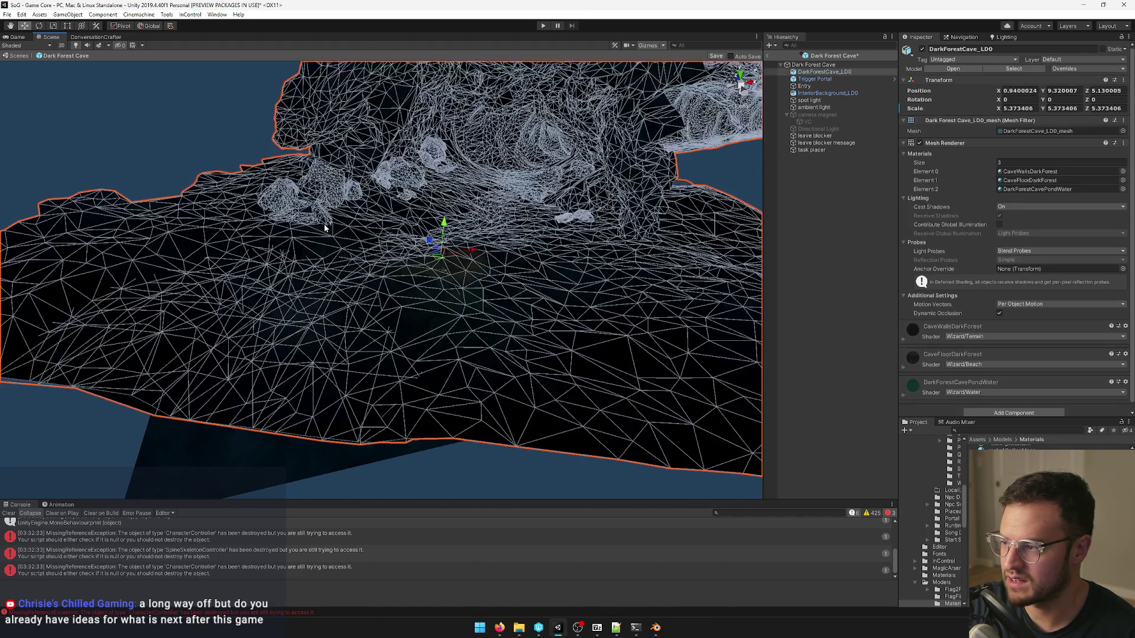
pyautogui.scroll(2, 325, 226)
pyautogui.scroll(2, 336, 220)
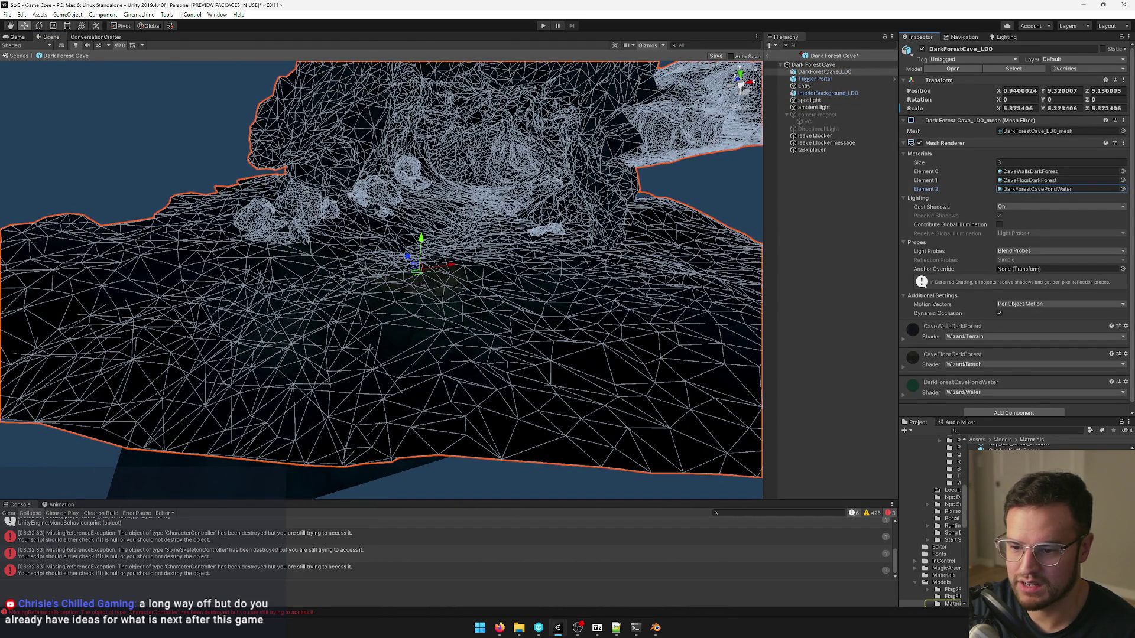
pyautogui.click(496, 295)
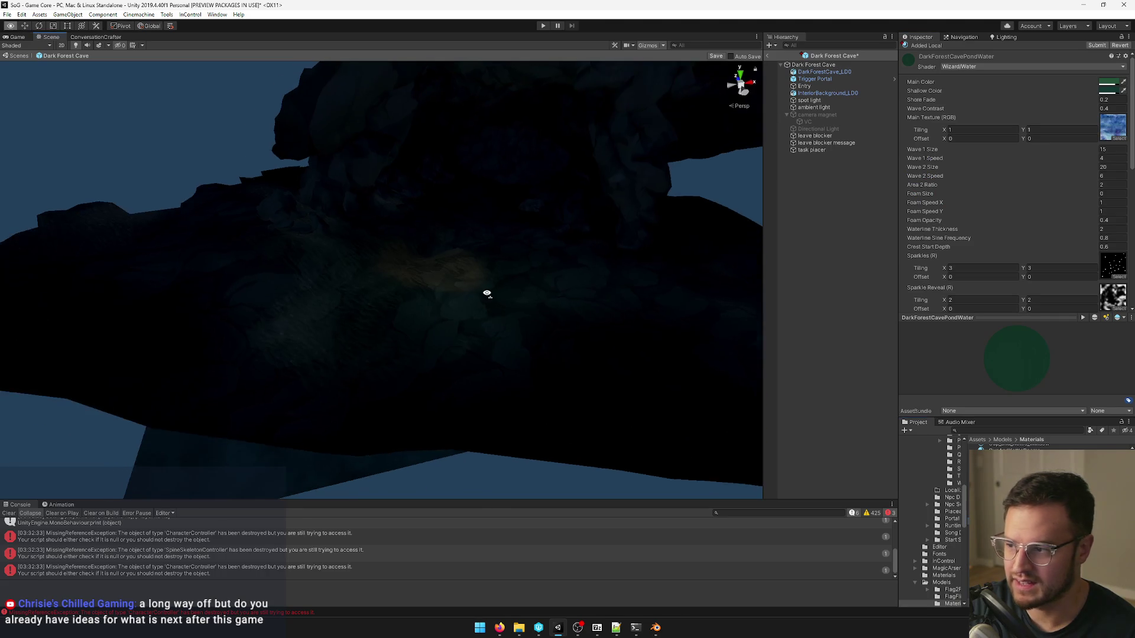
pyautogui.moveTo(486, 292); pyautogui.dragTo(407, 326, button='right')
pyautogui.click(488, 273)
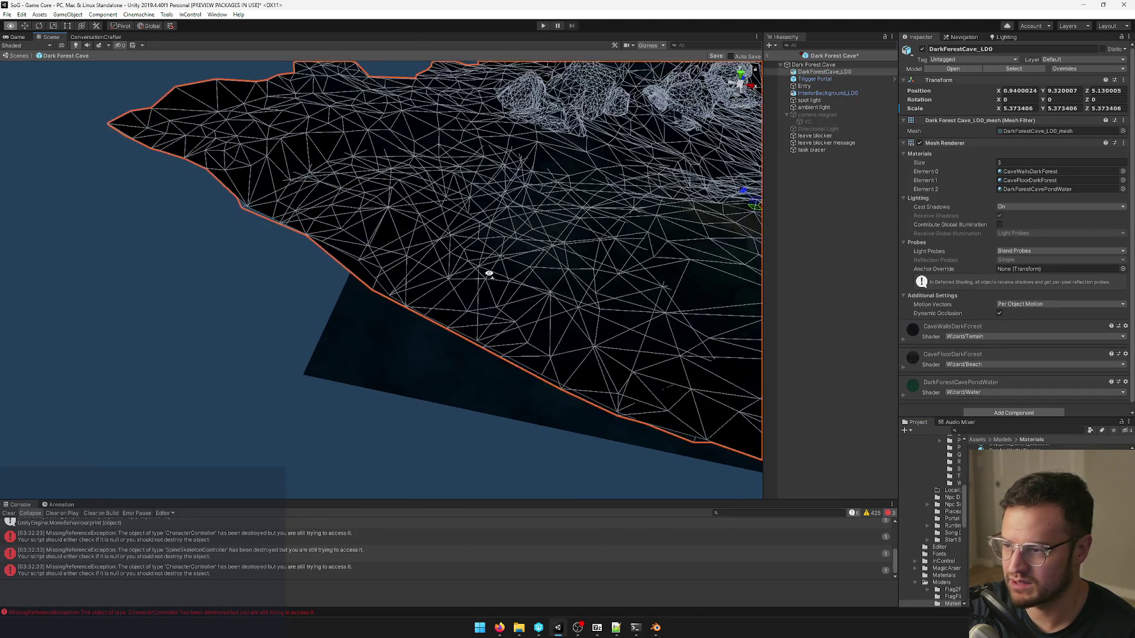
pyautogui.press('f')
pyautogui.moveTo(570, 226)
pyautogui.mouseDown(button='right')
pyautogui.moveTo(487, 288)
pyautogui.moveTo(542, 199)
pyautogui.moveTo(591, 158)
pyautogui.moveTo(527, 251)
pyautogui.moveTo(408, 258)
pyautogui.moveTo(411, 240)
pyautogui.moveTo(629, 203)
pyautogui.moveTo(648, 162)
pyautogui.moveTo(632, 201)
pyautogui.moveTo(534, 248)
pyautogui.moveTo(504, 281)
pyautogui.moveTo(449, 294)
pyautogui.moveTo(264, 201)
pyautogui.moveTo(221, 148)
pyautogui.moveTo(190, 154)
pyautogui.moveTo(544, 246)
pyautogui.moveTo(627, 254)
pyautogui.moveTo(611, 250)
pyautogui.mouseUp(button='right')
pyautogui.hotkey('alt', 'Tab')
pyautogui.moveTo(613, 257)
pyautogui.mouseDown(button='middle')
pyautogui.moveTo(372, 290)
pyautogui.moveTo(586, 309)
pyautogui.moveTo(506, 346)
pyautogui.moveTo(444, 330)
pyautogui.moveTo(408, 336)
pyautogui.moveTo(461, 346)
pyautogui.mouseUp(button='middle')
pyautogui.rightClick(587, 309)
pyautogui.press('Tab')
pyautogui.press('Tab')
pyautogui.press('Tab')
pyautogui.press('Tab')
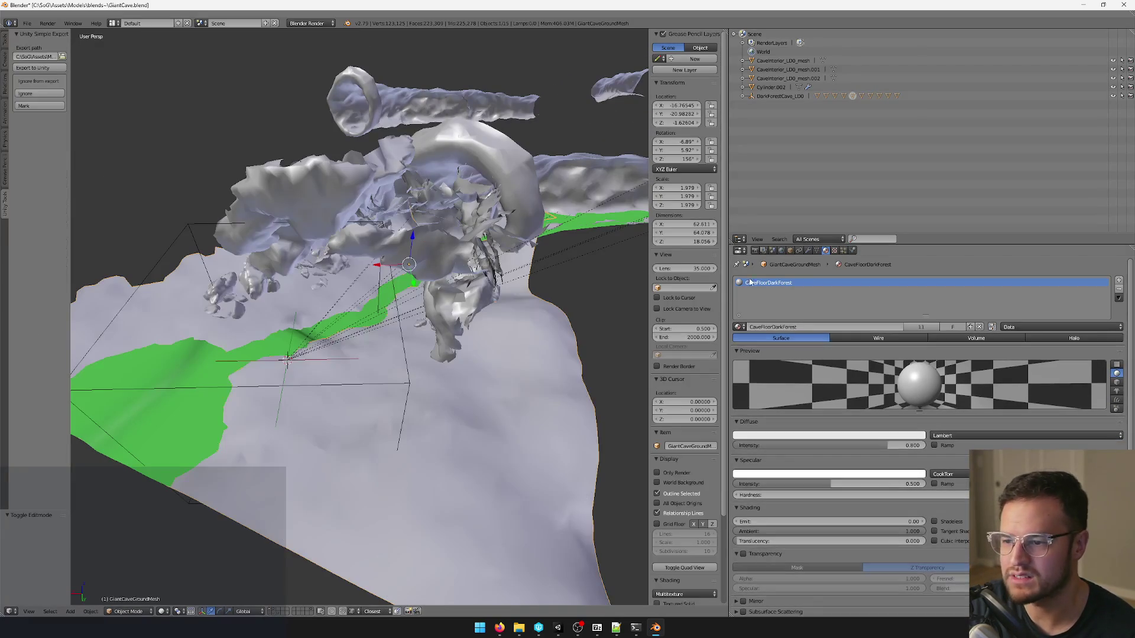
pyautogui.click(807, 251)
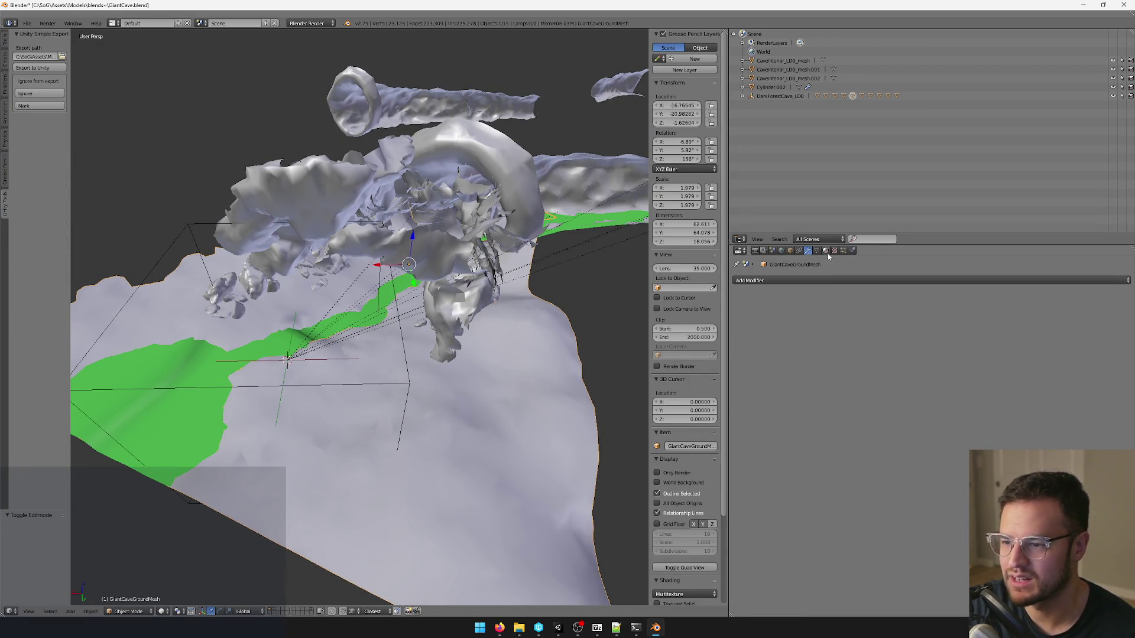
pyautogui.click(825, 251)
pyautogui.moveTo(532, 354); pyautogui.dragTo(621, 337, button='middle')
pyautogui.press('Tab')
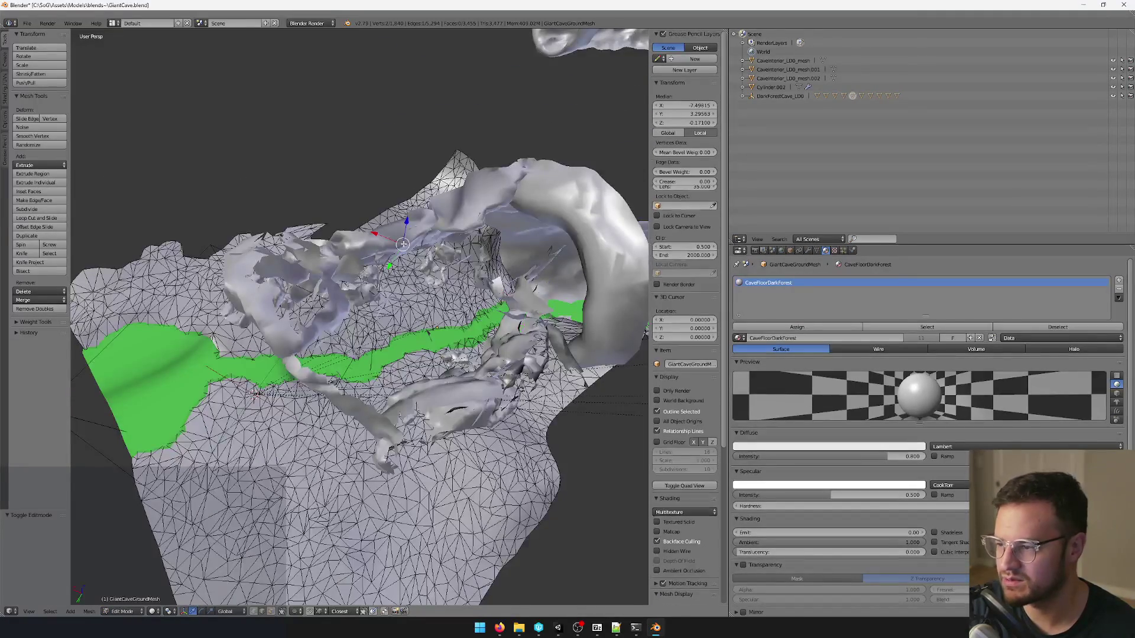
pyautogui.press('Tab')
pyautogui.moveTo(403, 243)
pyautogui.mouseDown(button='middle')
pyautogui.moveTo(461, 226)
pyautogui.moveTo(491, 247)
pyautogui.moveTo(460, 283)
pyautogui.moveTo(470, 285)
pyautogui.mouseUp(button='middle')
pyautogui.rightClick(464, 226)
pyautogui.press('Tab')
pyautogui.scroll(3, 470, 286)
pyautogui.scroll(3, 480, 291)
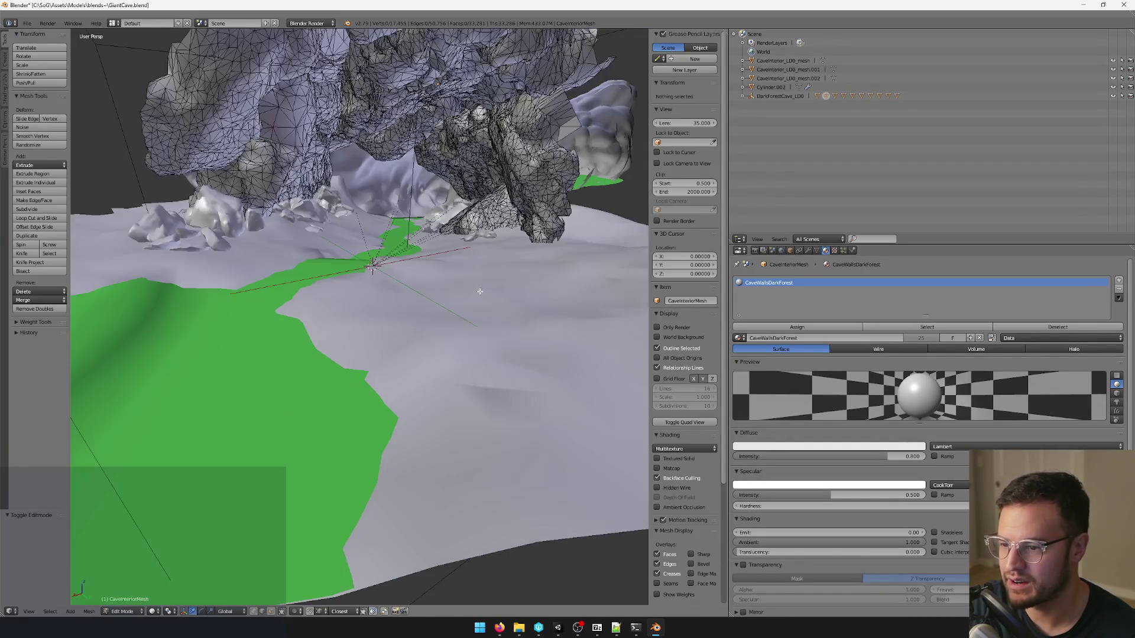
pyautogui.press('Tab')
pyautogui.rightClick(489, 310)
pyautogui.moveTo(488, 309); pyautogui.dragTo(380, 282, button='middle')
pyautogui.rightClick(245, 334)
pyautogui.moveTo(245, 333); pyautogui.dragTo(315, 303, button='middle')
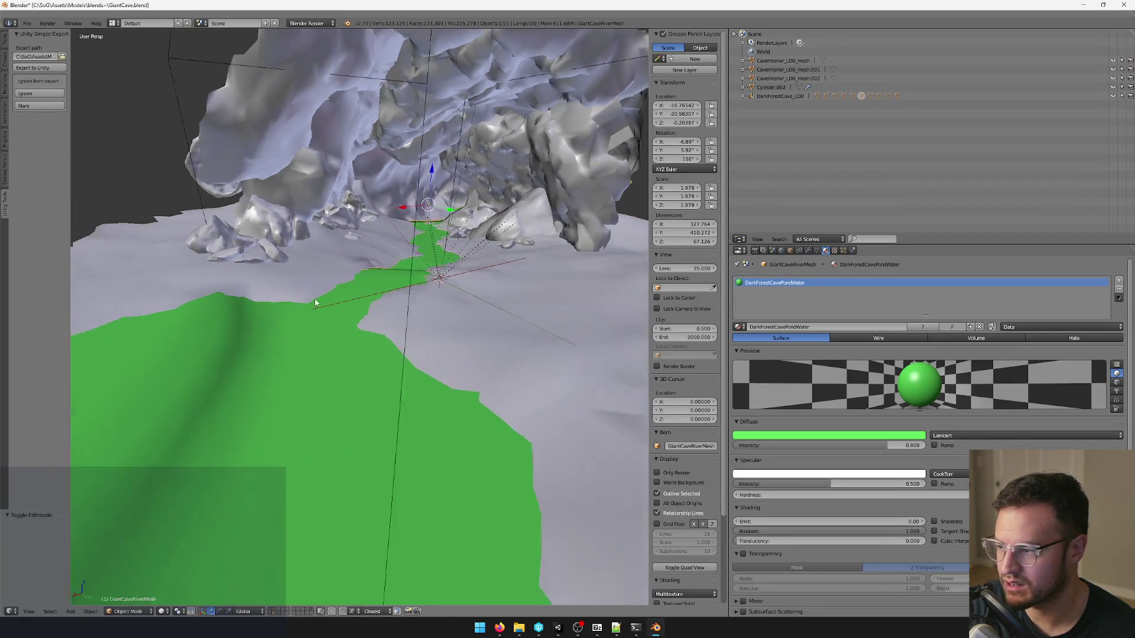
pyautogui.scroll(-5, 314, 303)
pyautogui.rightClick(520, 225)
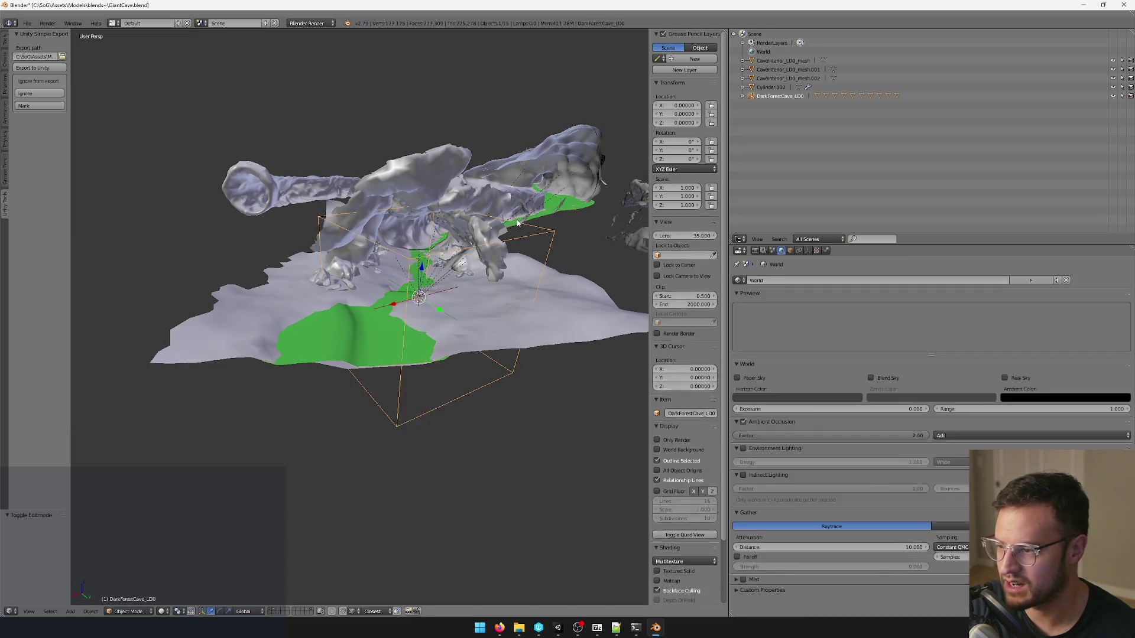
# Undo an accidental cave move, then edit the green water mesh and view its grid inside the cave.
pyautogui.moveTo(424, 269); pyautogui.dragTo(408, 264)
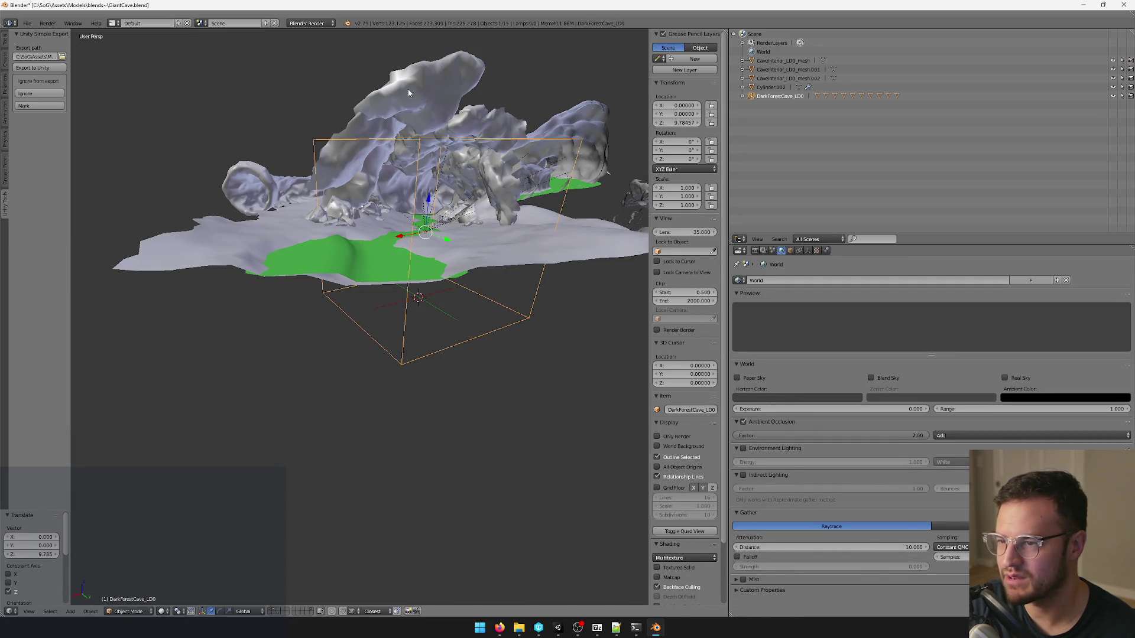
pyautogui.hotkey('ctrl', 'z')
pyautogui.rightClick(340, 324)
pyautogui.press('Tab')
pyautogui.moveTo(341, 325)
pyautogui.mouseDown(button='middle')
pyautogui.moveTo(386, 318)
pyautogui.moveTo(232, 309)
pyautogui.moveTo(455, 285)
pyautogui.moveTo(454, 272)
pyautogui.moveTo(436, 279)
pyautogui.moveTo(526, 232)
pyautogui.mouseUp(button='middle')
pyautogui.scroll(5, 385, 318)
pyautogui.scroll(-3, 231, 308)
pyautogui.scroll(5, 231, 308)
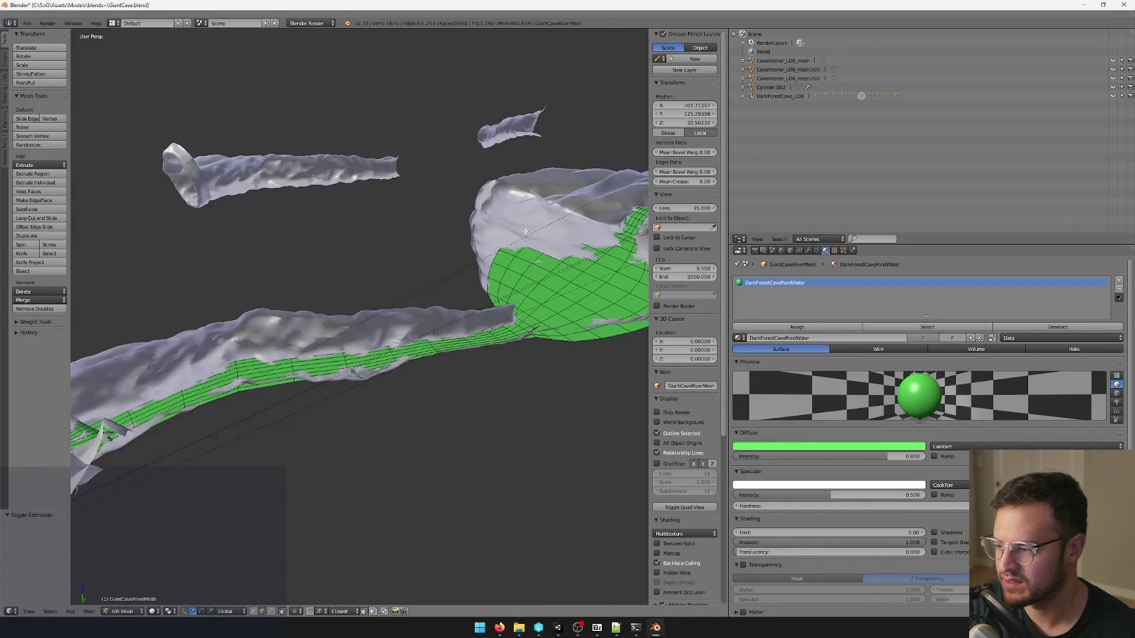
pyautogui.moveTo(380, 257)
pyautogui.mouseDown(button='middle')
pyautogui.moveTo(515, 207)
pyautogui.moveTo(446, 243)
pyautogui.moveTo(465, 219)
pyautogui.moveTo(463, 191)
pyautogui.mouseUp(button='middle')
pyautogui.press('Tab')
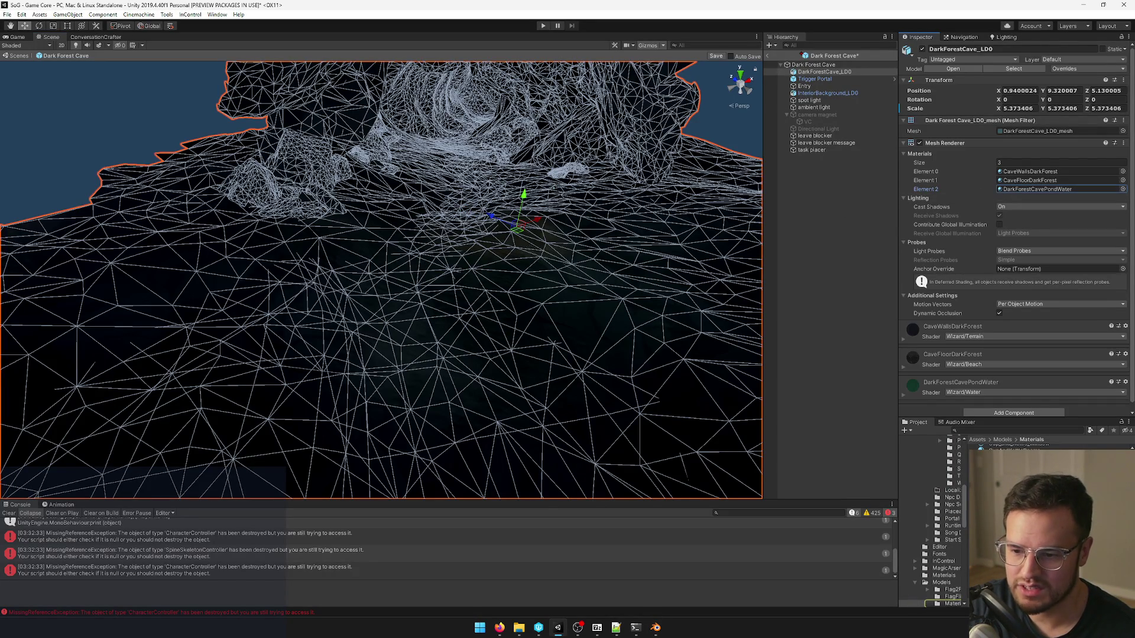
pyautogui.scroll(-5, 1044, 217)
pyautogui.scroll(-5, 1043, 218)
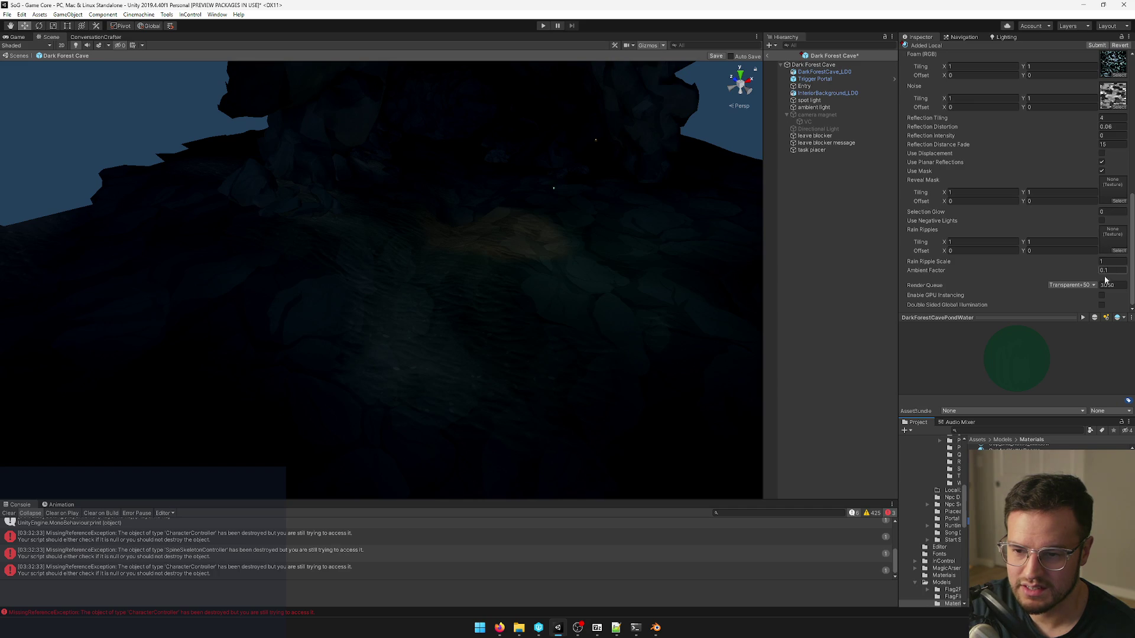
pyautogui.scroll(5, 1104, 281)
pyautogui.scroll(5, 1073, 254)
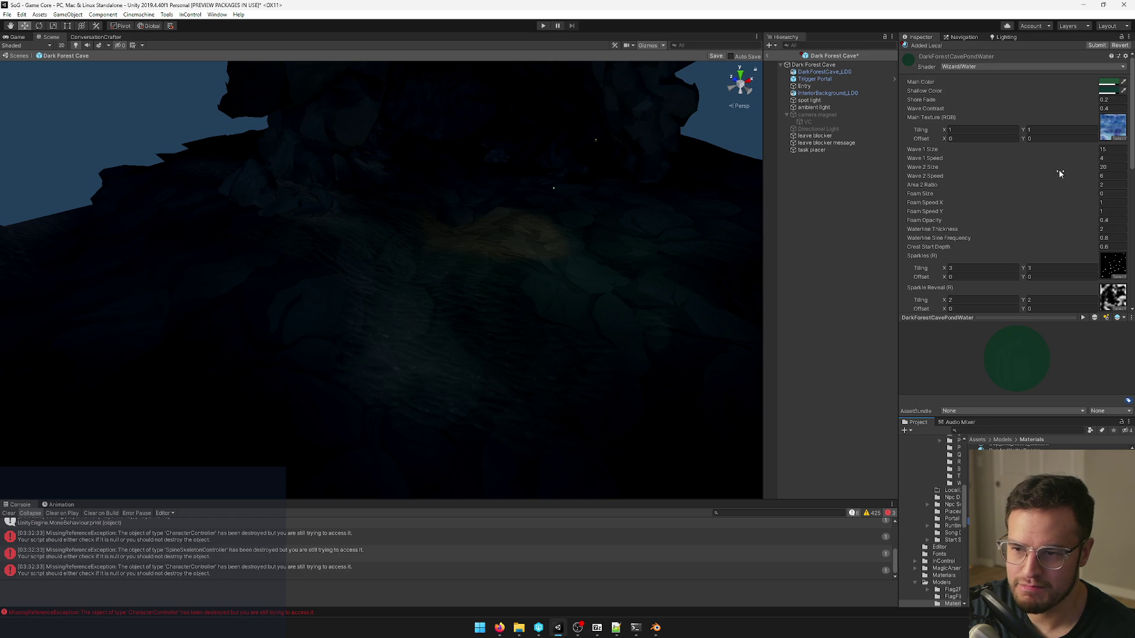
pyautogui.scroll(-3, 1058, 171)
pyautogui.scroll(2, 1058, 169)
pyautogui.scroll(1, 1056, 169)
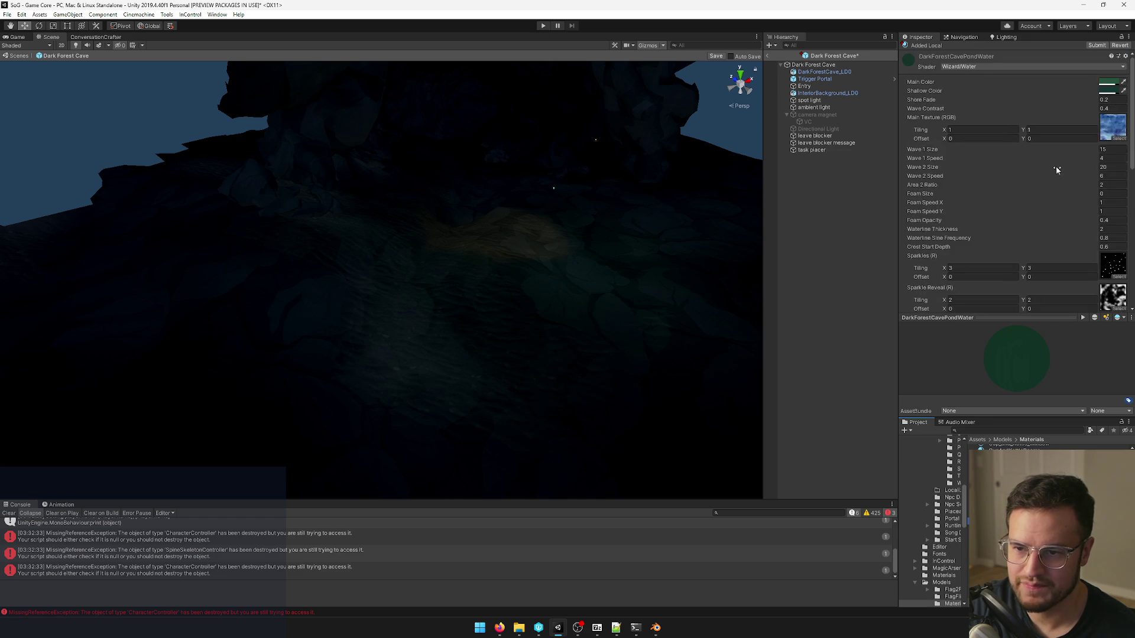
pyautogui.scroll(-3, 1007, 108)
pyautogui.scroll(-3, 1007, 109)
pyautogui.scroll(-3, 1004, 112)
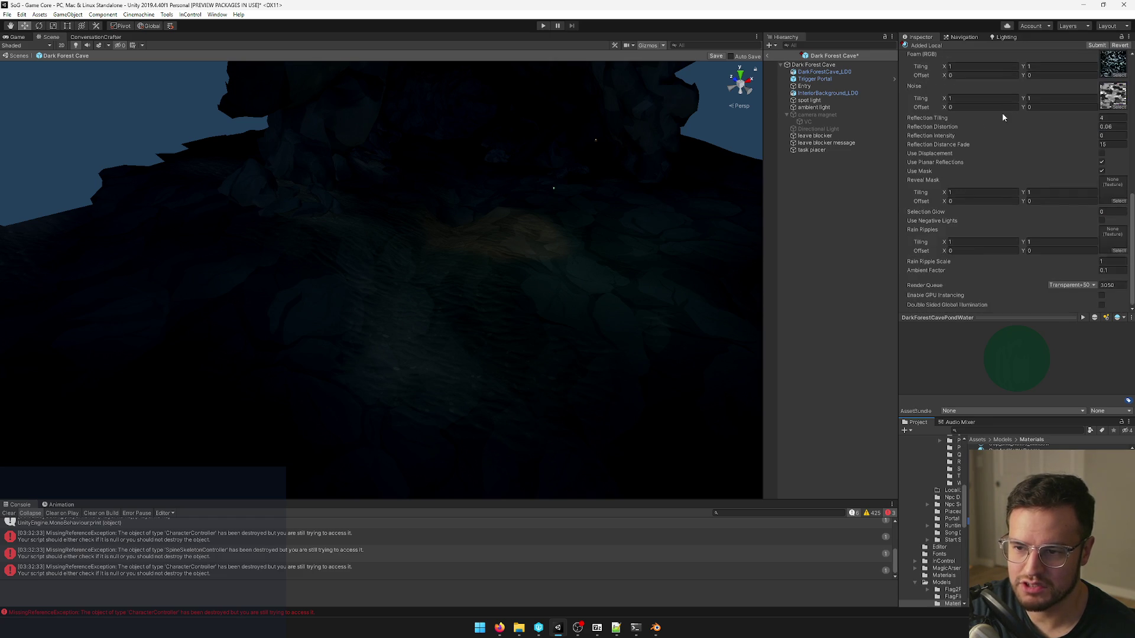
# Select the reimported cave model and frame it in the scene view.
pyautogui.moveTo(426, 198)
pyautogui.mouseDown(button='right')
pyautogui.moveTo(410, 223)
pyautogui.moveTo(454, 300)
pyautogui.mouseUp(button='right')
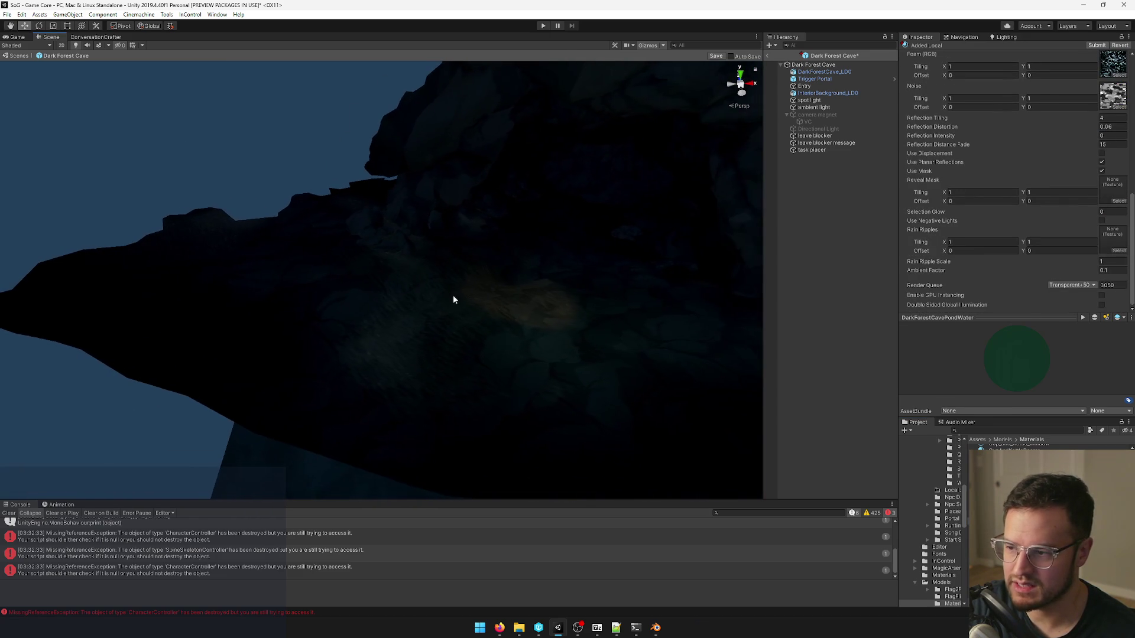
pyautogui.click(453, 300)
pyautogui.press('f')
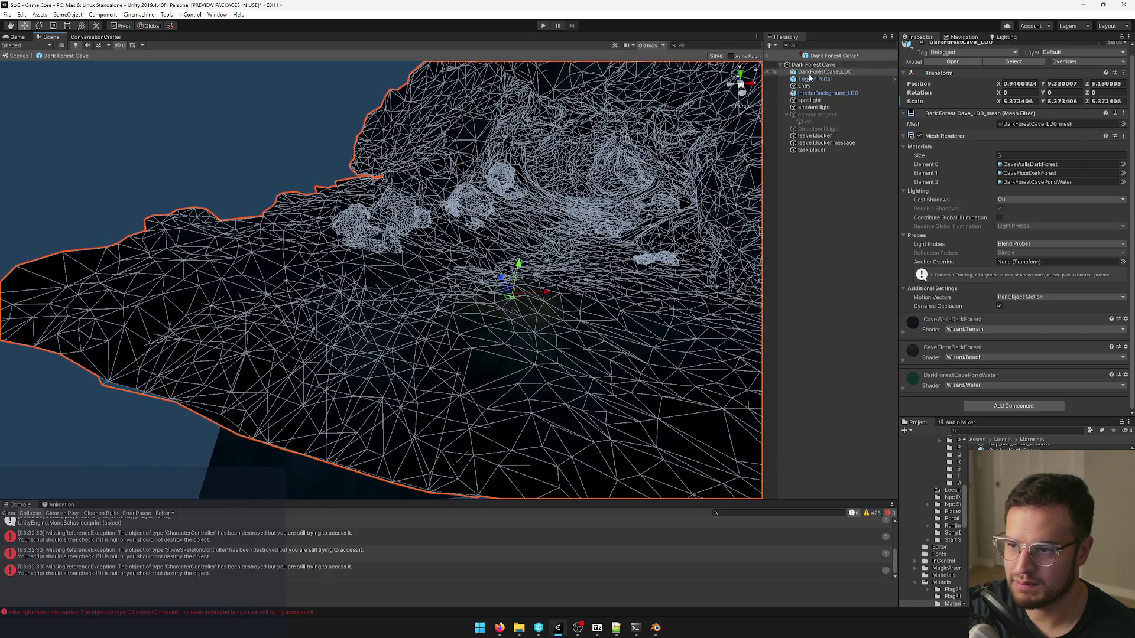
# Add a plane under DarkForestCave_LOD0 and give it the DarkForestCavePondWater material.
pyautogui.rightClick(809, 73)
pyautogui.moveTo(837, 208)
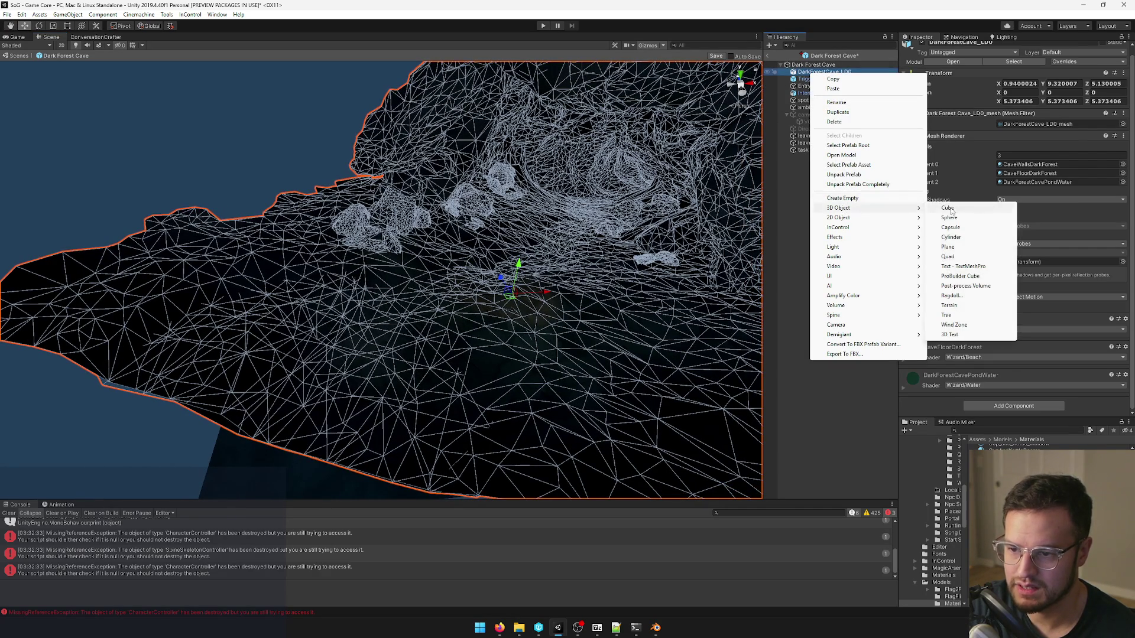
pyautogui.click(948, 247)
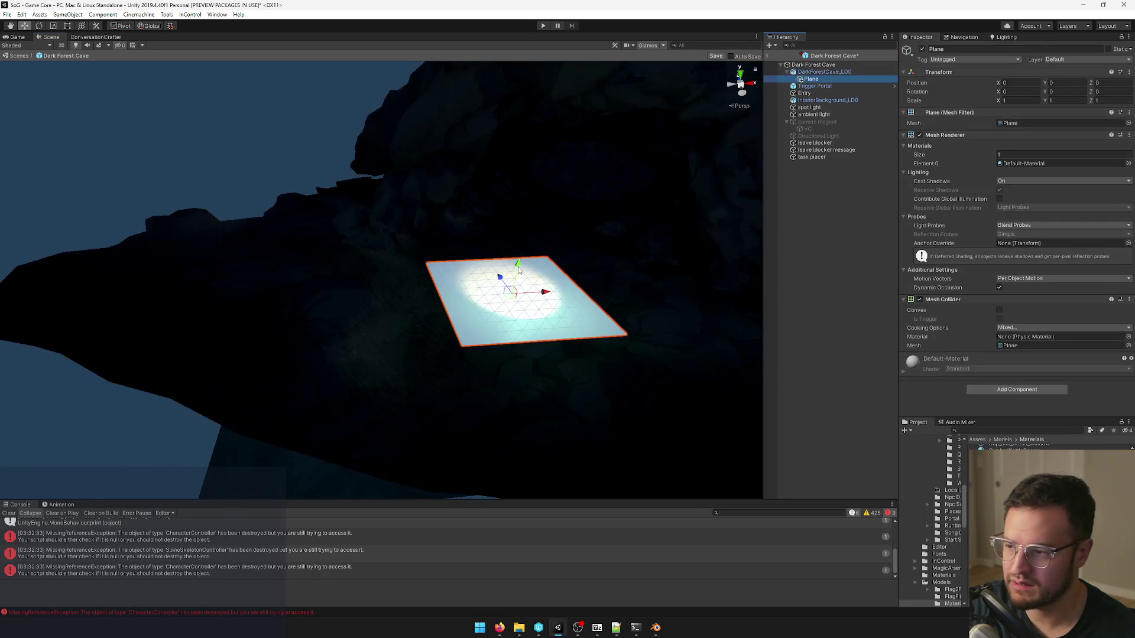
pyautogui.moveTo(512, 299); pyautogui.dragTo(369, 336)
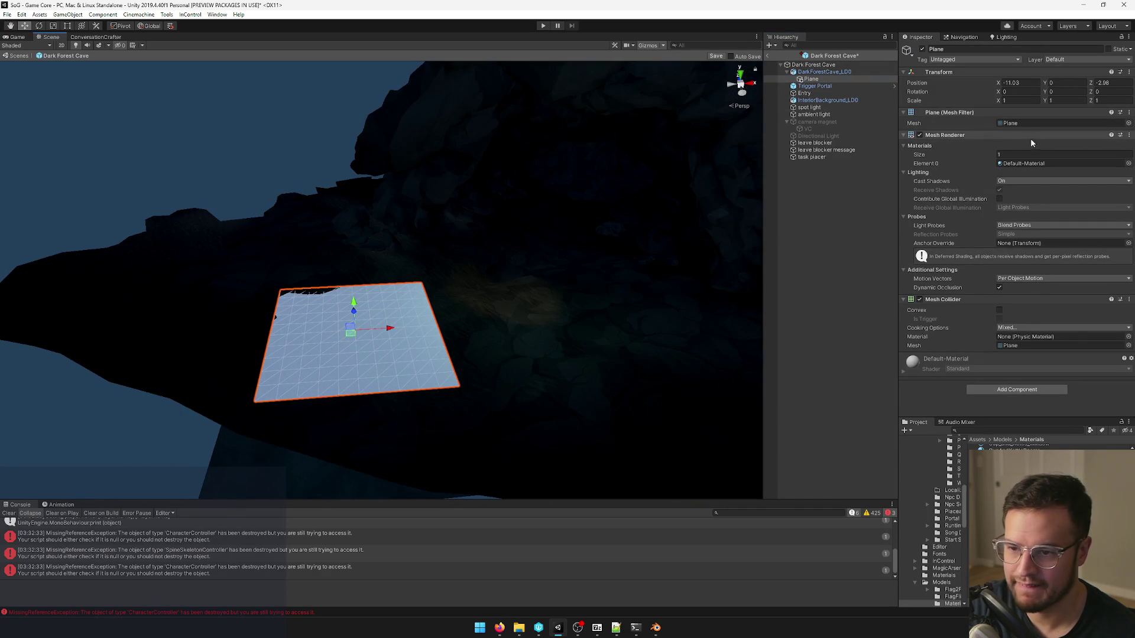
pyautogui.click(1127, 164)
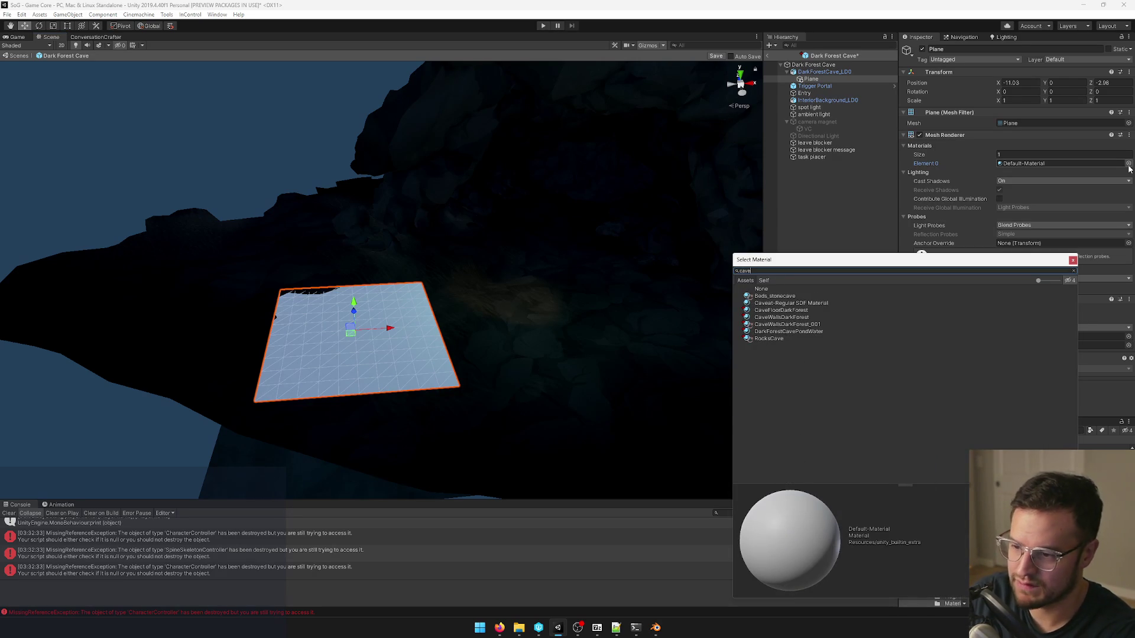
pyautogui.click(794, 331)
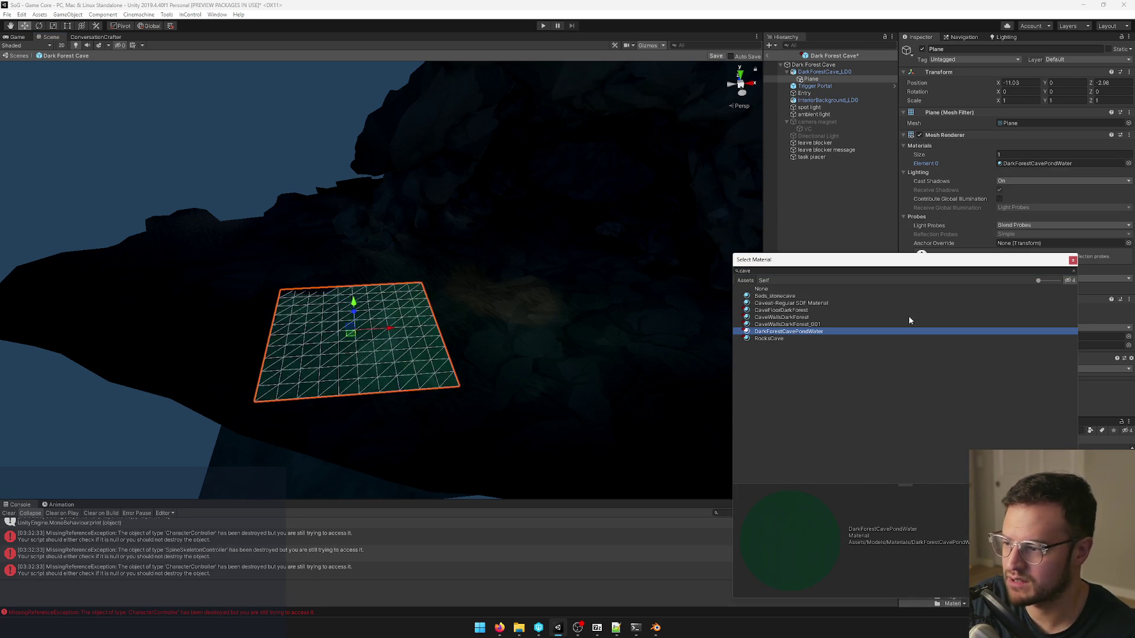
pyautogui.click(1072, 260)
# Scale the pond plane up to about 2.35 and move it into place under the cave.
pyautogui.moveTo(358, 333); pyautogui.dragTo(409, 324)
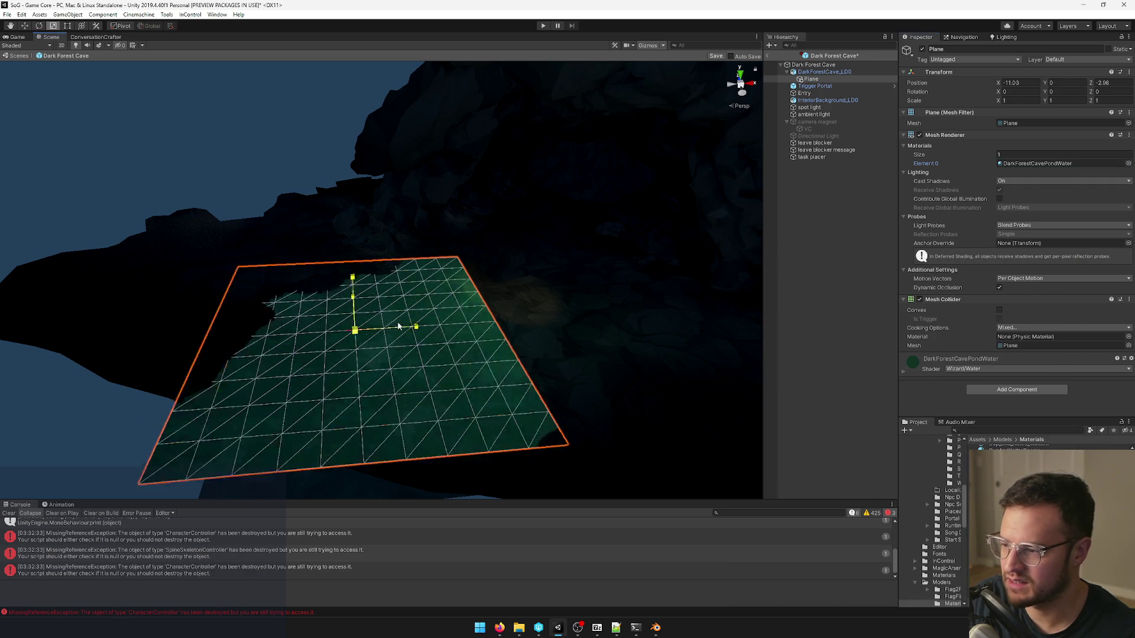
pyautogui.moveTo(468, 313); pyautogui.dragTo(503, 273)
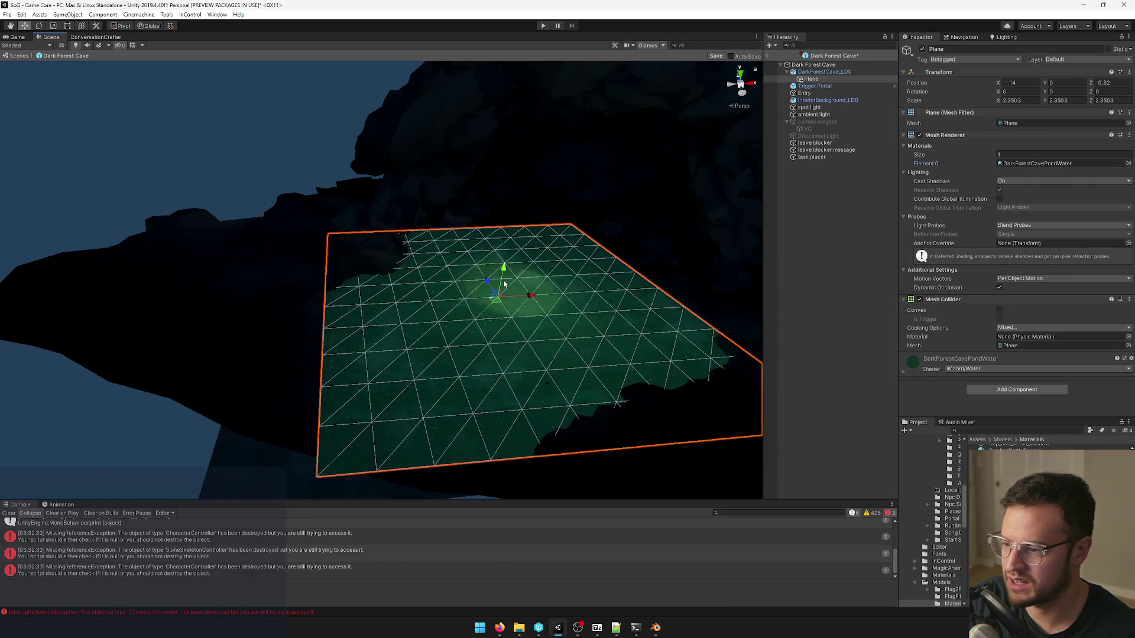
pyautogui.click(810, 341)
pyautogui.moveTo(490, 298)
pyautogui.mouseDown(button='right')
pyautogui.moveTo(451, 299)
pyautogui.moveTo(438, 263)
pyautogui.mouseUp(button='right')
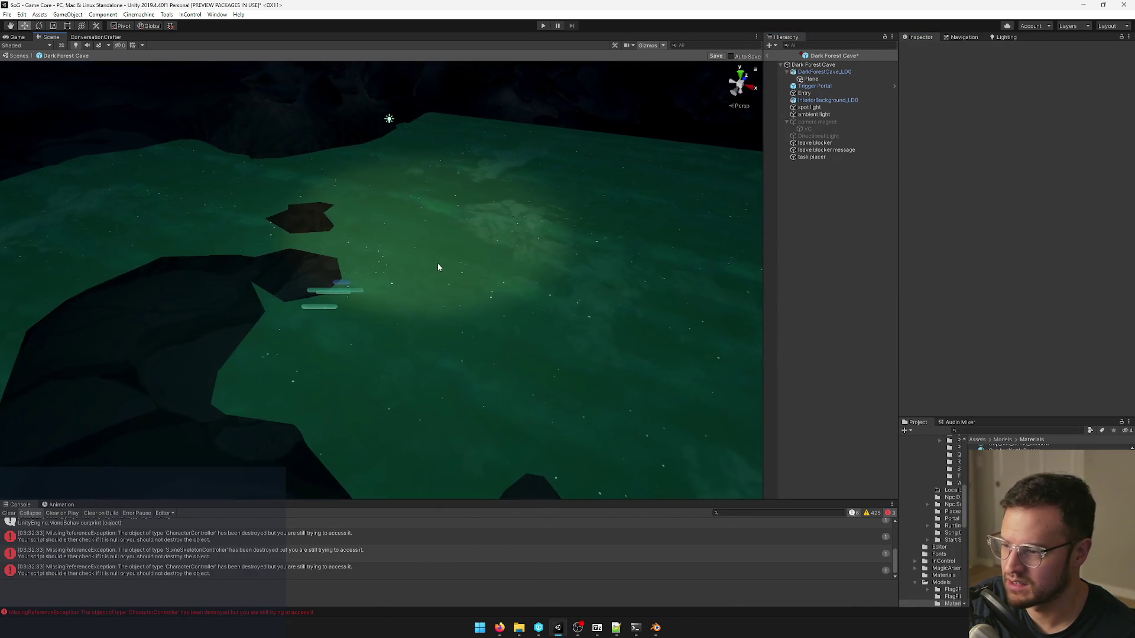
# Shrink the DarkForestCave_LOD0 model to roughly 2.8 scale.
pyautogui.click(443, 253)
pyautogui.click(388, 119)
pyautogui.moveTo(389, 120); pyautogui.dragTo(447, 166, button='right')
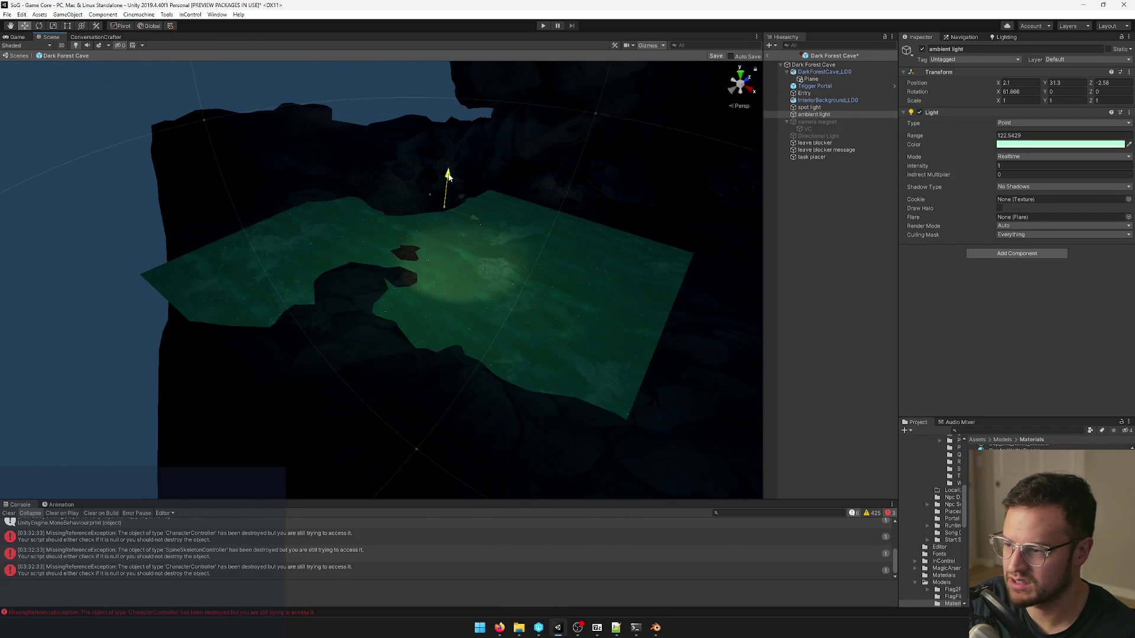
pyautogui.moveTo(473, 143); pyautogui.dragTo(530, 169, button='right')
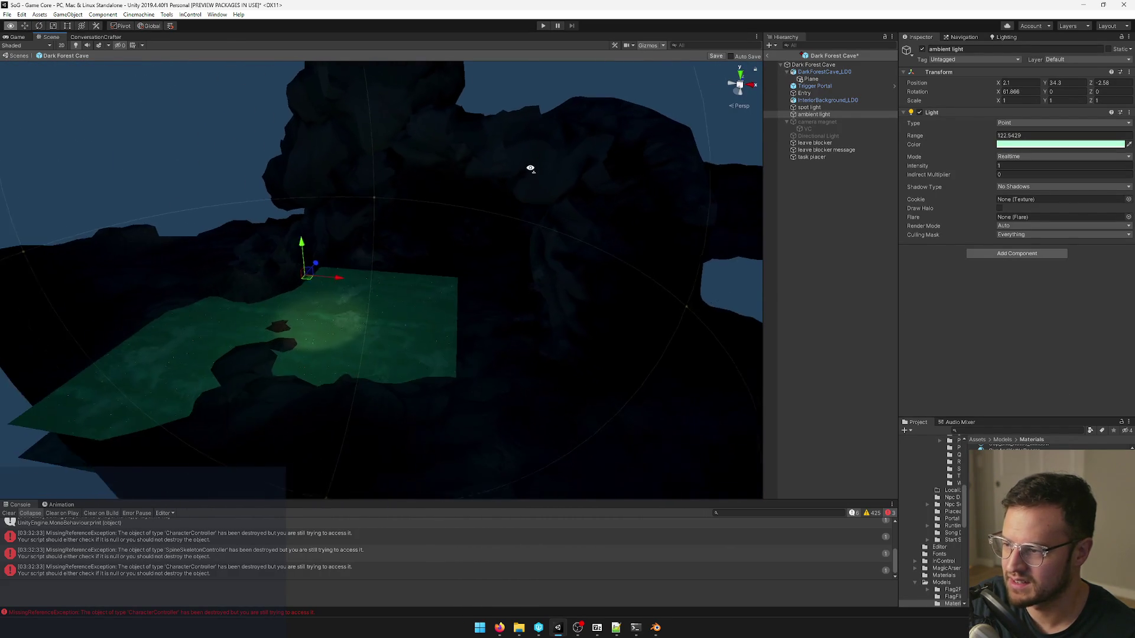
pyautogui.click(526, 195)
pyautogui.moveTo(318, 321); pyautogui.dragTo(306, 329)
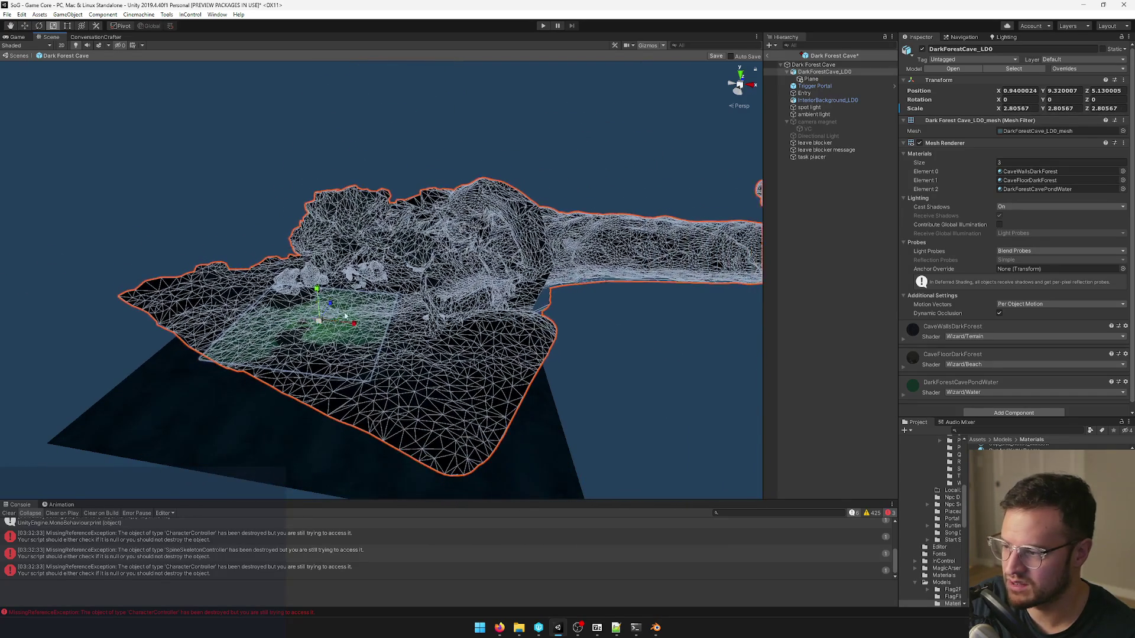
pyautogui.moveTo(305, 328)
pyautogui.mouseDown(button='right')
pyautogui.moveTo(558, 240)
pyautogui.moveTo(560, 218)
pyautogui.moveTo(324, 278)
pyautogui.mouseUp(button='right')
# Slide the water plane along X to a new spot inside the cave and reselect the cave model.
pyautogui.click(557, 241)
pyautogui.moveTo(302, 299); pyautogui.dragTo(116, 264)
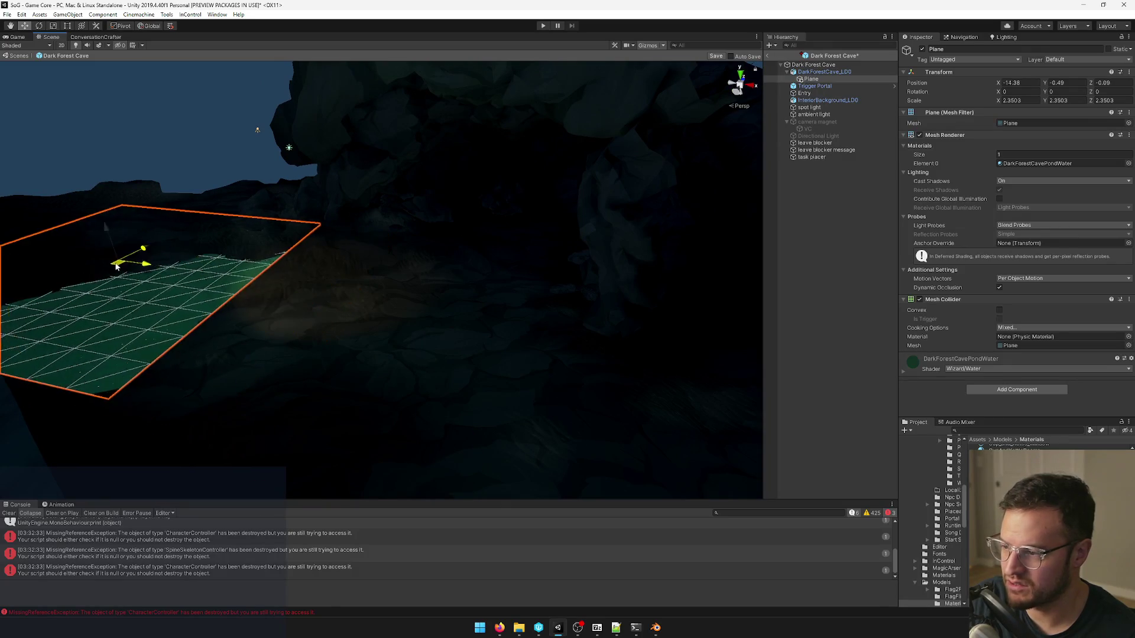
pyautogui.moveTo(185, 287); pyautogui.dragTo(506, 174)
pyautogui.moveTo(506, 174)
pyautogui.mouseDown(button='right')
pyautogui.moveTo(388, 228)
pyautogui.moveTo(342, 357)
pyautogui.moveTo(376, 306)
pyautogui.mouseUp(button='right')
pyautogui.click(476, 234)
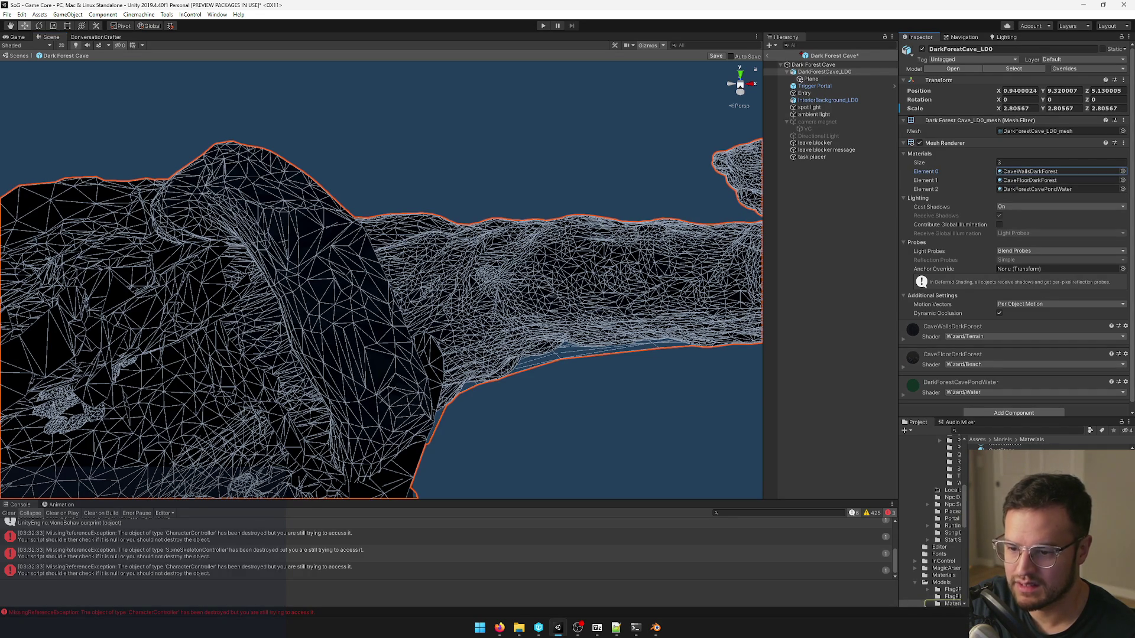
# Set the CaveWallsDarkForest material's Main Color to near-white F9FCFF and view the brightened walls.
pyautogui.doubleClick(1028, 172)
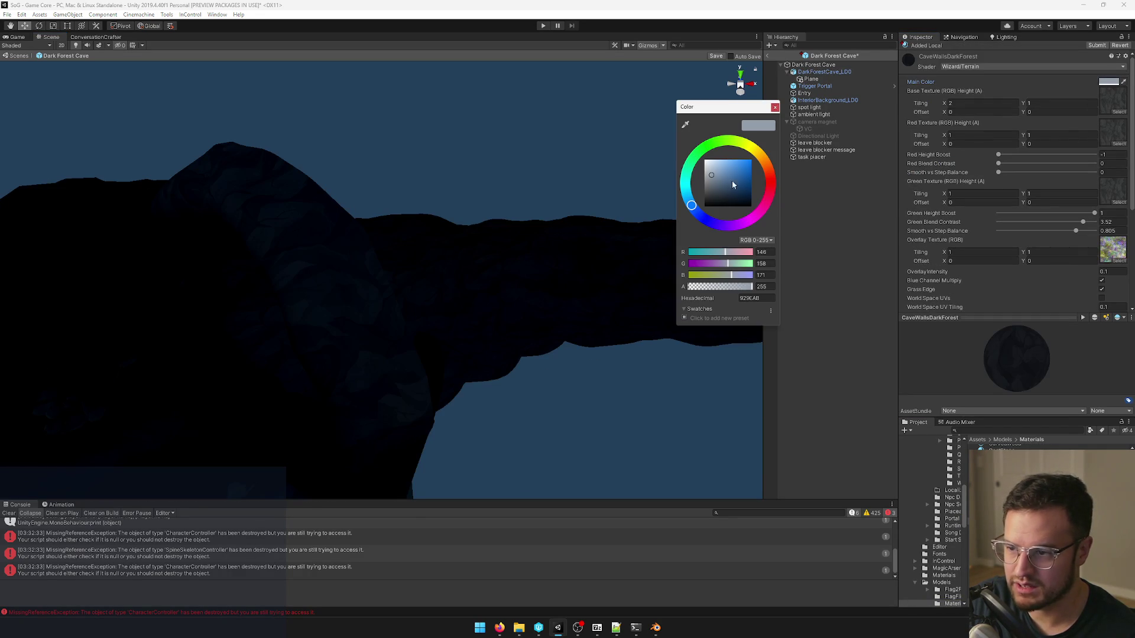
pyautogui.moveTo(733, 184); pyautogui.dragTo(703, 135)
pyautogui.moveTo(557, 203)
pyautogui.mouseDown(button='right')
pyautogui.moveTo(496, 219)
pyautogui.moveTo(513, 238)
pyautogui.moveTo(301, 324)
pyautogui.mouseUp(button='right')
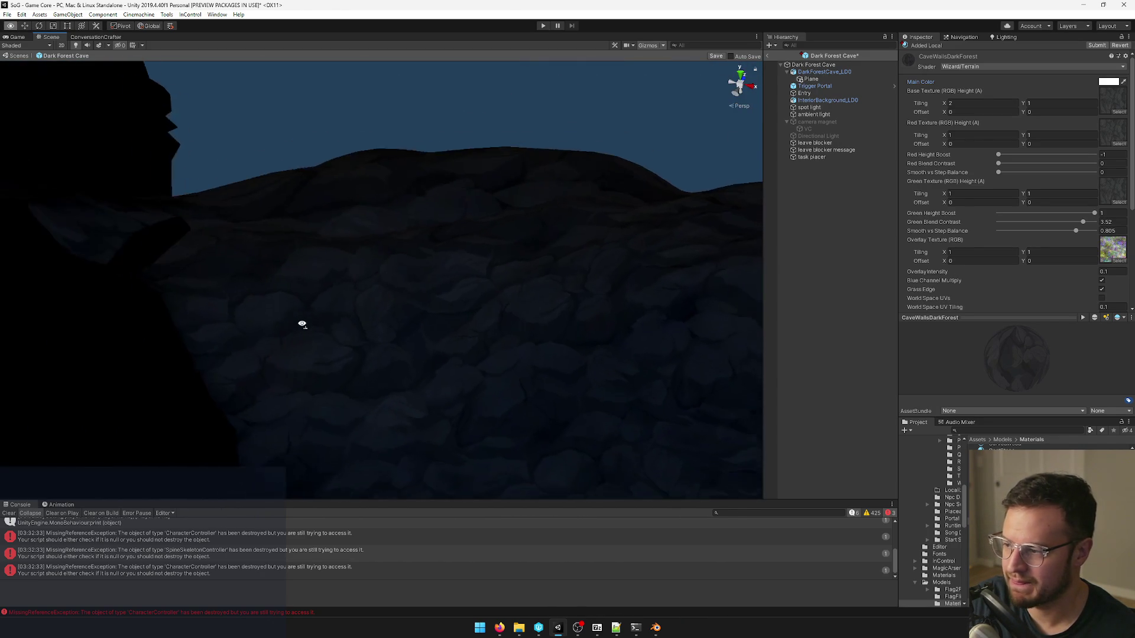
pyautogui.moveTo(302, 324); pyautogui.dragTo(335, 169, button='right')
pyautogui.click(335, 169)
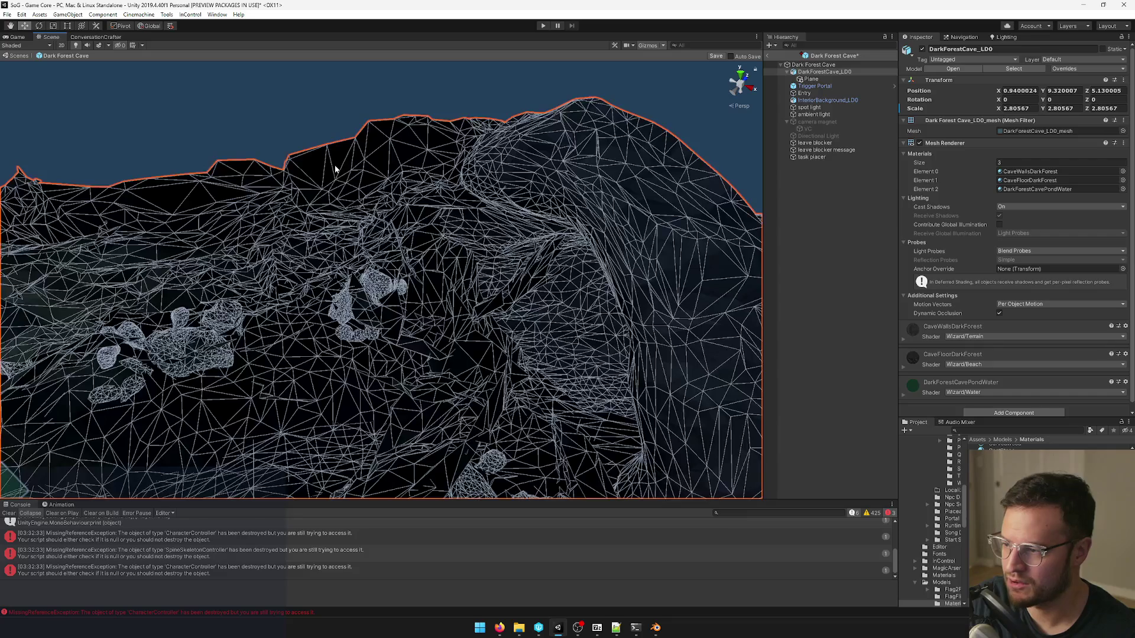
# Move the pond water plane so it covers more of the green pond.
pyautogui.moveTo(520, 222); pyautogui.dragTo(432, 301, button='right')
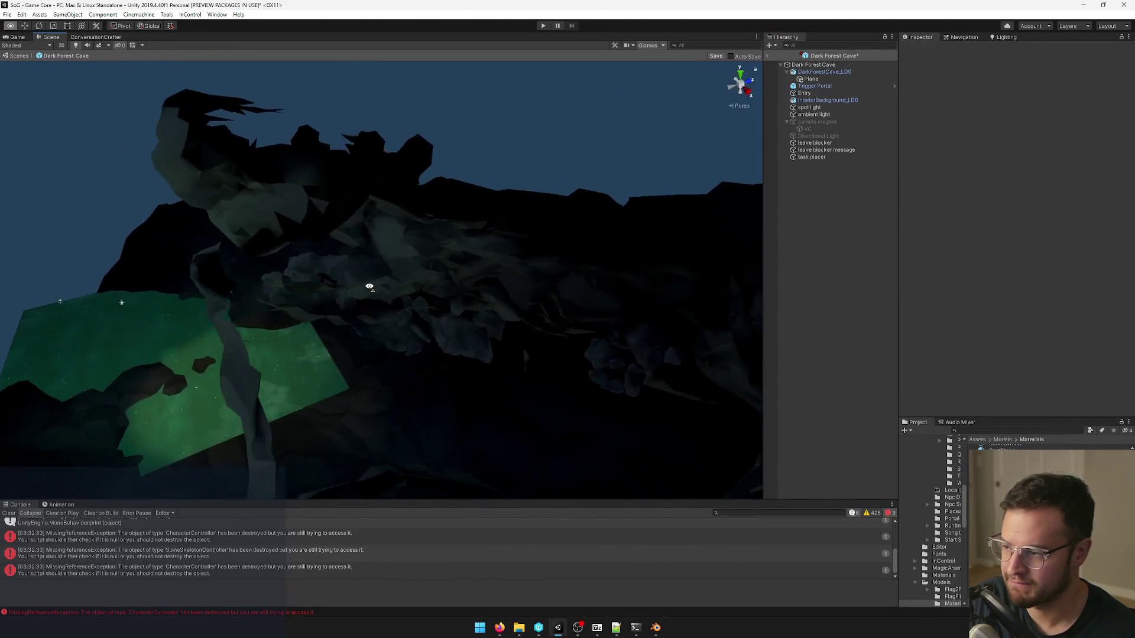
pyautogui.moveTo(432, 301); pyautogui.dragTo(427, 309, button='right')
pyautogui.click(428, 309)
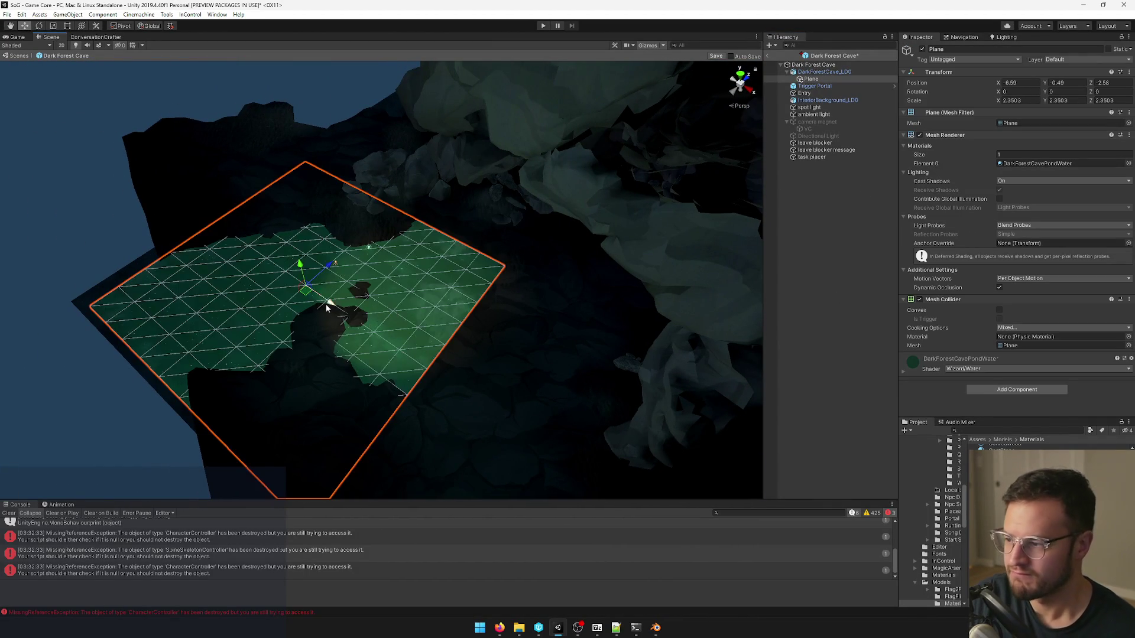
pyautogui.moveTo(308, 294)
pyautogui.mouseDown()
pyautogui.moveTo(488, 263)
pyautogui.moveTo(209, 325)
pyautogui.mouseUp()
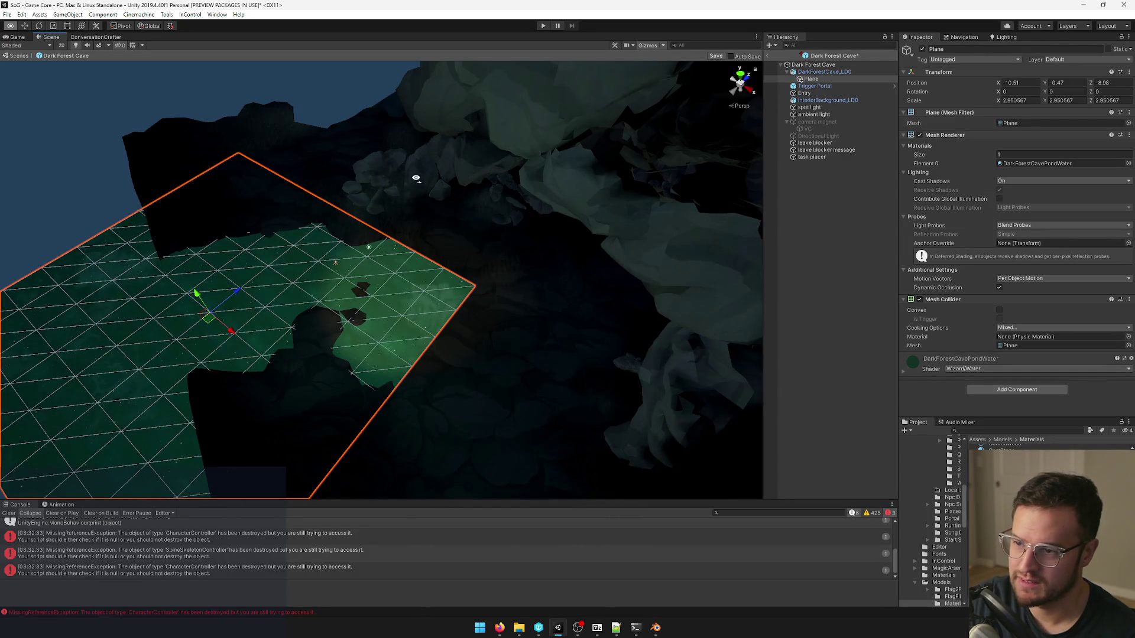
# Assign DarkForestCavePondWater to the cave mesh's first material slot.
pyautogui.keyDown('alt'); pyautogui.moveTo(417, 177); pyautogui.dragTo(487, 189); pyautogui.keyUp('alt')
pyautogui.click(488, 190)
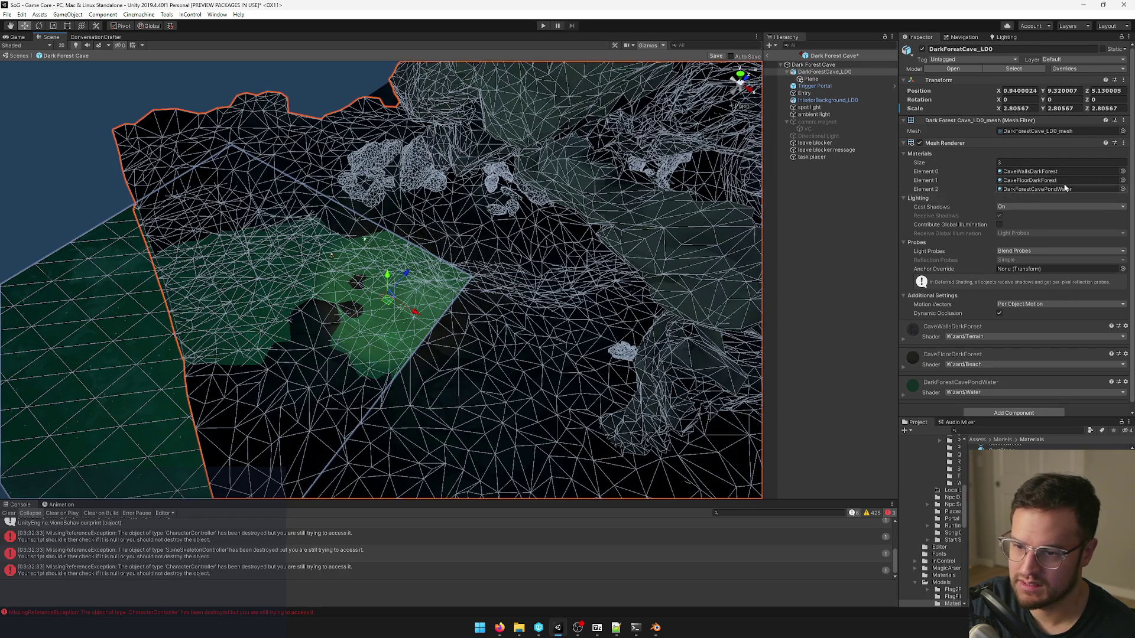
pyautogui.press('f')
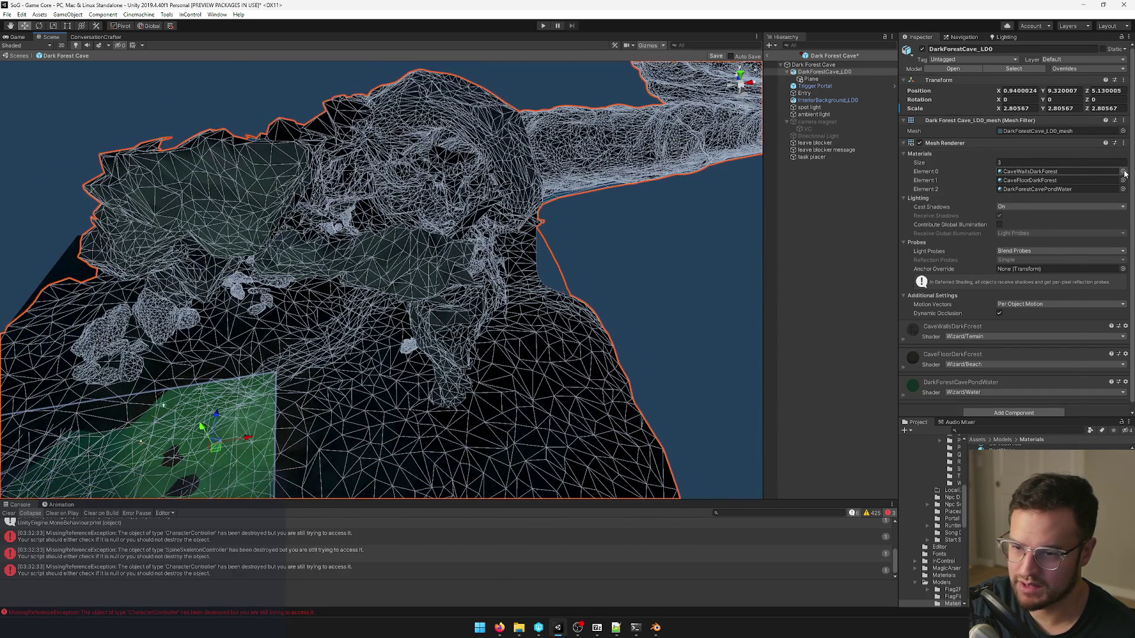
pyautogui.click(1124, 173)
pyautogui.write('pondwat')
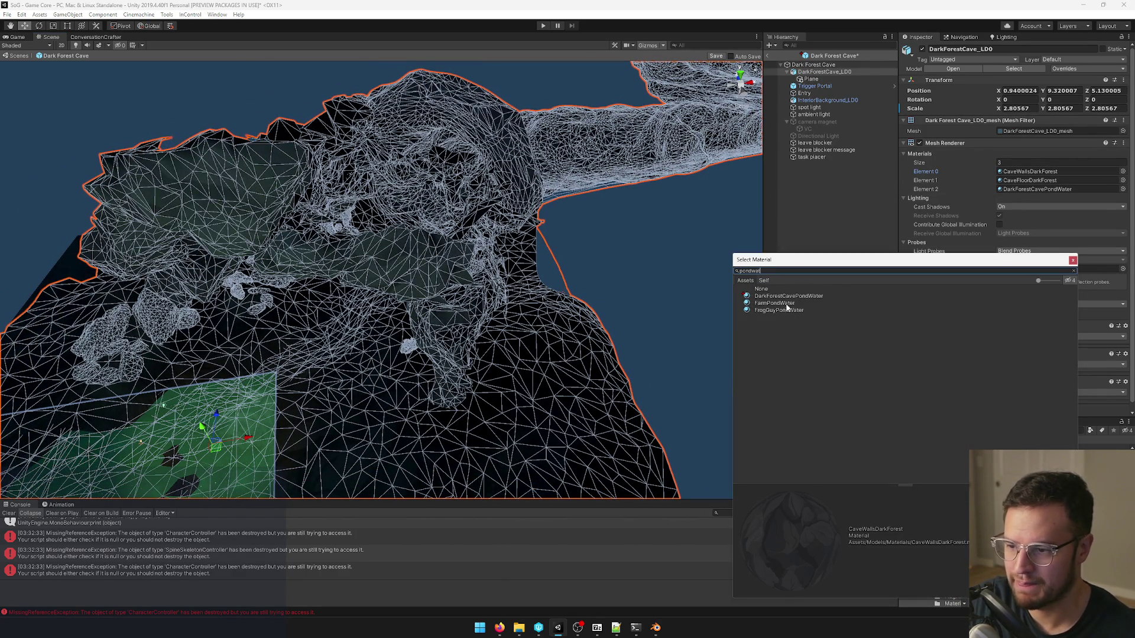
pyautogui.click(790, 296)
pyautogui.click(1073, 260)
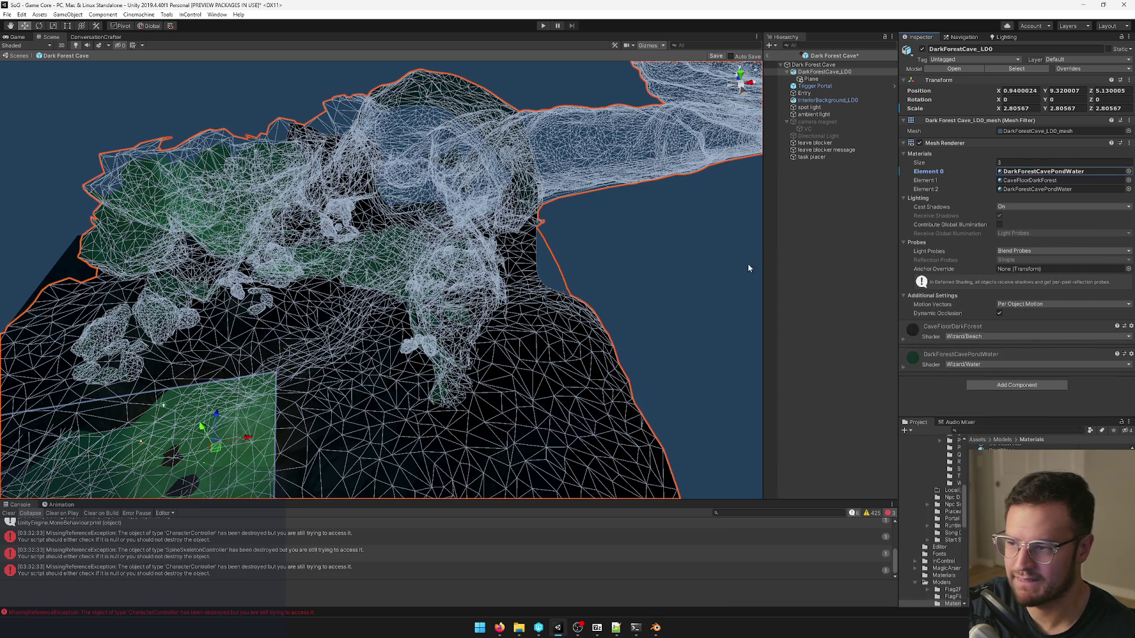
# Inspect the cave walls with the water material, then undo the material change.
pyautogui.moveTo(750, 266); pyautogui.dragTo(518, 257, button='right')
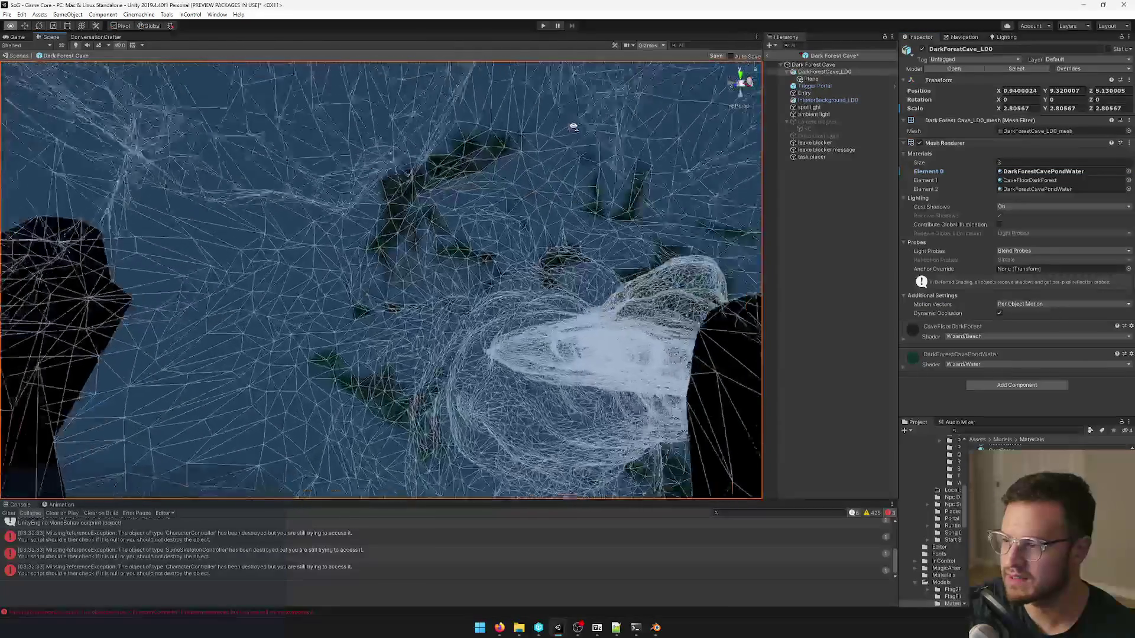
pyautogui.moveTo(520, 255)
pyautogui.mouseDown(button='right')
pyautogui.moveTo(563, 111)
pyautogui.moveTo(557, 153)
pyautogui.moveTo(510, 230)
pyautogui.moveTo(401, 293)
pyautogui.mouseUp(button='right')
pyautogui.hotkey('ctrl', 'z')
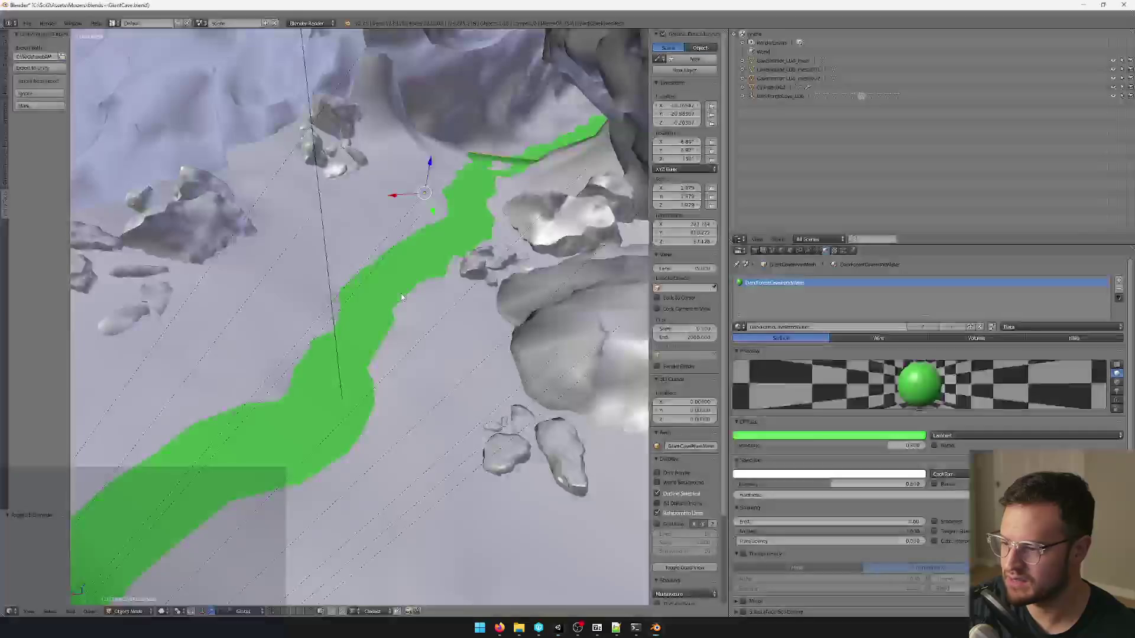
pyautogui.scroll(-10, 297, 406)
pyautogui.scroll(5, 342, 382)
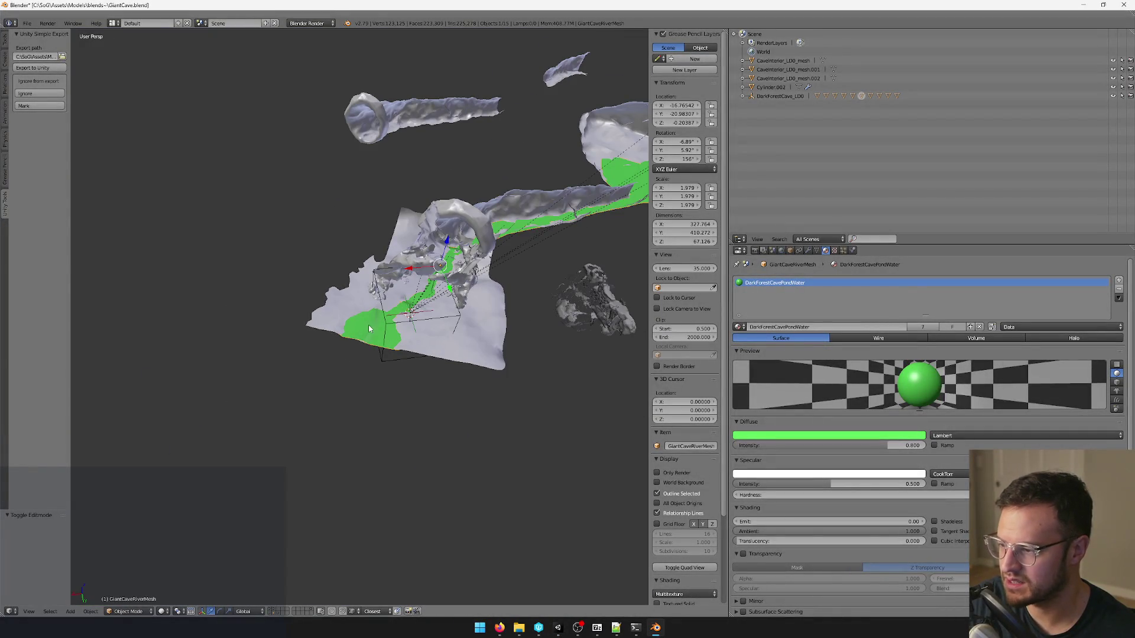
# Orbit around the river mesh, return to Object Mode and switch over to Unity.
pyautogui.moveTo(383, 326); pyautogui.dragTo(124, 156, button='middle')
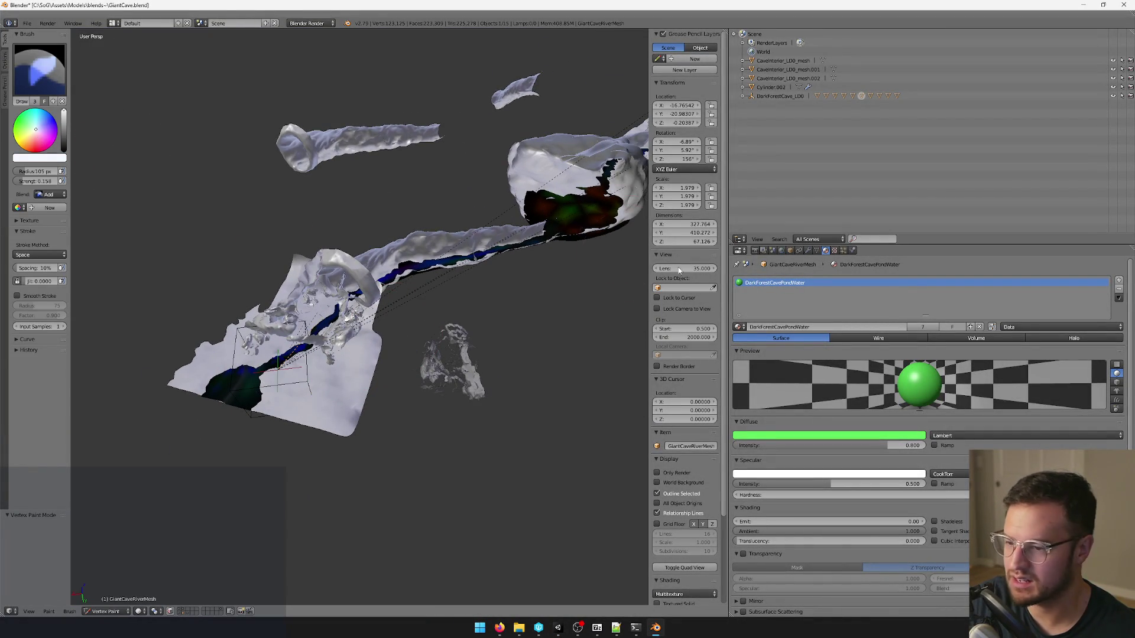
pyautogui.moveTo(472, 263); pyautogui.dragTo(299, 231, button='middle')
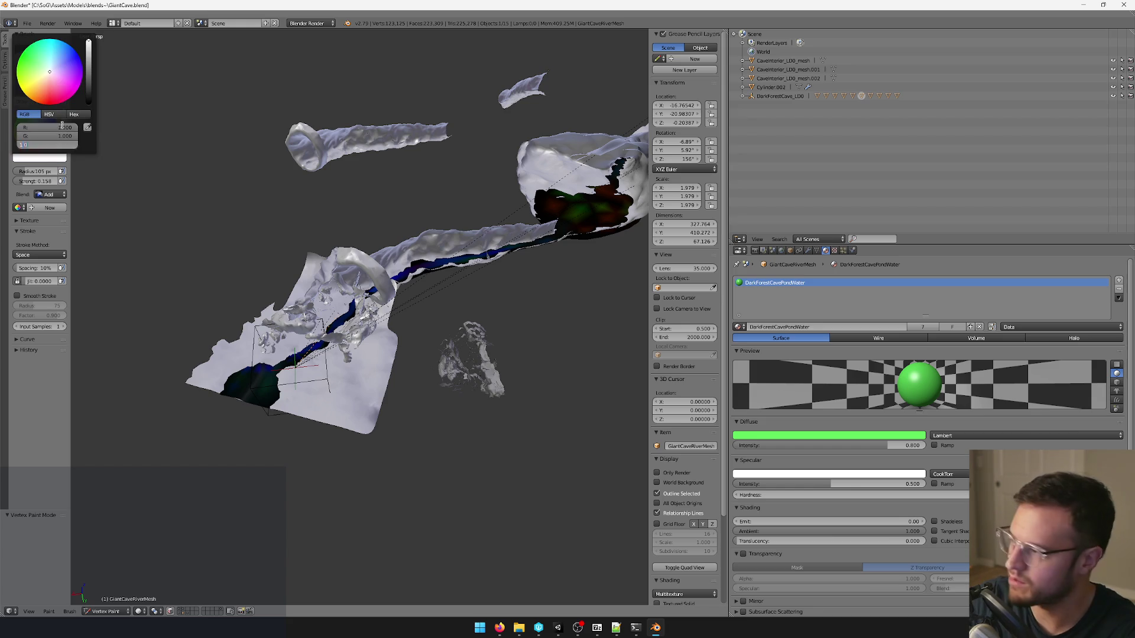
pyautogui.moveTo(307, 230); pyautogui.dragTo(371, 217, button='middle')
pyautogui.press('v')
pyautogui.scroll(3, 371, 216)
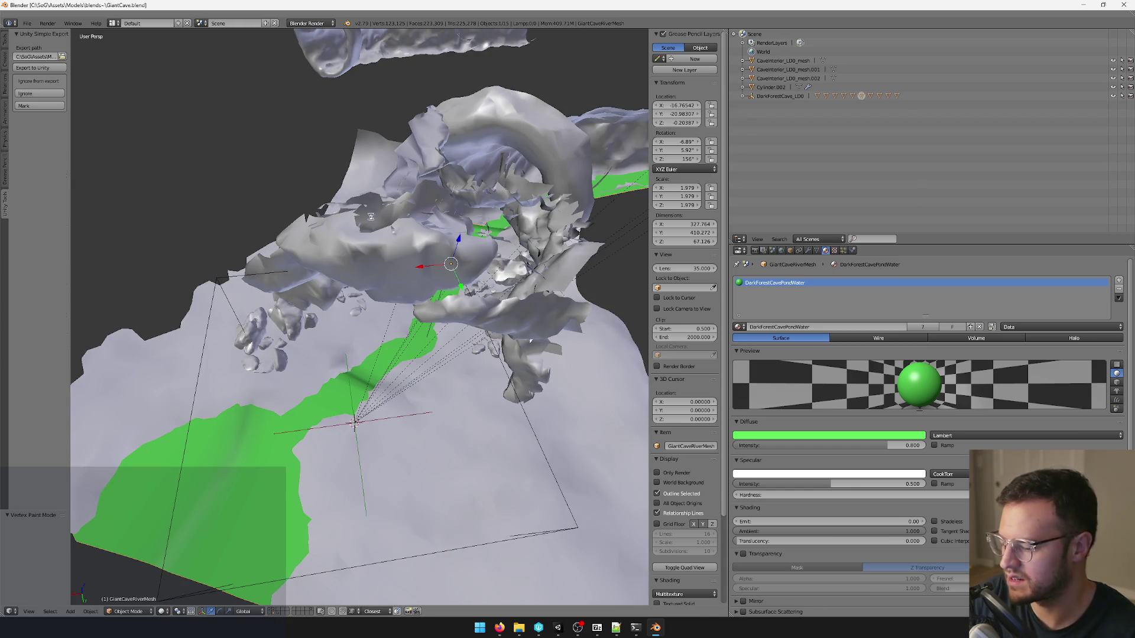
pyautogui.hotkey('alt', 'Tab')
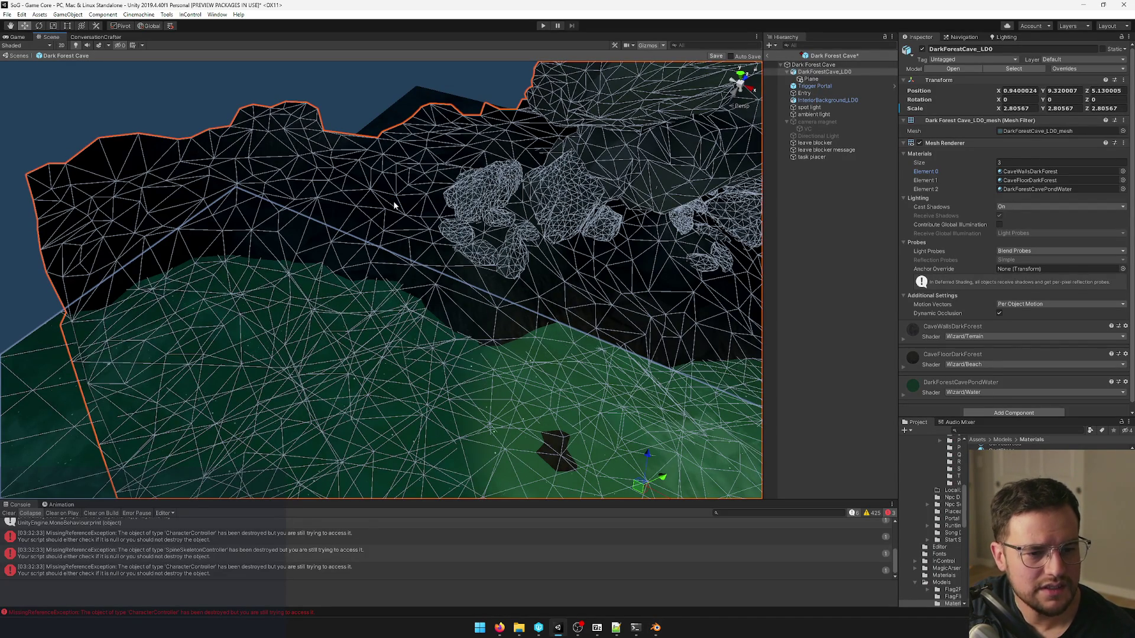
# Select the flat pond water plane in the cave and delete it.
pyautogui.moveTo(463, 316); pyautogui.dragTo(536, 284, button='right')
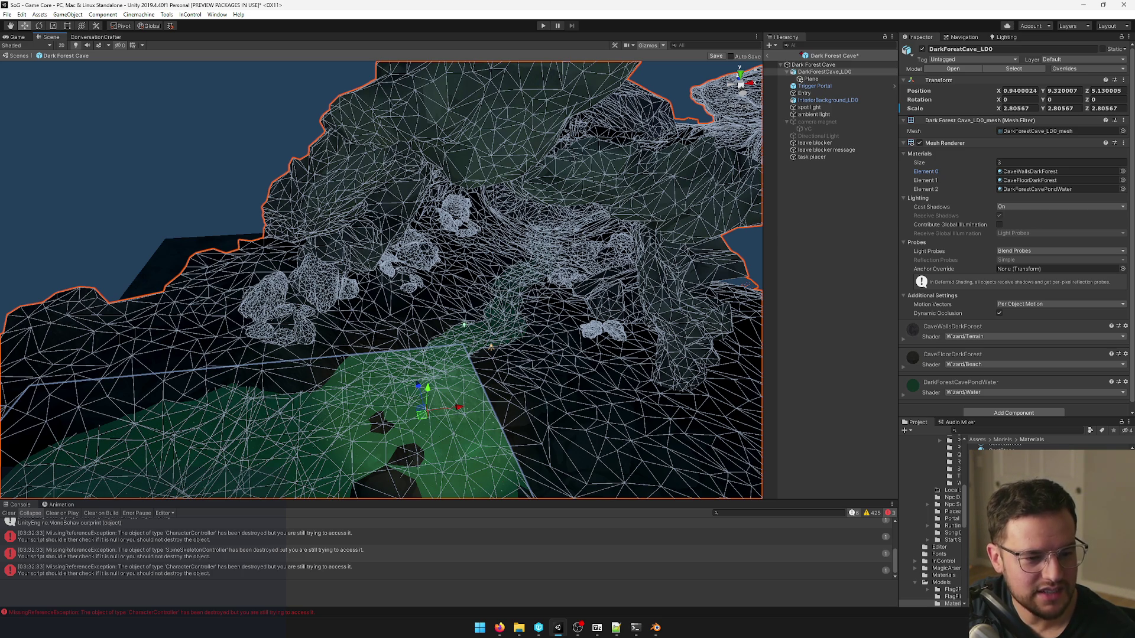
pyautogui.moveTo(399, 334)
pyautogui.mouseDown(button='right')
pyautogui.moveTo(332, 350)
pyautogui.moveTo(515, 278)
pyautogui.moveTo(355, 332)
pyautogui.moveTo(375, 354)
pyautogui.moveTo(422, 356)
pyautogui.mouseUp(button='right')
pyautogui.click(311, 330)
pyautogui.moveTo(422, 355); pyautogui.dragTo(532, 355)
pyautogui.moveTo(532, 355); pyautogui.dragTo(450, 343, button='right')
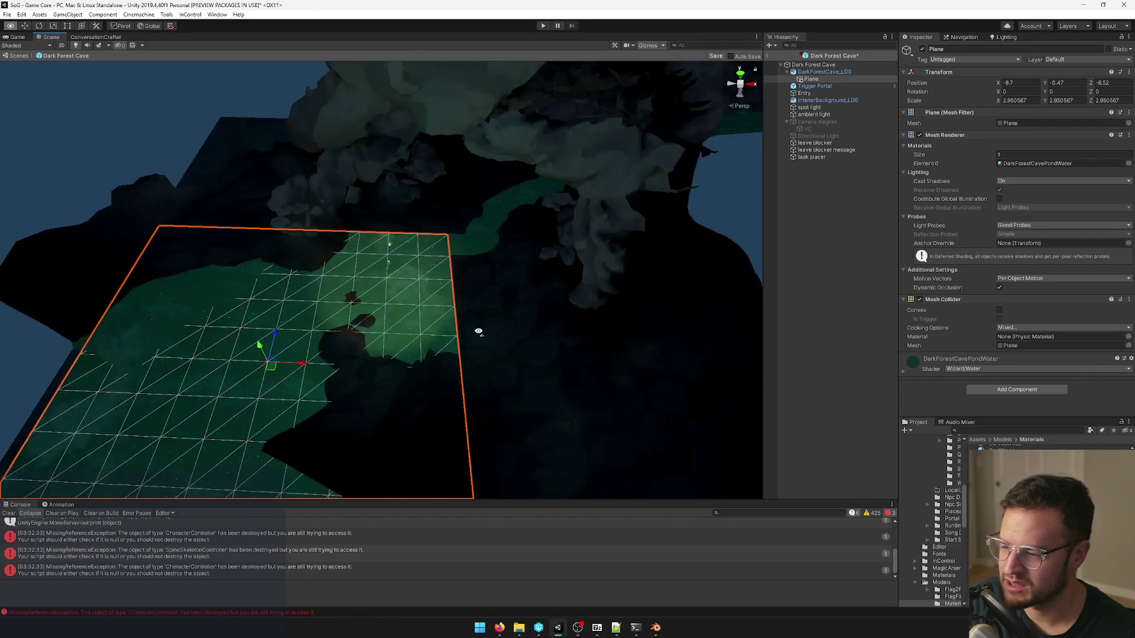
pyautogui.moveTo(397, 338)
pyautogui.mouseDown()
pyautogui.moveTo(243, 215)
pyautogui.moveTo(357, 358)
pyautogui.mouseUp()
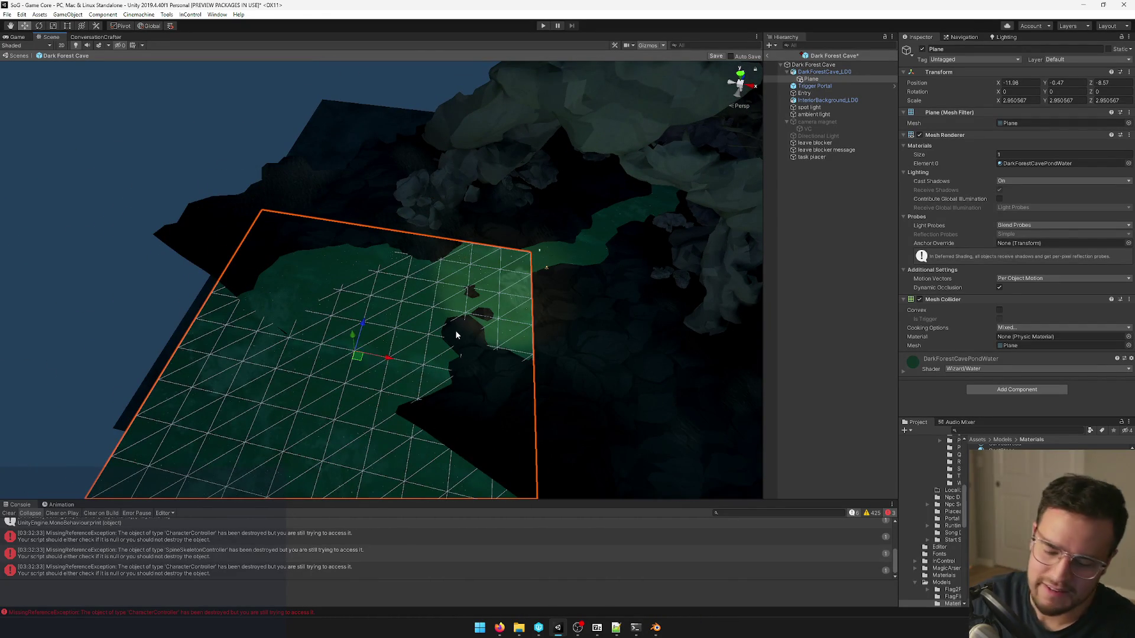
pyautogui.press('Delete')
# Select the cave mesh, then the ambient light, while flying through the cave.
pyautogui.moveTo(456, 329)
pyautogui.mouseDown(button='right')
pyautogui.moveTo(505, 298)
pyautogui.moveTo(534, 299)
pyautogui.moveTo(572, 251)
pyautogui.moveTo(368, 203)
pyautogui.moveTo(515, 268)
pyautogui.moveTo(611, 252)
pyautogui.moveTo(520, 261)
pyautogui.moveTo(438, 251)
pyautogui.moveTo(417, 197)
pyautogui.moveTo(409, 292)
pyautogui.moveTo(396, 329)
pyautogui.moveTo(375, 343)
pyautogui.moveTo(319, 311)
pyautogui.moveTo(161, 4)
pyautogui.mouseUp(button='right')
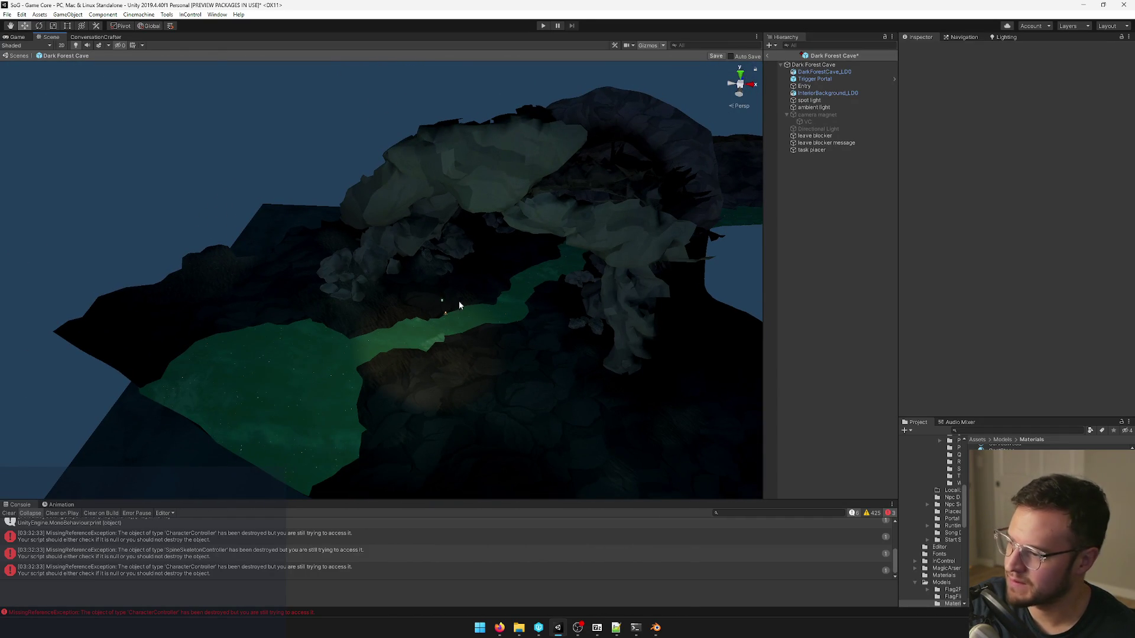
pyautogui.click(442, 304)
pyautogui.scroll(2, 462, 297)
pyautogui.scroll(2, 479, 292)
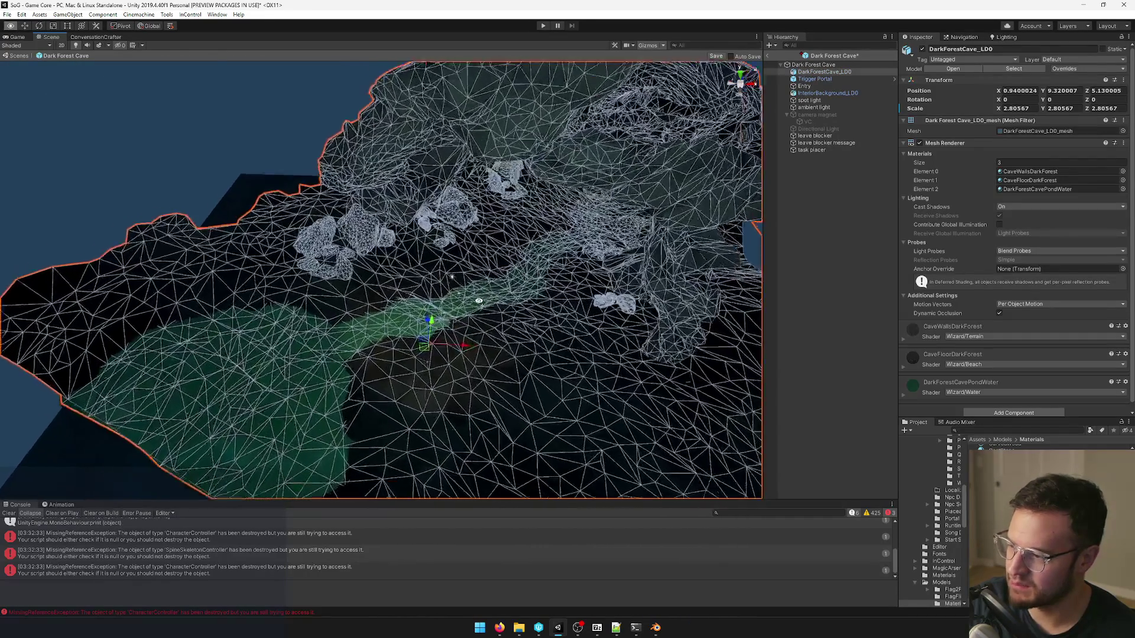
pyautogui.scroll(3, 509, 284)
pyautogui.click(508, 276)
pyautogui.moveTo(210, 316)
pyautogui.mouseDown(button='right')
pyautogui.moveTo(329, 272)
pyautogui.moveTo(266, 283)
pyautogui.moveTo(310, 188)
pyautogui.mouseUp(button='right')
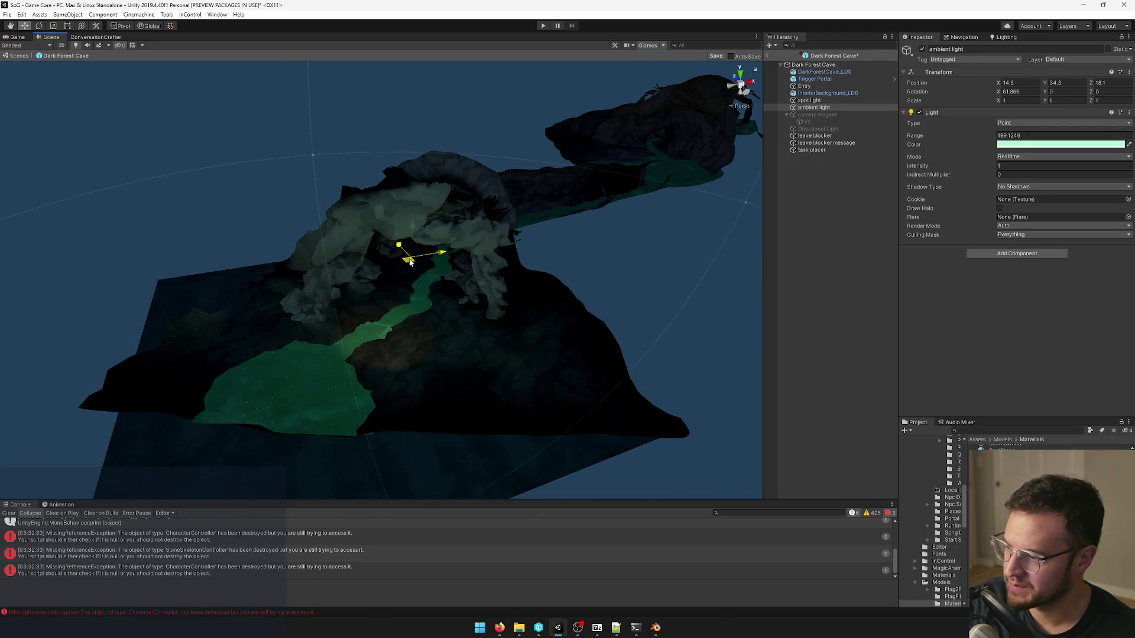
# Fly down the tunnel and place the duplicated ambient light over the far chamber.
pyautogui.press('w')
pyautogui.moveTo(401, 283)
pyautogui.mouseDown(button='right')
pyautogui.moveTo(412, 264)
pyautogui.moveTo(337, 361)
pyautogui.moveTo(395, 315)
pyautogui.moveTo(384, 284)
pyautogui.moveTo(398, 254)
pyautogui.moveTo(349, 370)
pyautogui.moveTo(364, 331)
pyautogui.mouseUp(button='right')
pyautogui.moveTo(455, 233)
pyautogui.mouseDown(button='right')
pyautogui.moveTo(418, 286)
pyautogui.moveTo(452, 208)
pyautogui.moveTo(441, 172)
pyautogui.moveTo(380, 296)
pyautogui.moveTo(451, 168)
pyautogui.moveTo(494, 167)
pyautogui.moveTo(502, 151)
pyautogui.moveTo(463, 198)
pyautogui.moveTo(349, 260)
pyautogui.moveTo(413, 256)
pyautogui.moveTo(439, 279)
pyautogui.mouseUp(button='right')
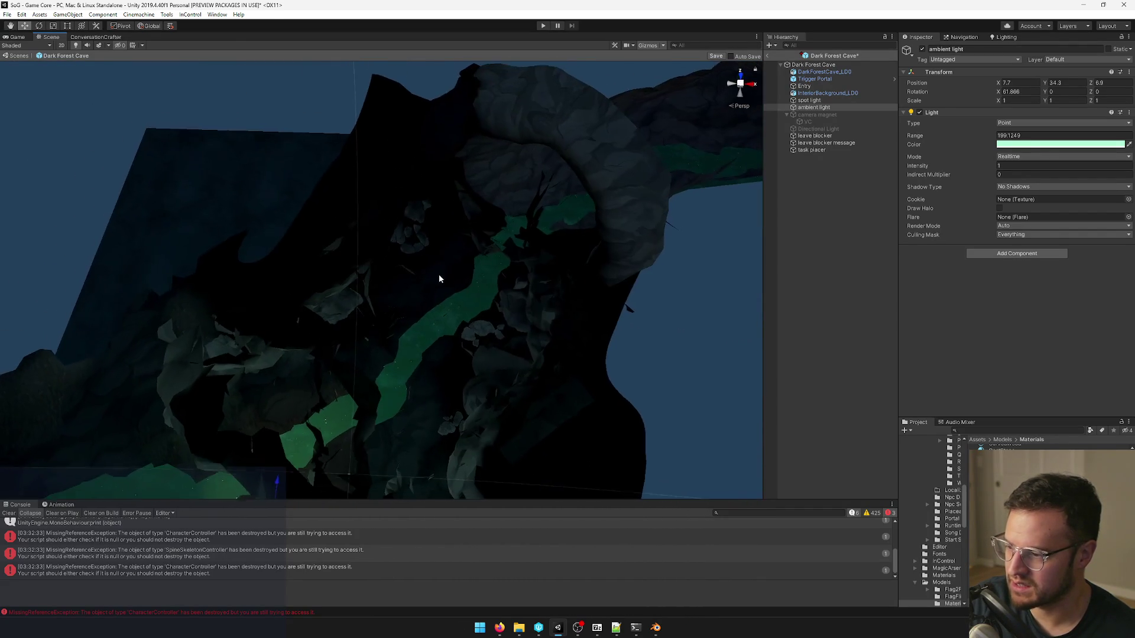
pyautogui.scroll(-3, 439, 279)
pyautogui.scroll(-2, 466, 231)
pyautogui.scroll(-2, 498, 168)
pyautogui.scroll(-2, 521, 162)
pyautogui.moveTo(521, 162)
pyautogui.mouseDown(button='right')
pyautogui.moveTo(292, 325)
pyautogui.moveTo(577, 261)
pyautogui.moveTo(185, 347)
pyautogui.moveTo(187, 415)
pyautogui.moveTo(317, 393)
pyautogui.moveTo(350, 367)
pyautogui.moveTo(304, 368)
pyautogui.moveTo(197, 334)
pyautogui.mouseUp(button='right')
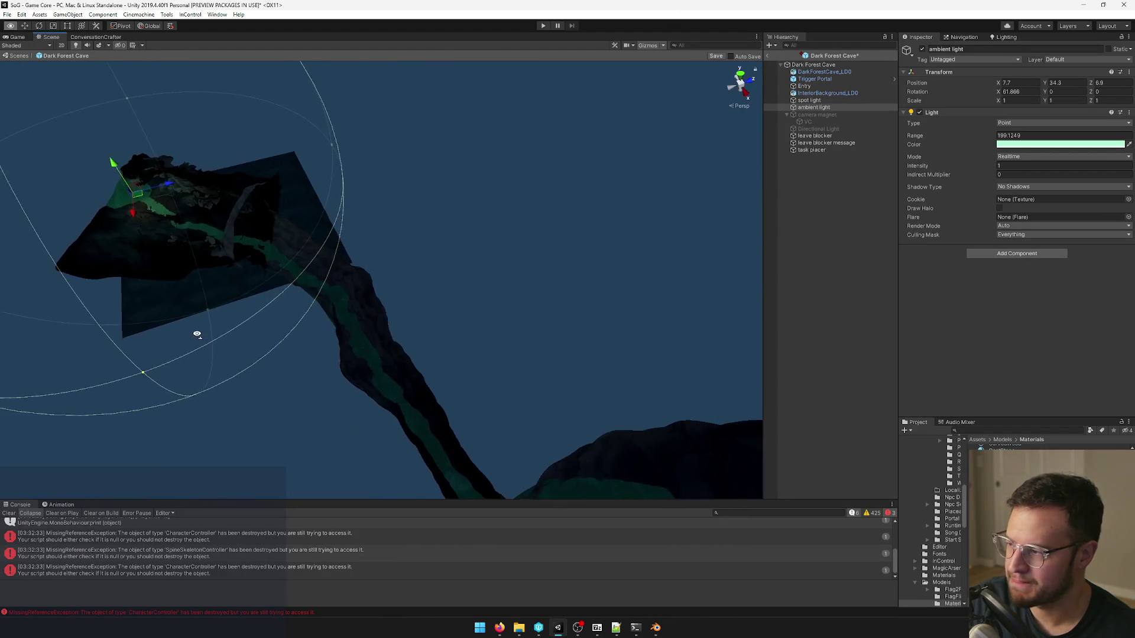
pyautogui.moveTo(394, 313)
pyautogui.mouseDown(button='right')
pyautogui.moveTo(237, 328)
pyautogui.moveTo(198, 358)
pyautogui.mouseUp(button='right')
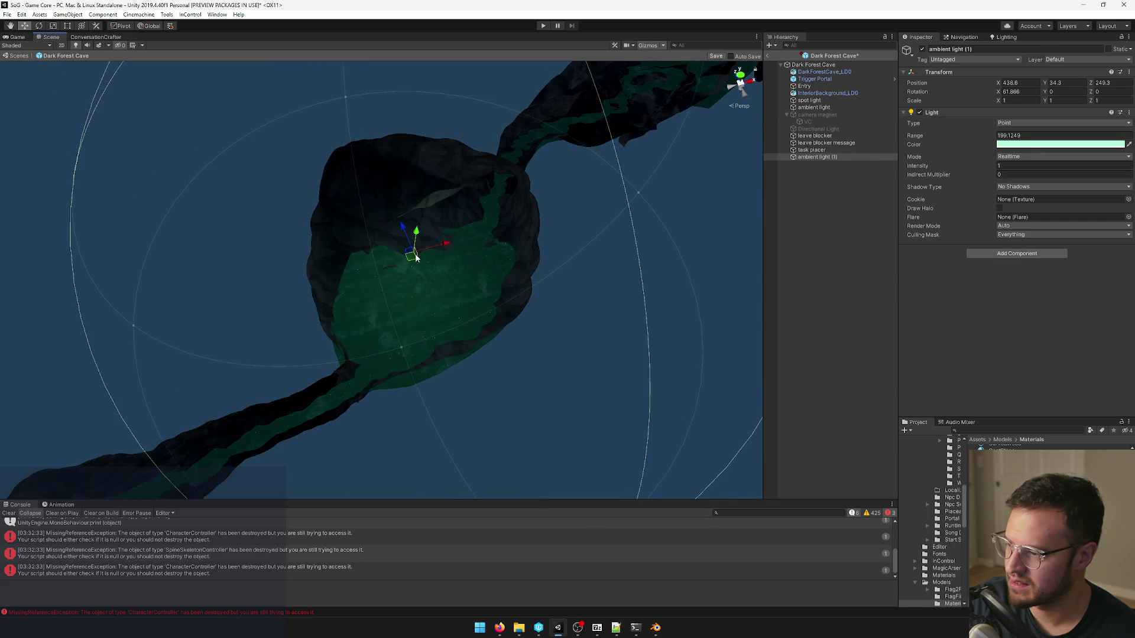
pyautogui.moveTo(422, 225)
pyautogui.mouseDown(button='right')
pyautogui.moveTo(240, 263)
pyautogui.moveTo(256, 198)
pyautogui.moveTo(194, 182)
pyautogui.moveTo(388, 330)
pyautogui.moveTo(373, 335)
pyautogui.moveTo(433, 337)
pyautogui.moveTo(408, 311)
pyautogui.mouseUp(button='right')
# Add a Mesh Collider to the cave mesh with the Dirt physics material.
pyautogui.click(387, 330)
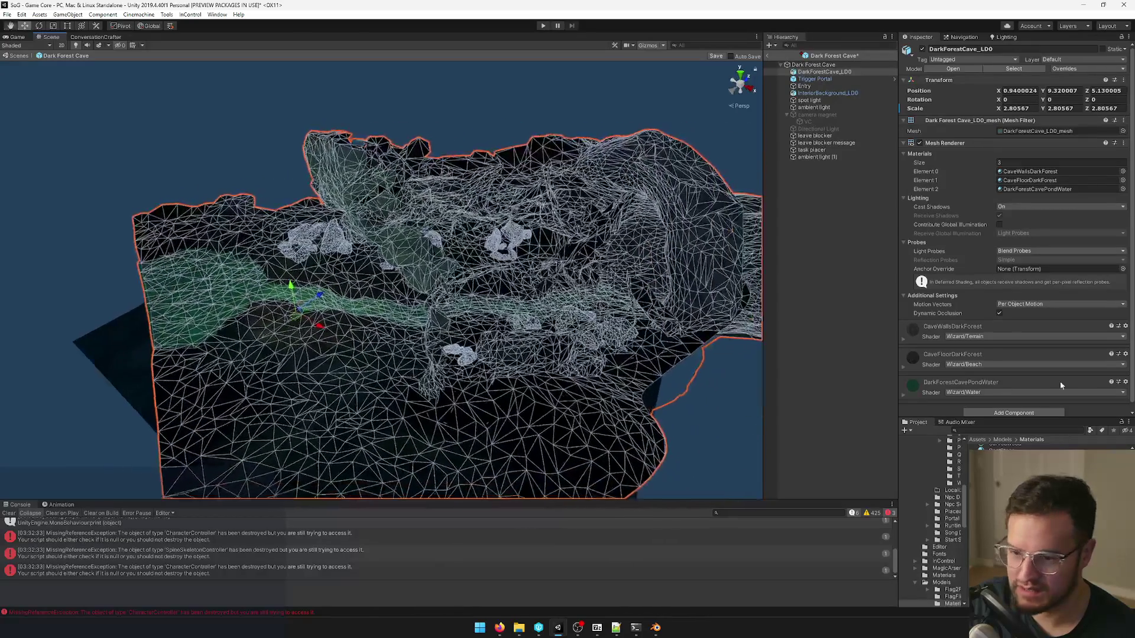
pyautogui.scroll(-1, 1042, 274)
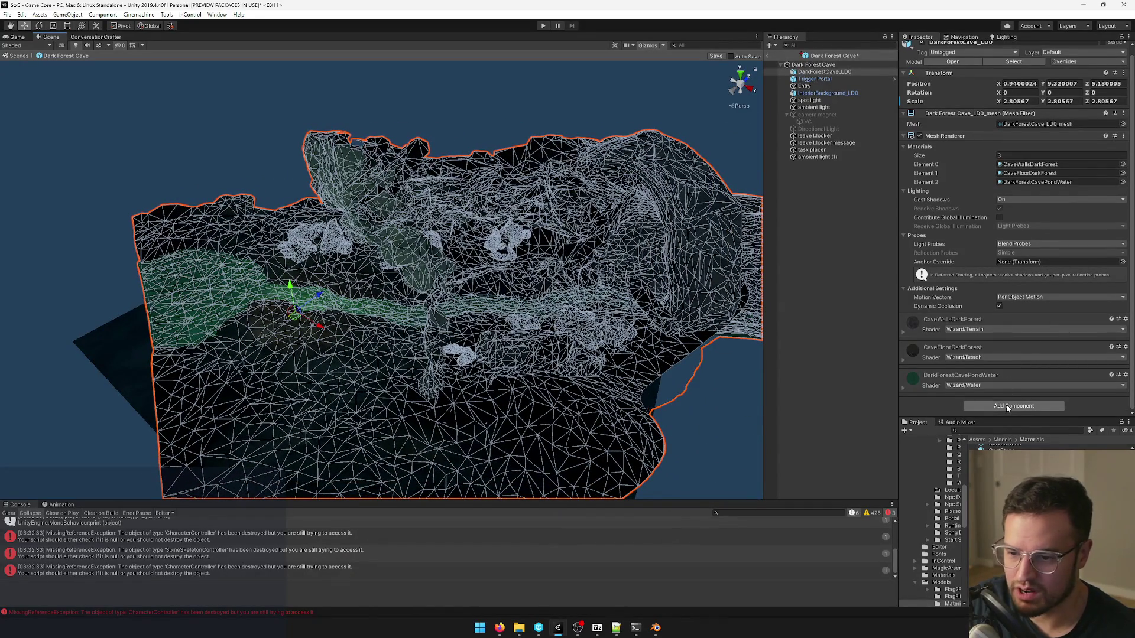
pyautogui.write('colli')
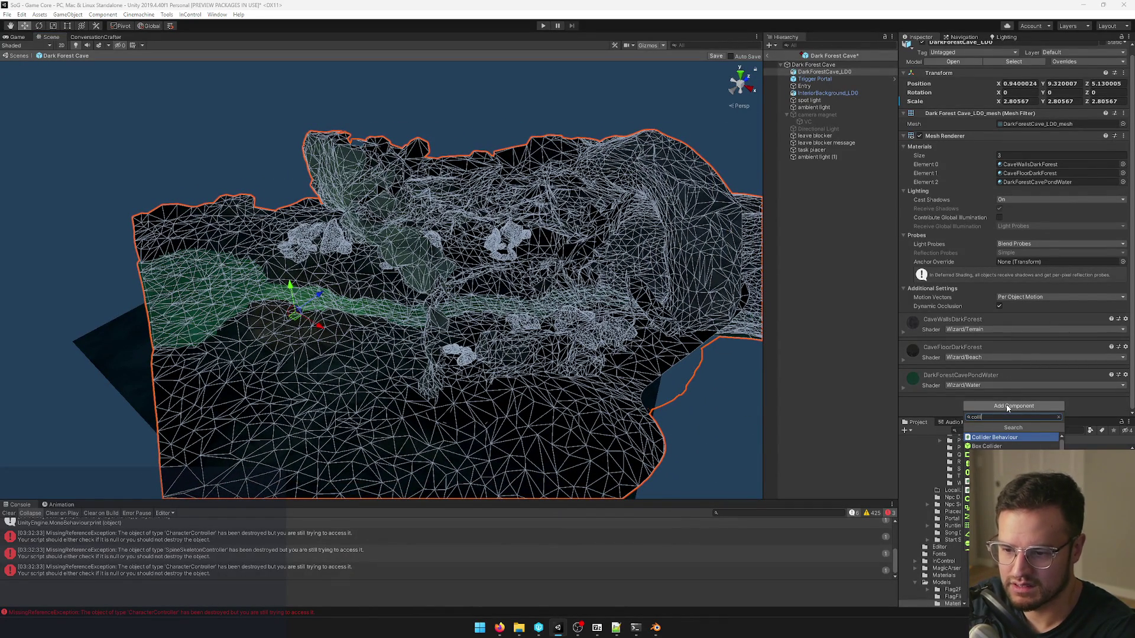
pyautogui.write('mesh')
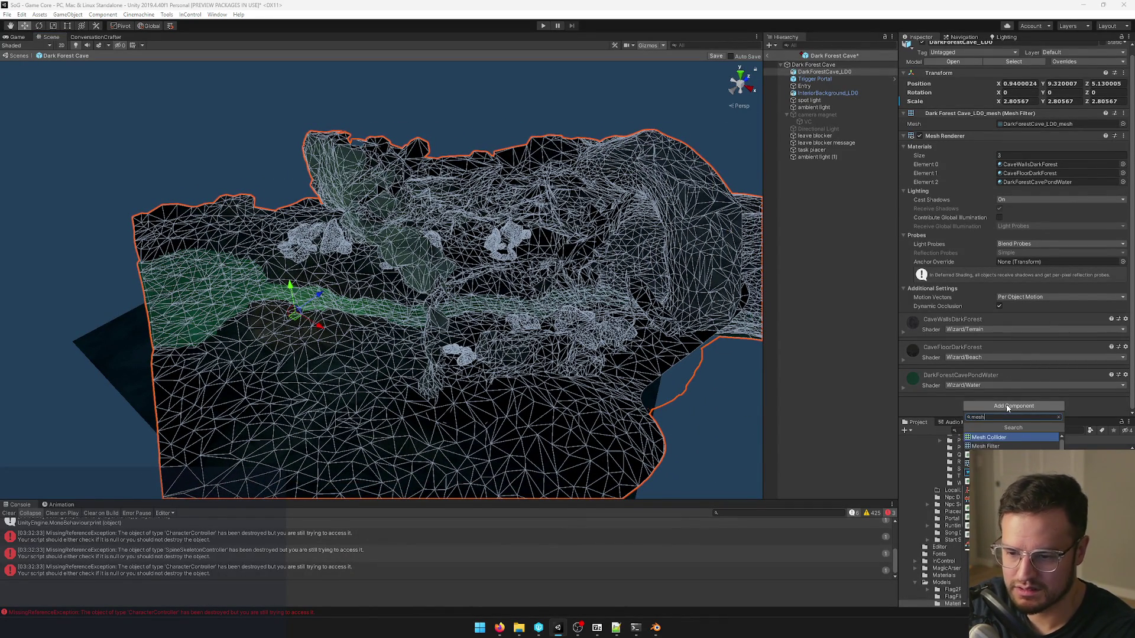
pyautogui.press('Return')
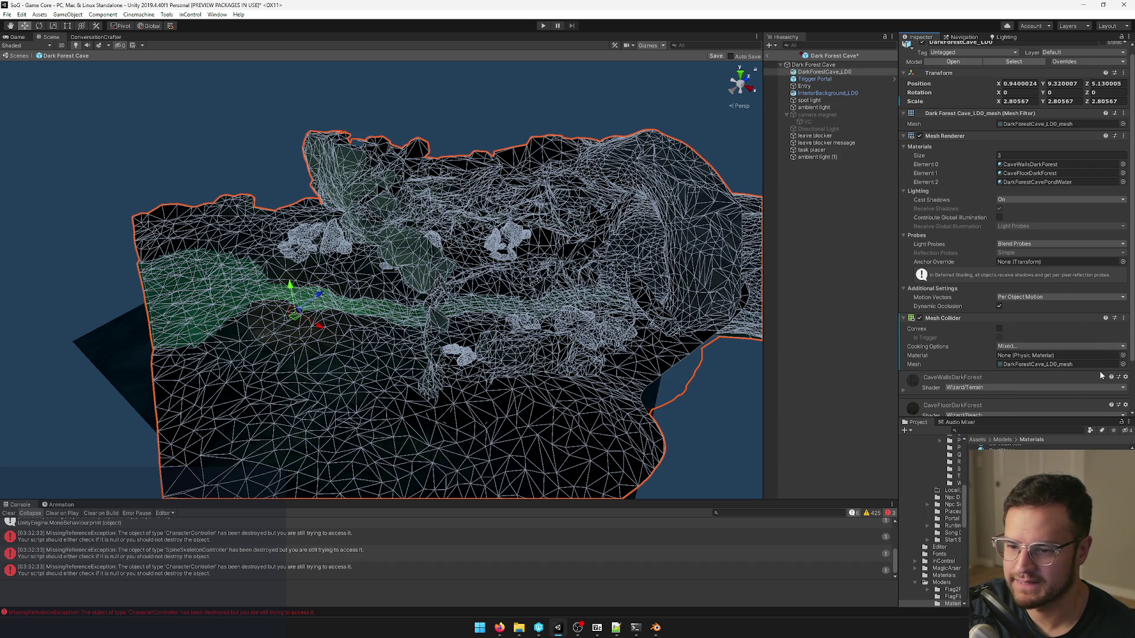
pyautogui.click(1123, 355)
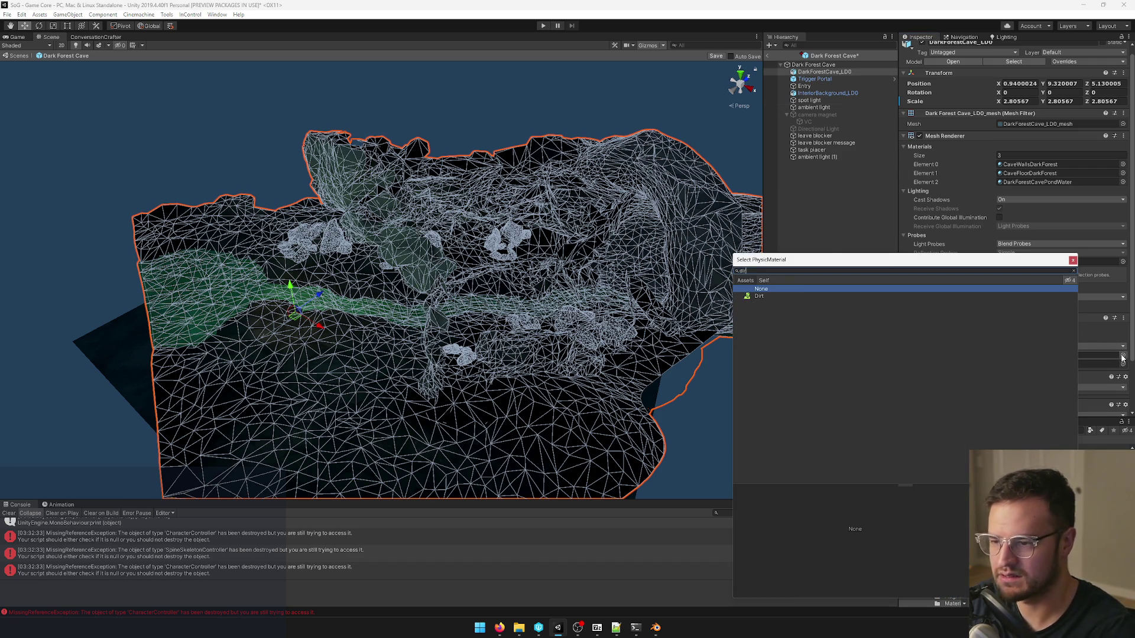
pyautogui.click(765, 296)
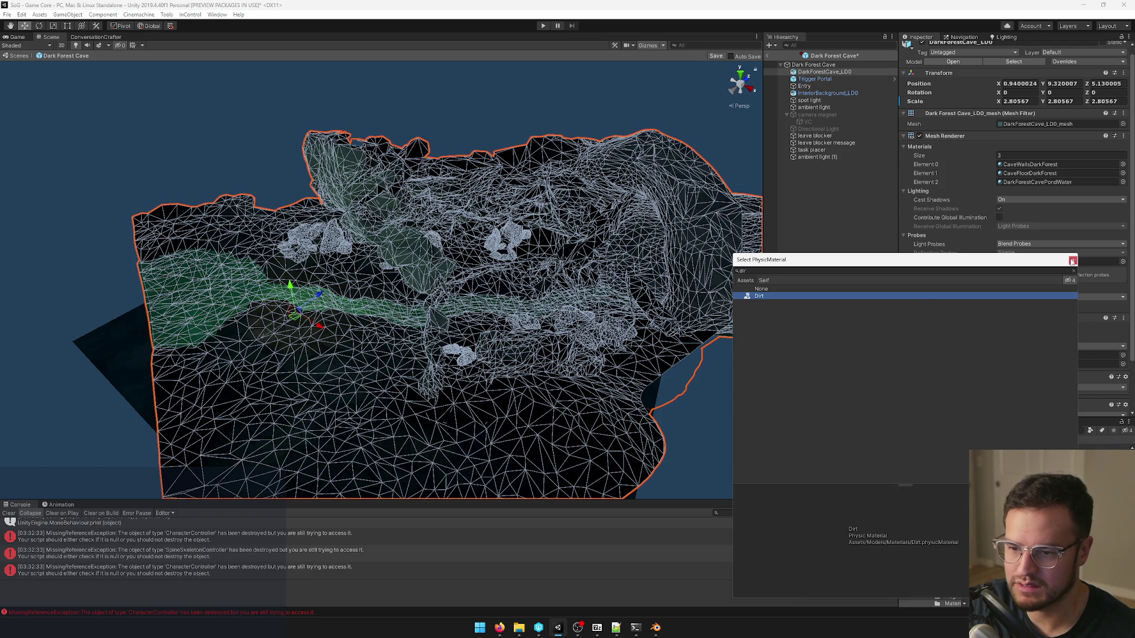
pyautogui.doubleClick(765, 297)
# Save the cave prefab and return to the exterior world scene.
pyautogui.click(717, 56)
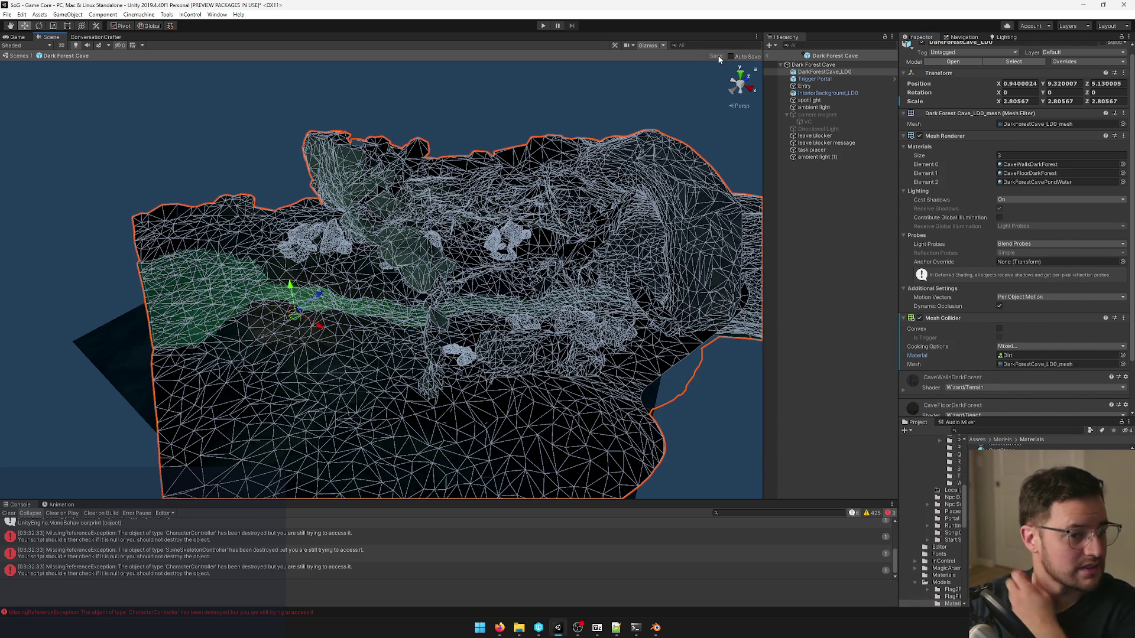
pyautogui.click(766, 55)
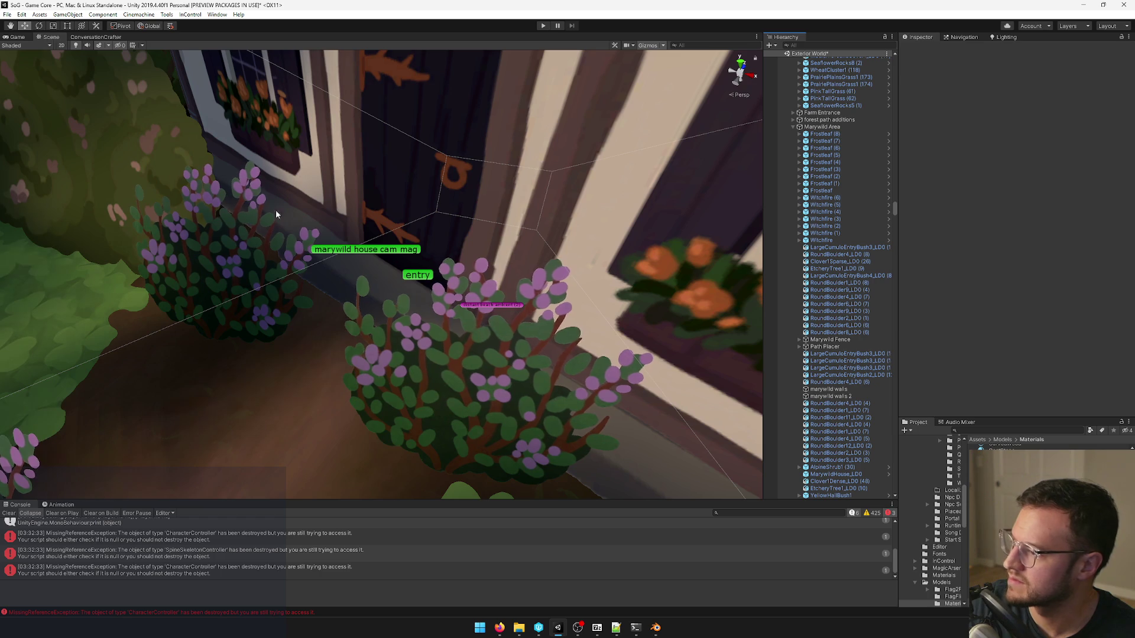
# Switch to the Game view and enter play mode.
pyautogui.moveTo(51, 37); pyautogui.dragTo(16, 40)
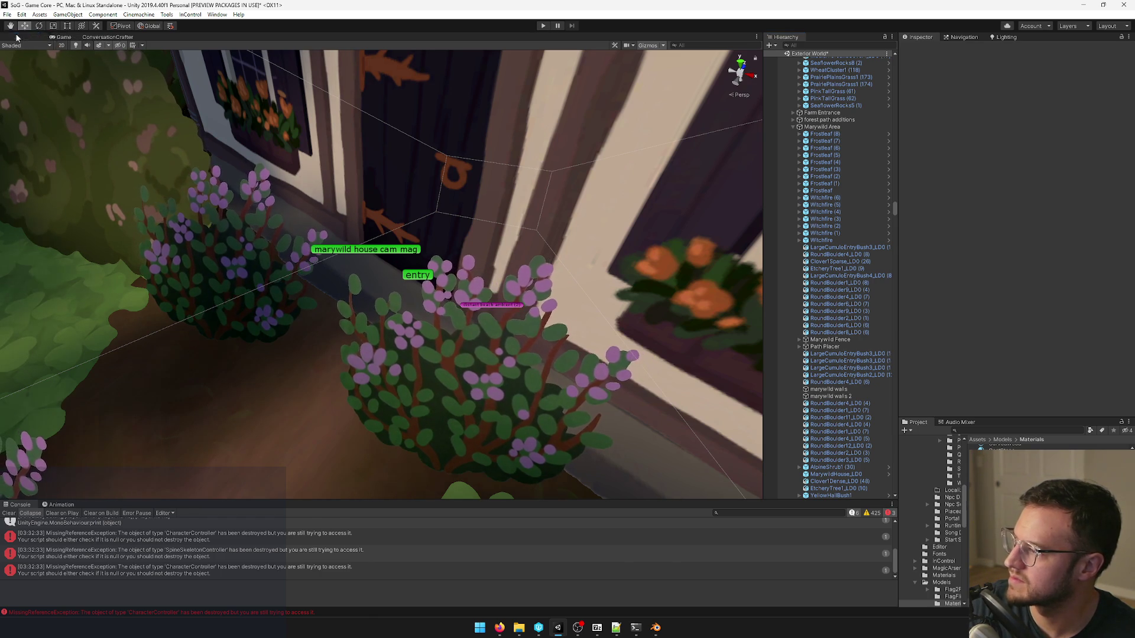
pyautogui.click(50, 36)
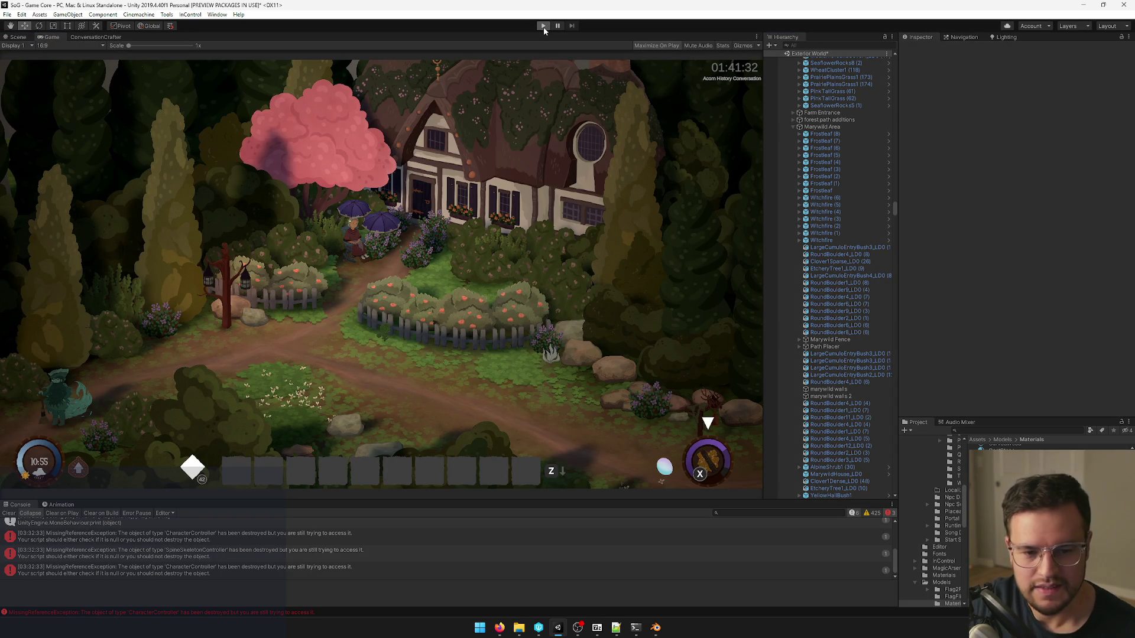
pyautogui.click(544, 26)
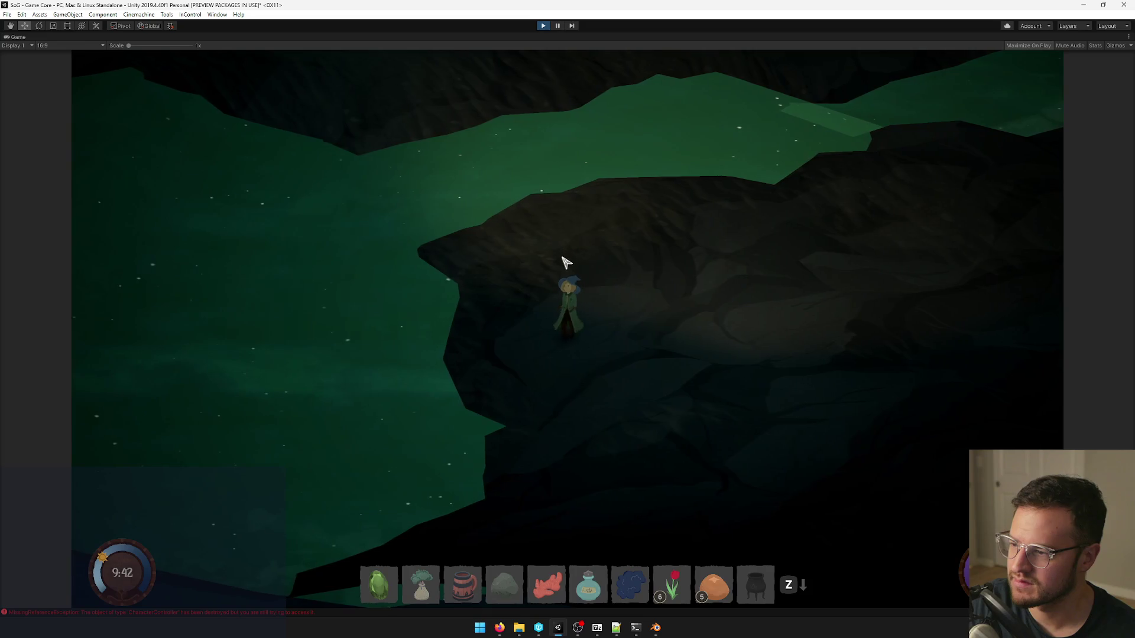
# Walk the character up the rock ledge and along the green slopes through the rocky section.
pyautogui.press('w')
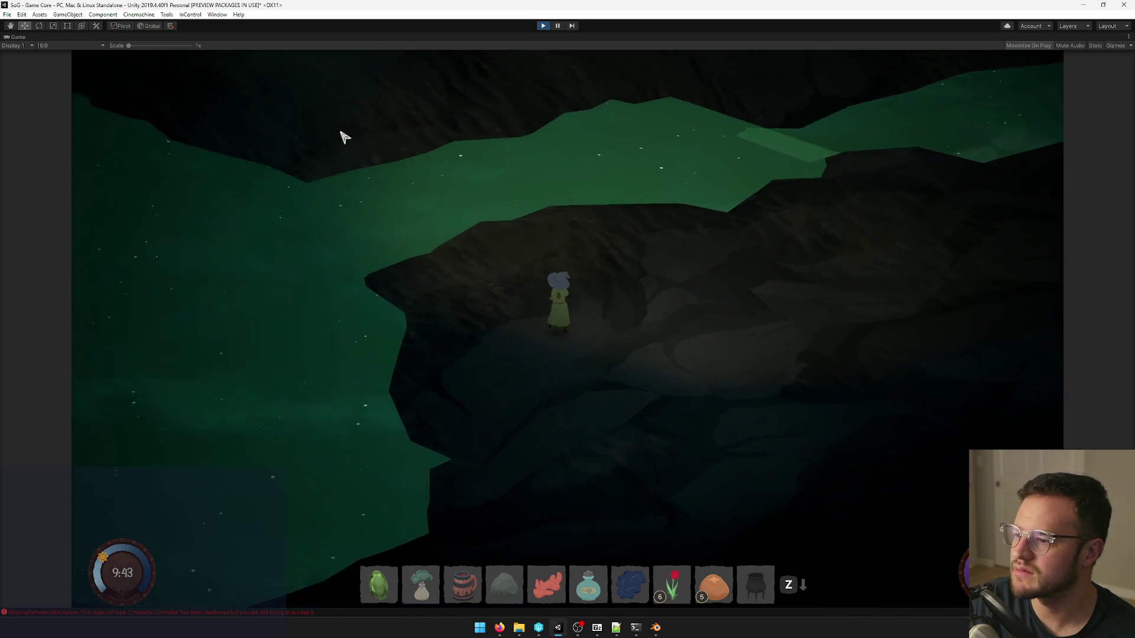
pyautogui.press('w')
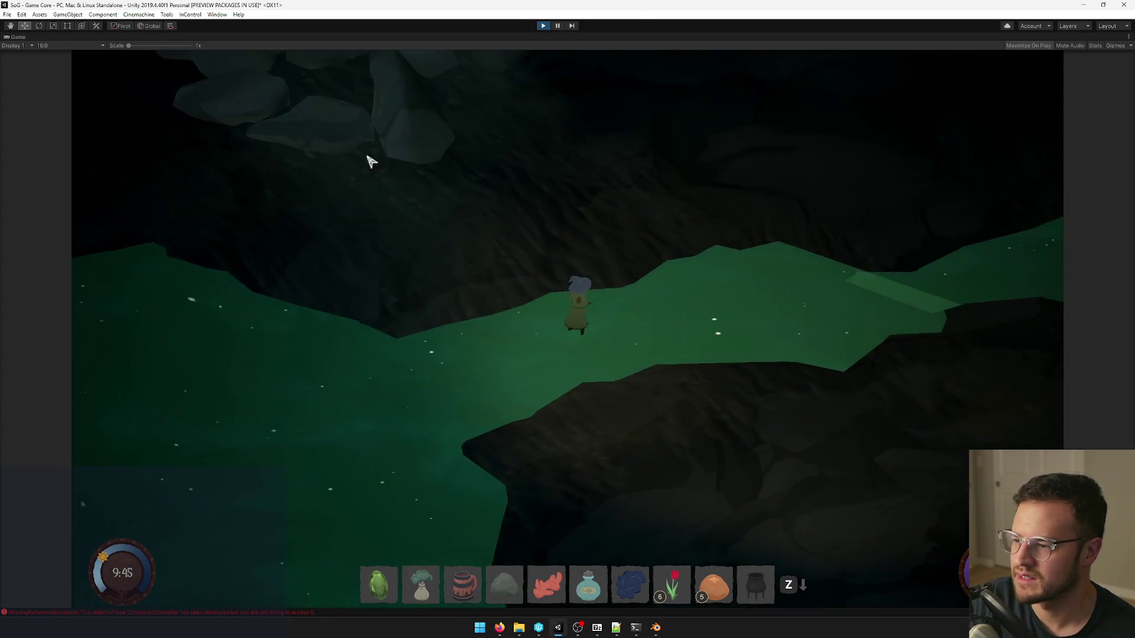
pyautogui.press('w')
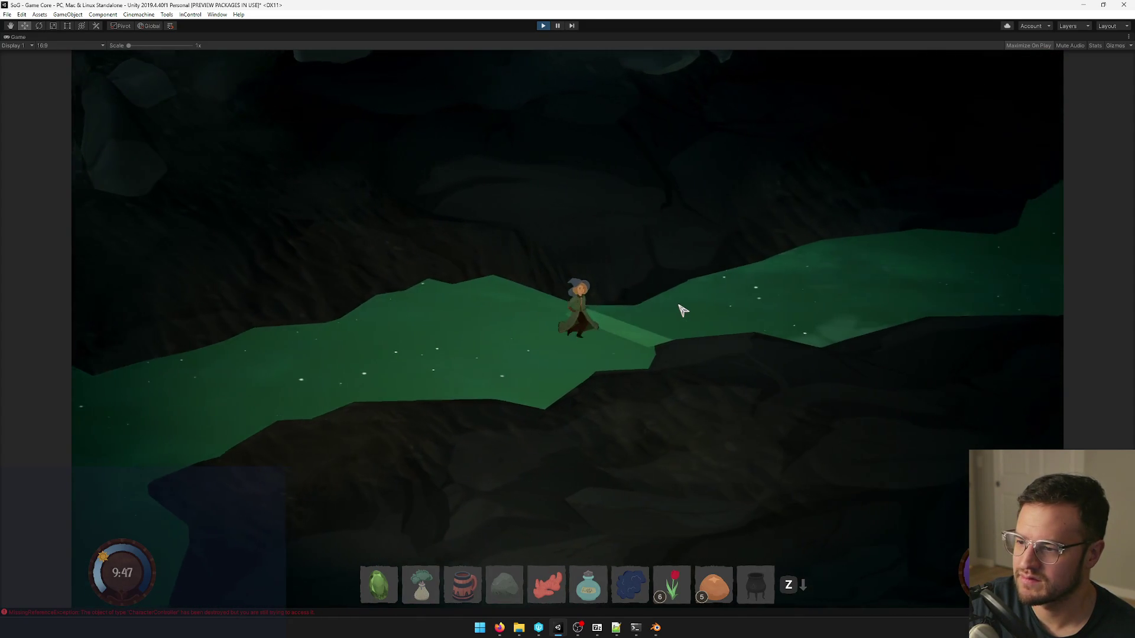
pyautogui.press('s')
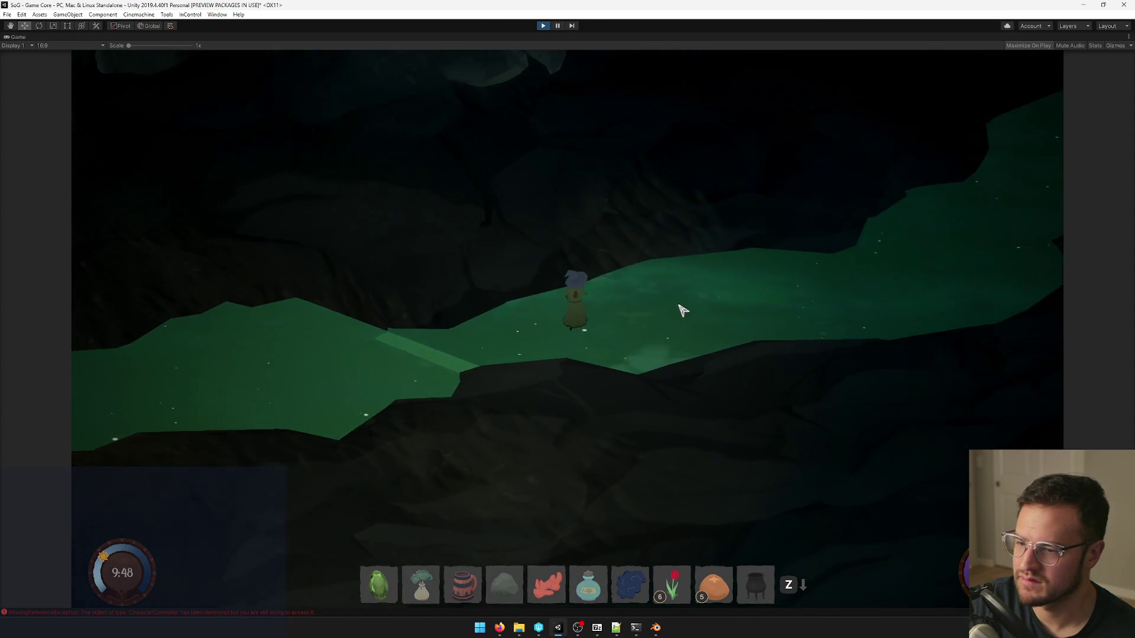
pyautogui.press('w')
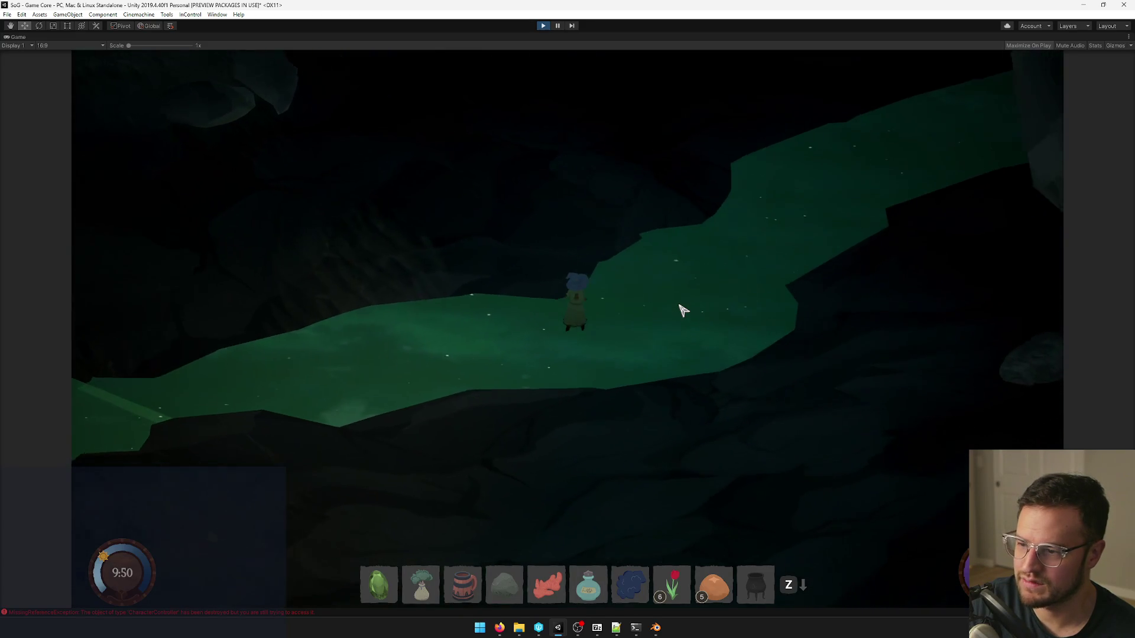
pyautogui.press('w')
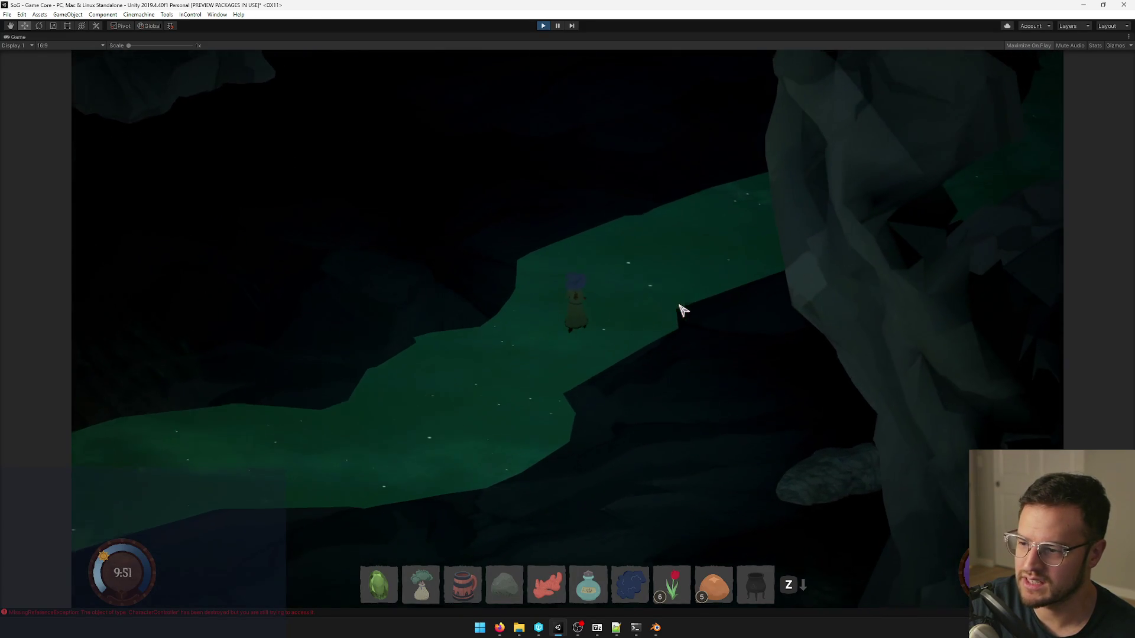
pyautogui.press('w')
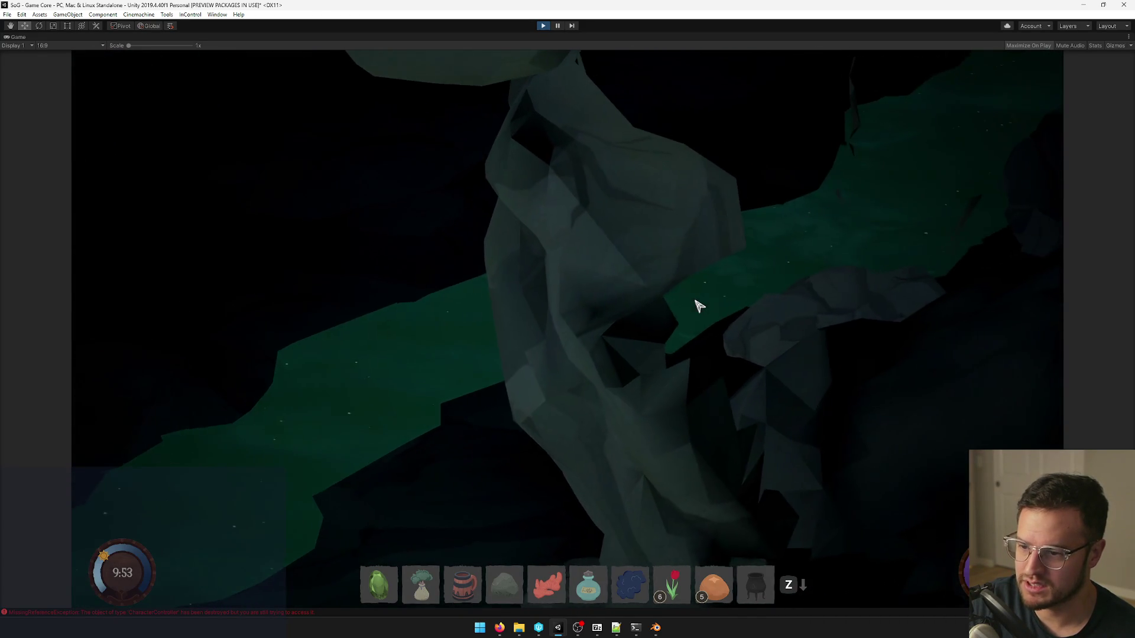
pyautogui.press('w')
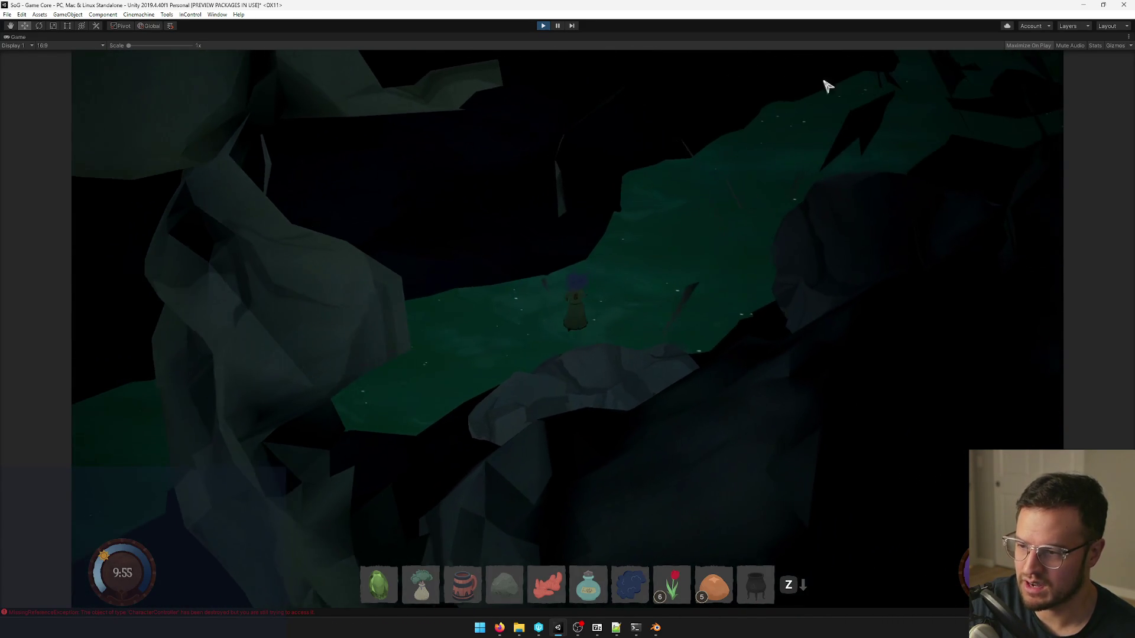
pyautogui.press('w')
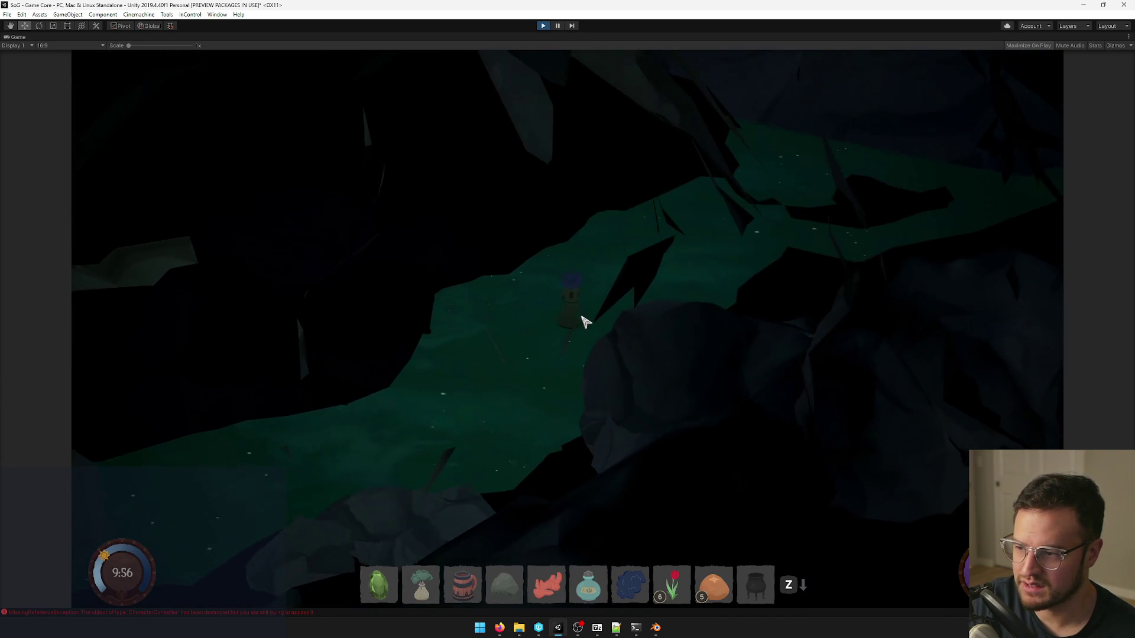
pyautogui.press('w')
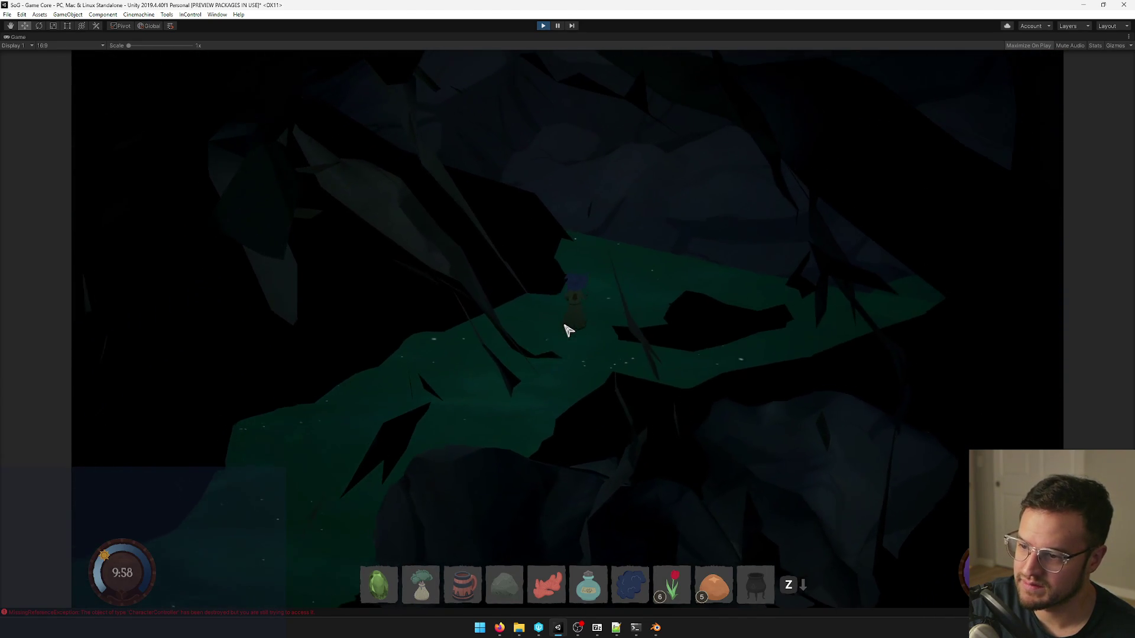
pyautogui.press('w')
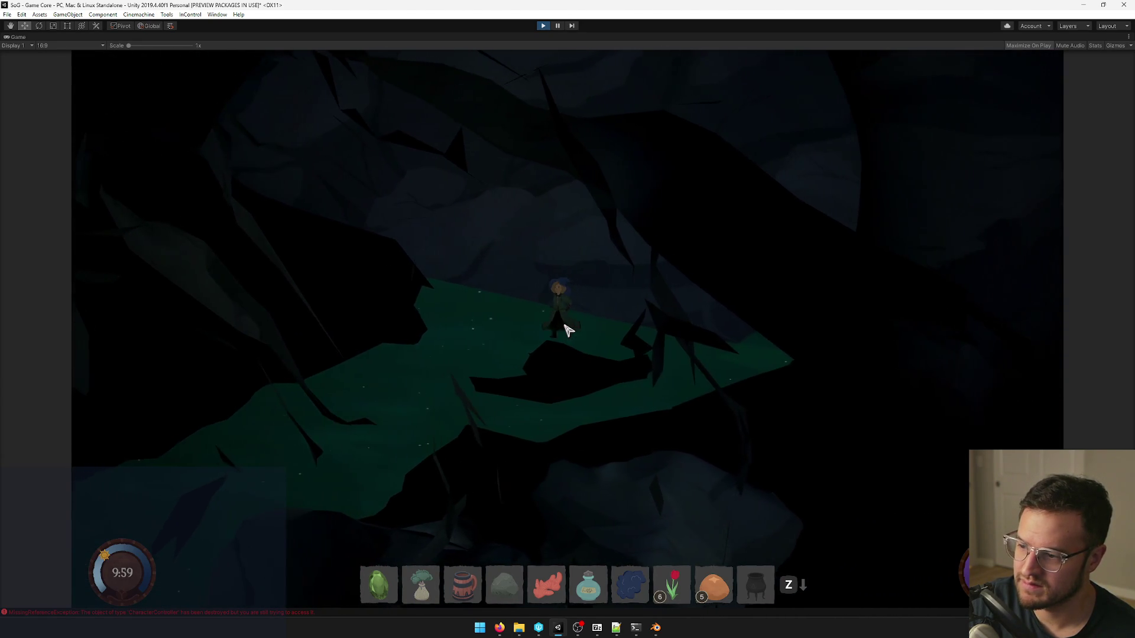
pyautogui.press('w')
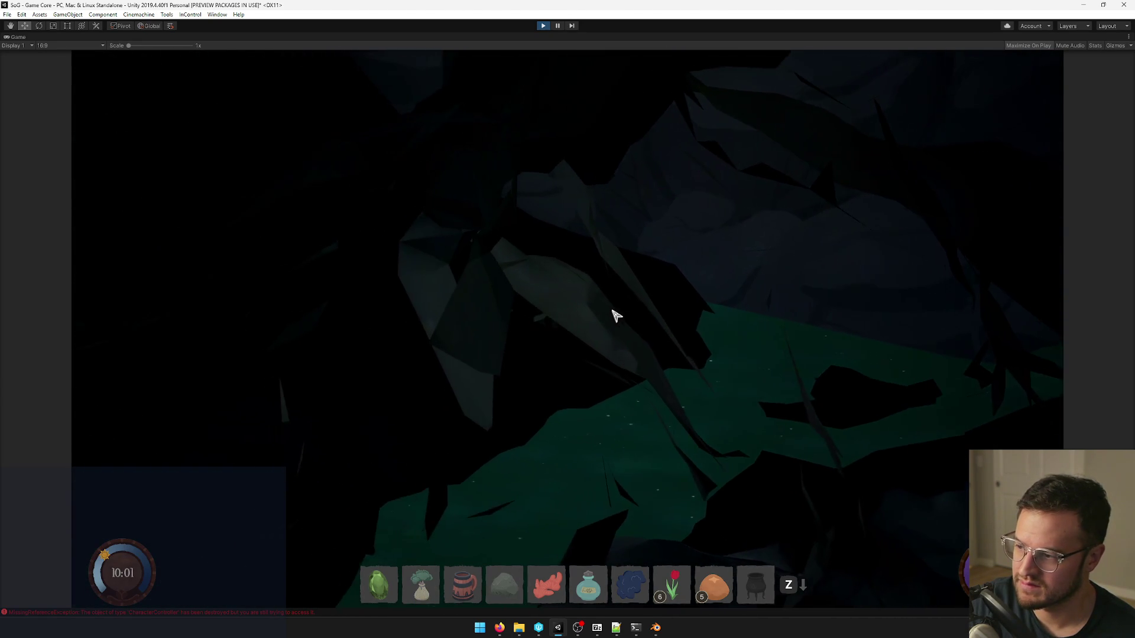
pyautogui.press('w')
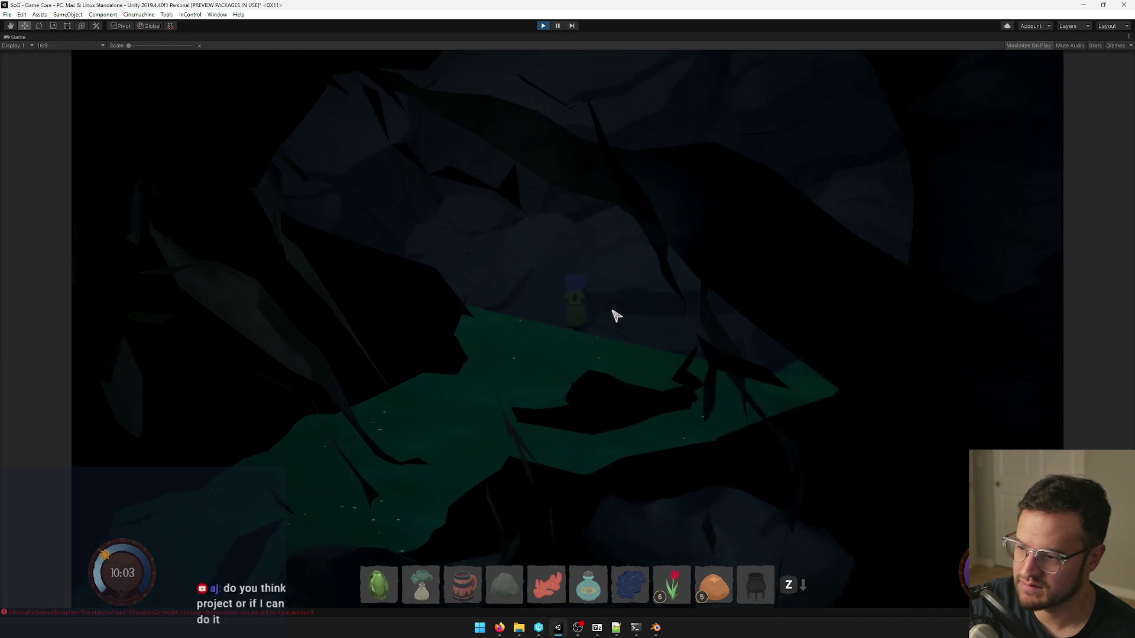
pyautogui.press('w')
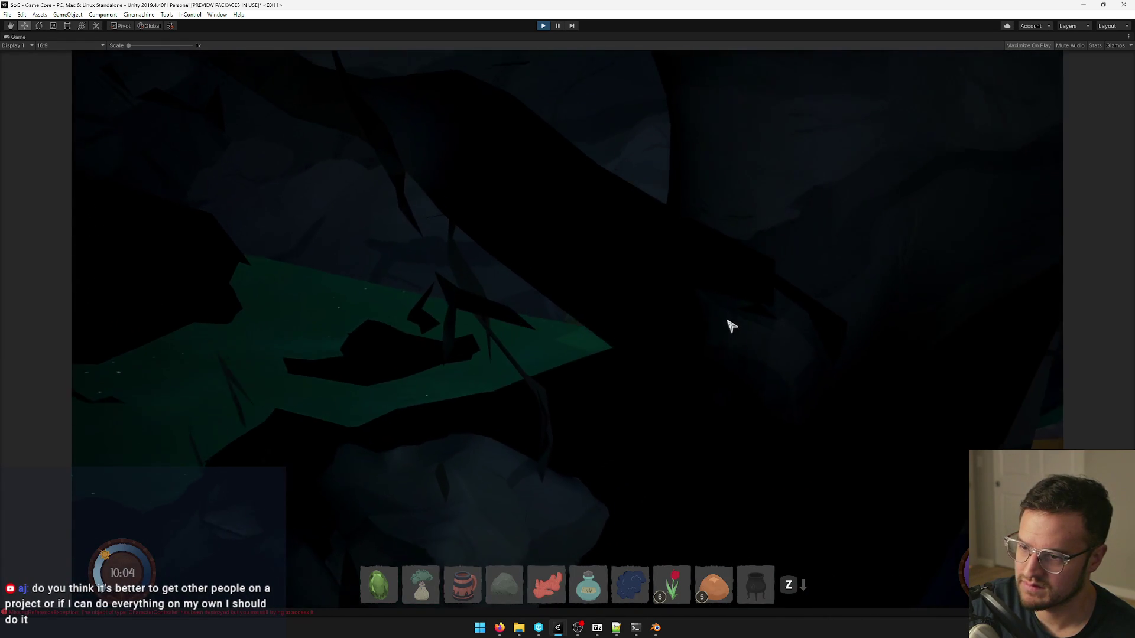
pyautogui.press('w')
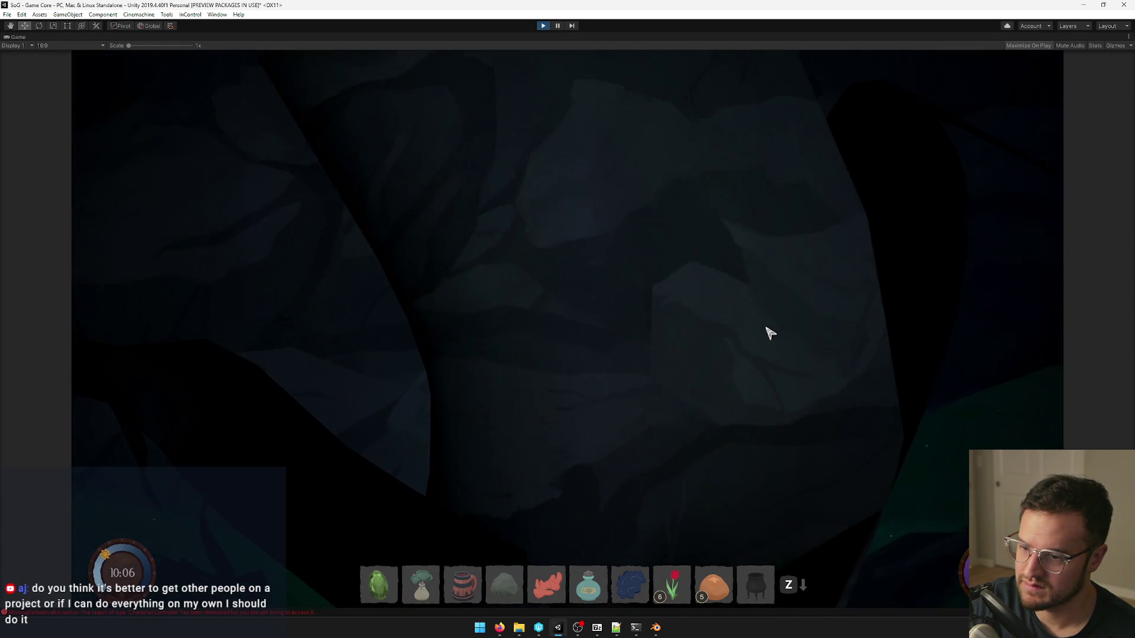
pyautogui.press('w')
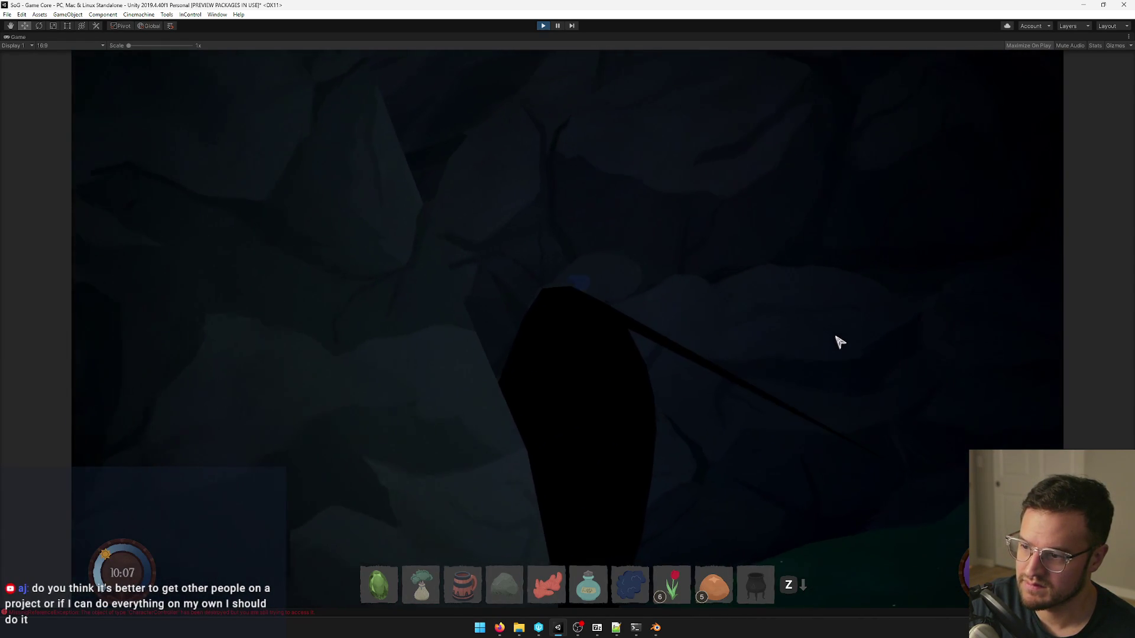
# Walk the character down to the water and over the shoreline hills.
pyautogui.press('d')
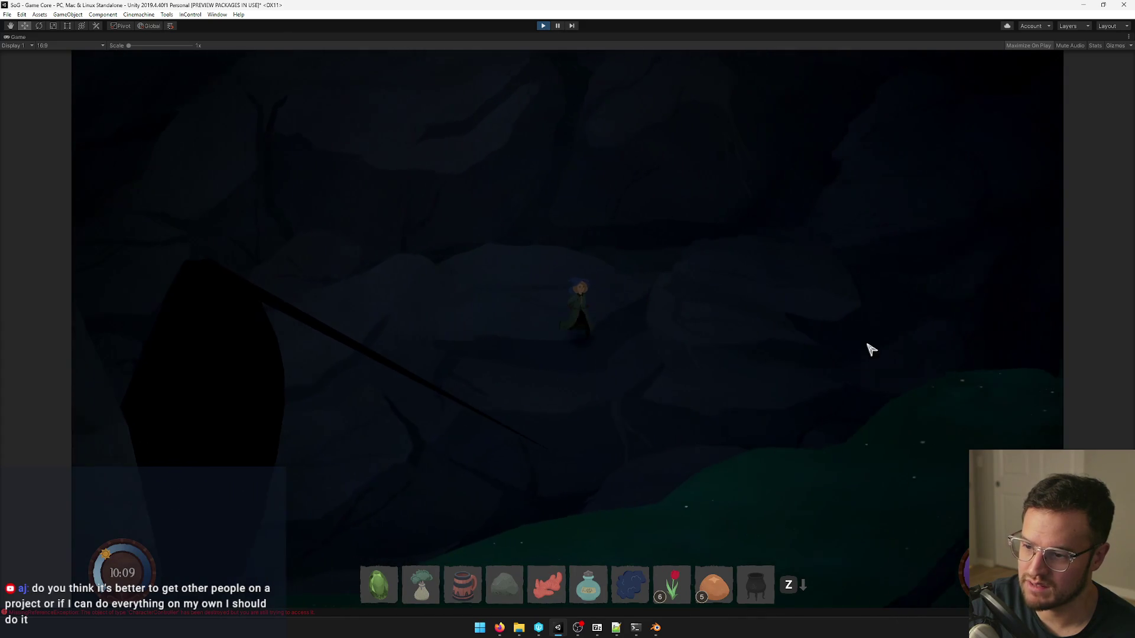
pyautogui.press('s')
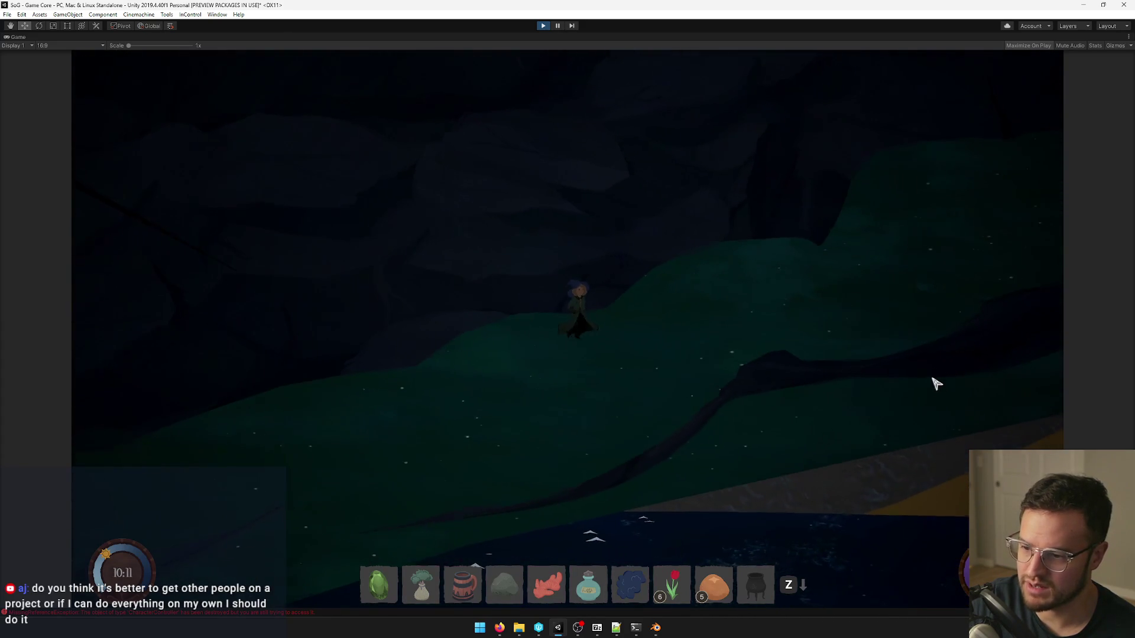
pyautogui.press('w')
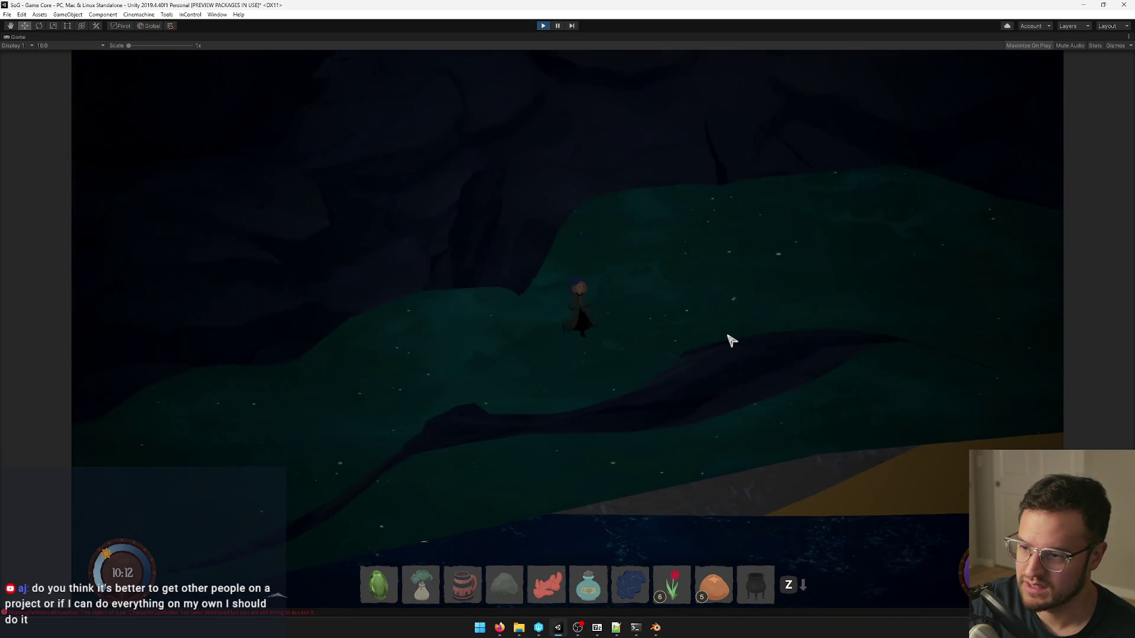
pyautogui.press('w')
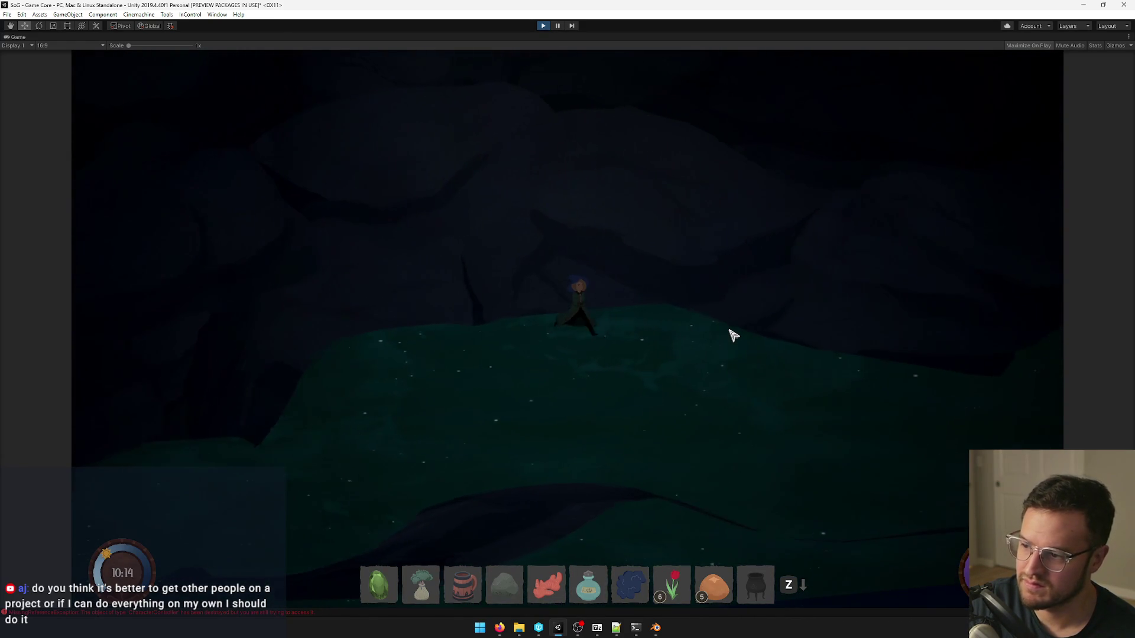
pyautogui.press('w')
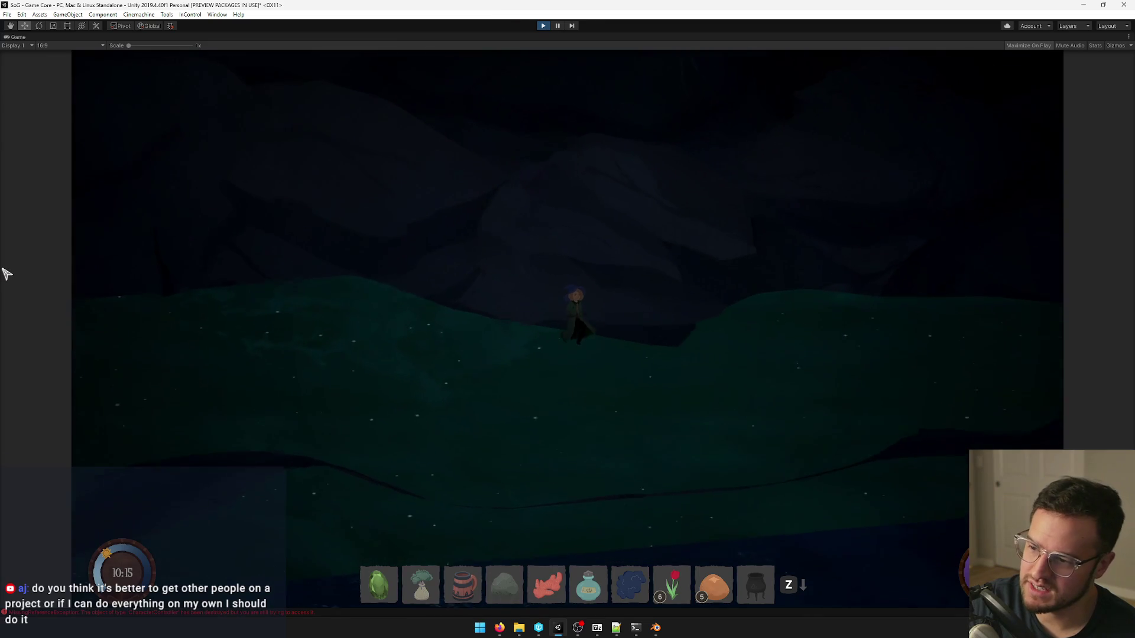
pyautogui.press('w')
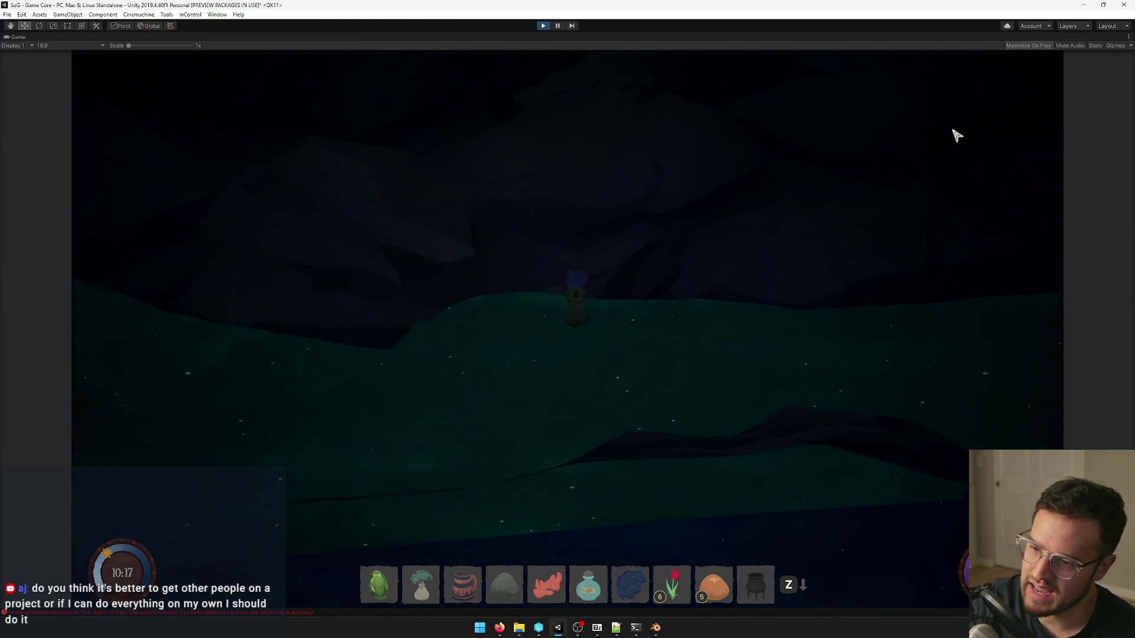
pyautogui.press('s')
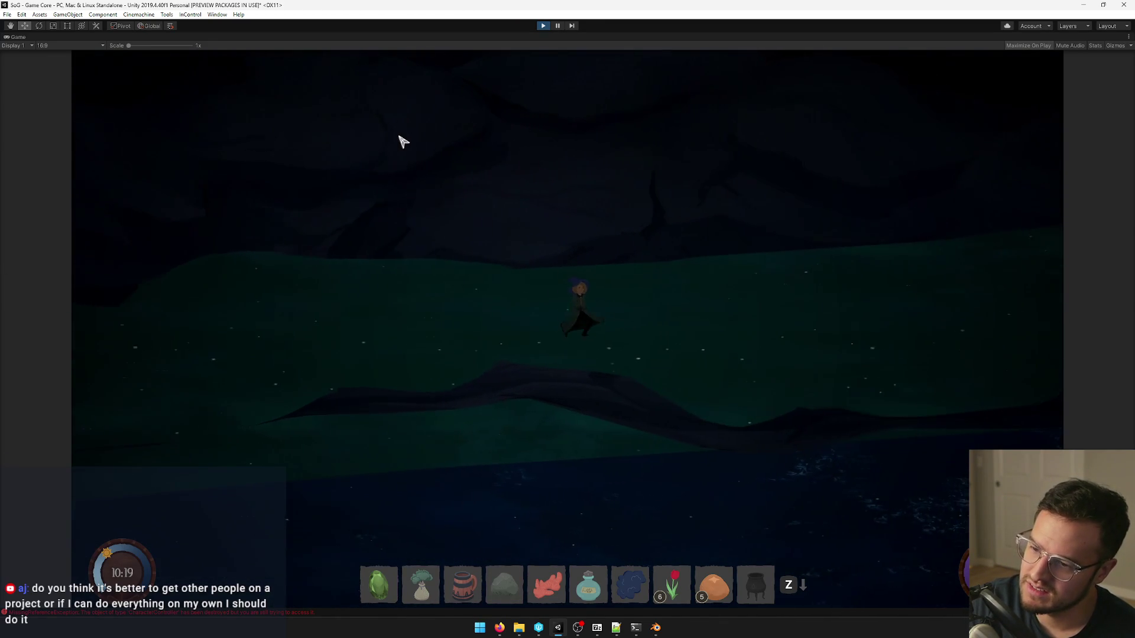
pyautogui.press('w')
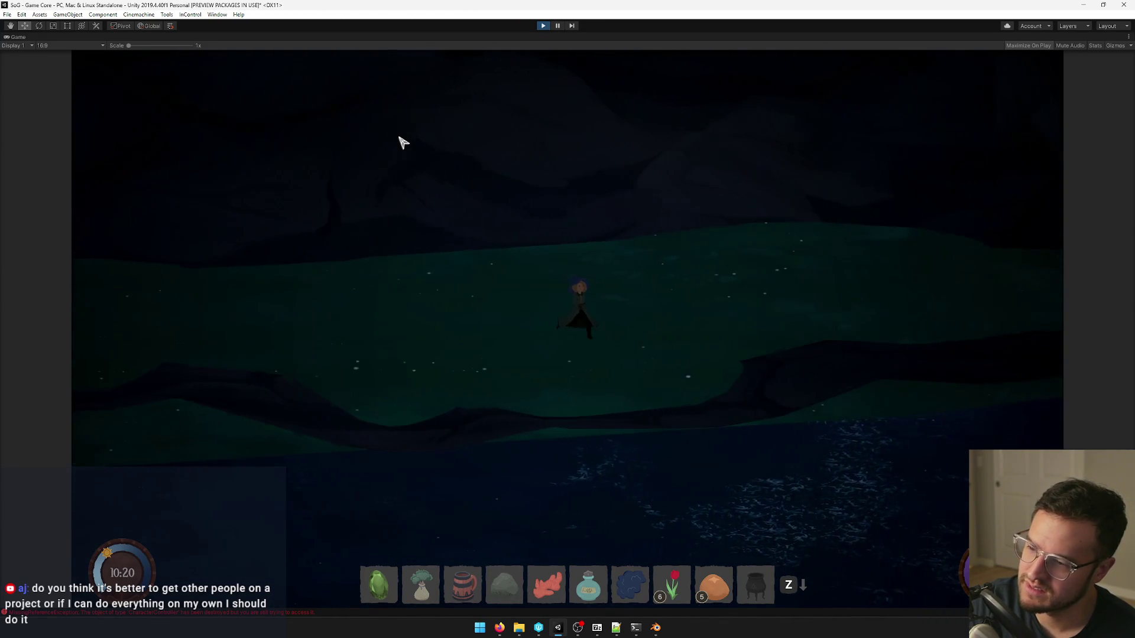
pyautogui.press('s')
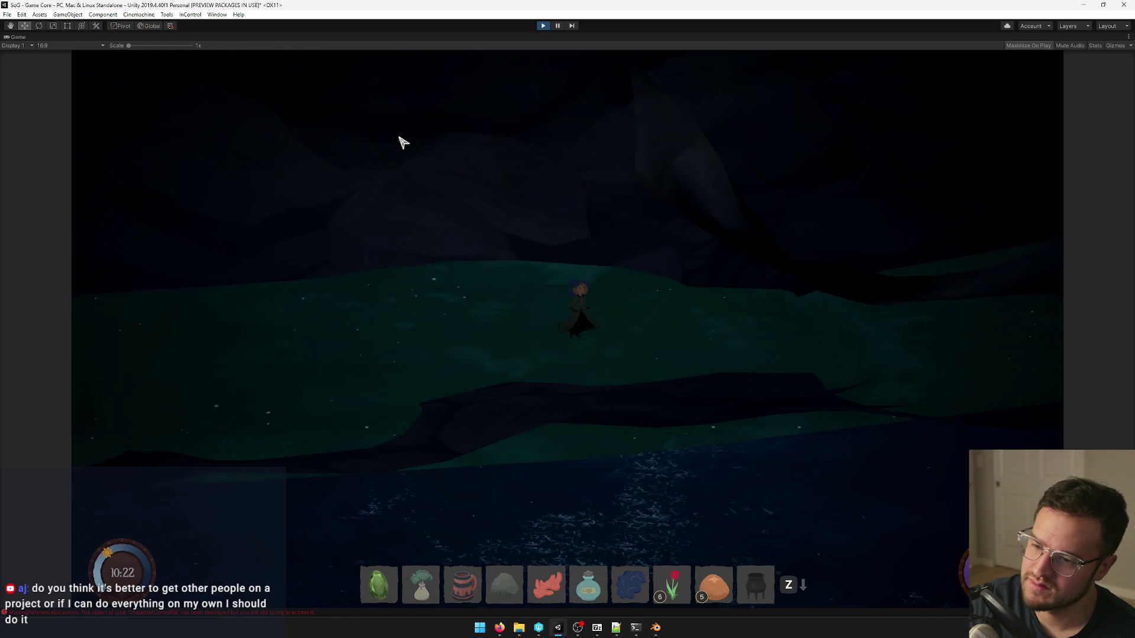
pyautogui.press('s')
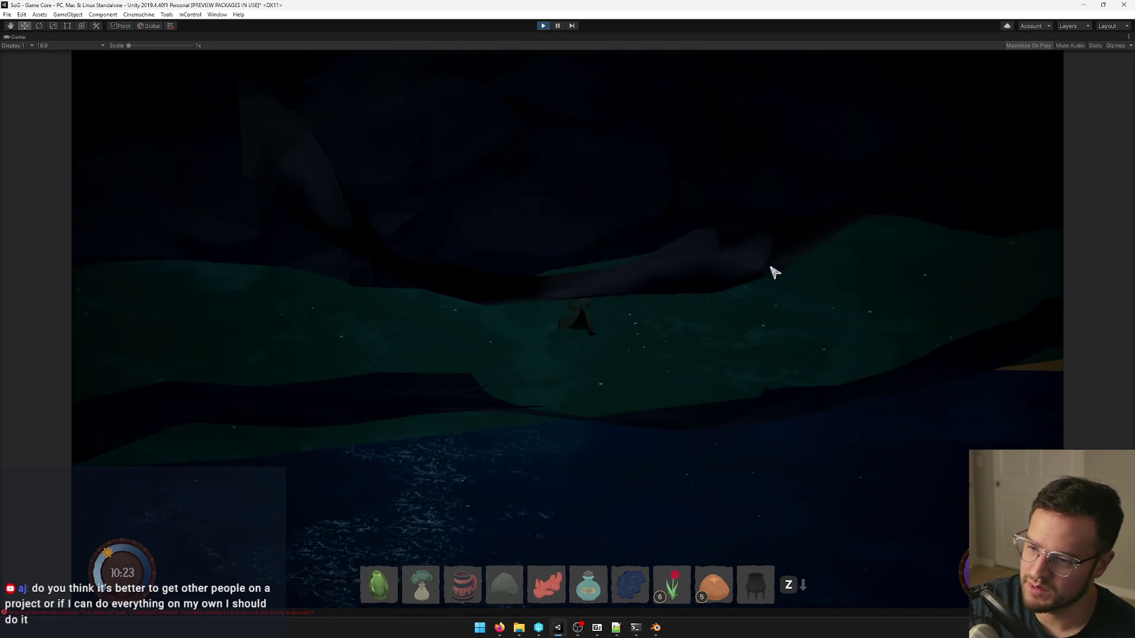
pyautogui.press('w')
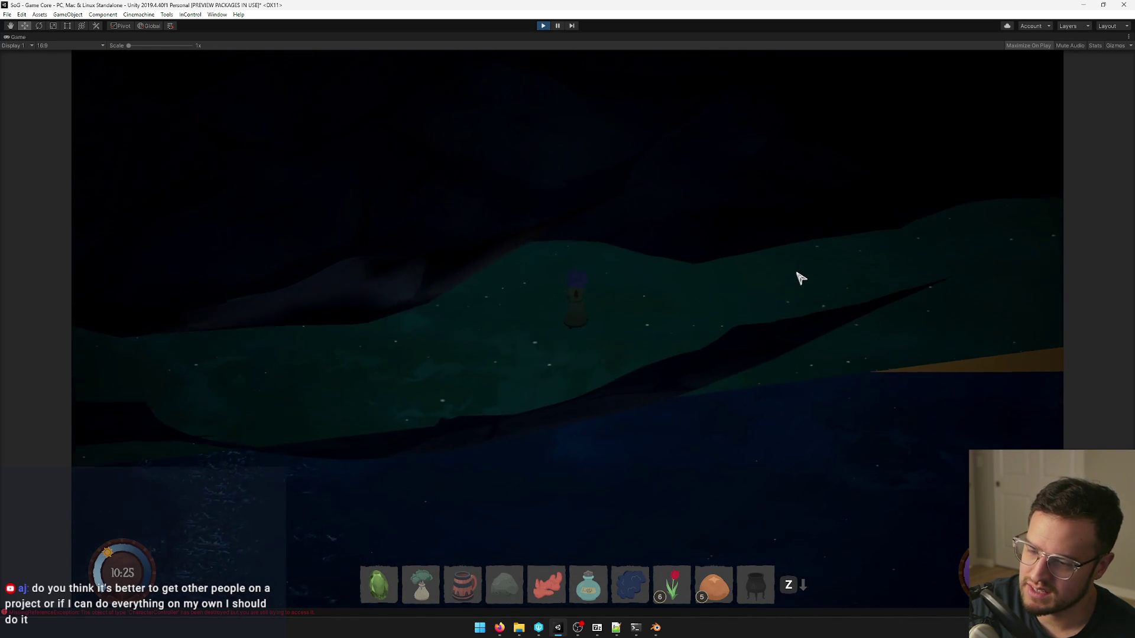
# Walk the character past the dark cliff and climb up onto the green plateau.
pyautogui.press('d')
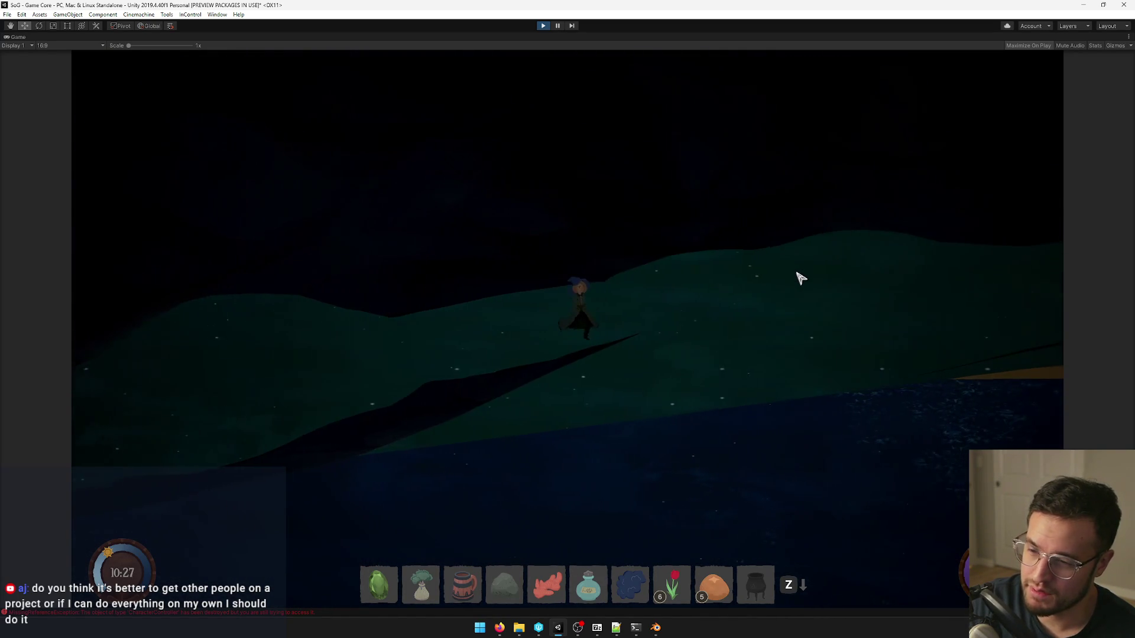
pyautogui.press('d')
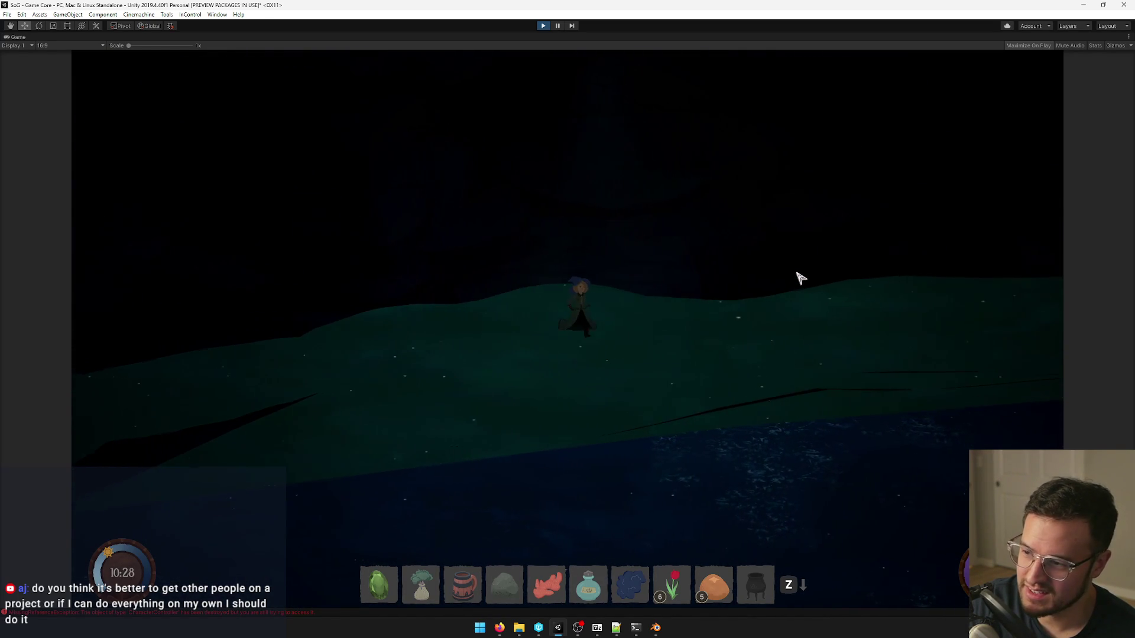
pyautogui.press('d')
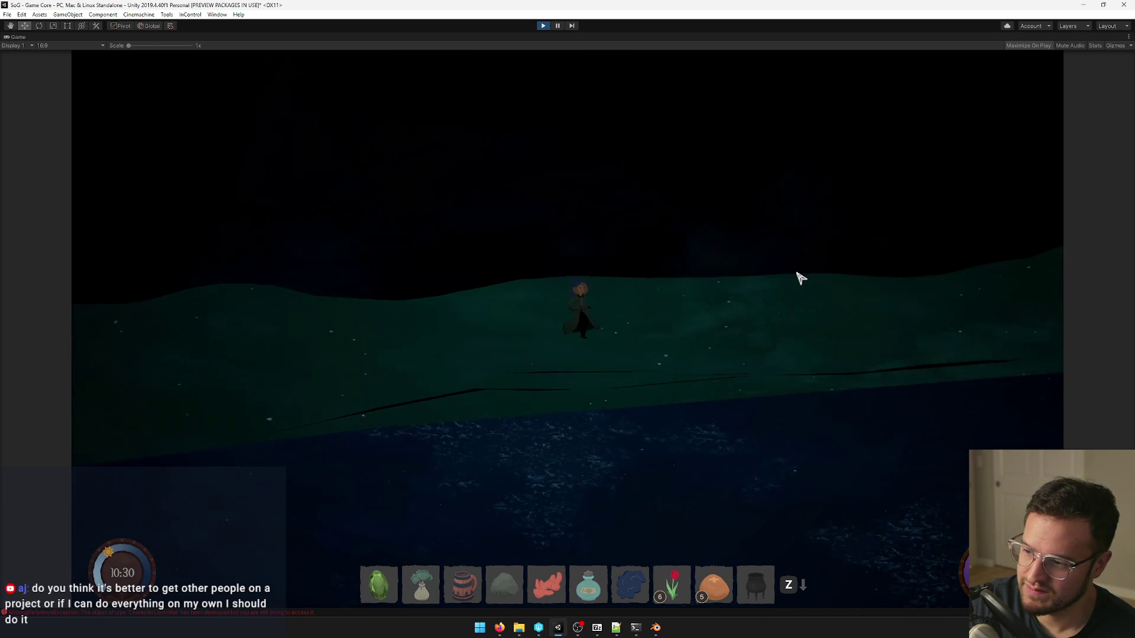
pyautogui.press('d')
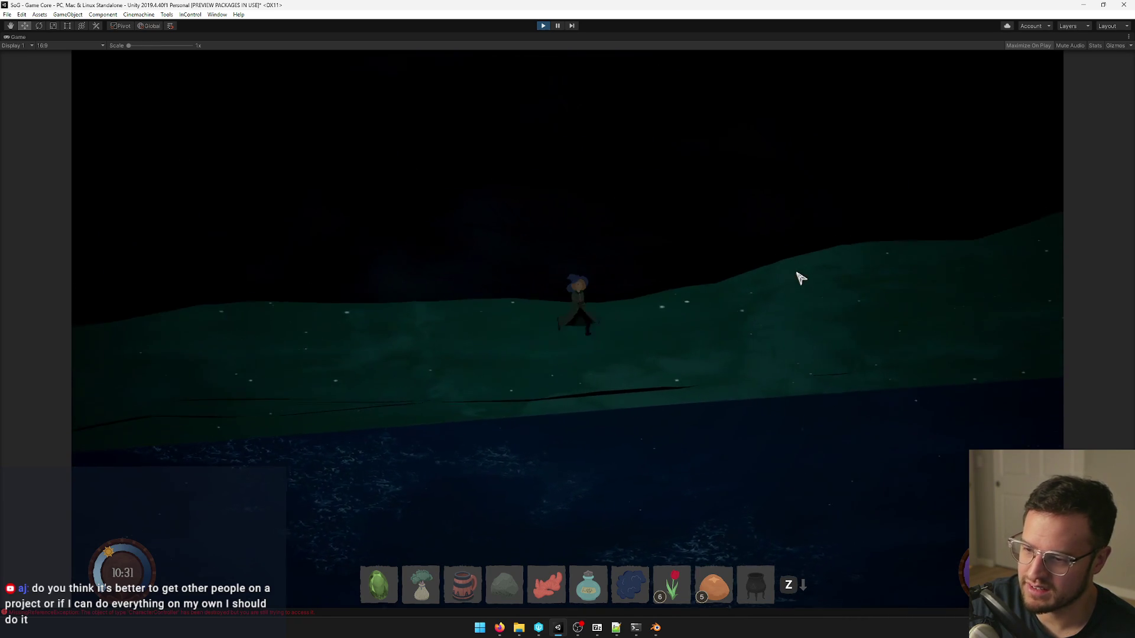
pyautogui.press('d')
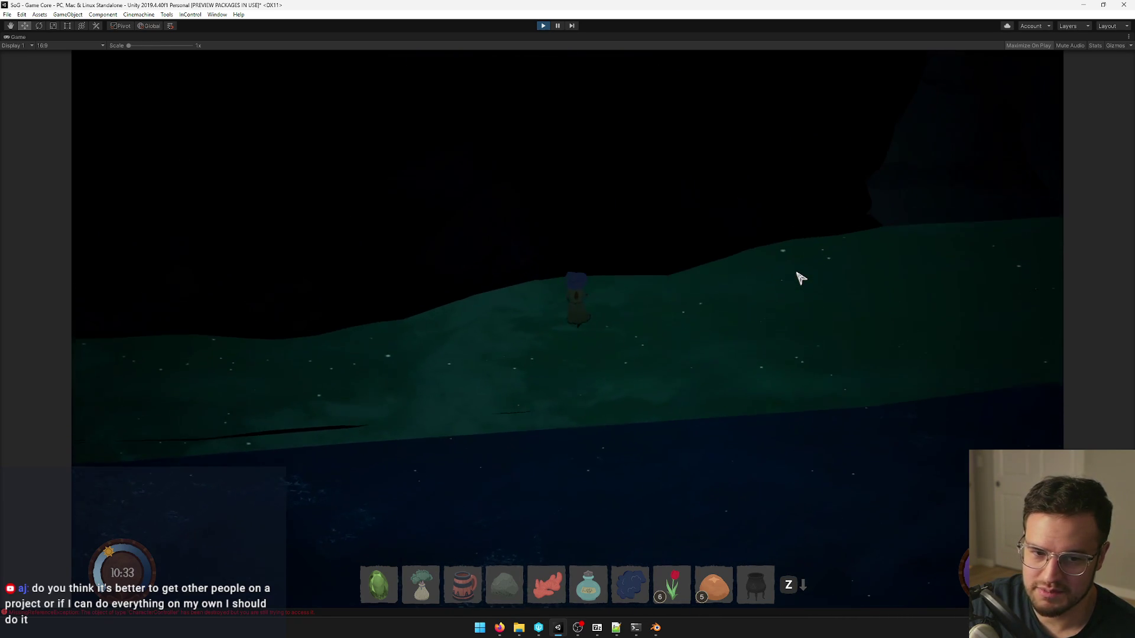
pyautogui.press('d')
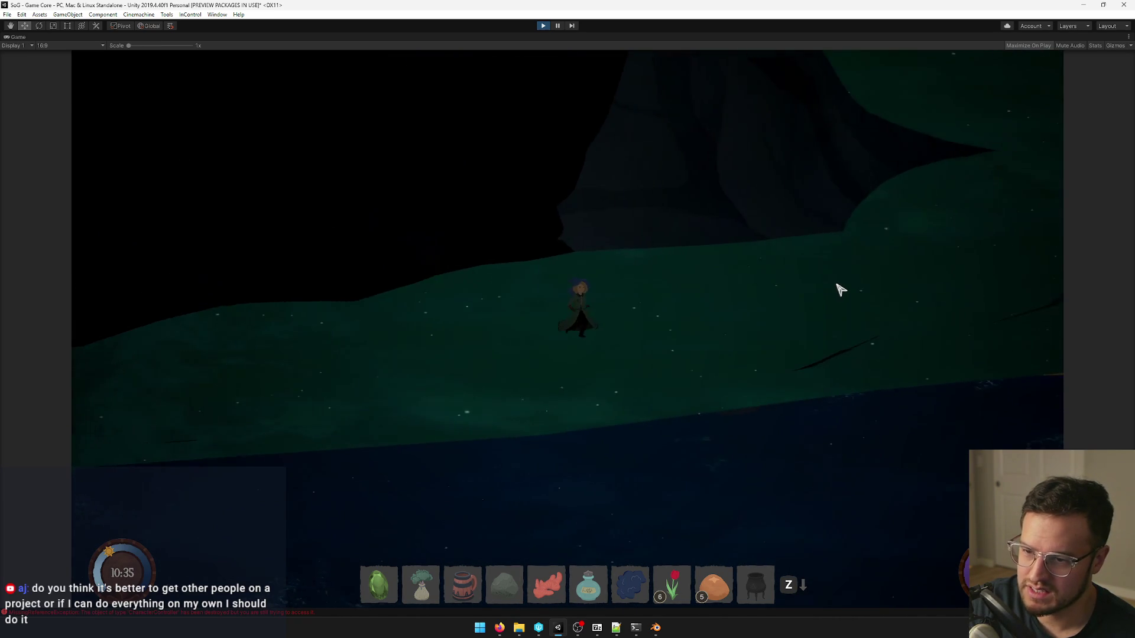
pyautogui.press('d')
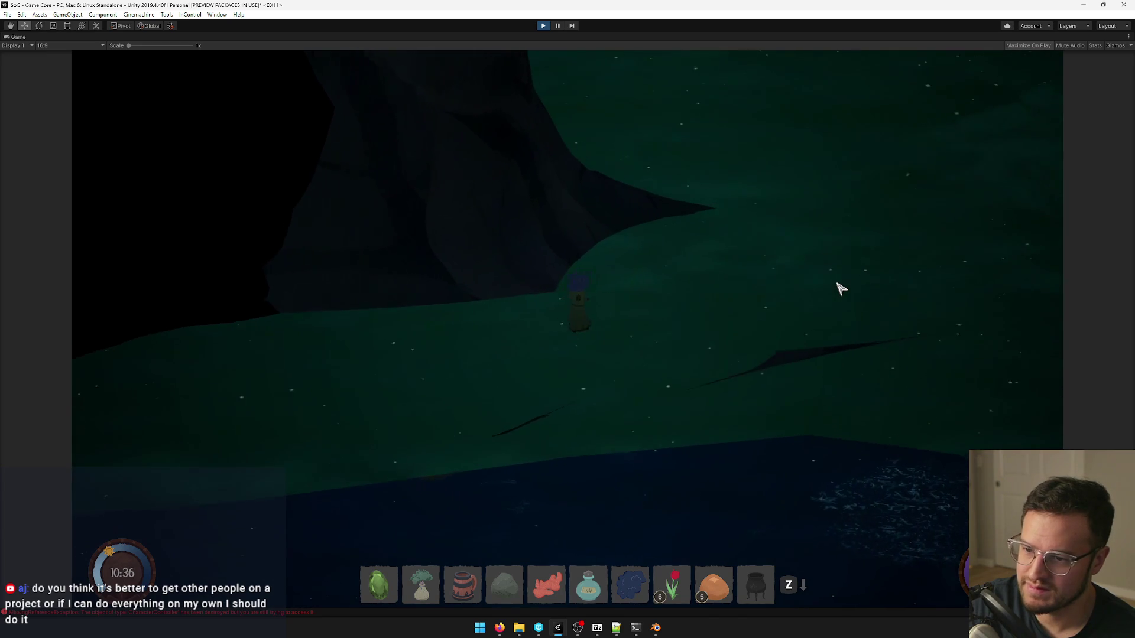
pyautogui.press('d')
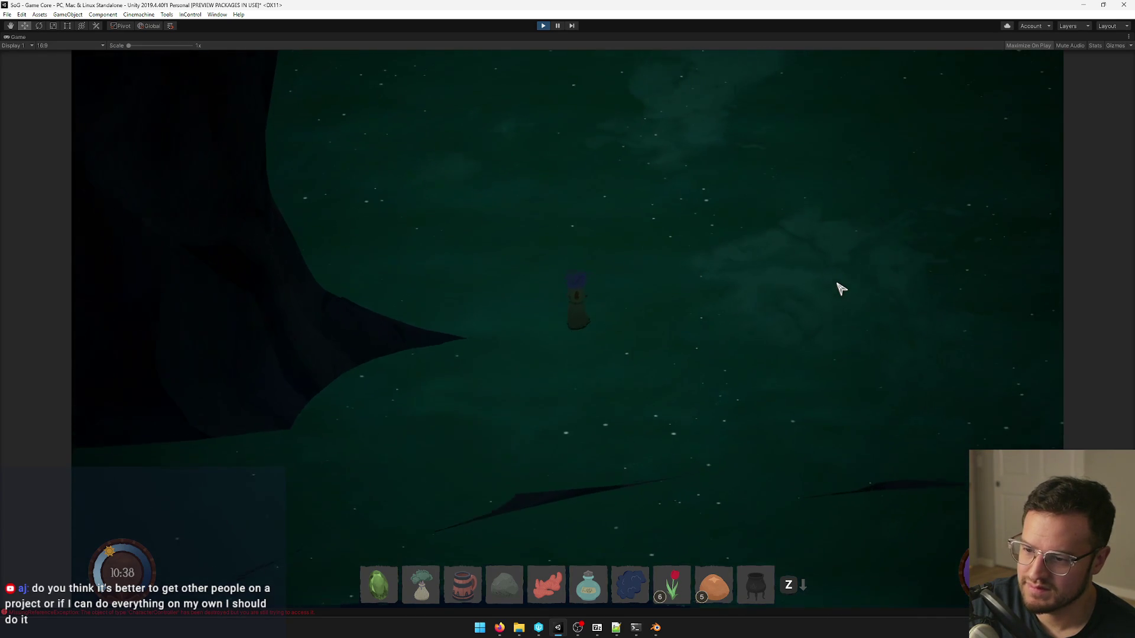
pyautogui.press('d')
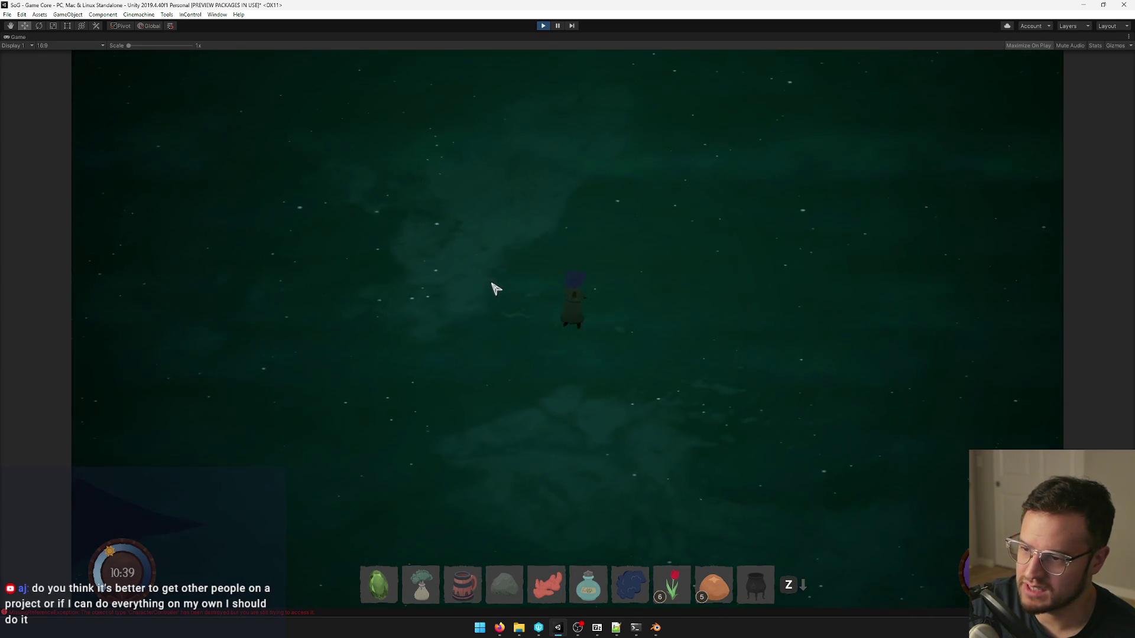
pyautogui.press('w')
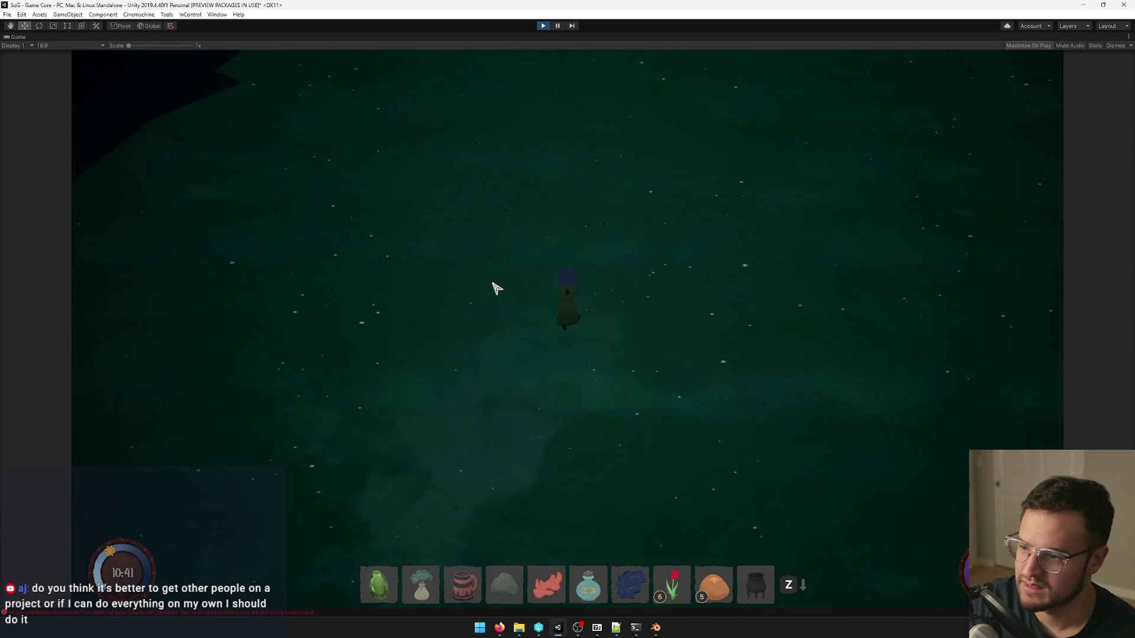
pyautogui.press('w')
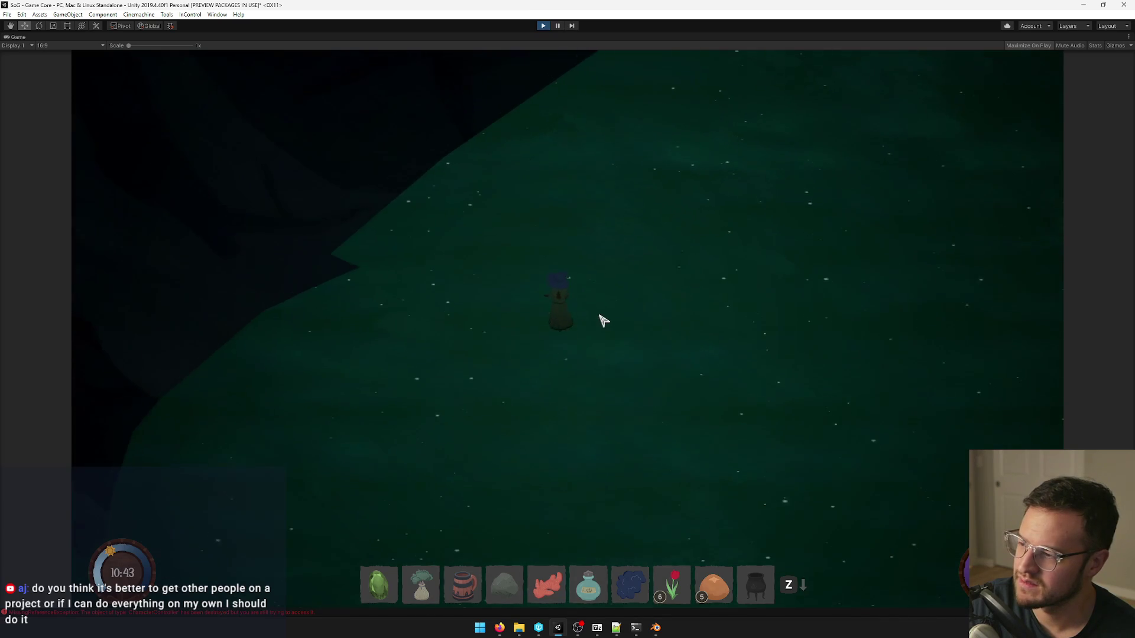
pyautogui.press('w')
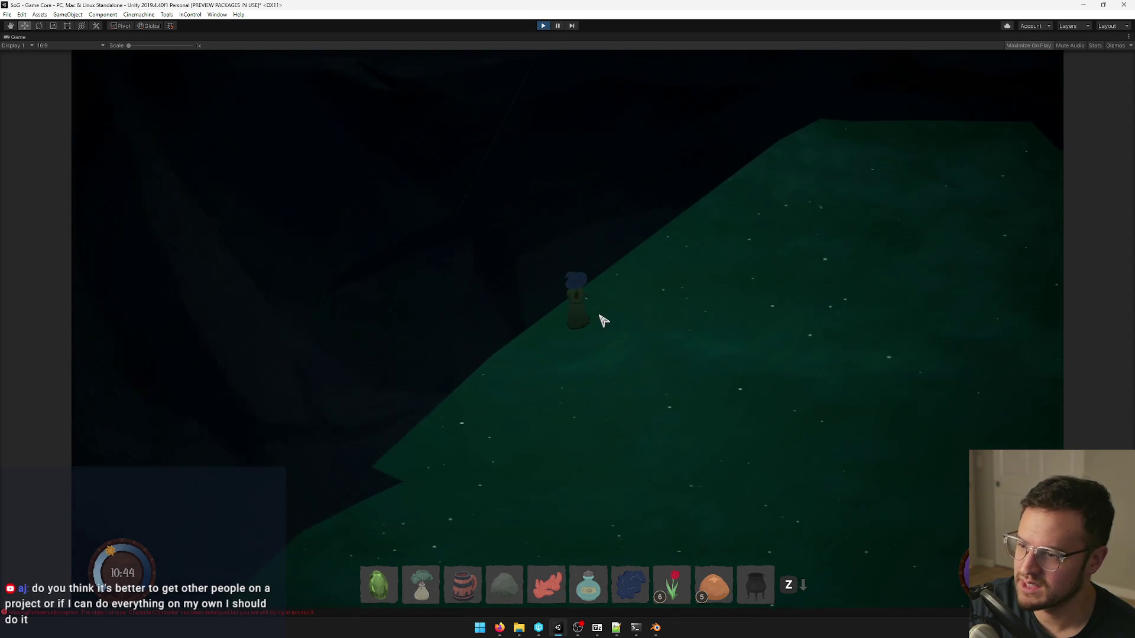
pyautogui.press('w')
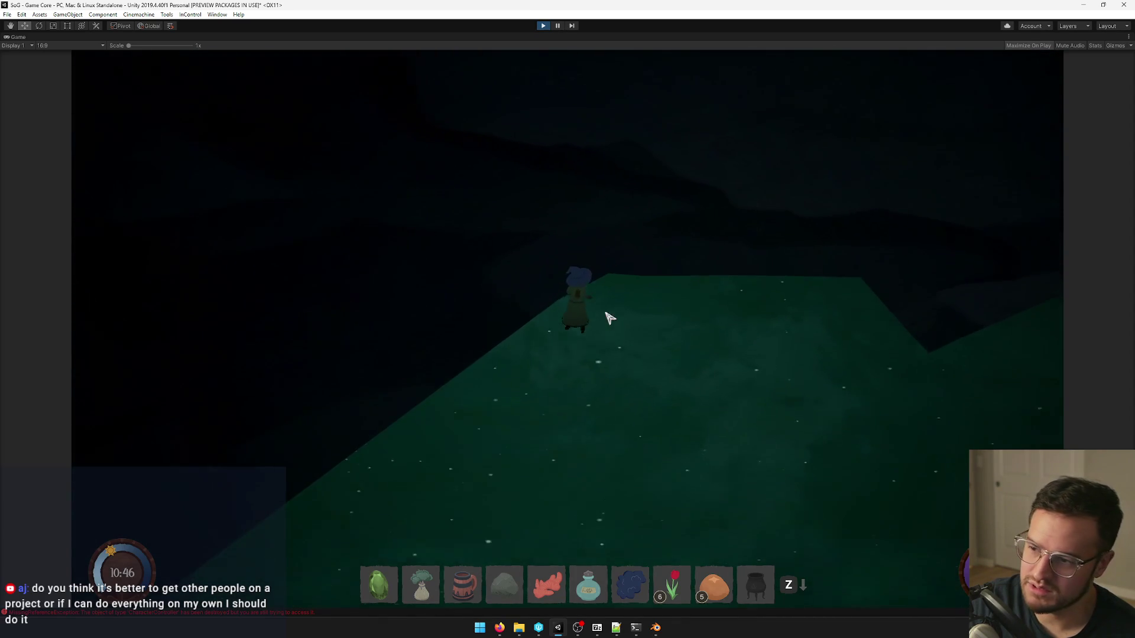
pyautogui.press('a')
pyautogui.press('s')
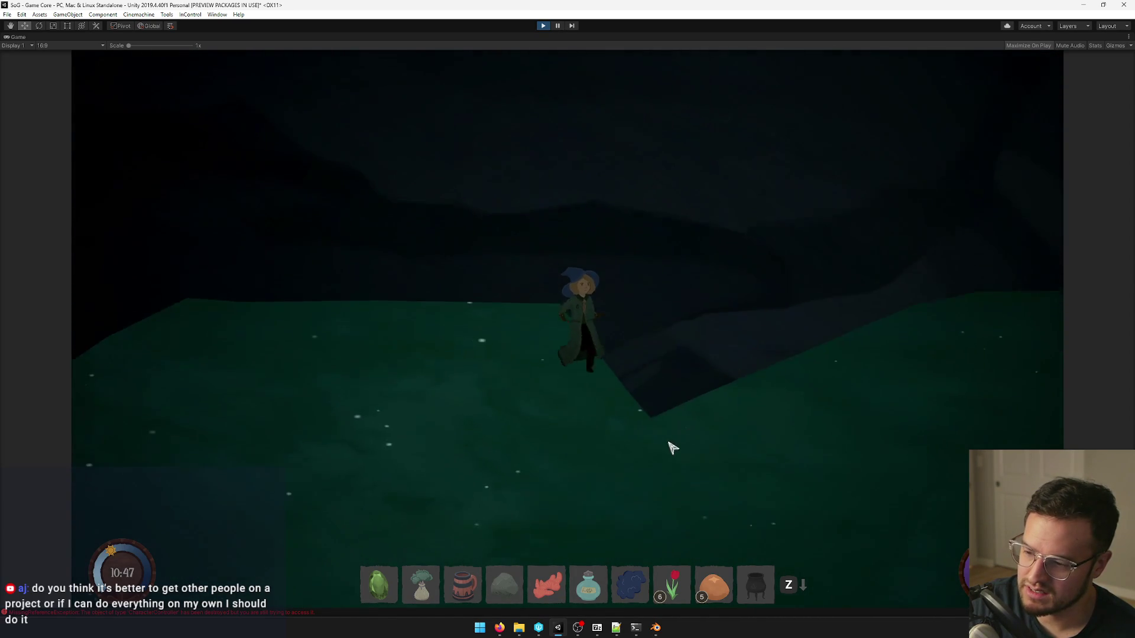
pyautogui.press('s')
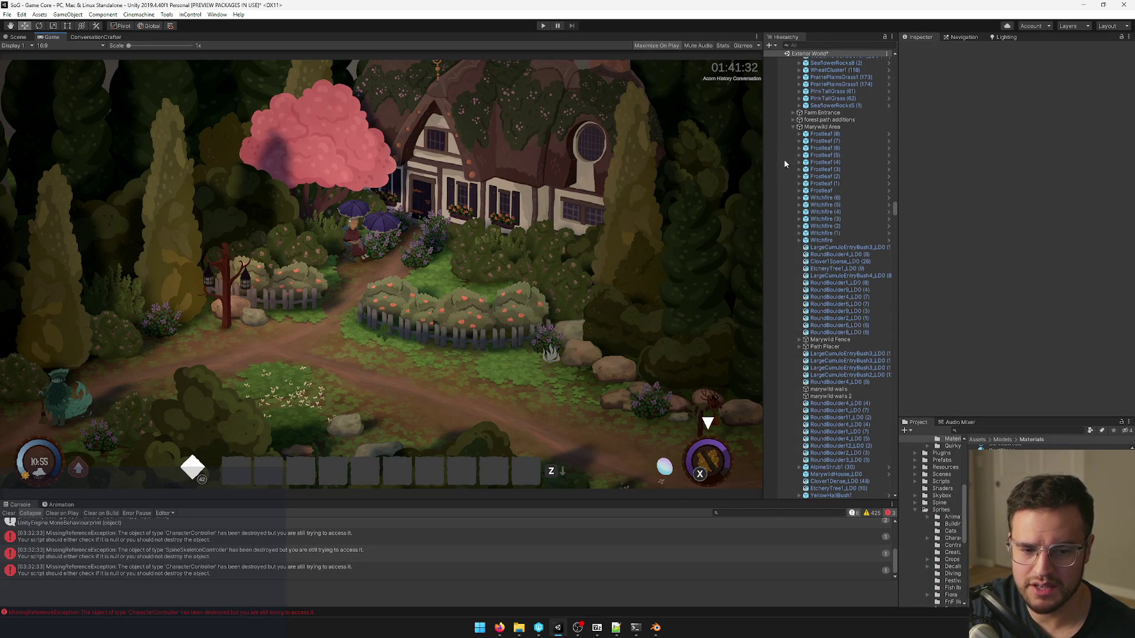
pyautogui.moveTo(895, 210); pyautogui.dragTo(870, 42)
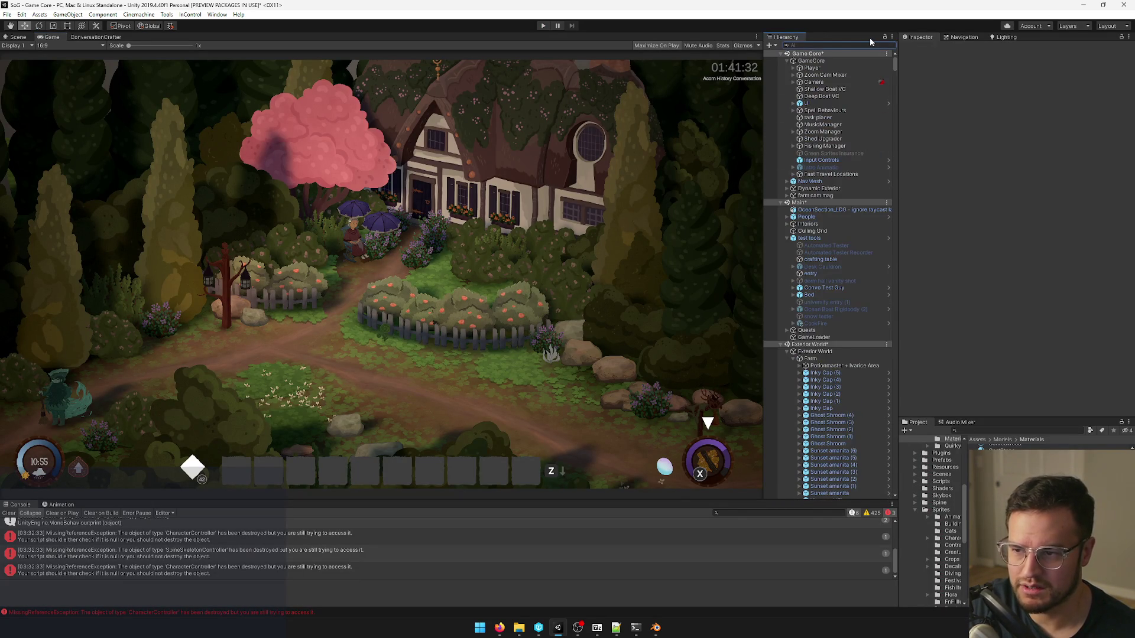
# Collapse the Farm, Marywild Area and Ochre Forest groups, then select the test tools object.
pyautogui.click(795, 361)
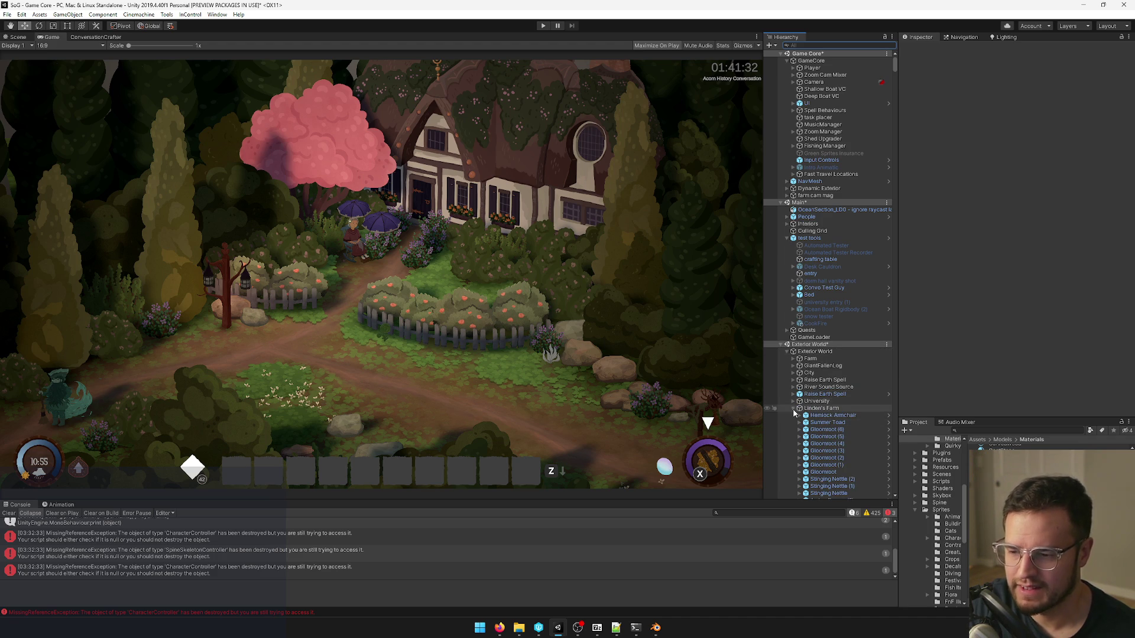
pyautogui.click(812, 409)
pyautogui.click(800, 430)
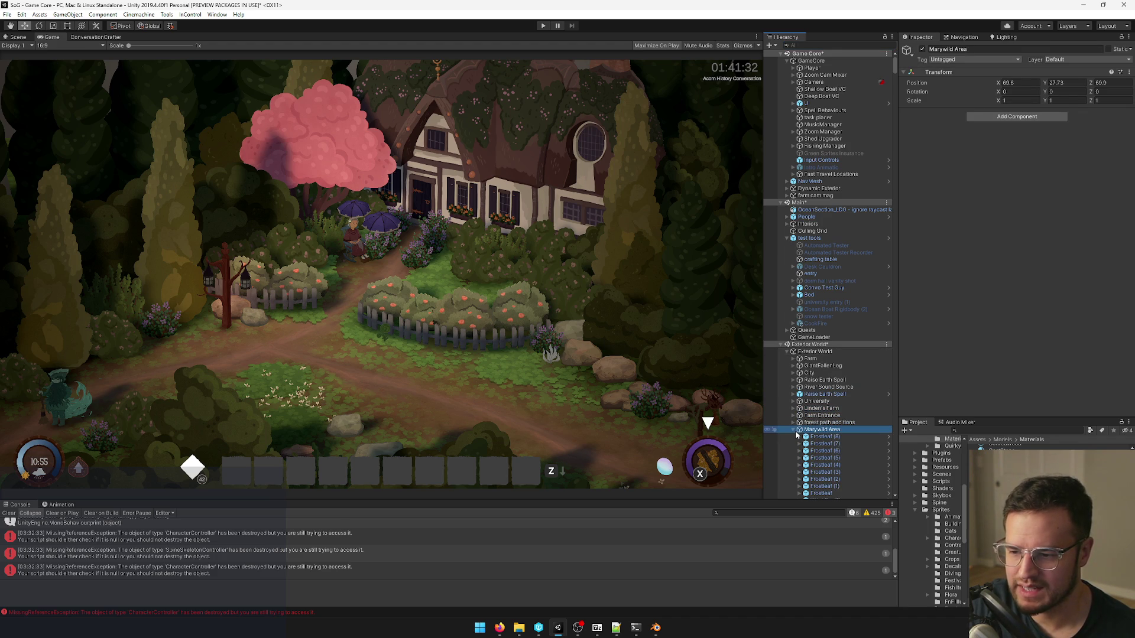
pyautogui.click(794, 434)
pyautogui.scroll(-3, 816, 399)
pyautogui.scroll(-3, 825, 363)
pyautogui.scroll(-5, 833, 339)
pyautogui.click(820, 432)
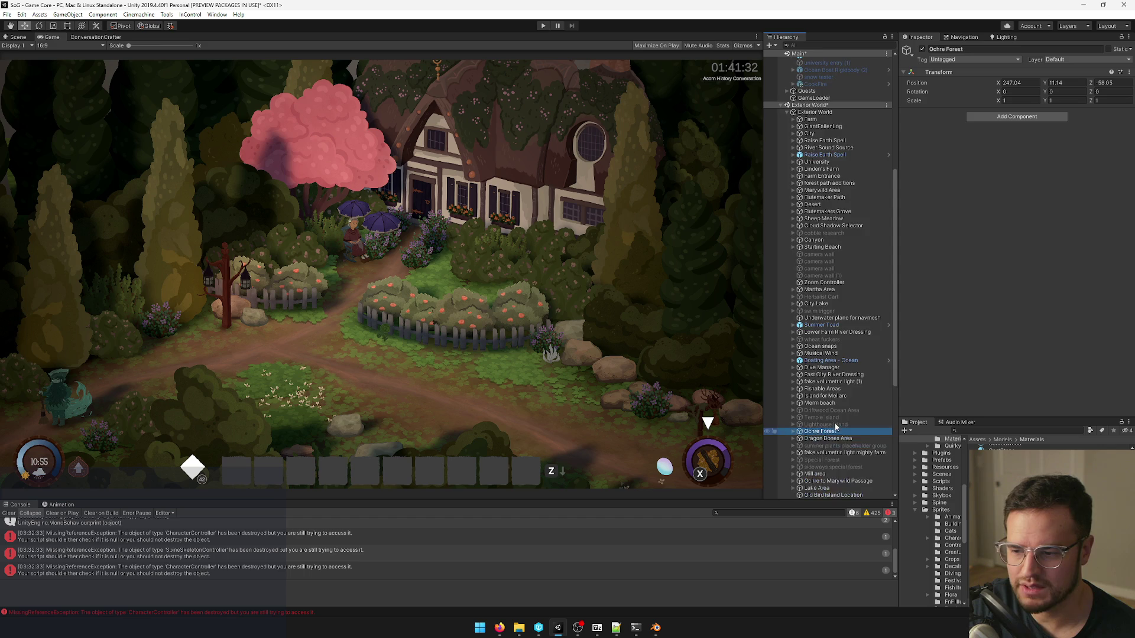
pyautogui.scroll(5, 852, 429)
pyautogui.click(818, 352)
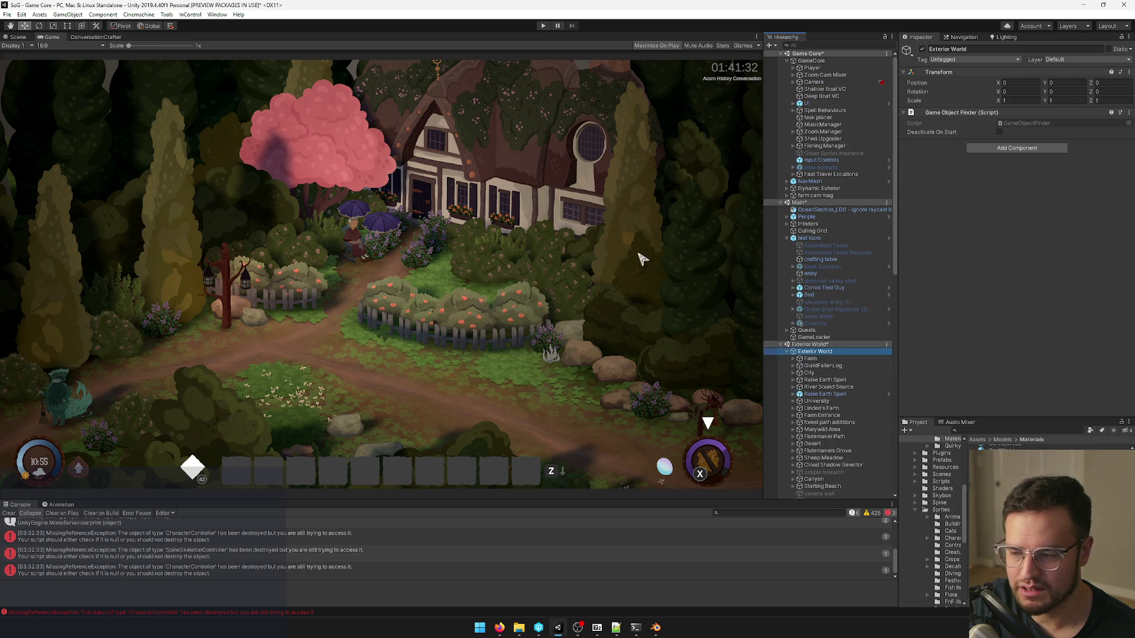
pyautogui.click(808, 238)
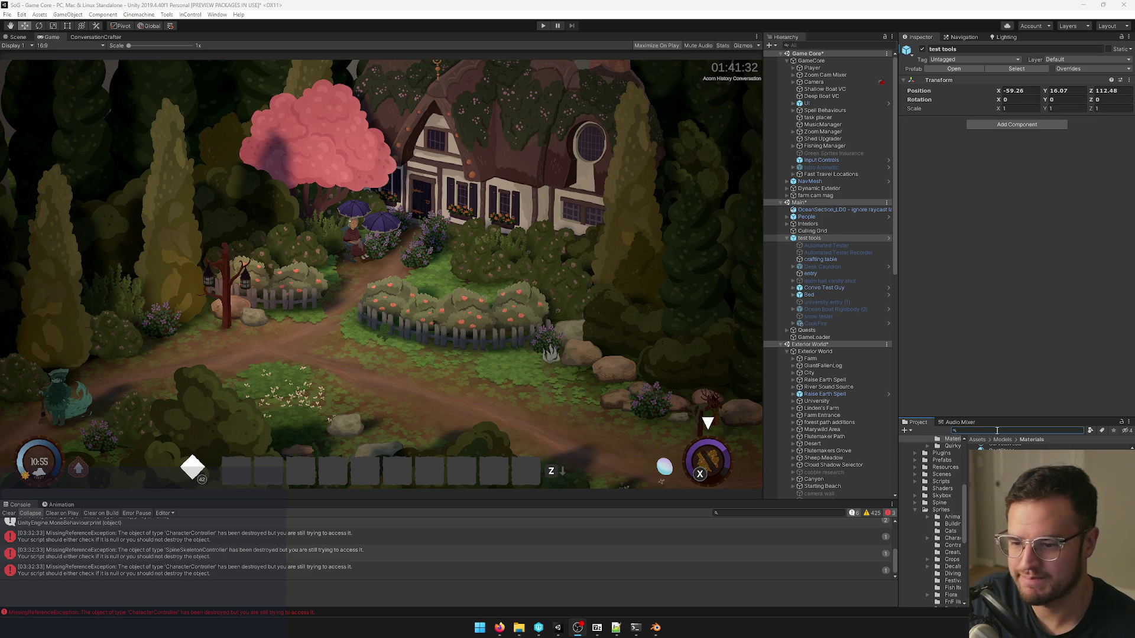
# Leave the asset search and switch to the GiantCave model in Blender.
pyautogui.click(478, 352)
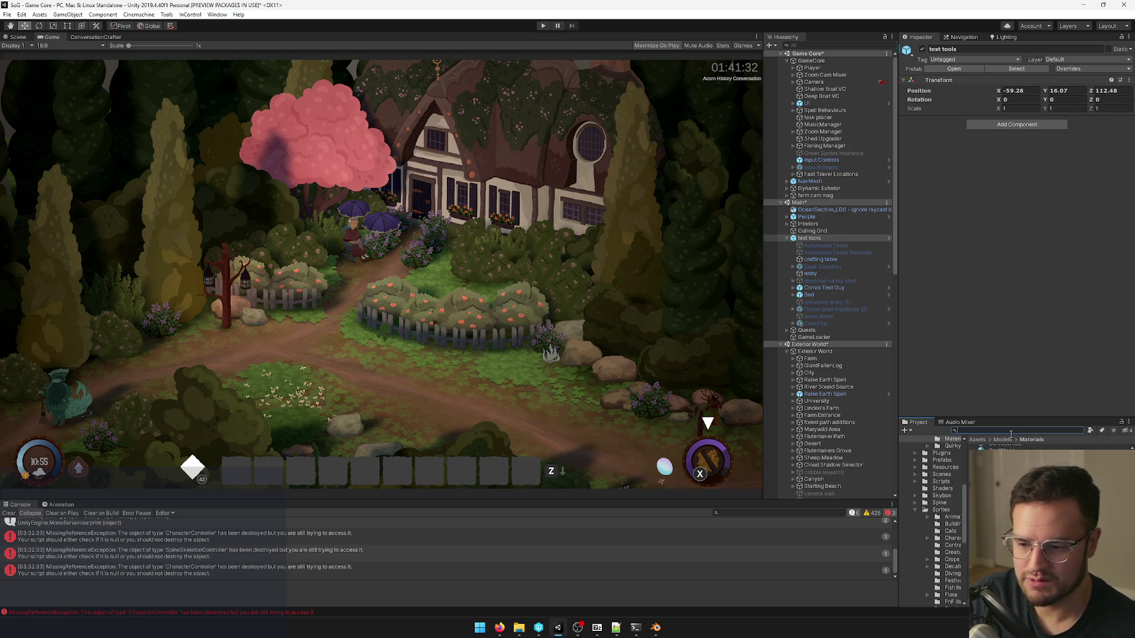
pyautogui.click(655, 628)
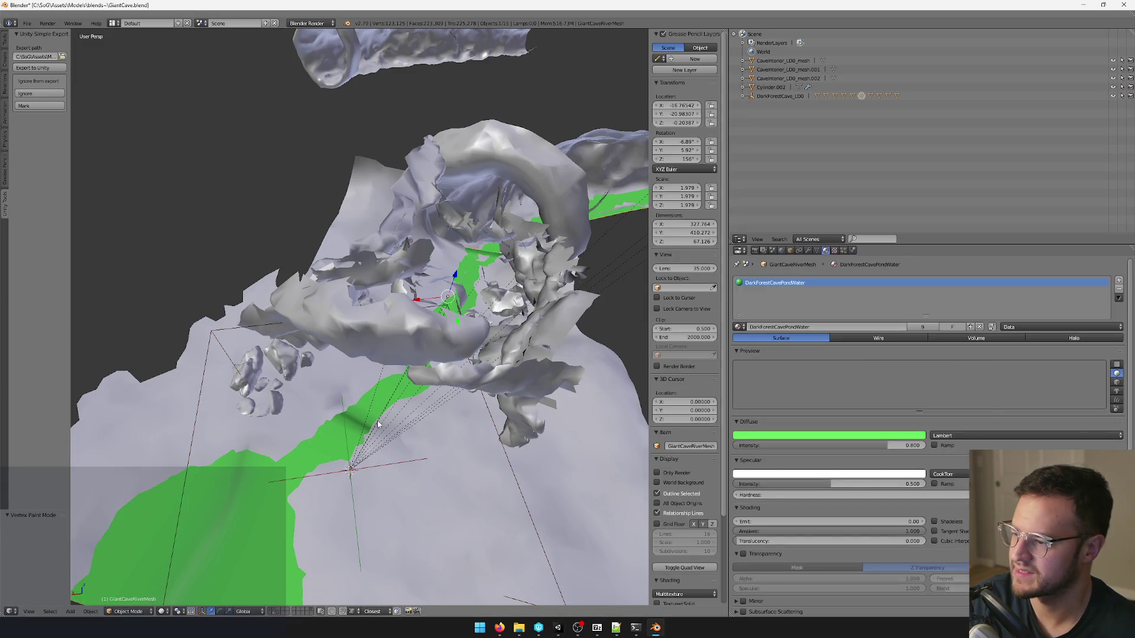
# Orbit the cave mesh, return to Unity and select the Dark Forest Cave prefab asset.
pyautogui.moveTo(464, 450); pyautogui.dragTo(555, 602, button='middle')
pyautogui.click(558, 628)
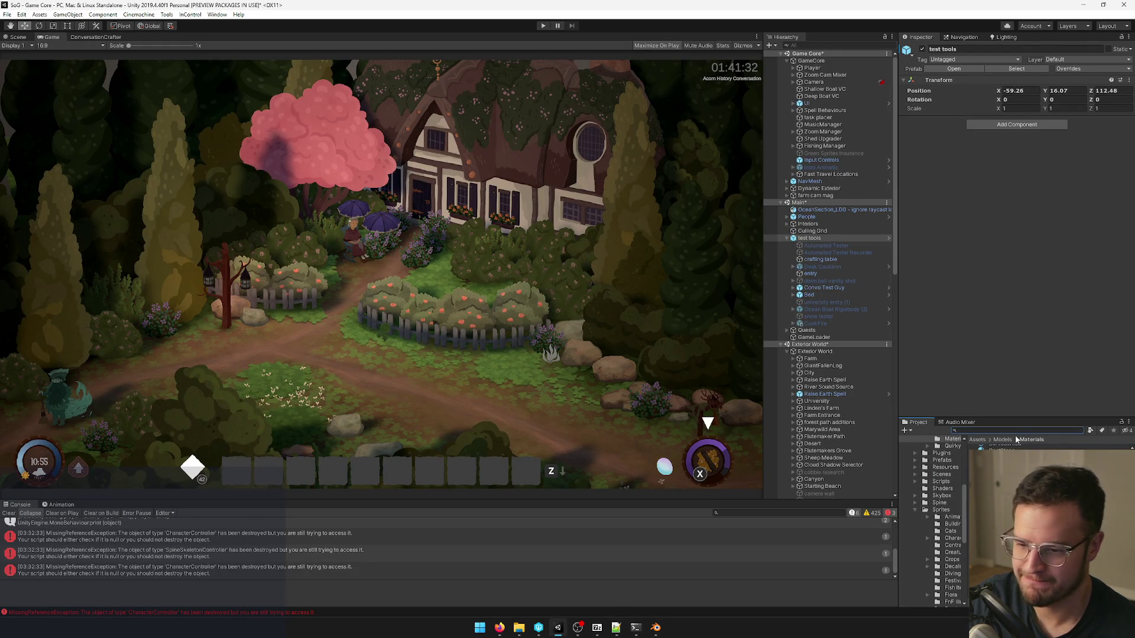
pyautogui.write('dark forest ca')
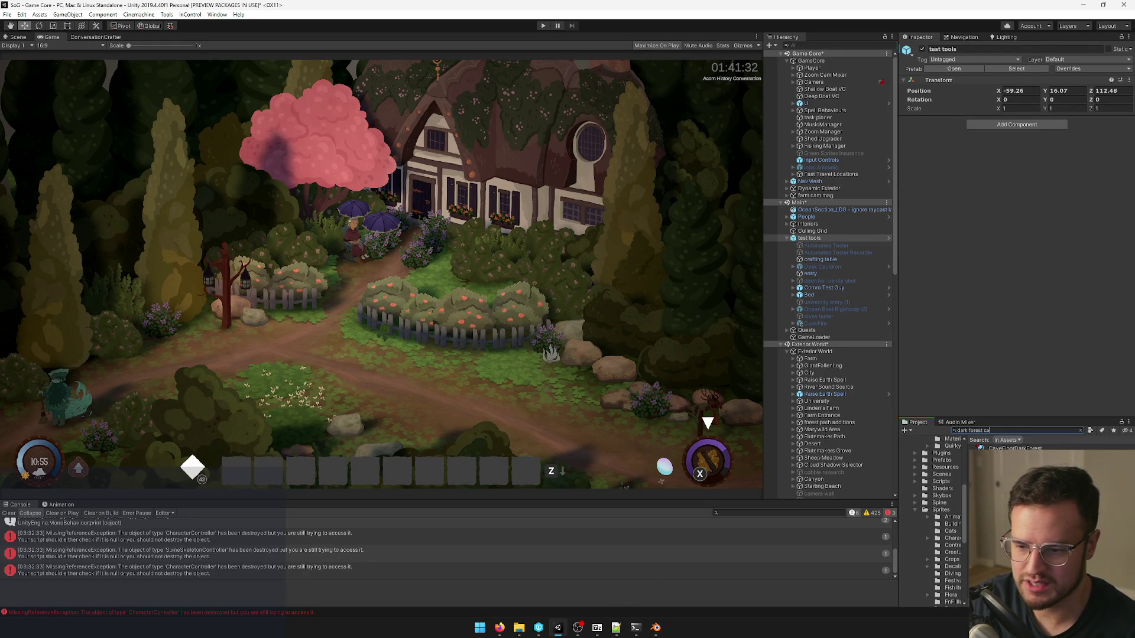
pyautogui.click(1002, 448)
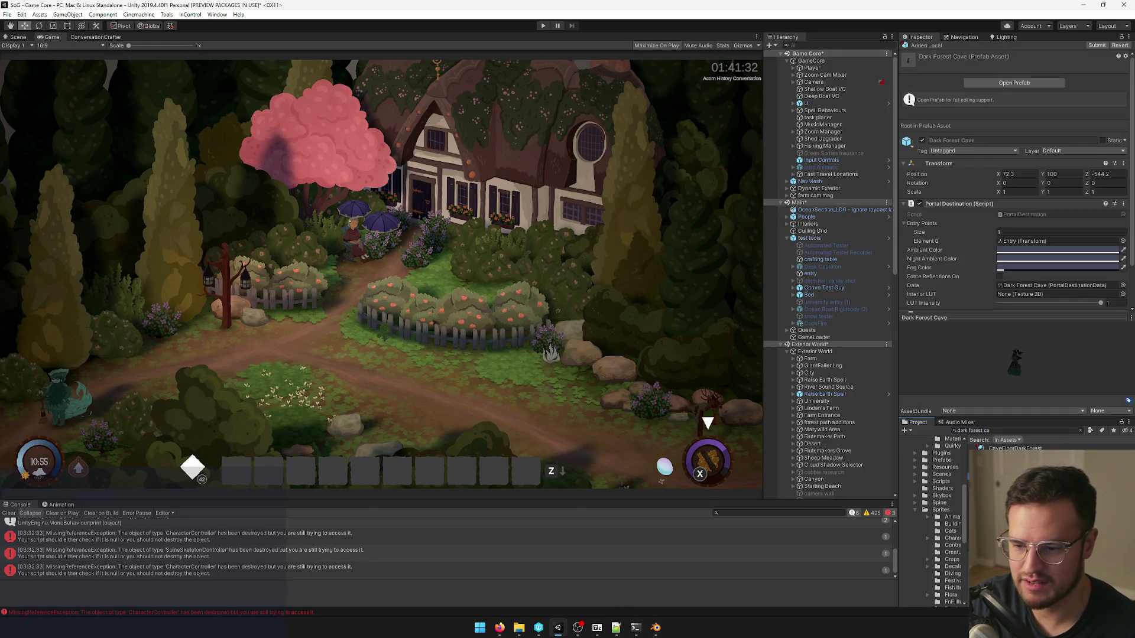
# Enter prefab editing for Dark Forest Cave and select its LOD0 cave mesh.
pyautogui.click(1015, 82)
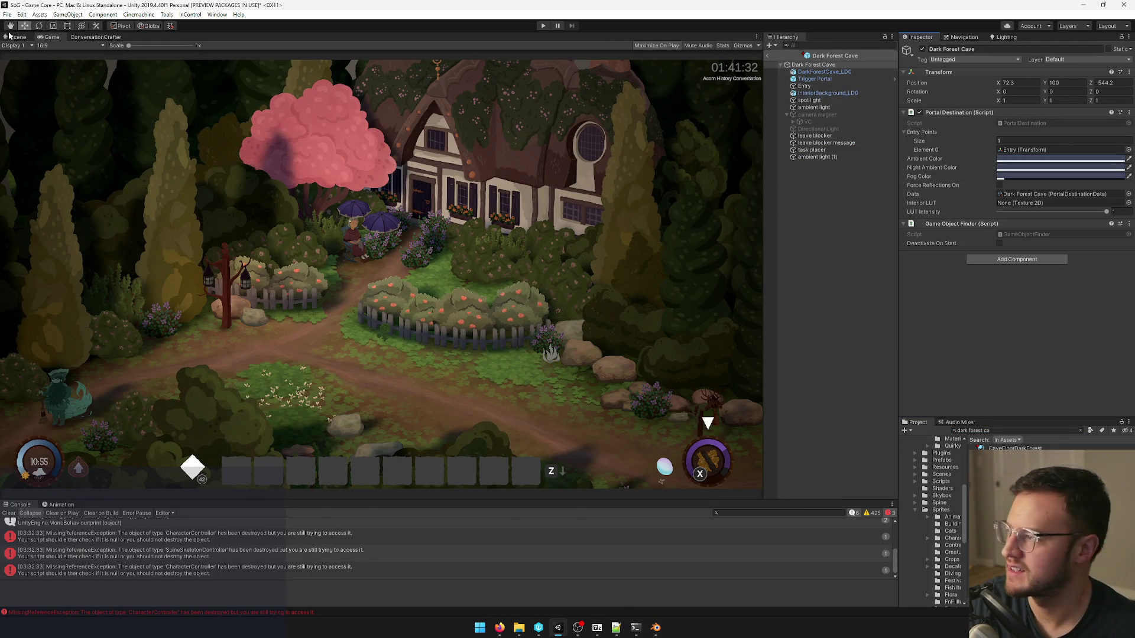
pyautogui.click(13, 37)
pyautogui.click(417, 310)
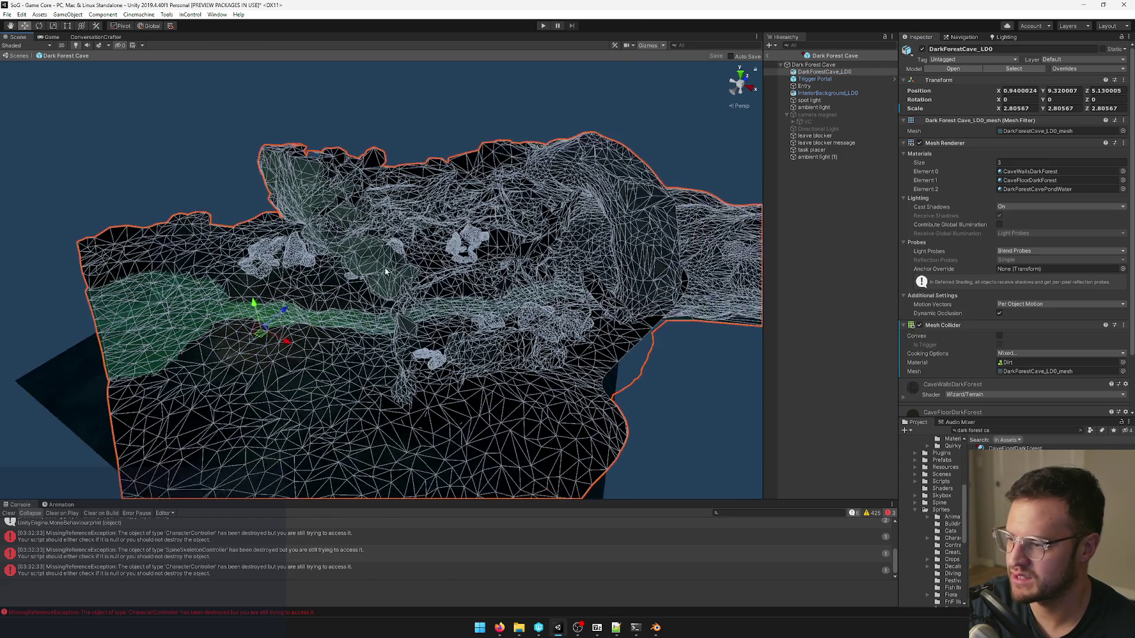
pyautogui.moveTo(418, 309); pyautogui.dragTo(533, 240, button='right')
# Reset the cave mesh scale from 2.80567 to 1 on X, Y and Z, then fly around it.
pyautogui.click(1015, 108)
pyautogui.write('1')
pyautogui.press('Tab')
pyautogui.write('1')
pyautogui.press('Tab')
pyautogui.write('1')
pyautogui.press('Return')
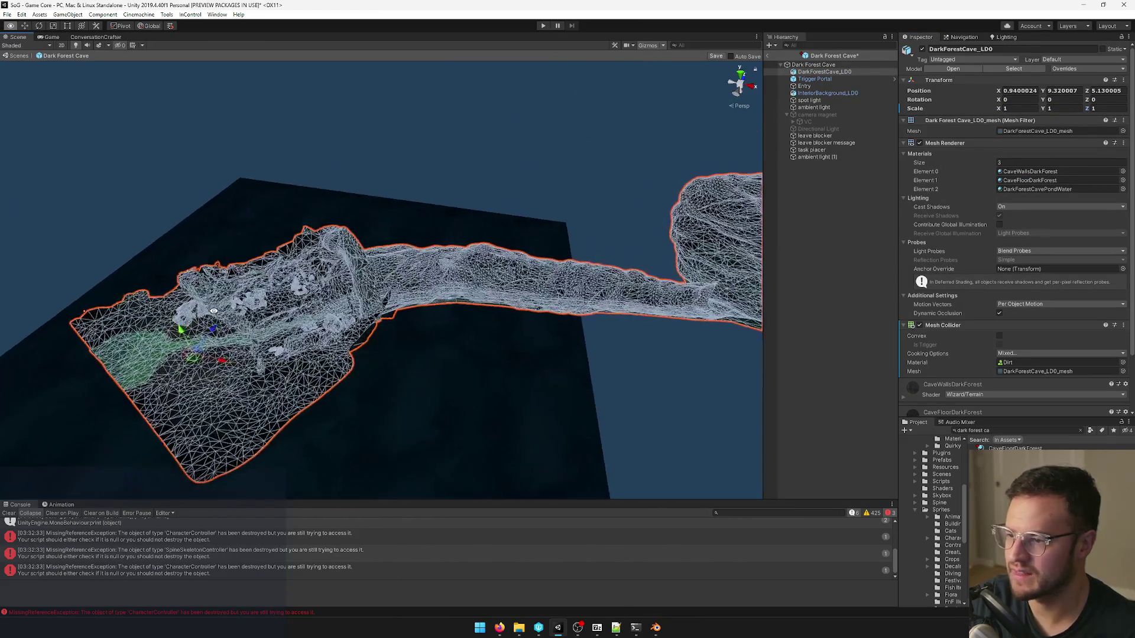
pyautogui.moveTo(211, 319)
pyautogui.mouseDown(button='right')
pyautogui.moveTo(236, 290)
pyautogui.moveTo(821, 381)
pyautogui.mouseUp(button='right')
pyautogui.click(819, 315)
pyautogui.moveTo(406, 329)
pyautogui.mouseDown(button='right')
pyautogui.moveTo(426, 310)
pyautogui.moveTo(429, 338)
pyautogui.moveTo(295, 314)
pyautogui.mouseUp(button='right')
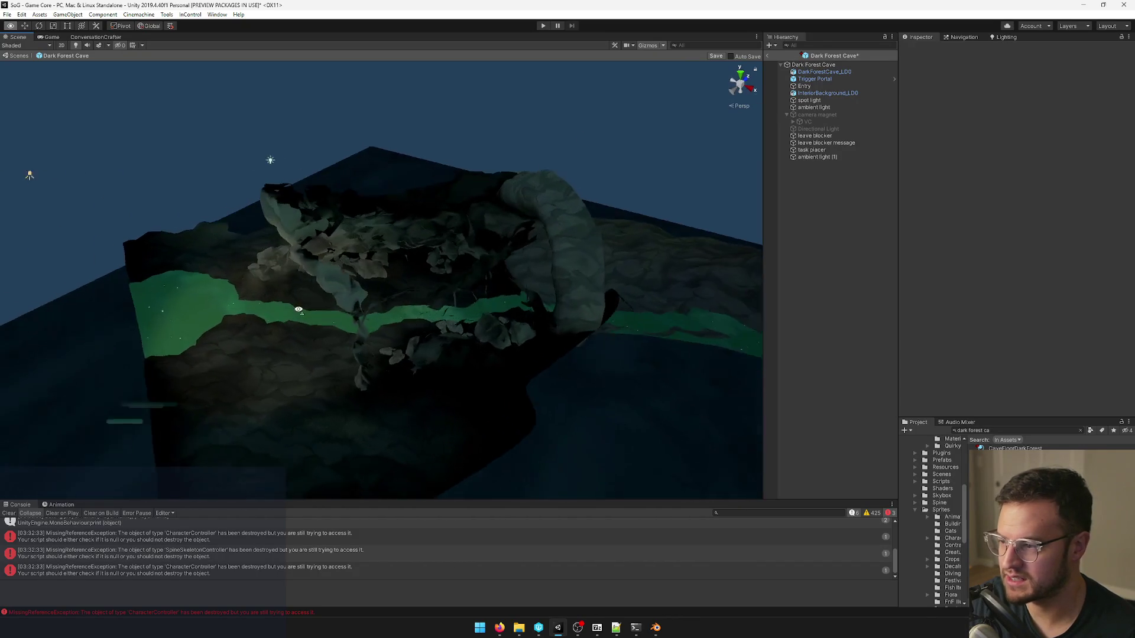
# Select the ambient light and drag it lower inside the cave.
pyautogui.moveTo(294, 314)
pyautogui.mouseDown(button='right')
pyautogui.moveTo(350, 307)
pyautogui.moveTo(514, 230)
pyautogui.mouseUp(button='right')
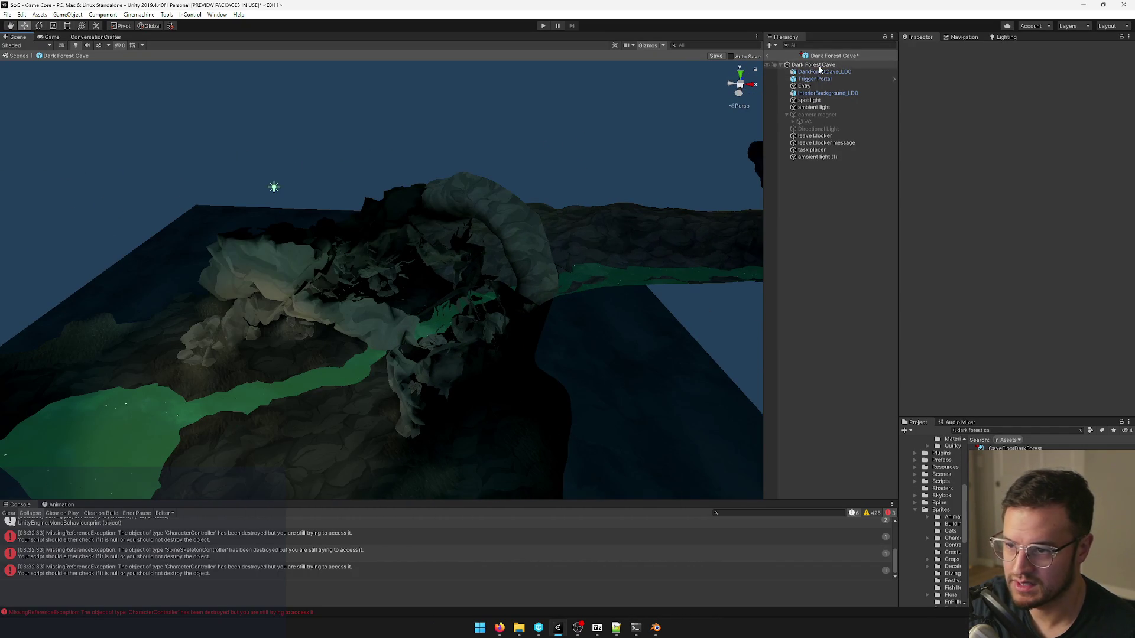
pyautogui.click(818, 66)
pyautogui.rightClick(821, 71)
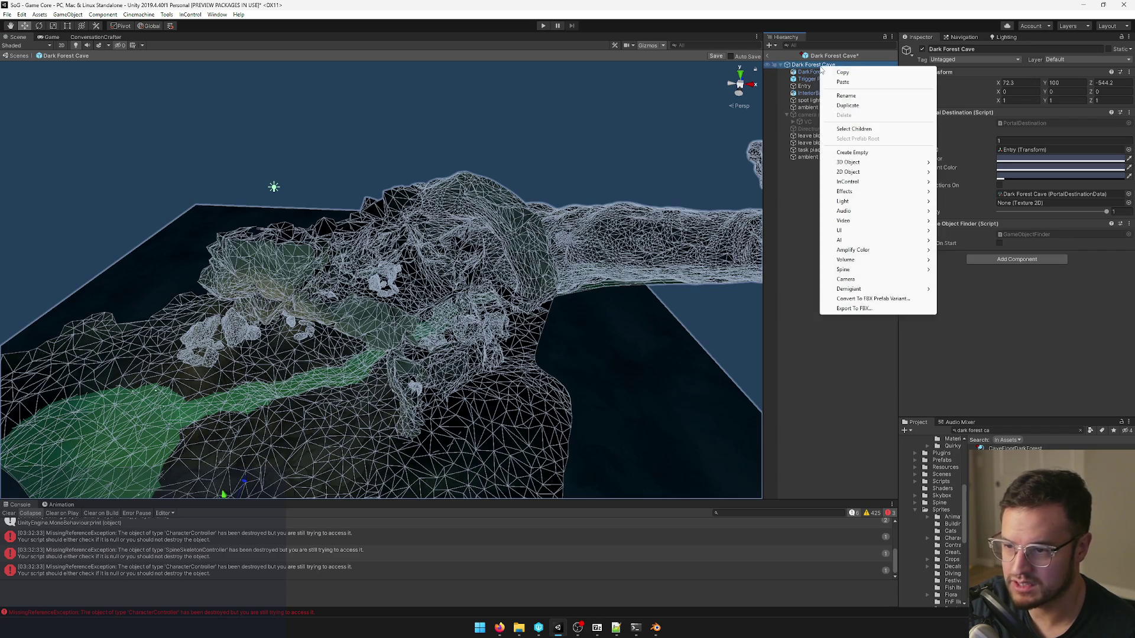
pyautogui.click(798, 85)
pyautogui.click(274, 186)
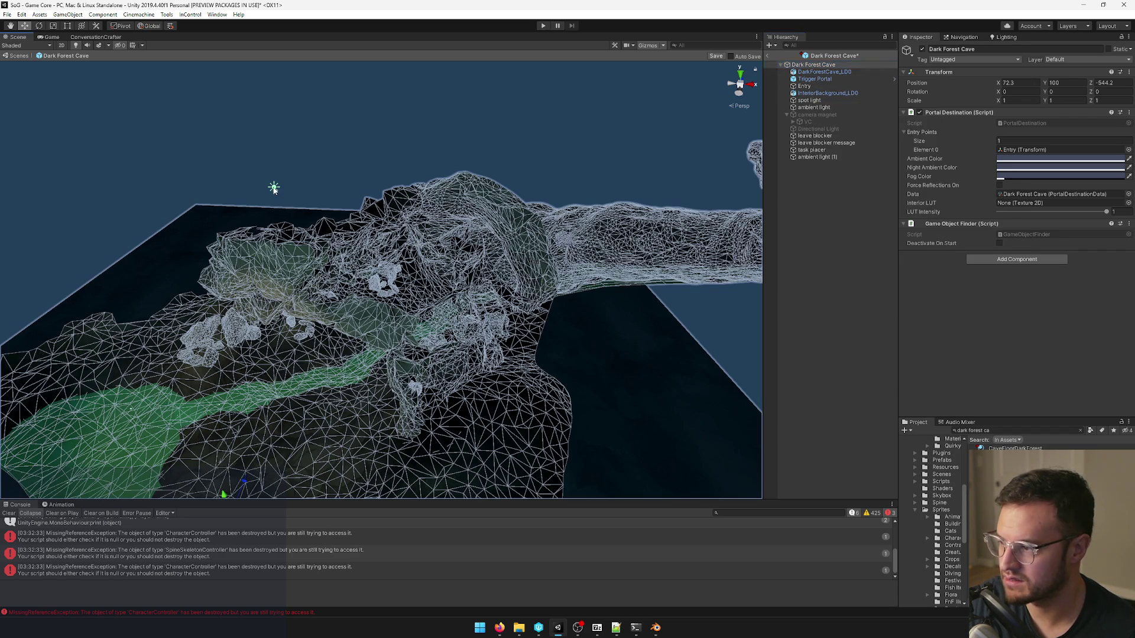
pyautogui.moveTo(274, 186); pyautogui.dragTo(384, 118, button='right')
pyautogui.moveTo(370, 141); pyautogui.dragTo(383, 298)
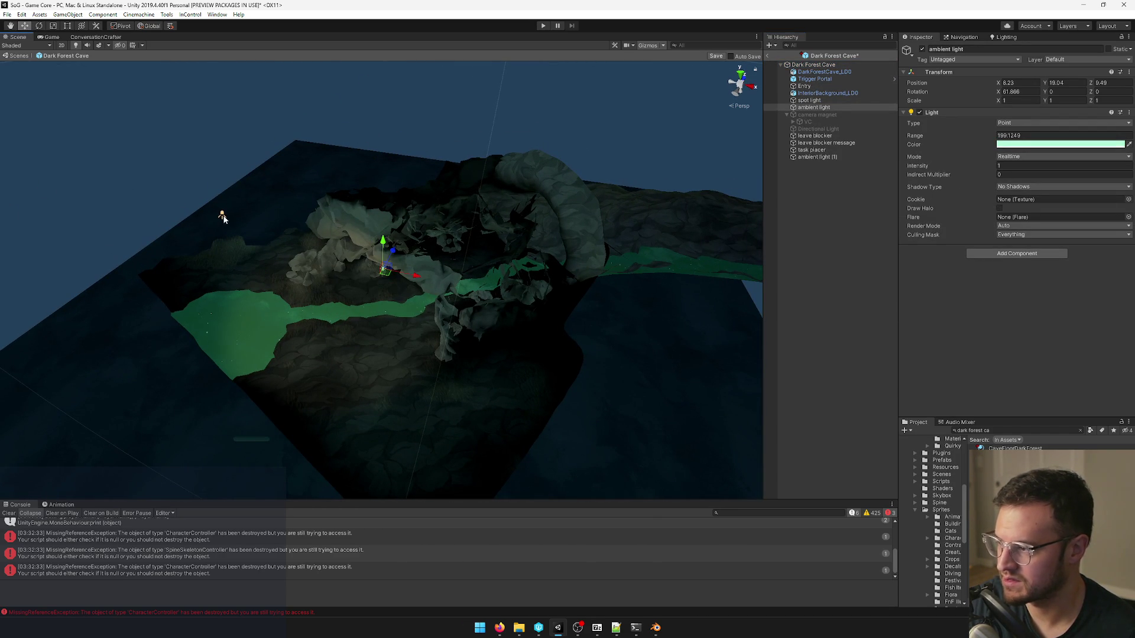
# Change the spot light's type to Directional and check the lighting.
pyautogui.click(222, 215)
pyautogui.click(1028, 125)
pyautogui.click(1026, 142)
pyautogui.moveTo(641, 183)
pyautogui.mouseDown(button='right')
pyautogui.moveTo(523, 269)
pyautogui.moveTo(573, 175)
pyautogui.moveTo(557, 132)
pyautogui.mouseUp(button='right')
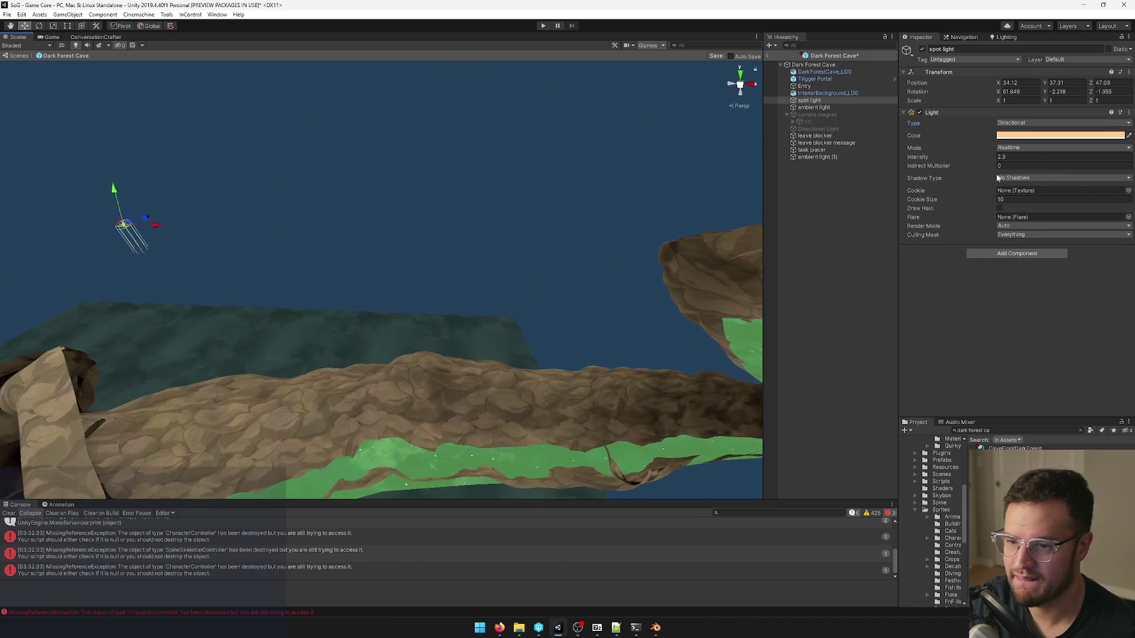
# Set the light's intensity to 0.2 and its shadow type to Hard Shadows.
pyautogui.doubleClick(1011, 157)
pyautogui.write('1')
pyautogui.press('Return')
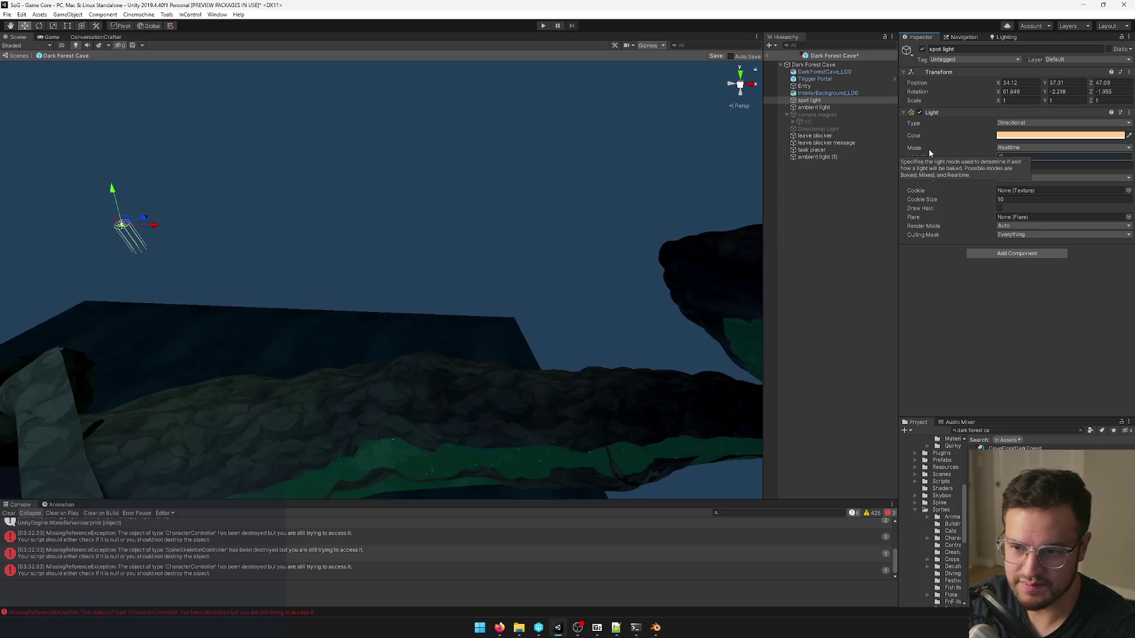
pyautogui.click(1022, 179)
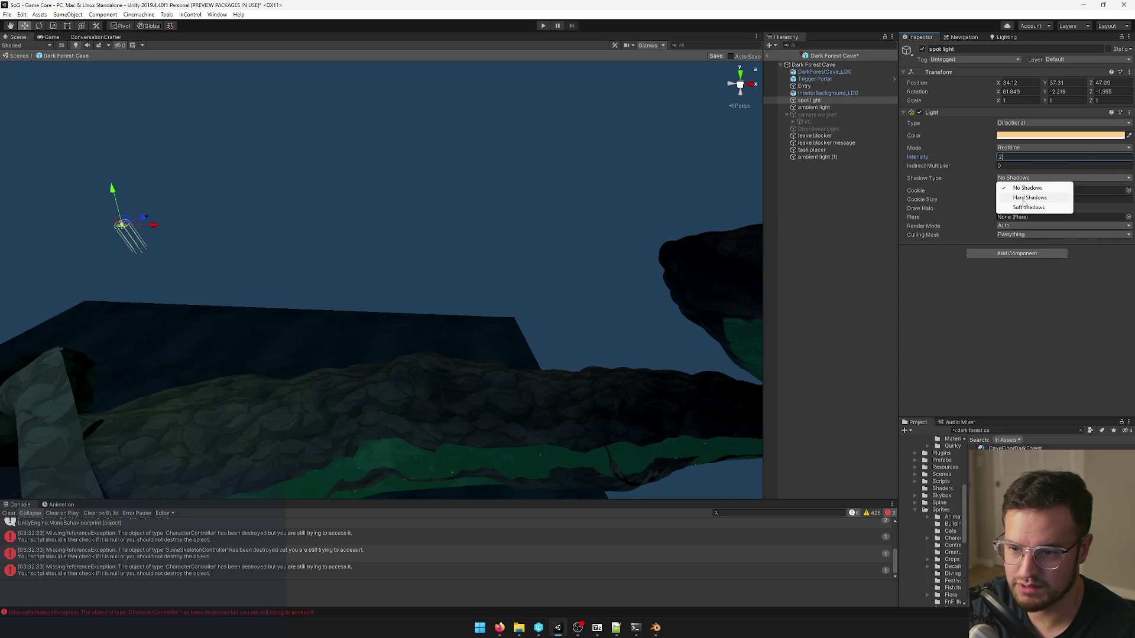
pyautogui.click(1023, 203)
# Fly the scene camera around the rock, then bring up the Game view.
pyautogui.moveTo(526, 233)
pyautogui.mouseDown(button='right')
pyautogui.moveTo(435, 213)
pyautogui.moveTo(404, 192)
pyautogui.moveTo(422, 217)
pyautogui.moveTo(506, 187)
pyautogui.moveTo(464, 190)
pyautogui.moveTo(444, 238)
pyautogui.moveTo(389, 241)
pyautogui.moveTo(380, 275)
pyautogui.moveTo(431, 219)
pyautogui.moveTo(413, 222)
pyautogui.moveTo(461, 183)
pyautogui.moveTo(443, 228)
pyautogui.moveTo(449, 276)
pyautogui.moveTo(471, 276)
pyautogui.moveTo(474, 256)
pyautogui.moveTo(420, 281)
pyautogui.moveTo(311, 293)
pyautogui.moveTo(398, 299)
pyautogui.moveTo(416, 254)
pyautogui.moveTo(405, 254)
pyautogui.moveTo(471, 249)
pyautogui.moveTo(375, 253)
pyautogui.moveTo(366, 127)
pyautogui.moveTo(380, 193)
pyautogui.moveTo(443, 157)
pyautogui.moveTo(464, 84)
pyautogui.moveTo(444, 53)
pyautogui.moveTo(451, 84)
pyautogui.moveTo(404, 222)
pyautogui.moveTo(494, 102)
pyautogui.moveTo(476, 179)
pyautogui.moveTo(471, 156)
pyautogui.moveTo(76, 74)
pyautogui.mouseUp(button='right')
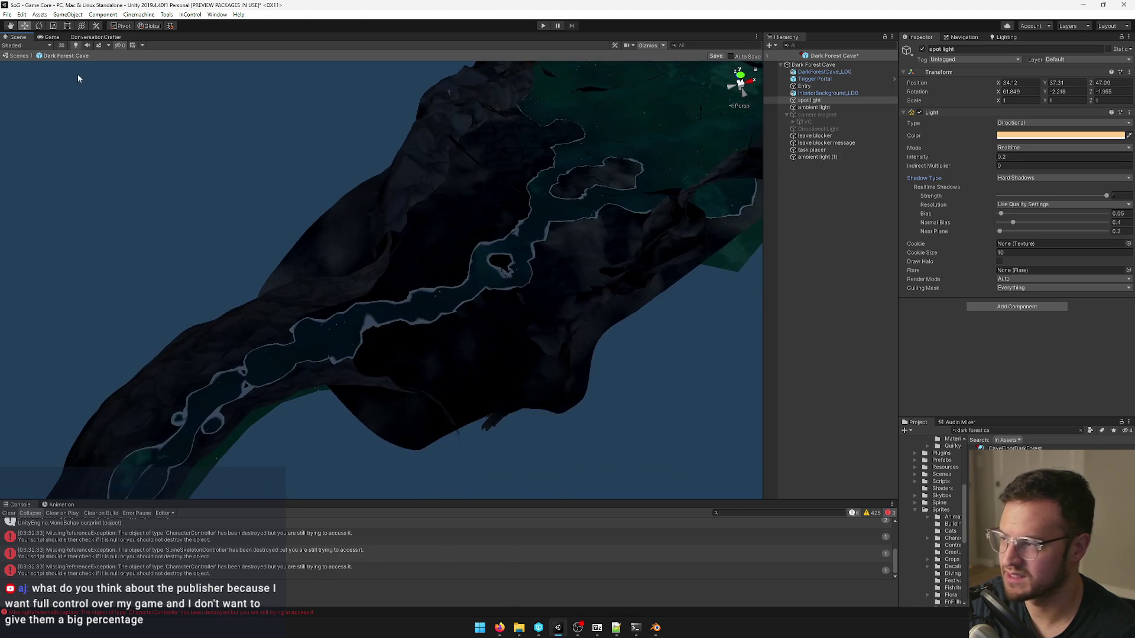
pyautogui.click(52, 36)
pyautogui.moveTo(558, 628)
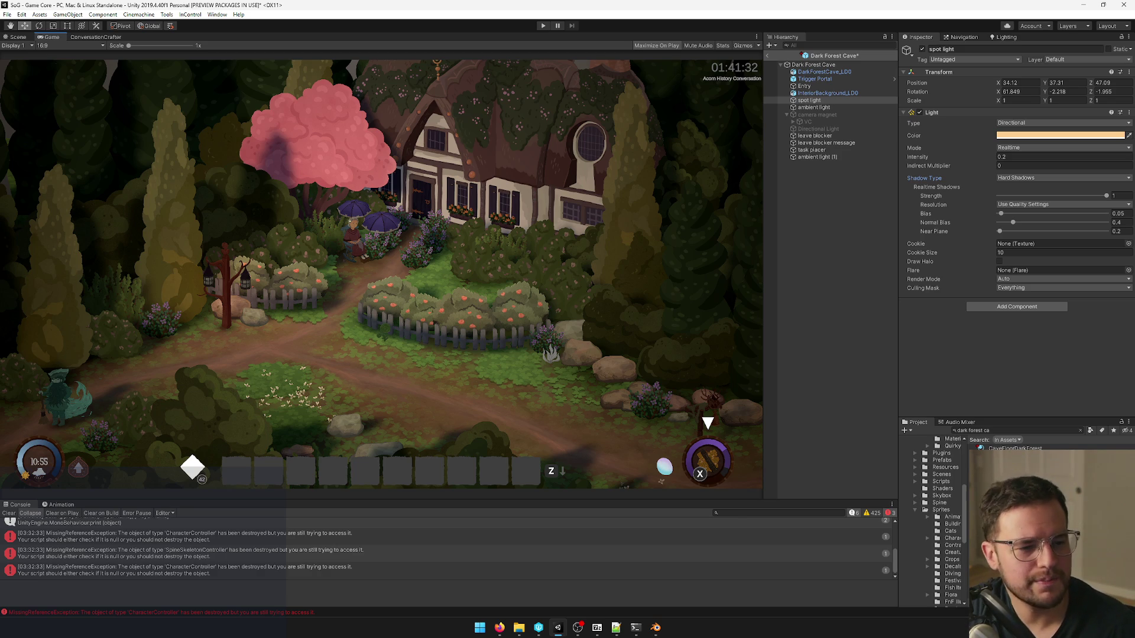
pyautogui.hotkey('alt', 'Tab')
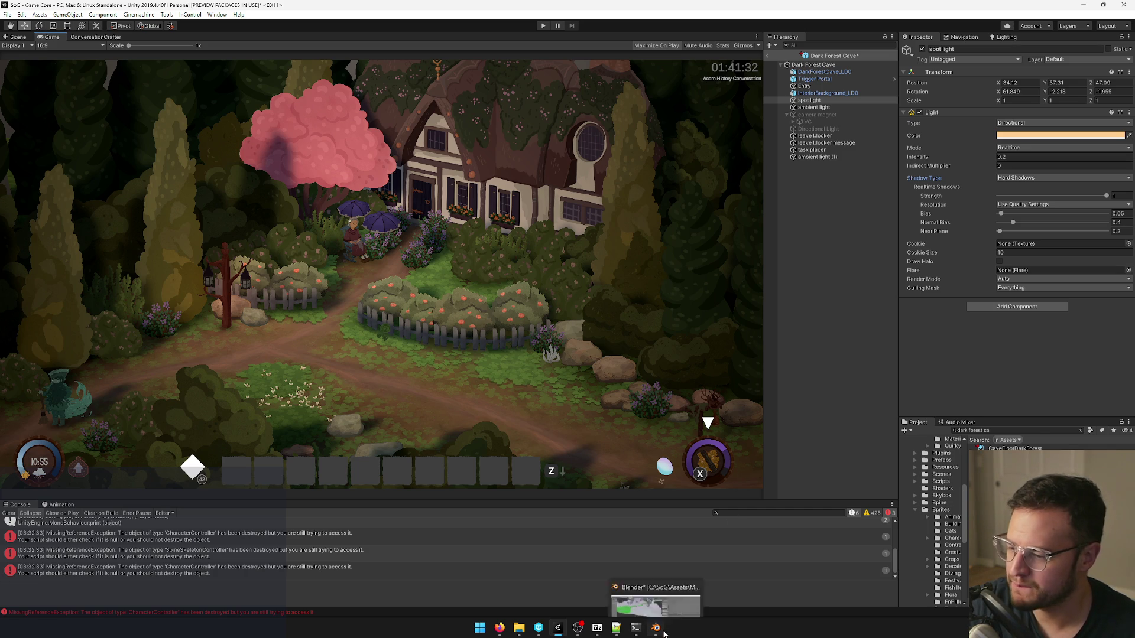
# Glance at the mesh in Blender, return to Unity and start Play mode.
pyautogui.click(660, 599)
pyautogui.moveTo(443, 240)
pyautogui.mouseDown(button='middle')
pyautogui.moveTo(487, 373)
pyautogui.moveTo(419, 362)
pyautogui.moveTo(463, 347)
pyautogui.mouseUp(button='middle')
pyautogui.hotkey('alt', 'Tab')
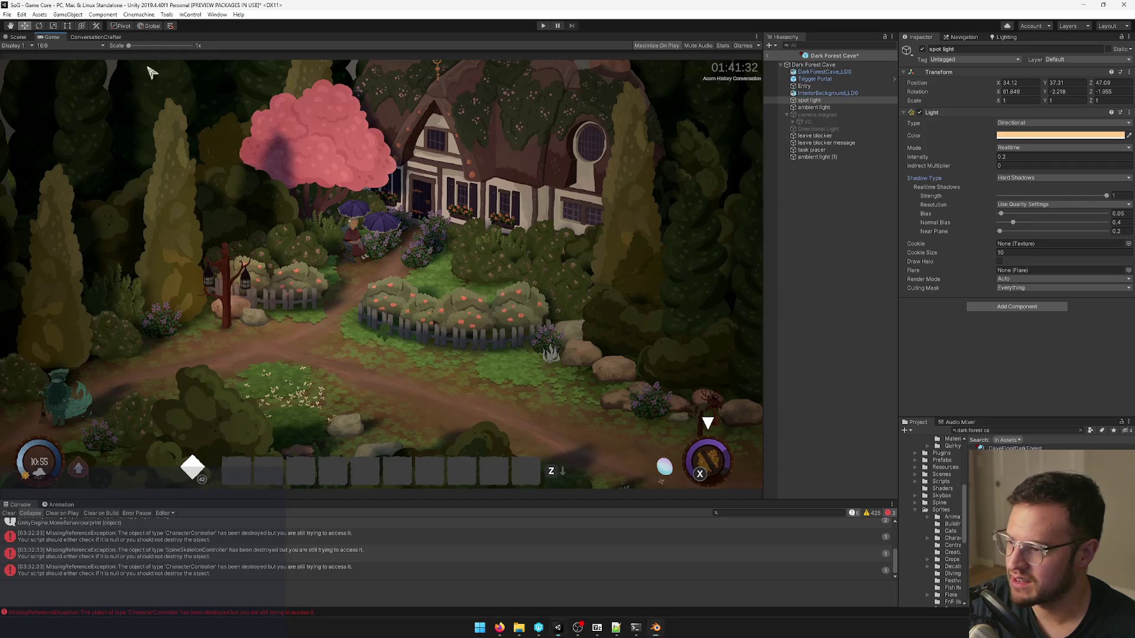
pyautogui.click(542, 28)
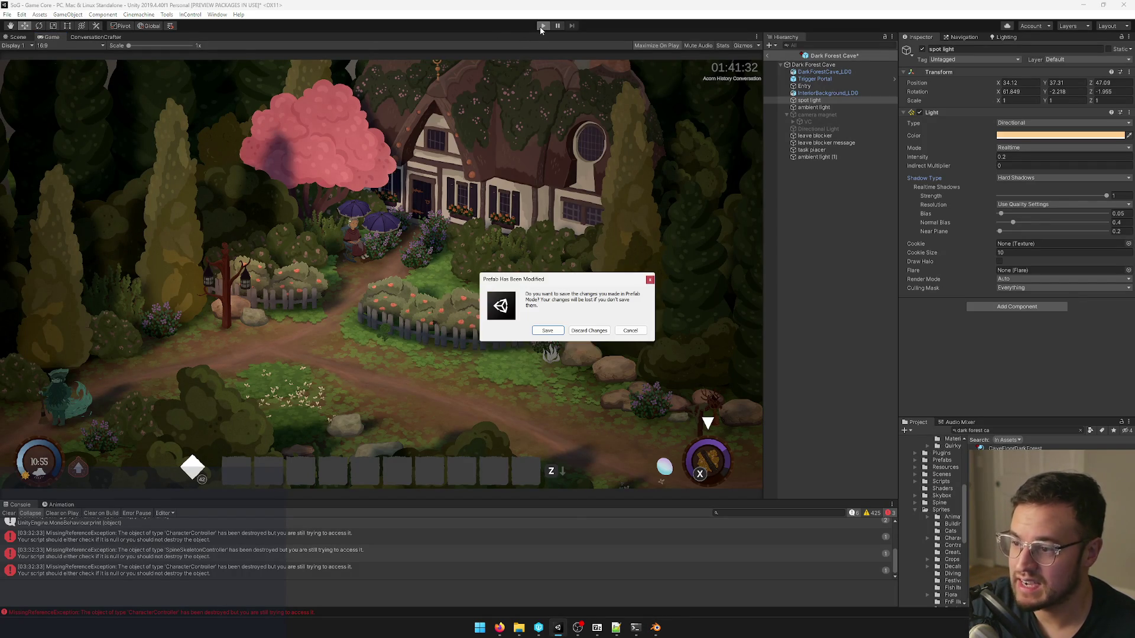
# Save the modified prefab, play-test the darker cave, then stop the game.
pyautogui.click(547, 330)
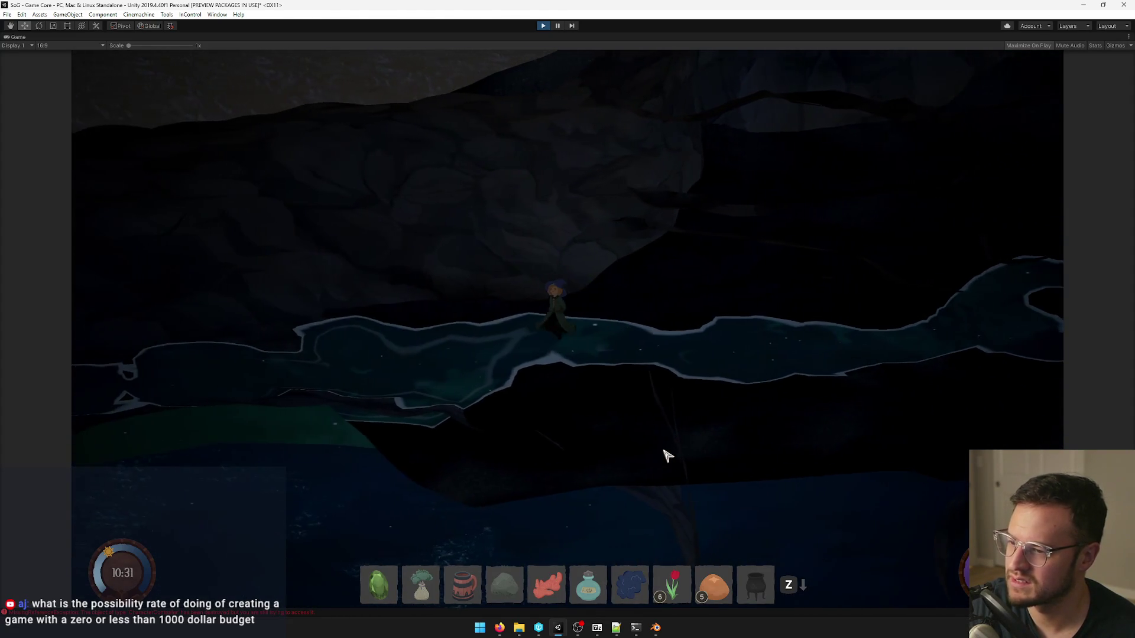
pyautogui.click(543, 26)
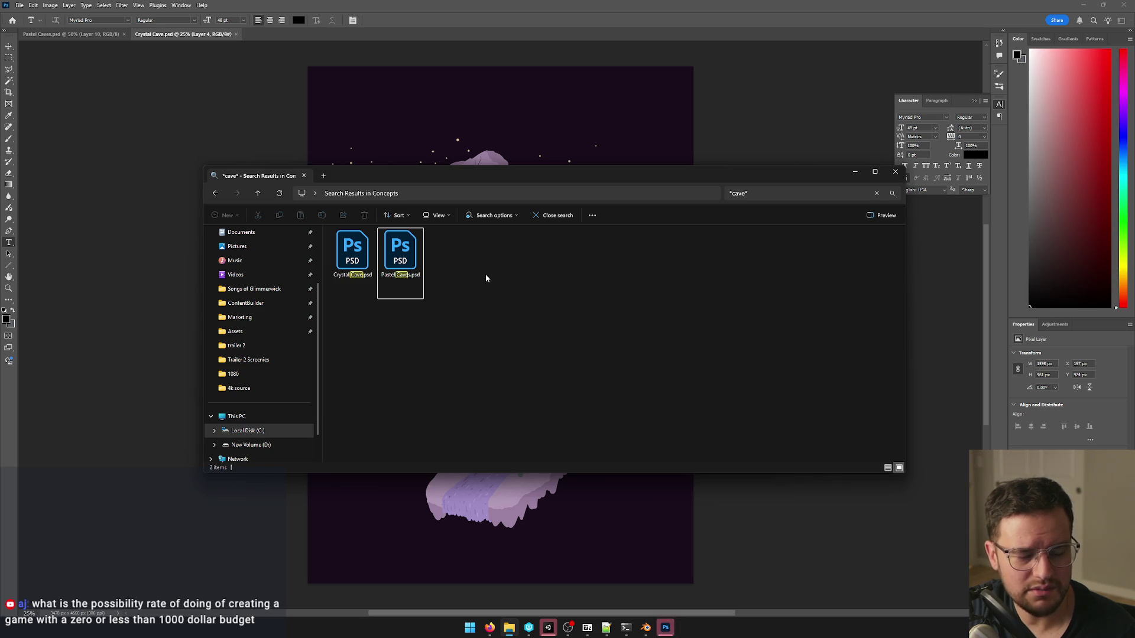
# Pan around Crystal Caves.psd in Photoshop, then switch to the Pastel Caves.psd document.
pyautogui.moveTo(548, 189); pyautogui.dragTo(647, 153)
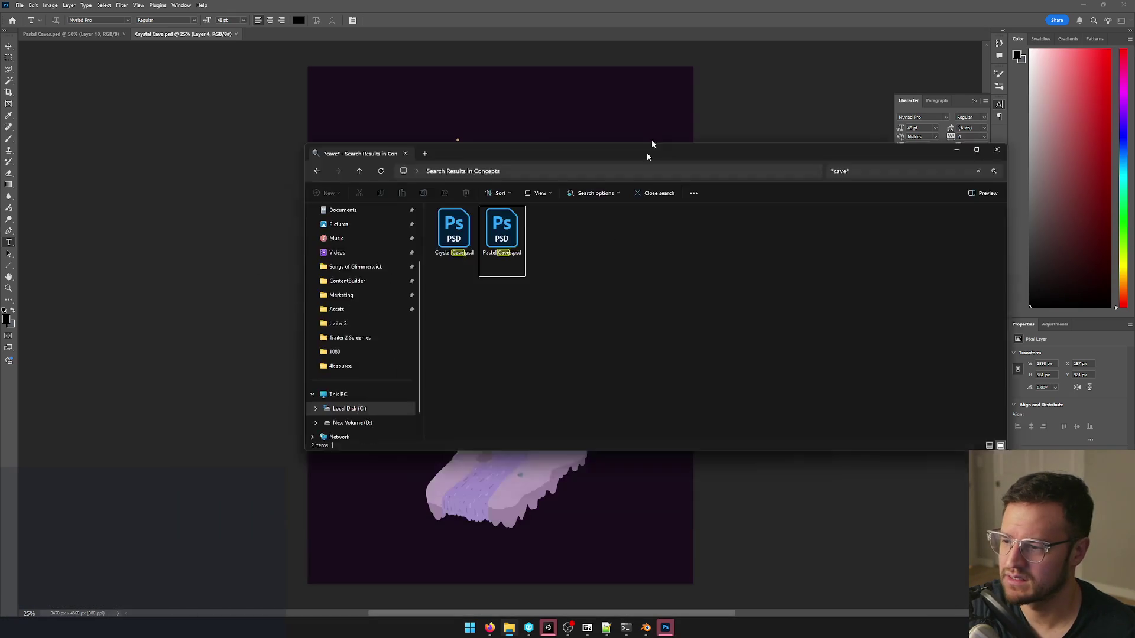
pyautogui.click(562, 4)
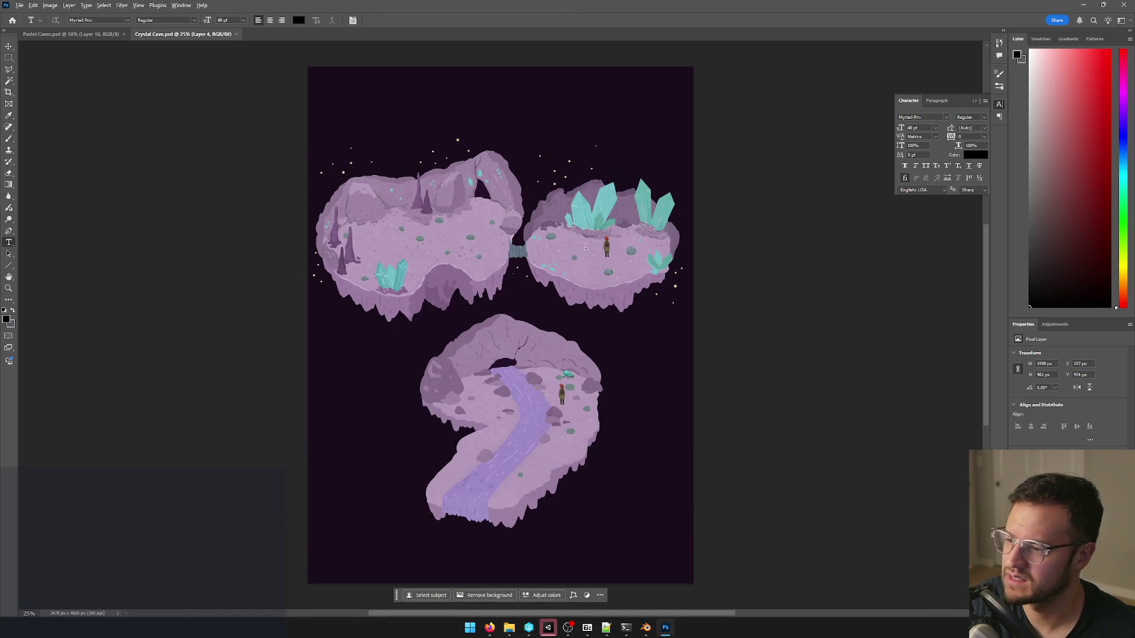
pyautogui.keyDown('alt'); pyautogui.scroll(5, 587, 246); pyautogui.keyUp('alt')
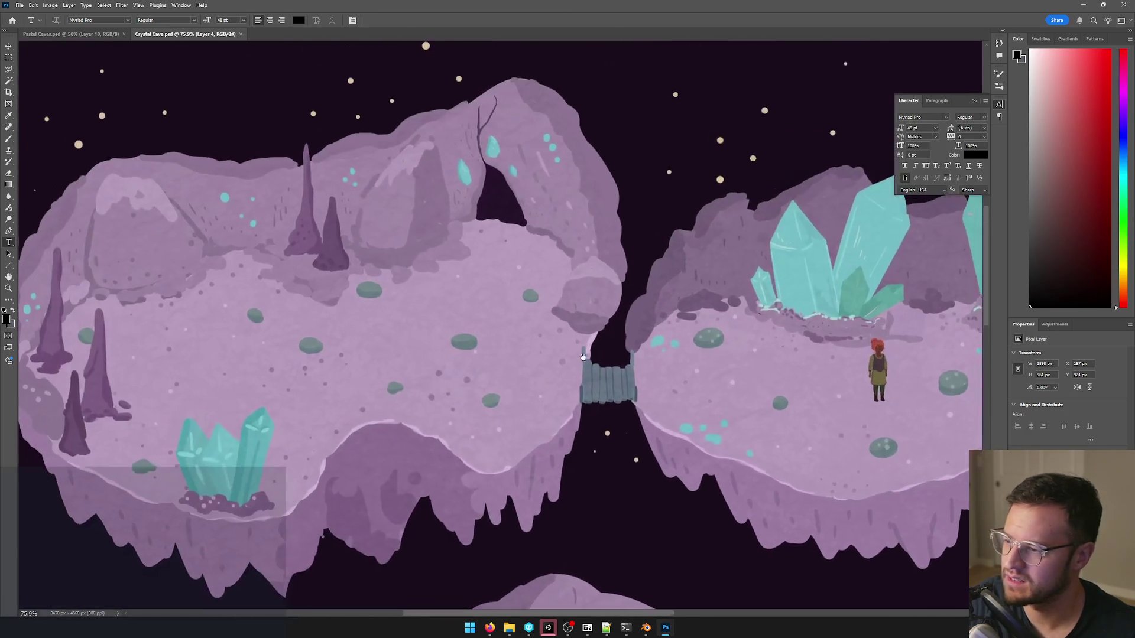
pyautogui.moveTo(584, 358); pyautogui.dragTo(405, 223)
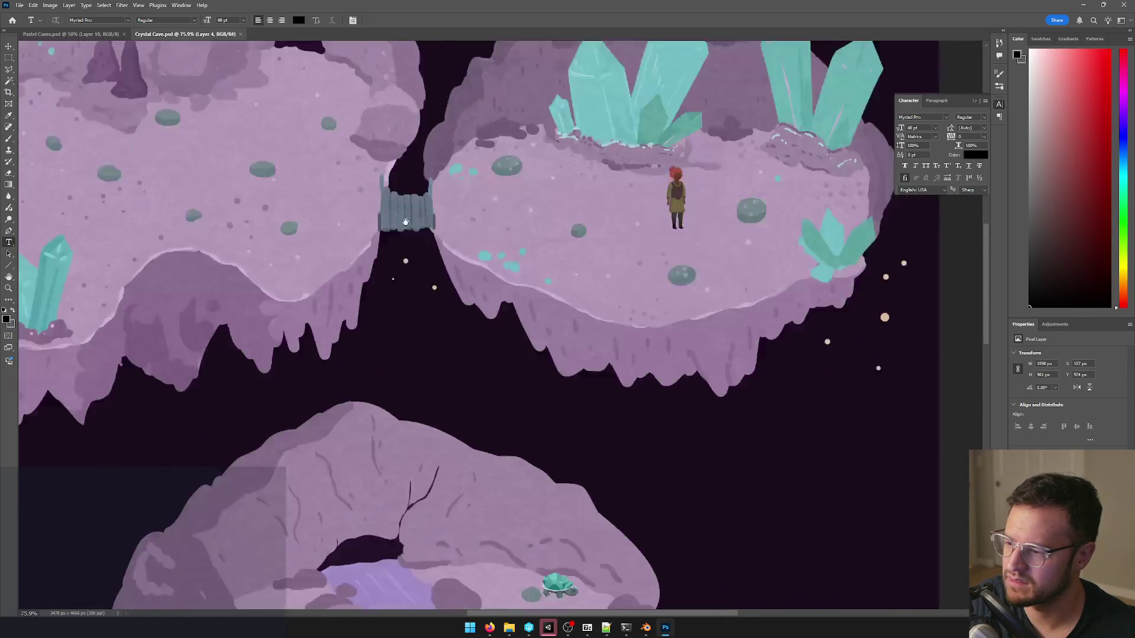
pyautogui.scroll(-5, 405, 223)
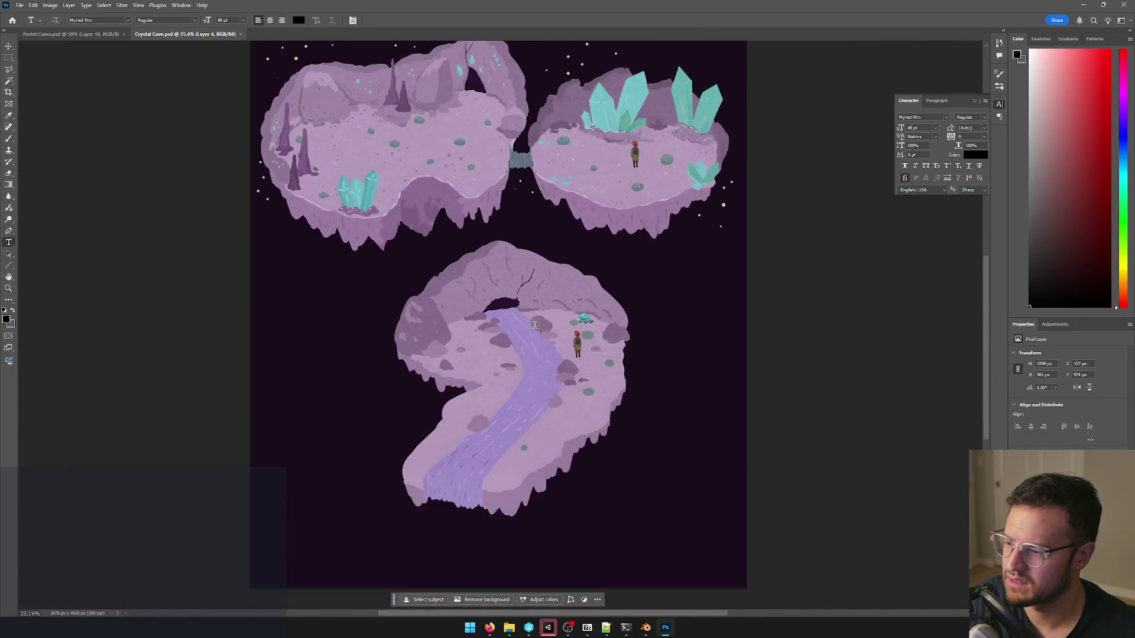
pyautogui.moveTo(434, 162); pyautogui.dragTo(494, 385)
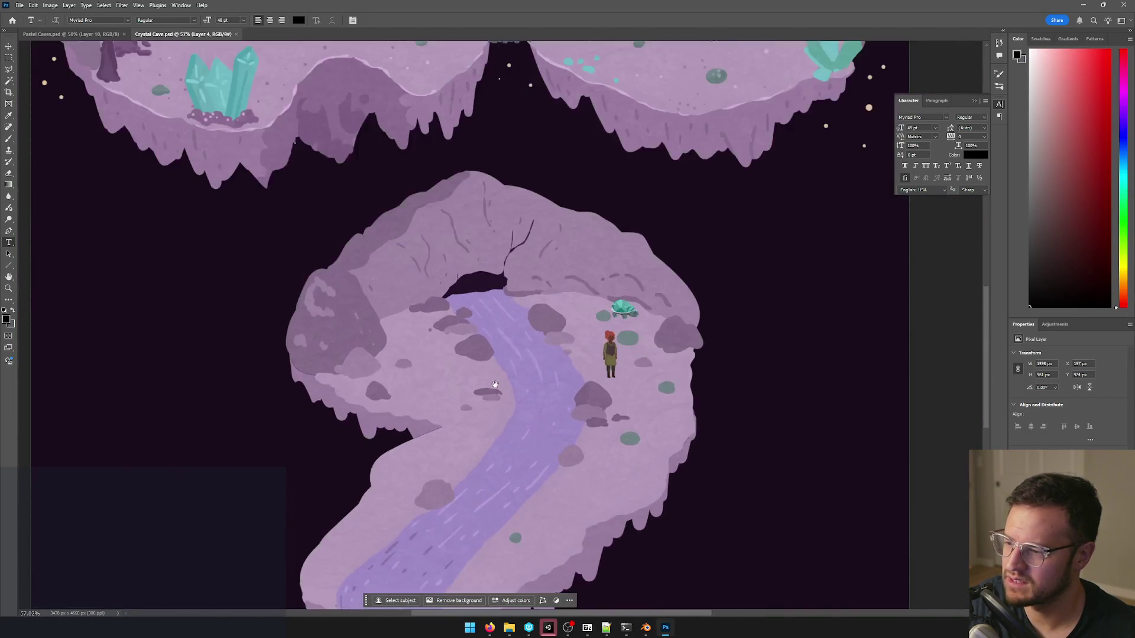
pyautogui.keyDown('alt'); pyautogui.scroll(-3, 496, 384); pyautogui.keyUp('alt')
pyautogui.click(51, 34)
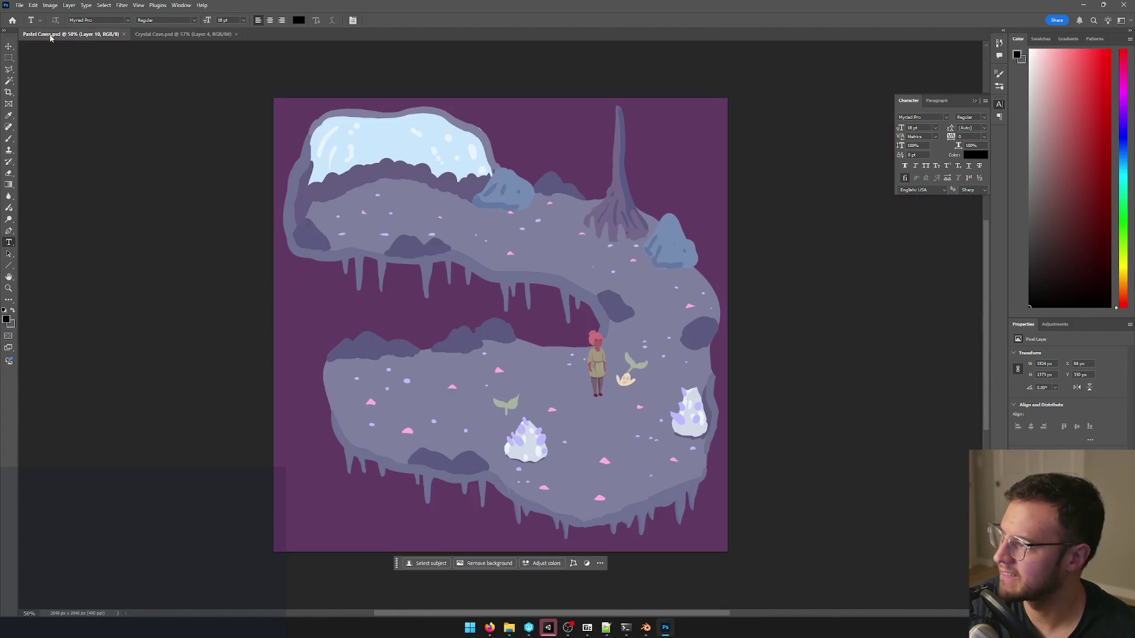
pyautogui.keyDown('alt'); pyautogui.scroll(-2, 526, 244); pyautogui.keyUp('alt')
pyautogui.keyDown('alt'); pyautogui.scroll(3, 525, 244); pyautogui.keyUp('alt')
pyautogui.hotkey('alt', 'Tab')
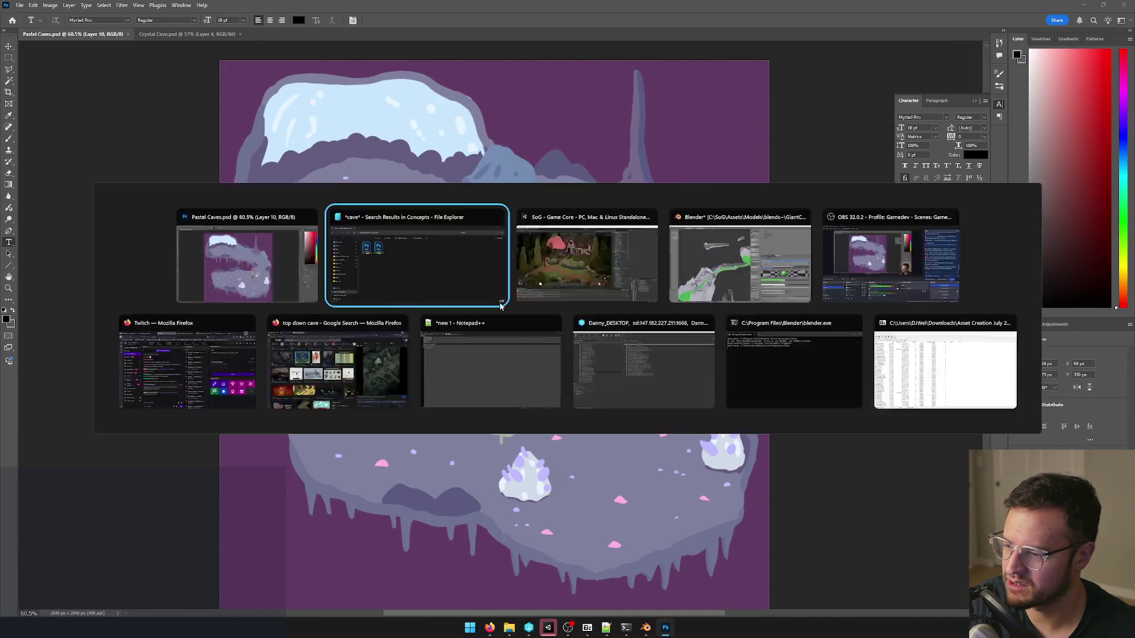
# Search the Concepts folder for 'mermaid' (no results), then for 'cove', finding Starting Beach Cove.psd.
pyautogui.doubleClick(853, 145)
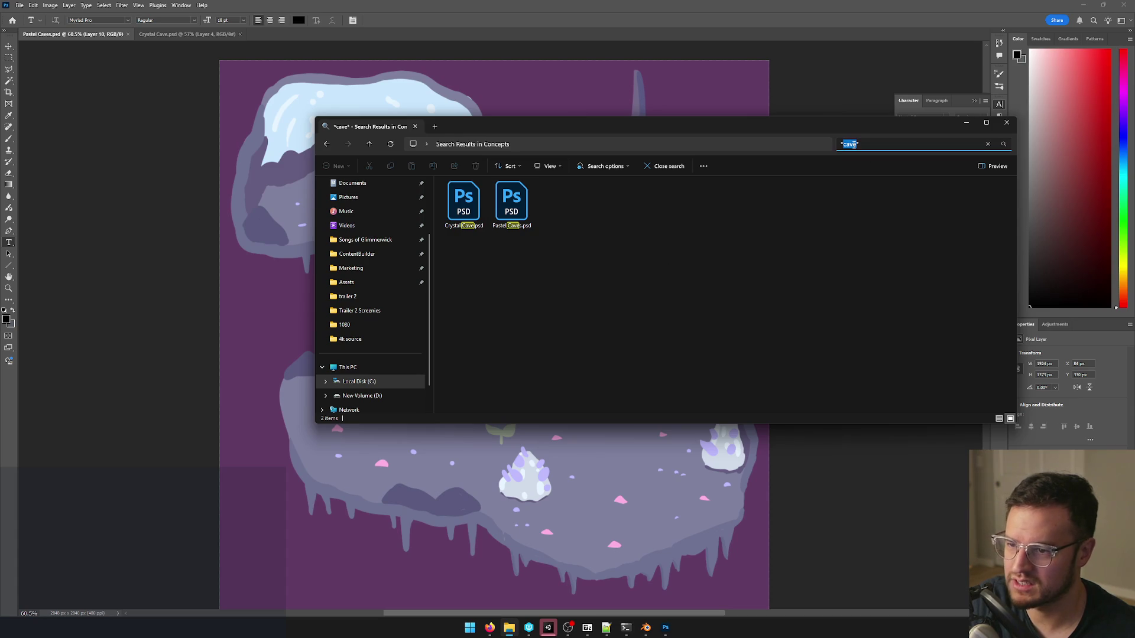
pyautogui.write('d')
pyautogui.press('Return')
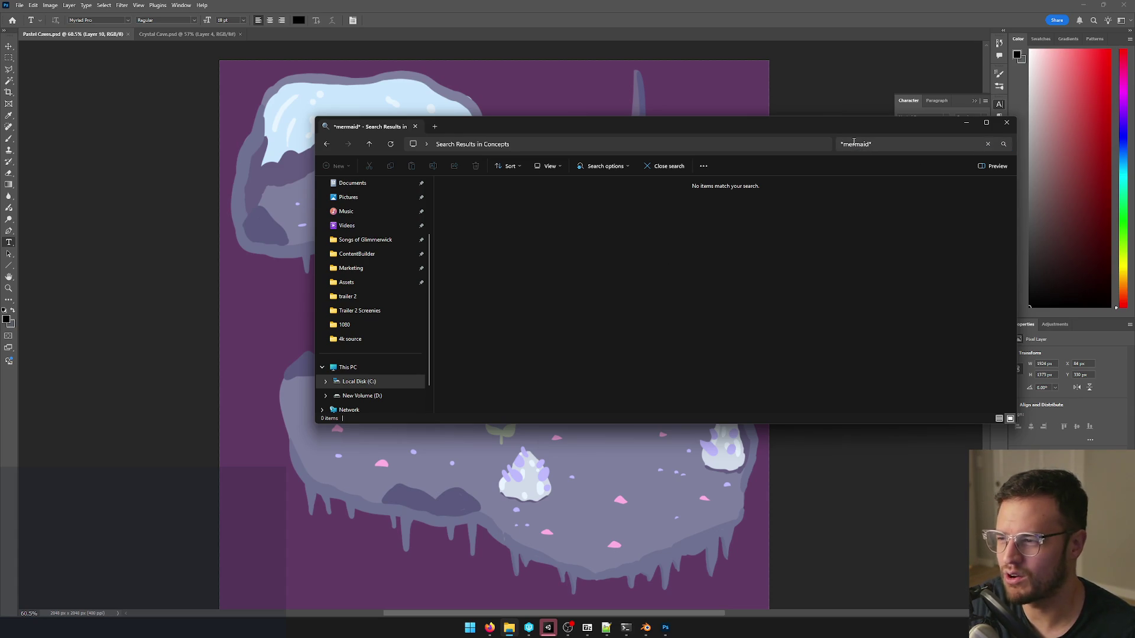
pyautogui.doubleClick(854, 143)
pyautogui.write('ove')
pyautogui.press('Return')
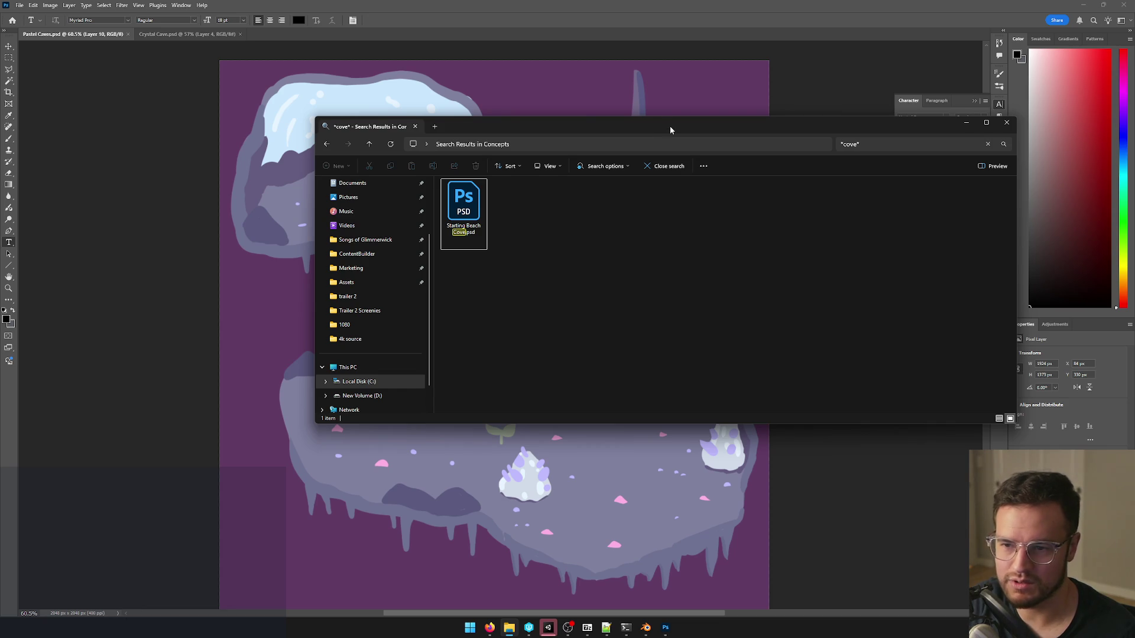
# Reposition and widen the Explorer search results window beside Photoshop.
pyautogui.moveTo(665, 134)
pyautogui.mouseDown()
pyautogui.moveTo(654, 146)
pyautogui.moveTo(659, 123)
pyautogui.mouseUp()
pyautogui.moveTo(653, 124); pyautogui.dragTo(621, 148)
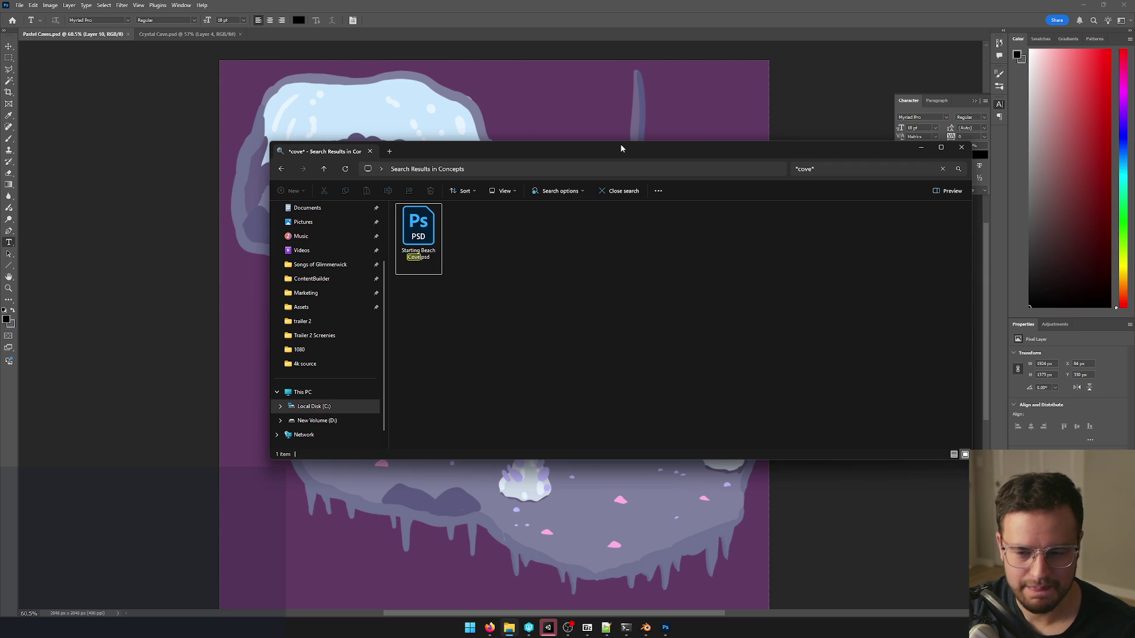
pyautogui.moveTo(621, 145); pyautogui.dragTo(627, 157)
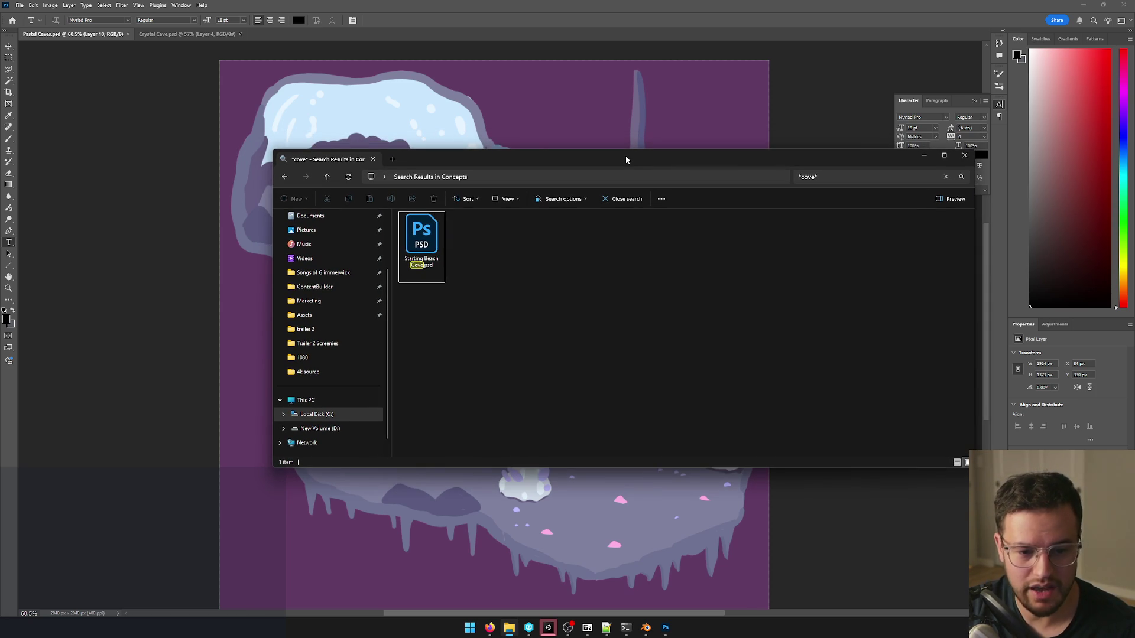
pyautogui.moveTo(624, 159)
pyautogui.mouseDown()
pyautogui.moveTo(619, 136)
pyautogui.moveTo(438, 128)
pyautogui.mouseUp()
pyautogui.moveTo(814, 214); pyautogui.dragTo(821, 214)
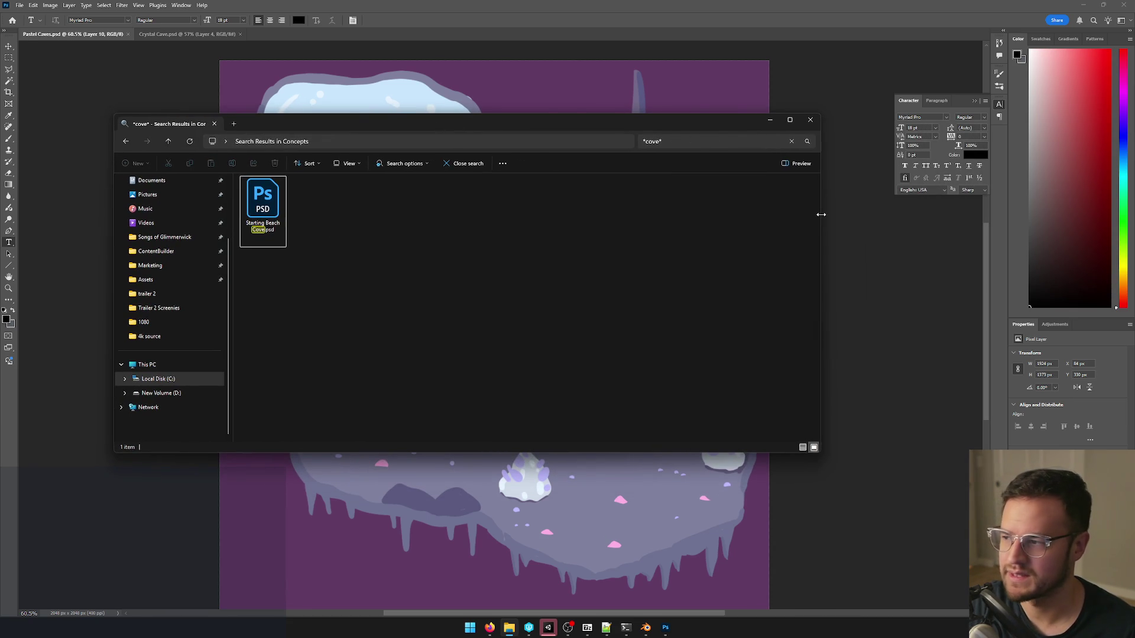
pyautogui.moveTo(370, 118); pyautogui.dragTo(454, 113)
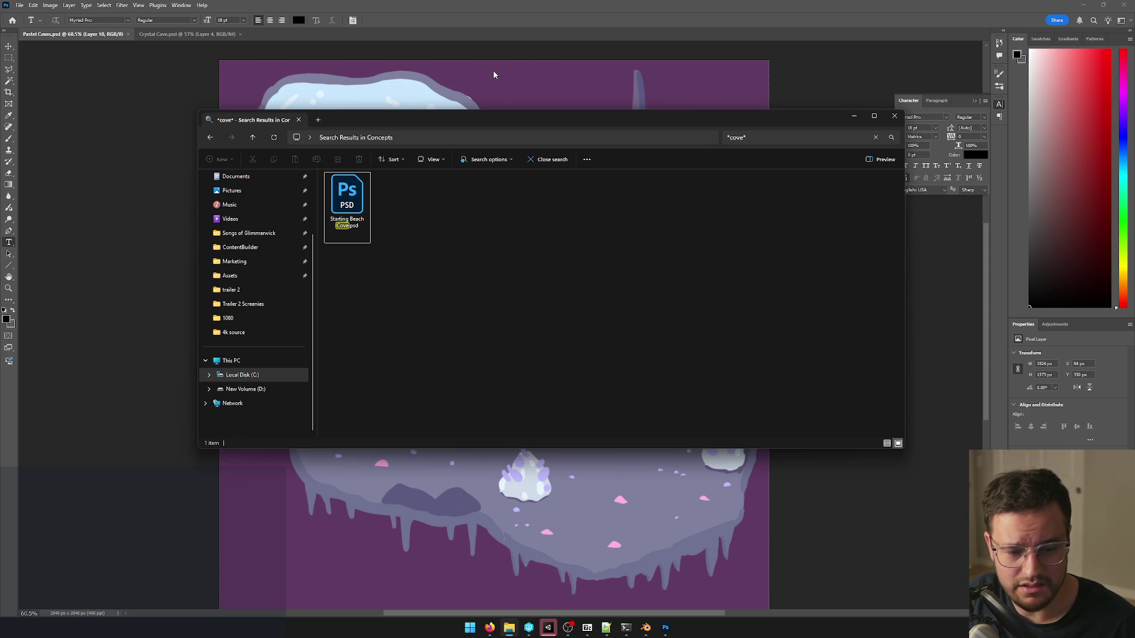
pyautogui.moveTo(417, 122)
pyautogui.mouseDown()
pyautogui.moveTo(523, 207)
pyautogui.moveTo(475, 161)
pyautogui.moveTo(503, 158)
pyautogui.mouseUp()
# Open Starting Beach Cove.psd in Photoshop and ready the search box for a new term.
pyautogui.doubleClick(432, 241)
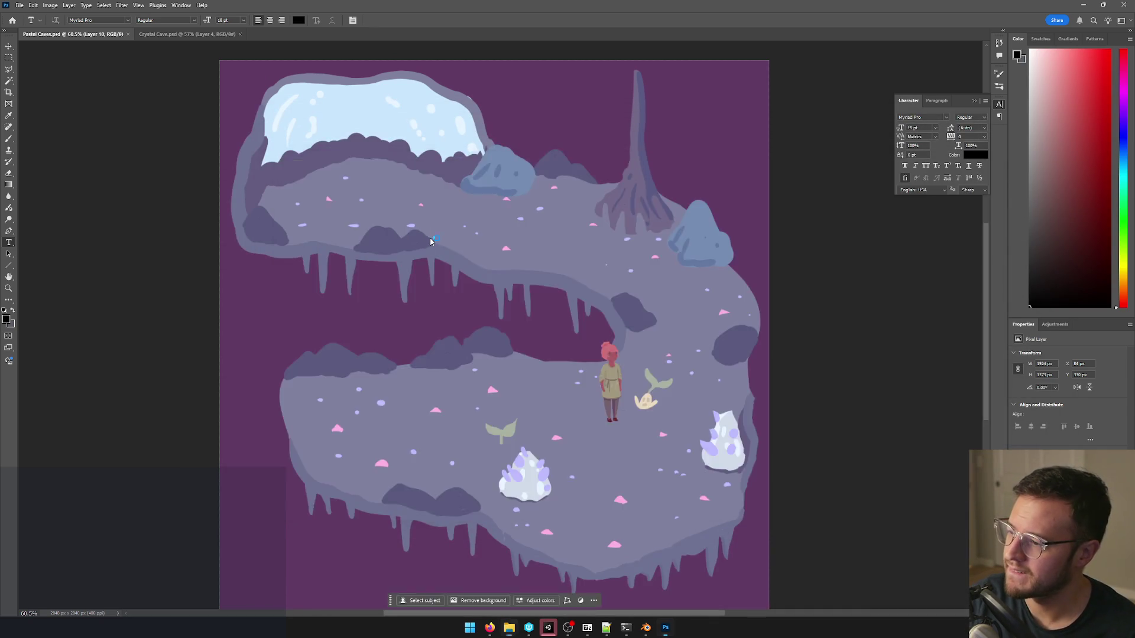
pyautogui.click(745, 240)
pyautogui.doubleClick(819, 188)
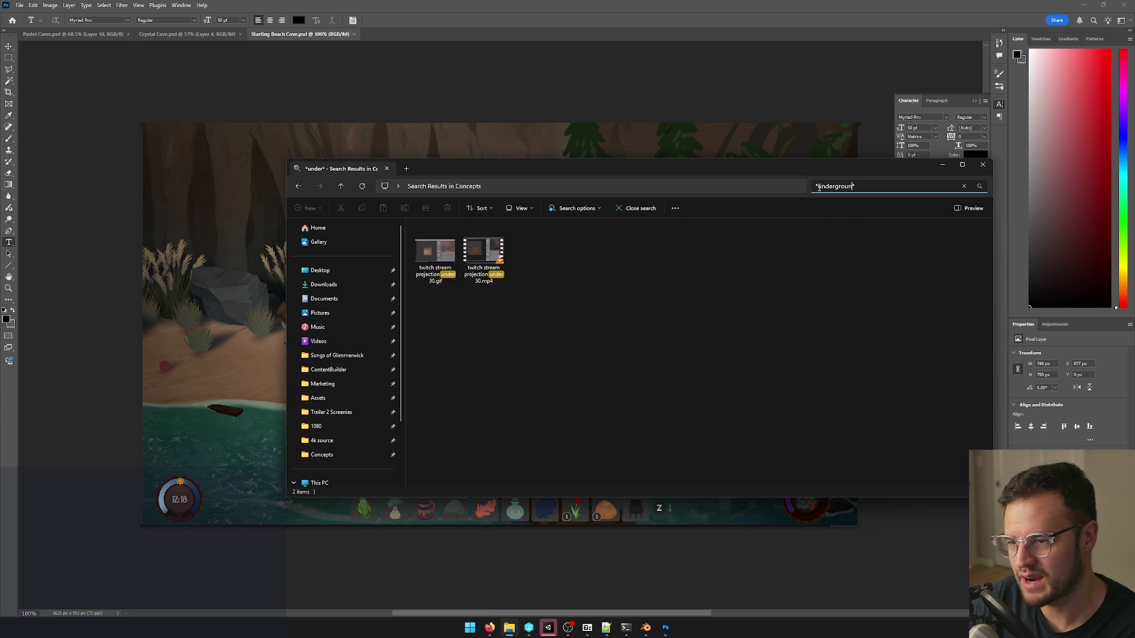
pyautogui.write('round')
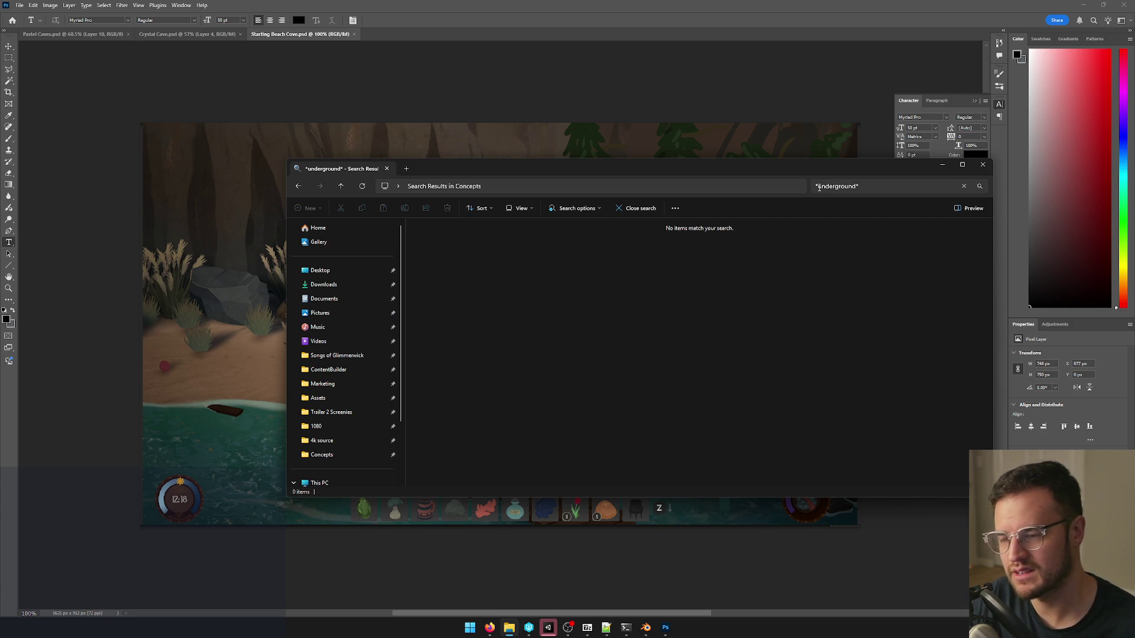
# Clear the search, return to Concepts and open the Interior folder.
pyautogui.hotkey('ctrl', 'a')
pyautogui.press('Return')
pyautogui.press('Escape')
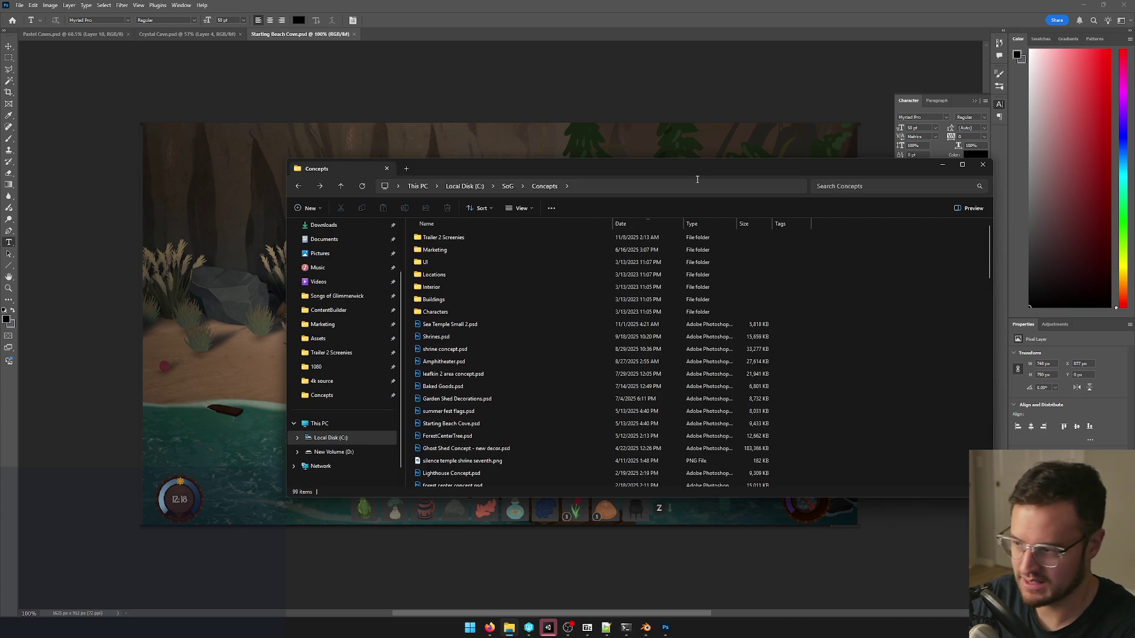
pyautogui.click(518, 252)
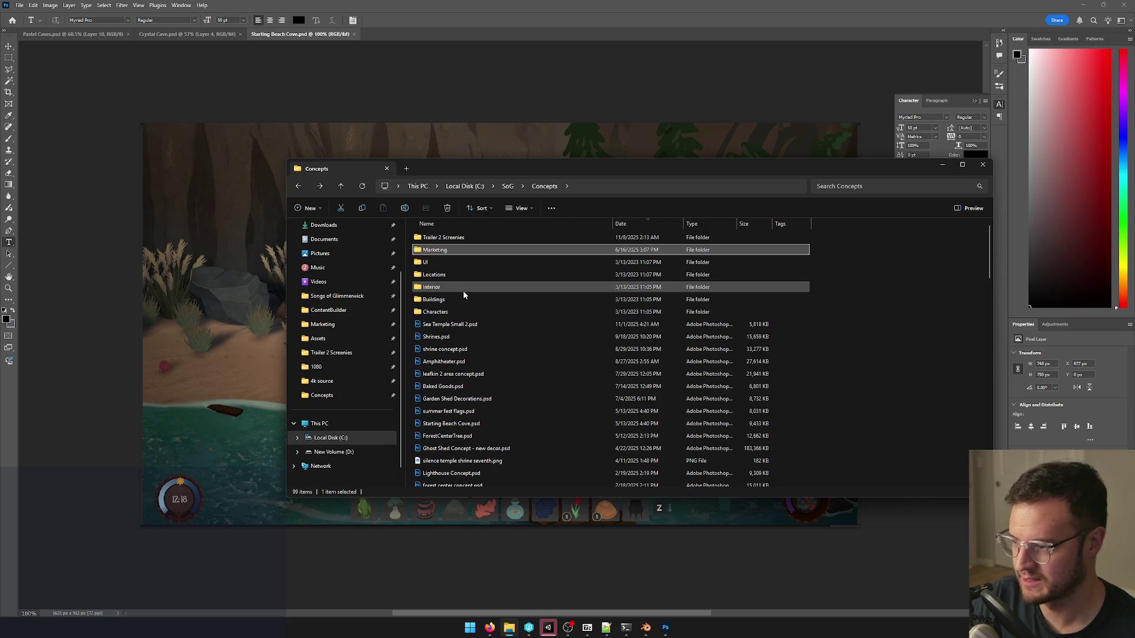
pyautogui.doubleClick(463, 290)
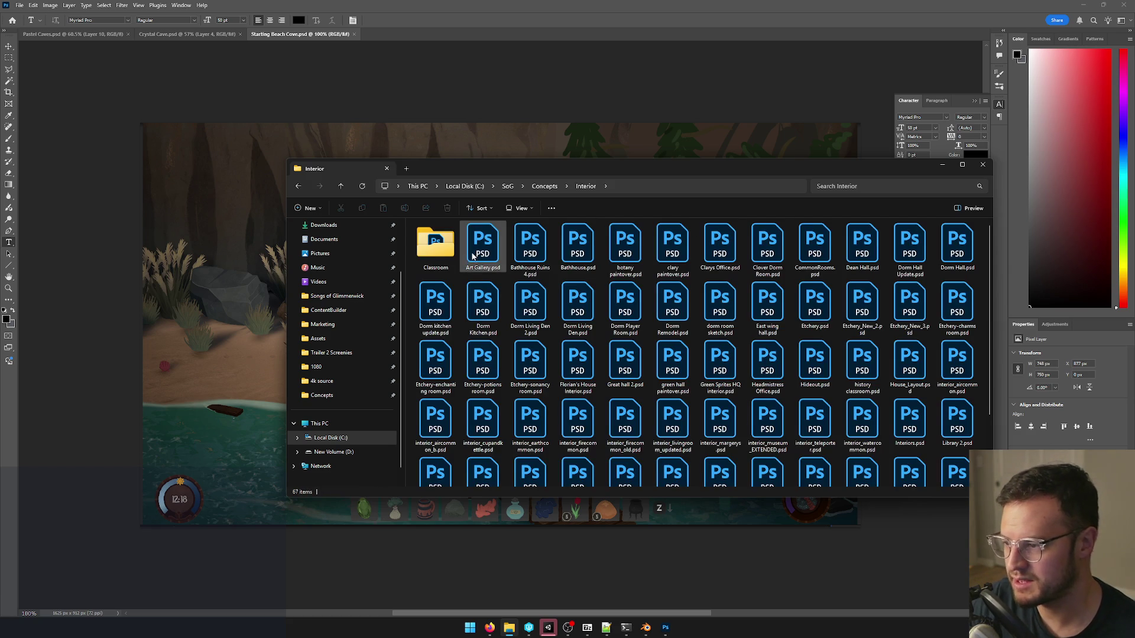
pyautogui.scroll(-2, 776, 363)
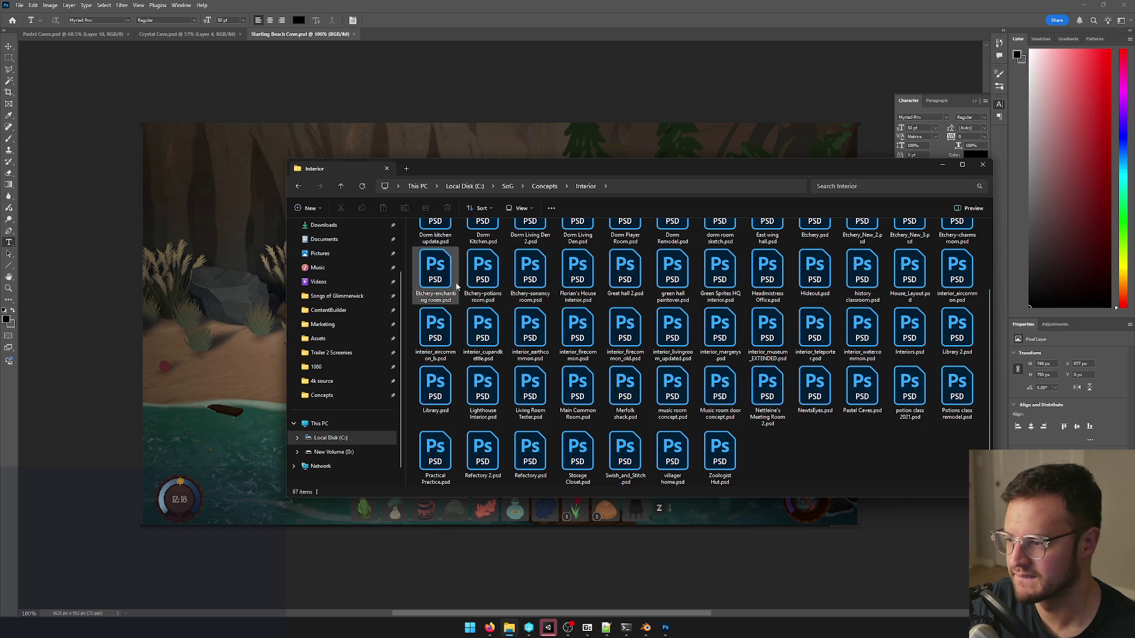
pyautogui.scroll(2, 815, 333)
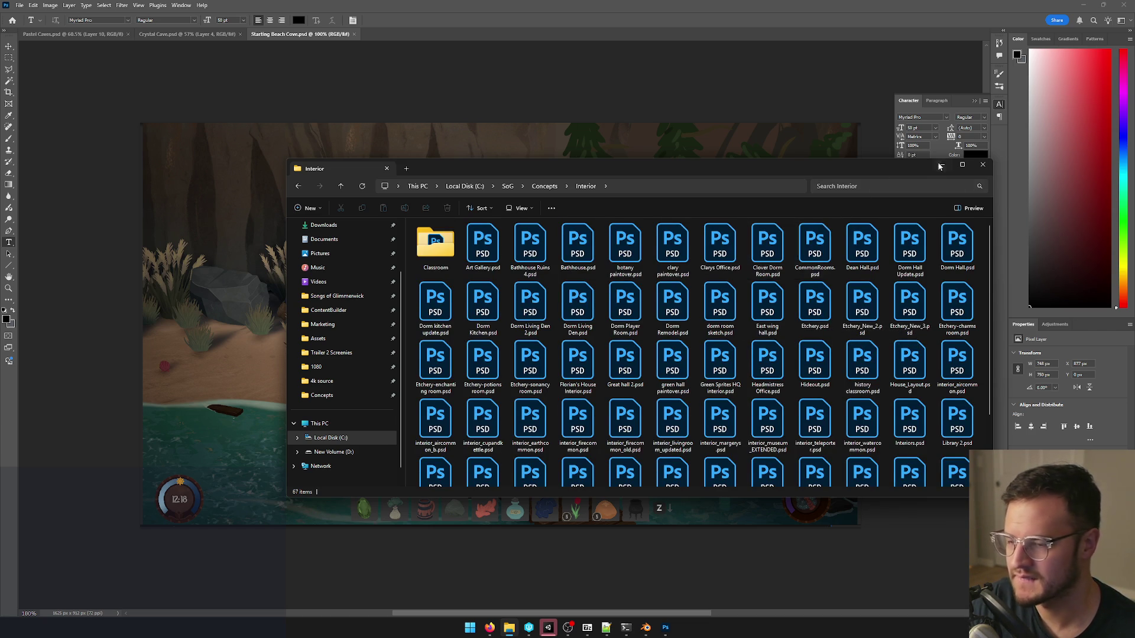
# Move the Interior folder window aside and focus its search box.
pyautogui.moveTo(897, 174); pyautogui.dragTo(841, 151)
pyautogui.click(785, 161)
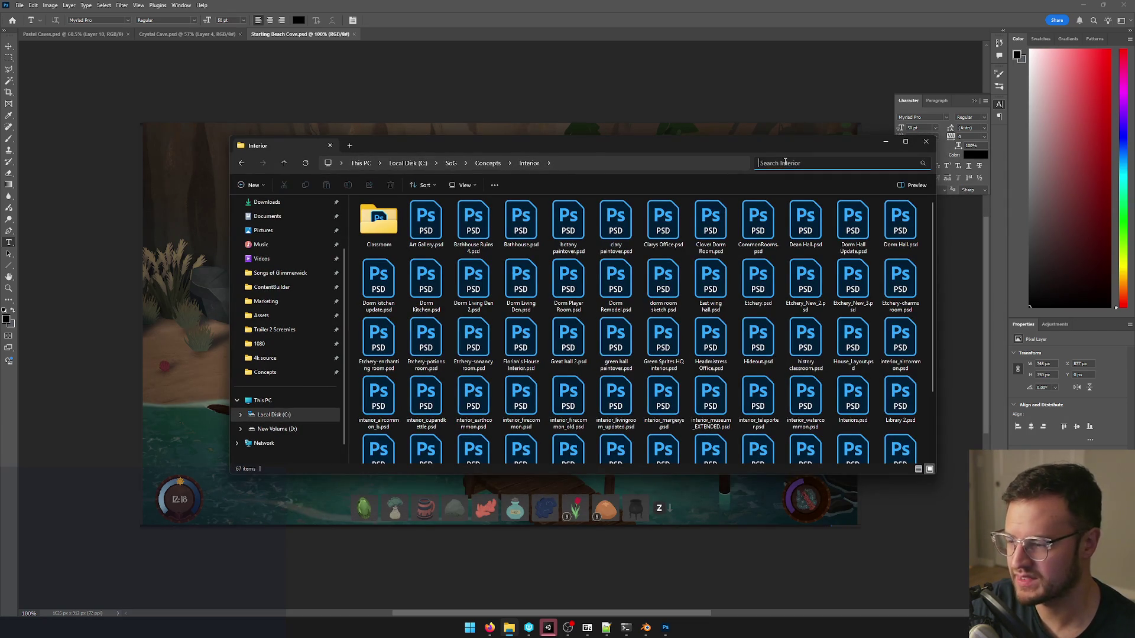
pyautogui.write('crysta')
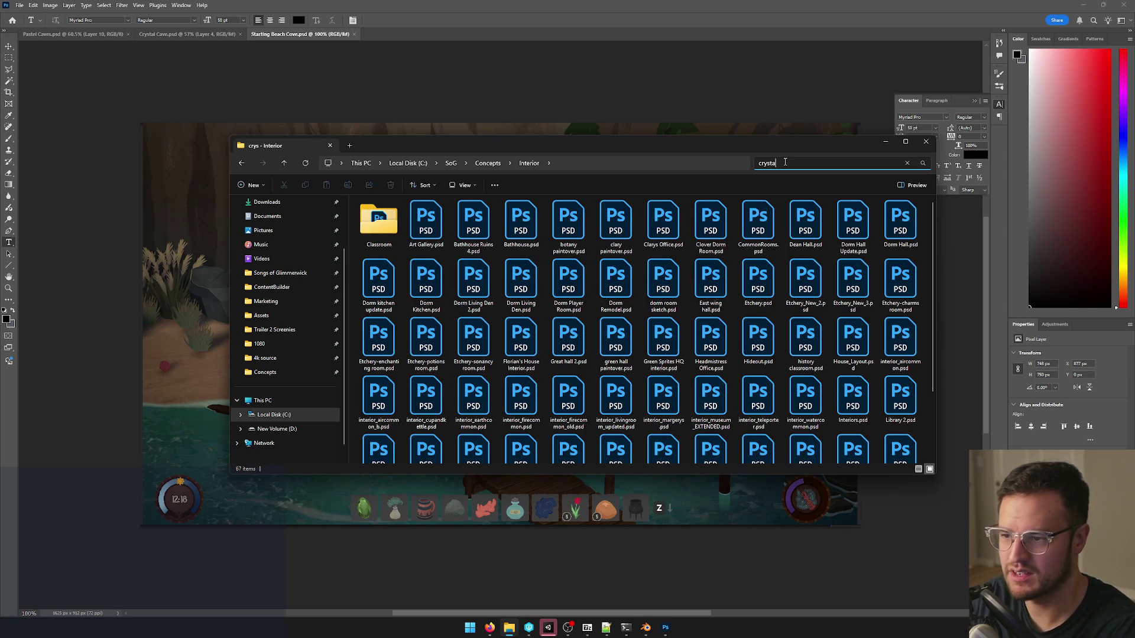
pyautogui.write('l')
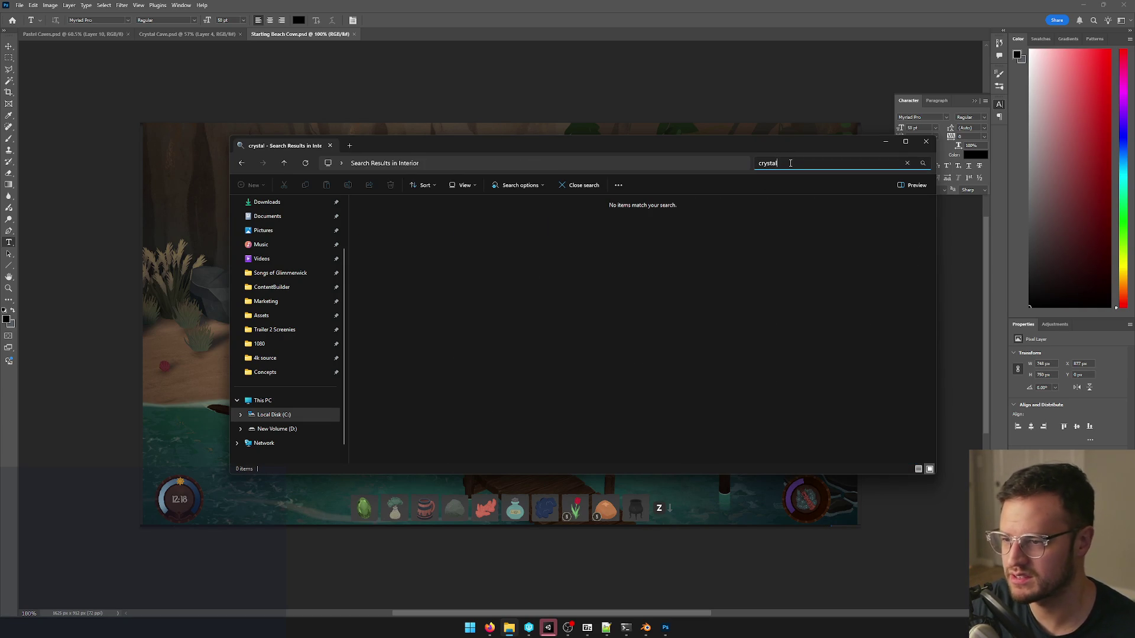
pyautogui.write('*')
pyautogui.write('*')
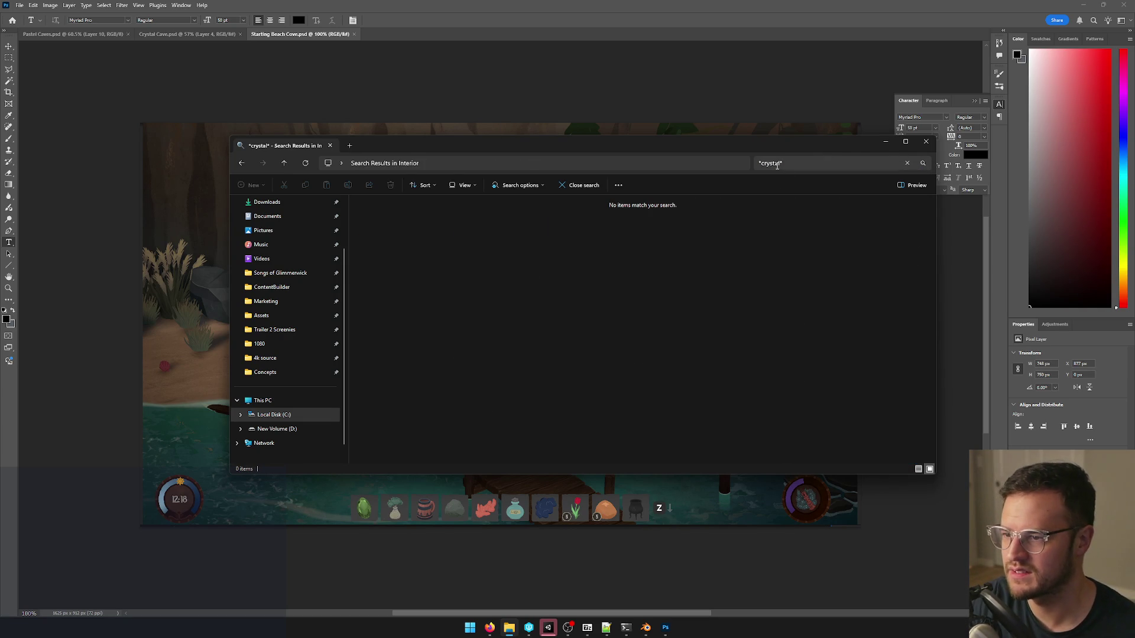
# Search Interior for 'crystal' then 'cave', finding only Pastel Caves.psd, and close Explorer.
pyautogui.doubleClick(770, 164)
pyautogui.write('cav')
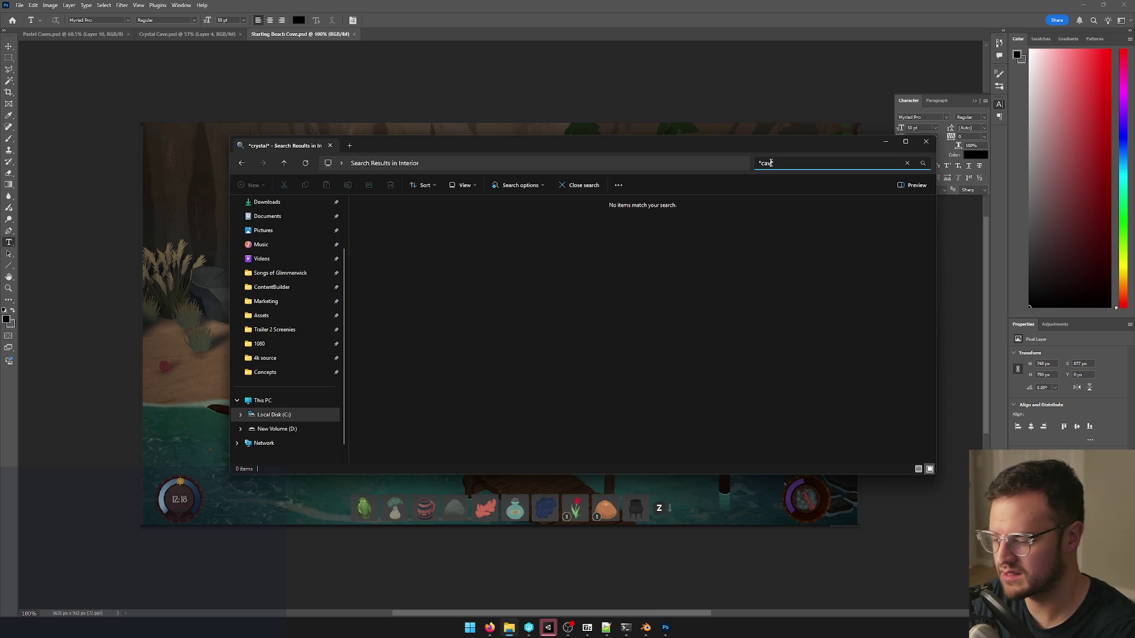
pyautogui.write('e*')
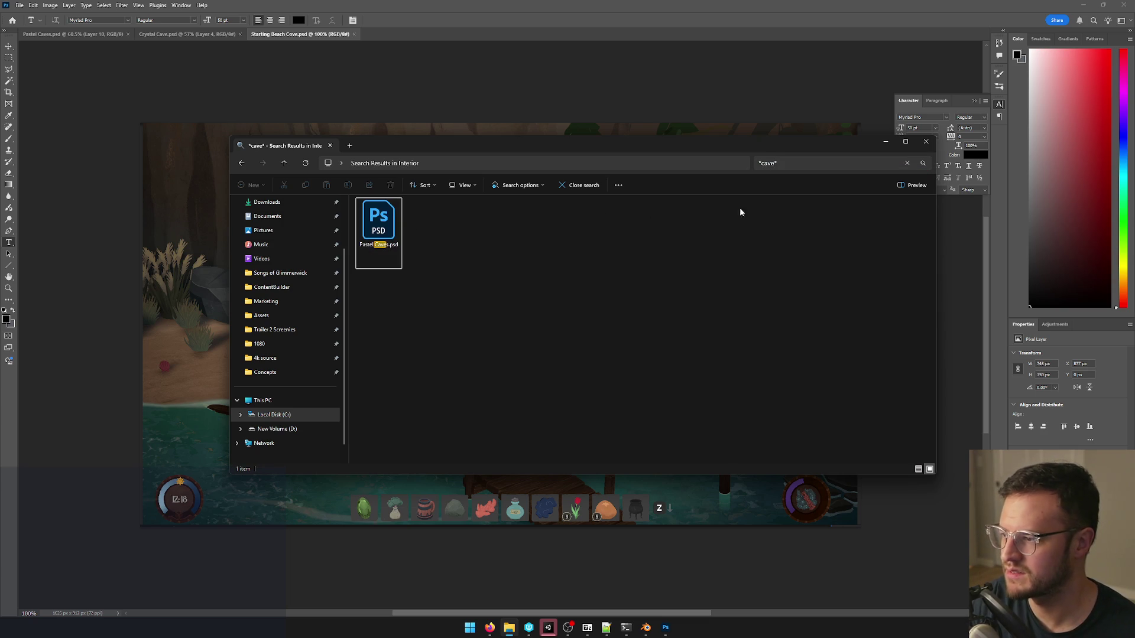
pyautogui.click(763, 162)
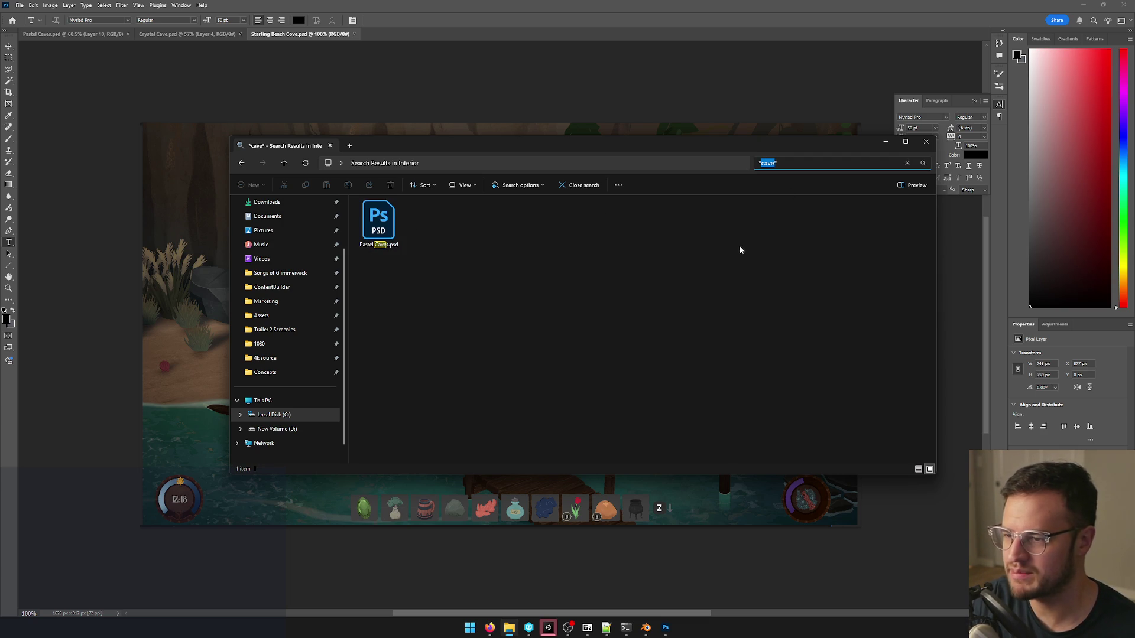
pyautogui.click(925, 141)
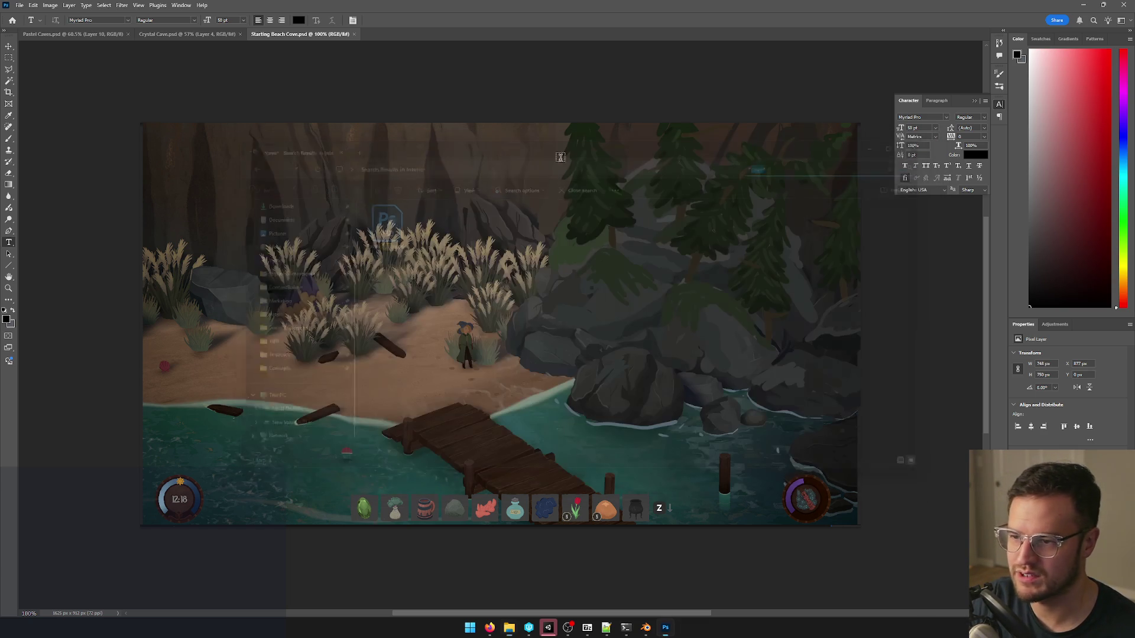
# Close Starting Beach Cove.psd and pan around the Crystal Caves.psd floating-island painting.
pyautogui.click(355, 34)
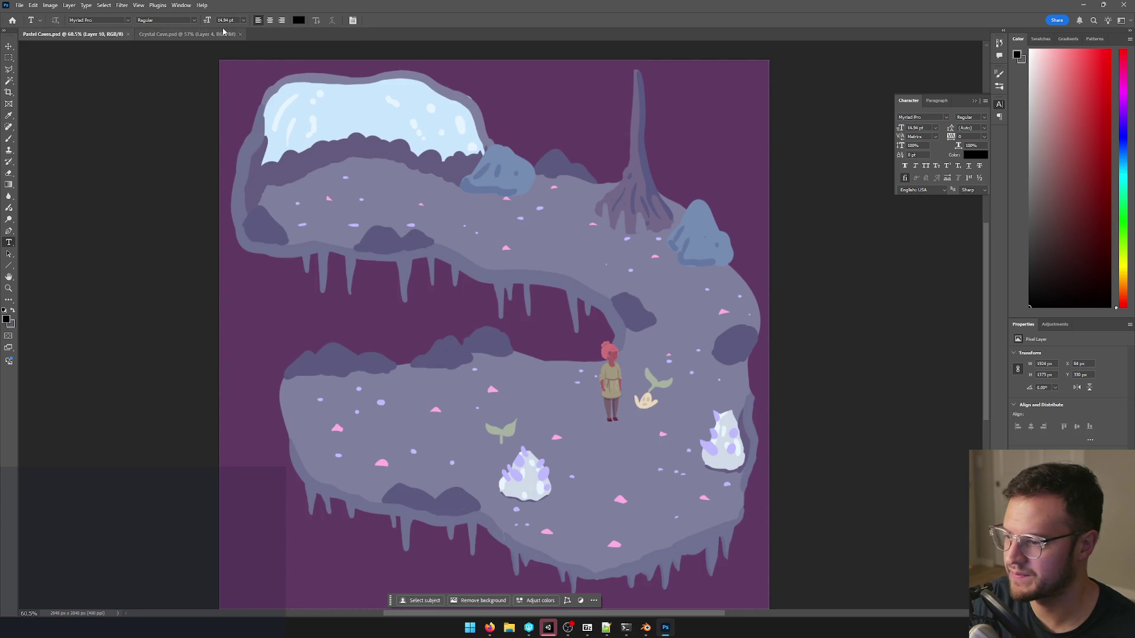
pyautogui.click(187, 33)
pyautogui.keyDown('alt'); pyautogui.scroll(-4, 593, 288); pyautogui.keyUp('alt')
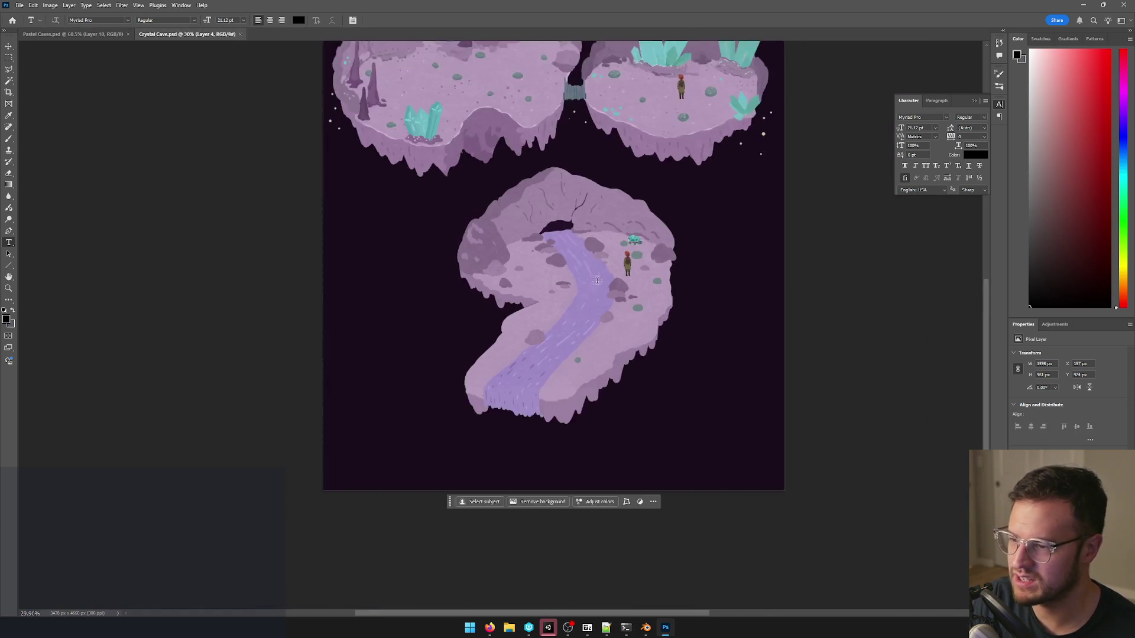
pyautogui.keyDown('alt'); pyautogui.scroll(-2, 532, 319); pyautogui.keyUp('alt')
pyautogui.keyDown('alt'); pyautogui.scroll(1, 487, 346); pyautogui.keyUp('alt')
pyautogui.keyDown('alt'); pyautogui.scroll(1, 486, 346); pyautogui.keyUp('alt')
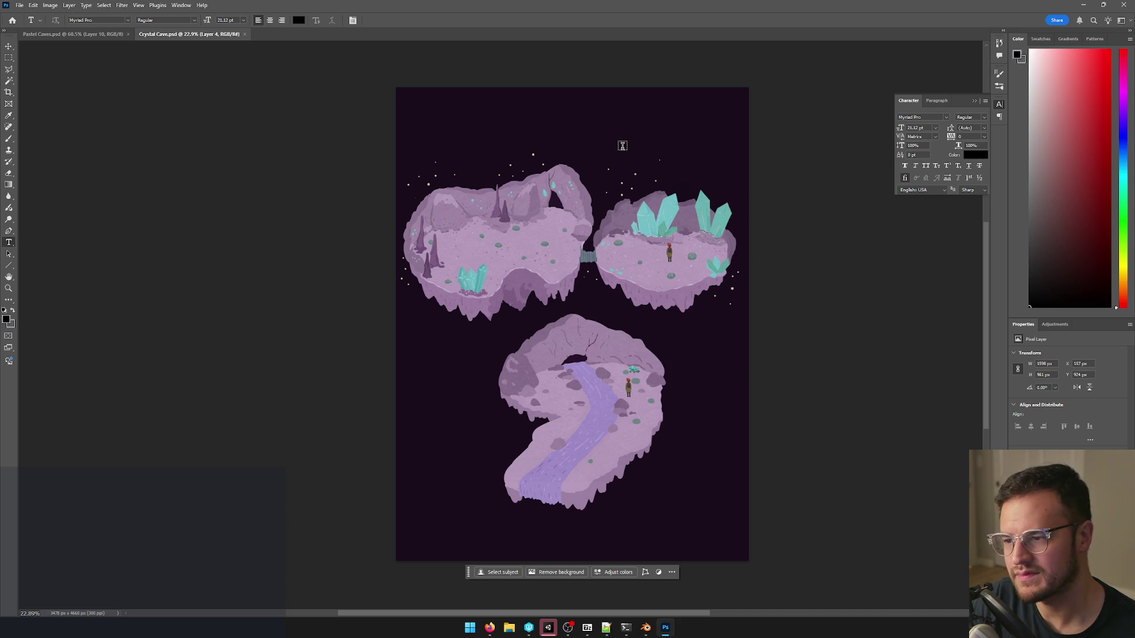
pyautogui.keyDown('alt'); pyautogui.scroll(3, 593, 157); pyautogui.keyUp('alt')
pyautogui.keyDown('alt'); pyautogui.scroll(1, 514, 168); pyautogui.keyUp('alt')
pyautogui.keyDown('alt'); pyautogui.scroll(-2, 492, 128); pyautogui.keyUp('alt')
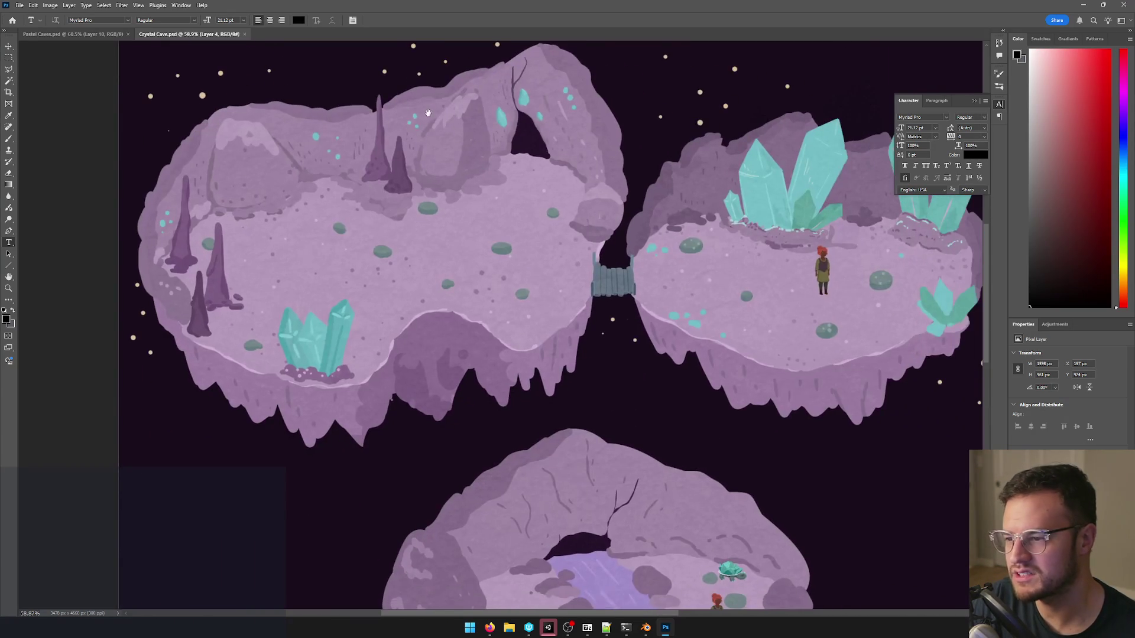
pyautogui.keyDown('alt'); pyautogui.scroll(-1, 624, 387); pyautogui.keyUp('alt')
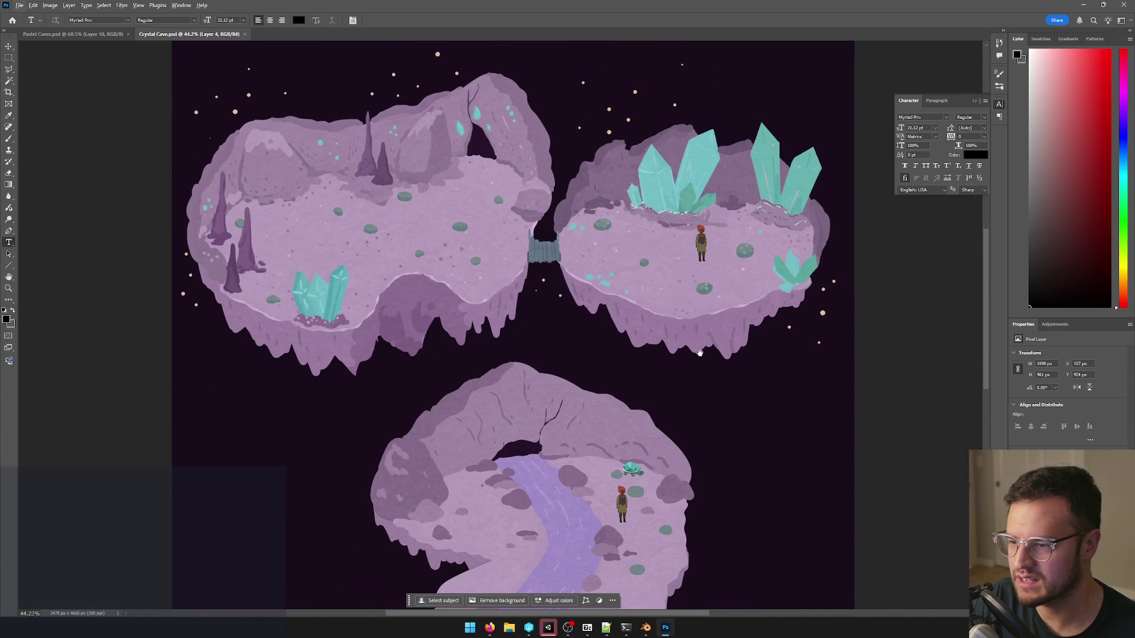
pyautogui.keyDown('alt'); pyautogui.scroll(1, 631, 398); pyautogui.keyUp('alt')
pyautogui.keyDown('alt'); pyautogui.scroll(-2, 711, 493); pyautogui.keyUp('alt')
pyautogui.keyDown('alt'); pyautogui.scroll(-1, 737, 470); pyautogui.keyUp('alt')
pyautogui.keyDown('alt'); pyautogui.scroll(2, 763, 459); pyautogui.keyUp('alt')
pyautogui.keyDown('alt'); pyautogui.scroll(-1, 717, 481); pyautogui.keyUp('alt')
pyautogui.moveTo(717, 481)
pyautogui.mouseDown()
pyautogui.moveTo(754, 388)
pyautogui.moveTo(772, 386)
pyautogui.mouseUp()
pyautogui.keyDown('alt'); pyautogui.scroll(-1, 772, 386); pyautogui.keyUp('alt')
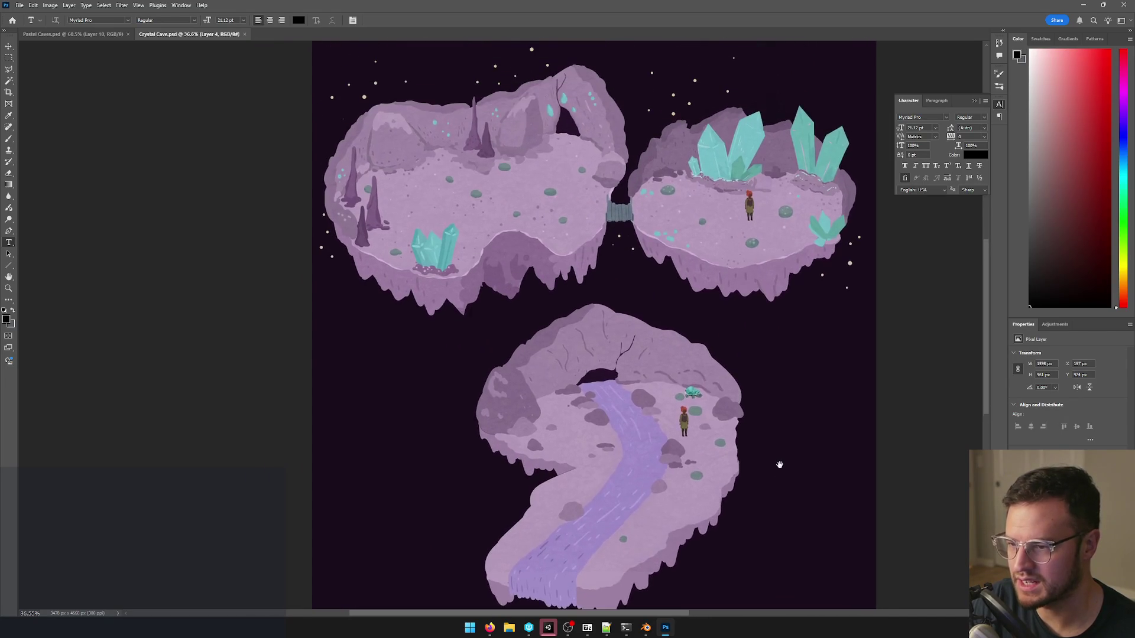
pyautogui.keyDown('alt'); pyautogui.scroll(1, 777, 464); pyautogui.keyUp('alt')
pyautogui.moveTo(768, 322); pyautogui.dragTo(756, 475)
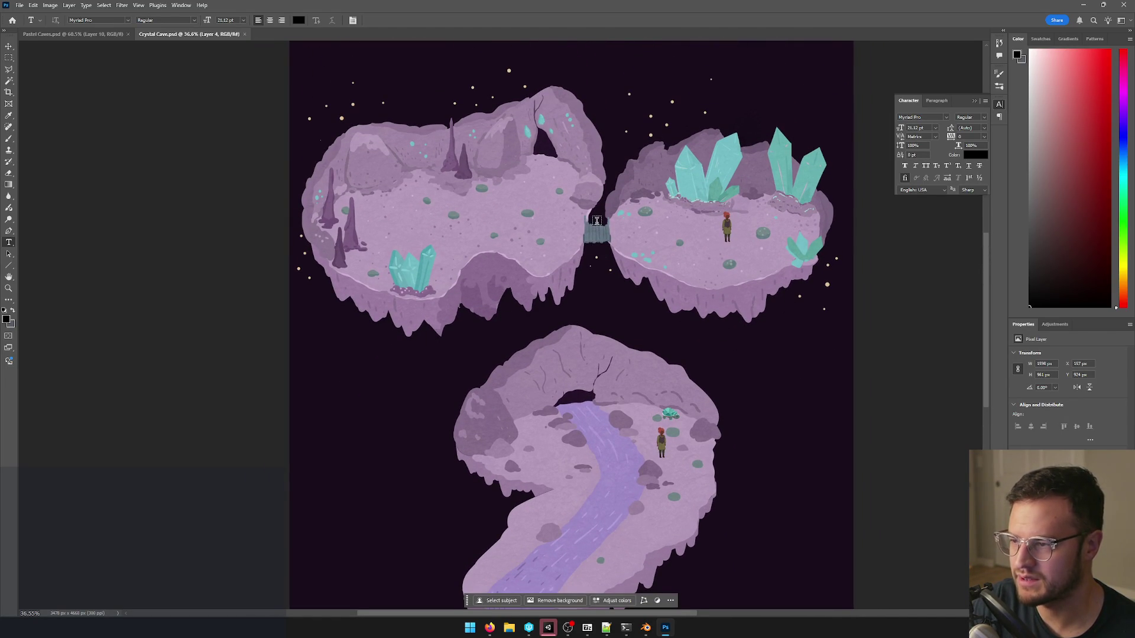
pyautogui.keyDown('alt'); pyautogui.scroll(-1, 598, 221); pyautogui.keyUp('alt')
pyautogui.keyDown('alt'); pyautogui.scroll(1, 597, 222); pyautogui.keyUp('alt')
pyautogui.moveTo(601, 229); pyautogui.dragTo(601, 278)
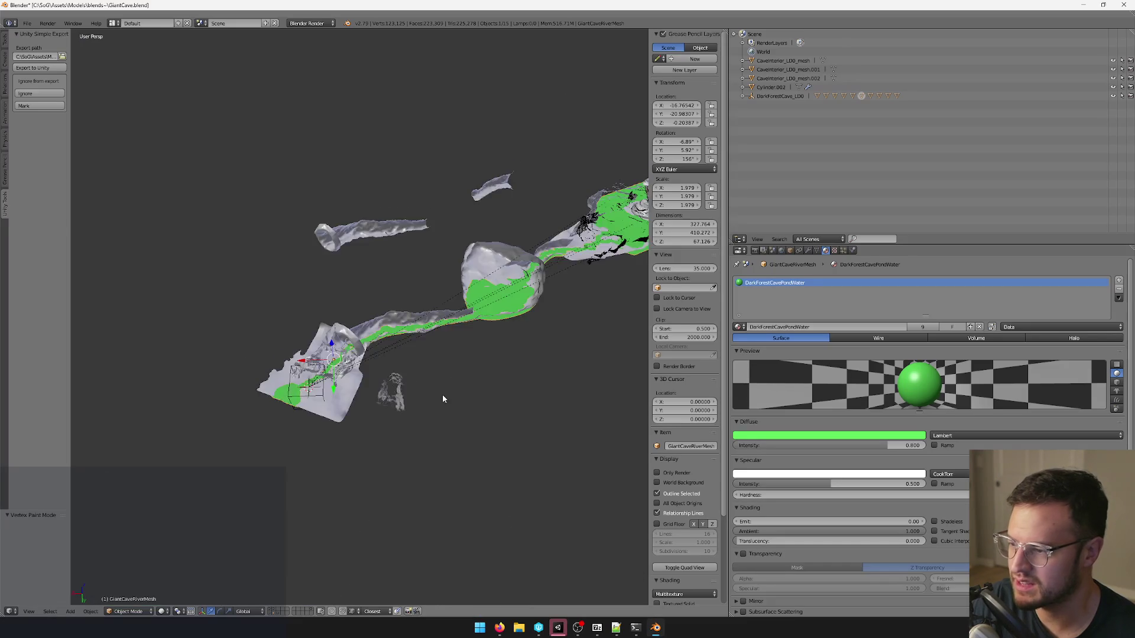
pyautogui.scroll(5, 452, 382)
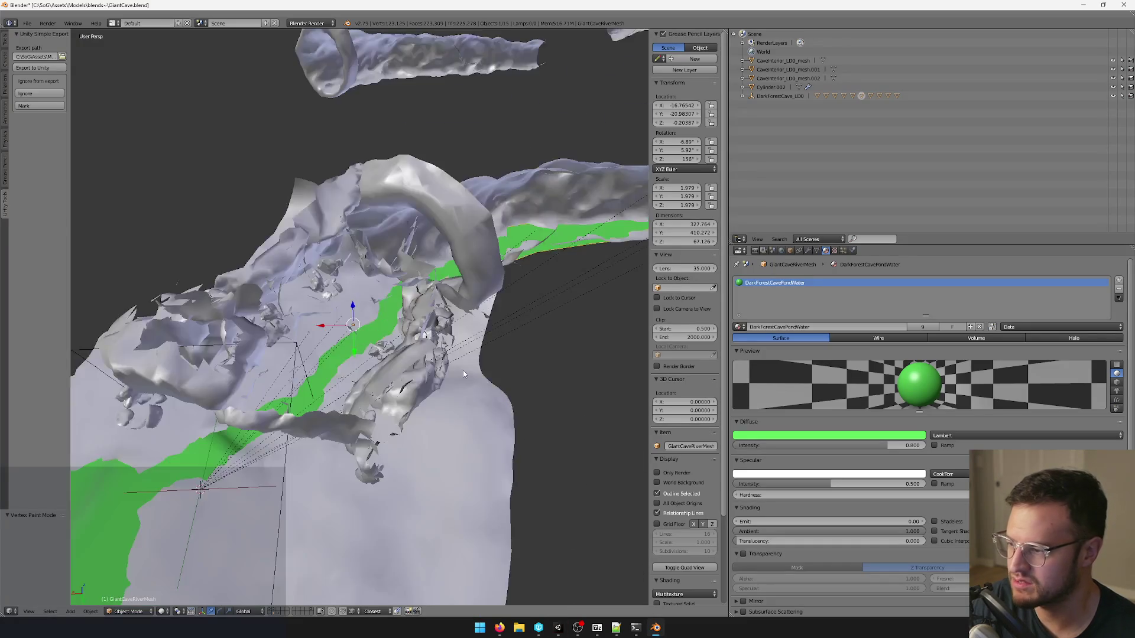
pyautogui.scroll(4, 463, 370)
# Select the CaveInteriorMesh among the cave and cylinder meshes in the GiantCave scene.
pyautogui.rightClick(539, 216)
pyautogui.scroll(-4, 540, 266)
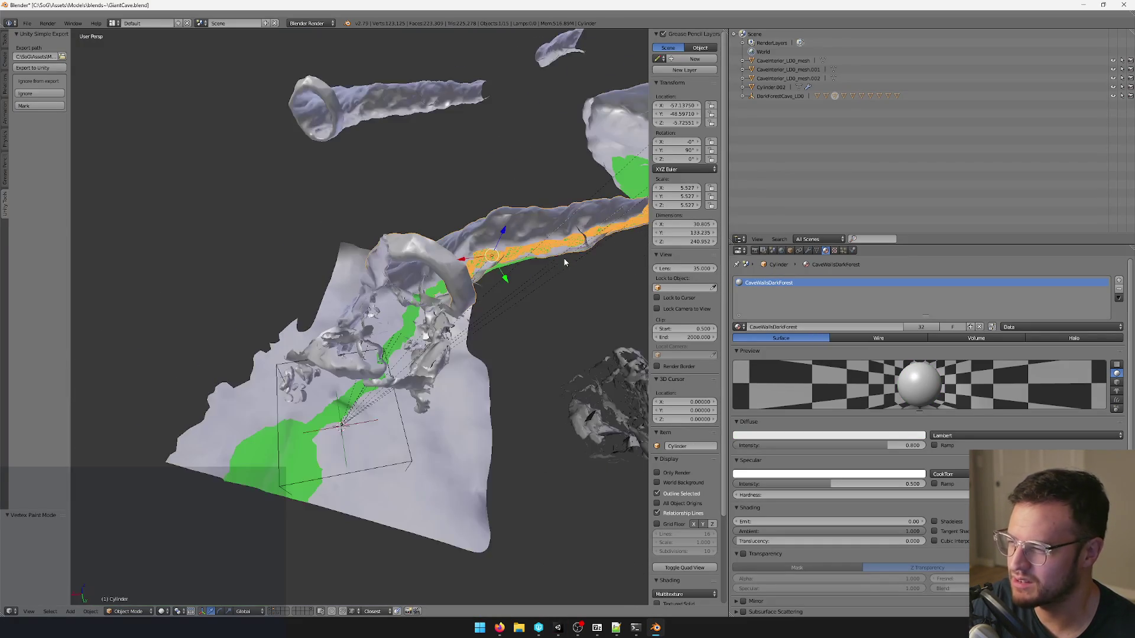
pyautogui.moveTo(532, 267); pyautogui.dragTo(539, 279, button='middle')
pyautogui.scroll(3, 493, 311)
pyautogui.moveTo(492, 310)
pyautogui.mouseDown(button='middle')
pyautogui.moveTo(331, 366)
pyautogui.moveTo(491, 340)
pyautogui.moveTo(540, 345)
pyautogui.moveTo(510, 258)
pyautogui.mouseUp(button='middle')
pyautogui.rightClick(506, 213)
pyautogui.moveTo(507, 213)
pyautogui.mouseDown(button='middle')
pyautogui.moveTo(557, 191)
pyautogui.moveTo(457, 242)
pyautogui.moveTo(486, 337)
pyautogui.moveTo(415, 251)
pyautogui.mouseUp(button='middle')
pyautogui.scroll(2, 470, 247)
pyautogui.rightClick(487, 338)
pyautogui.scroll(4, 486, 338)
pyautogui.rightClick(416, 252)
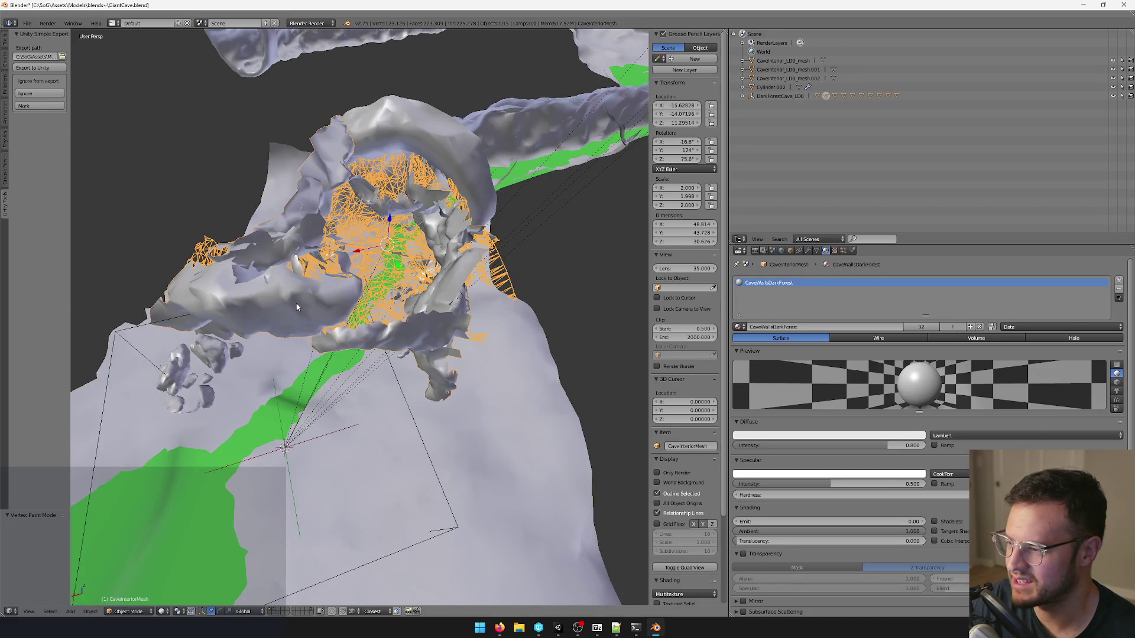
# Enter Edit Mode on the cave interior mesh, undoing a stray X-axis move so it stays in place.
pyautogui.press('Tab')
pyautogui.moveTo(298, 308)
pyautogui.mouseDown(button='middle')
pyautogui.moveTo(322, 272)
pyautogui.moveTo(415, 286)
pyautogui.moveTo(377, 249)
pyautogui.mouseUp(button='middle')
pyautogui.press('Tab')
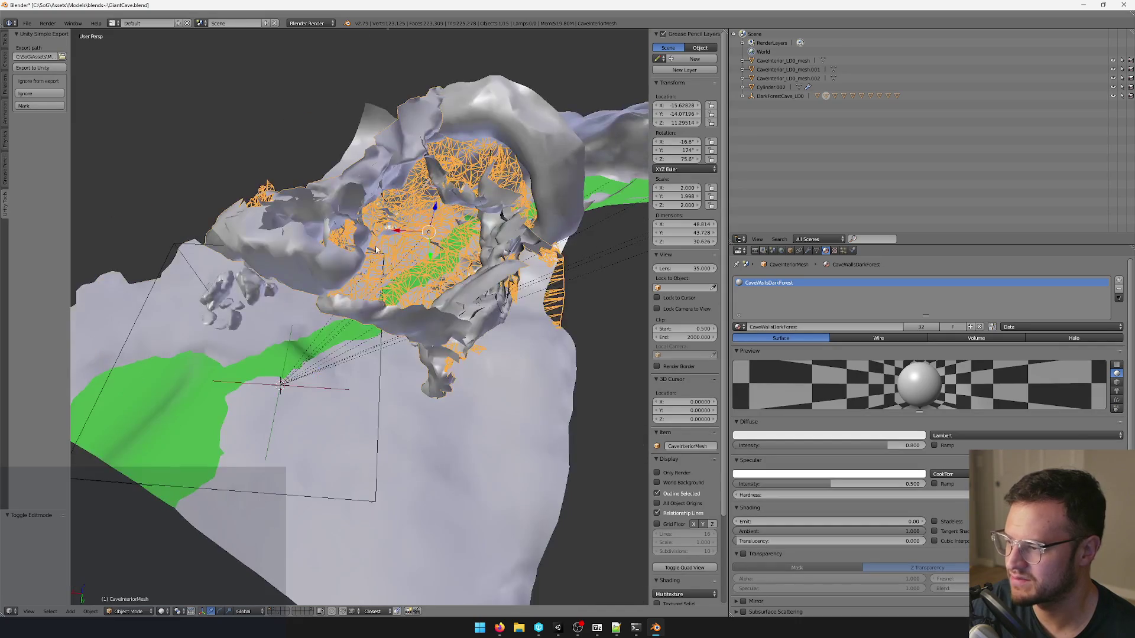
pyautogui.moveTo(397, 229); pyautogui.dragTo(459, 227)
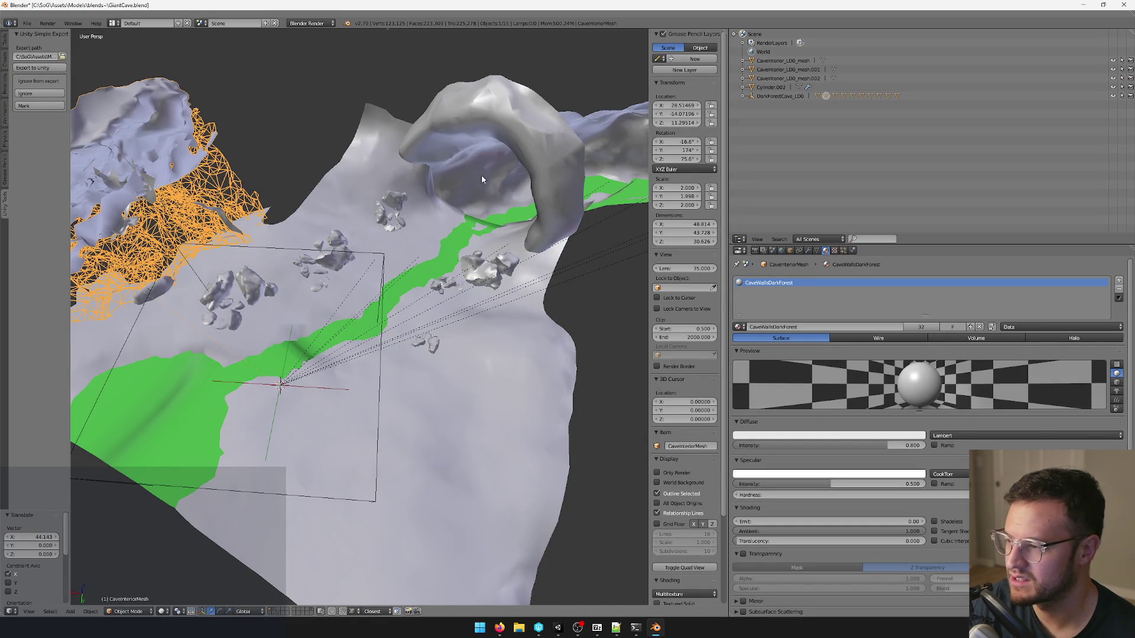
pyautogui.press('g')
pyautogui.press('Tab')
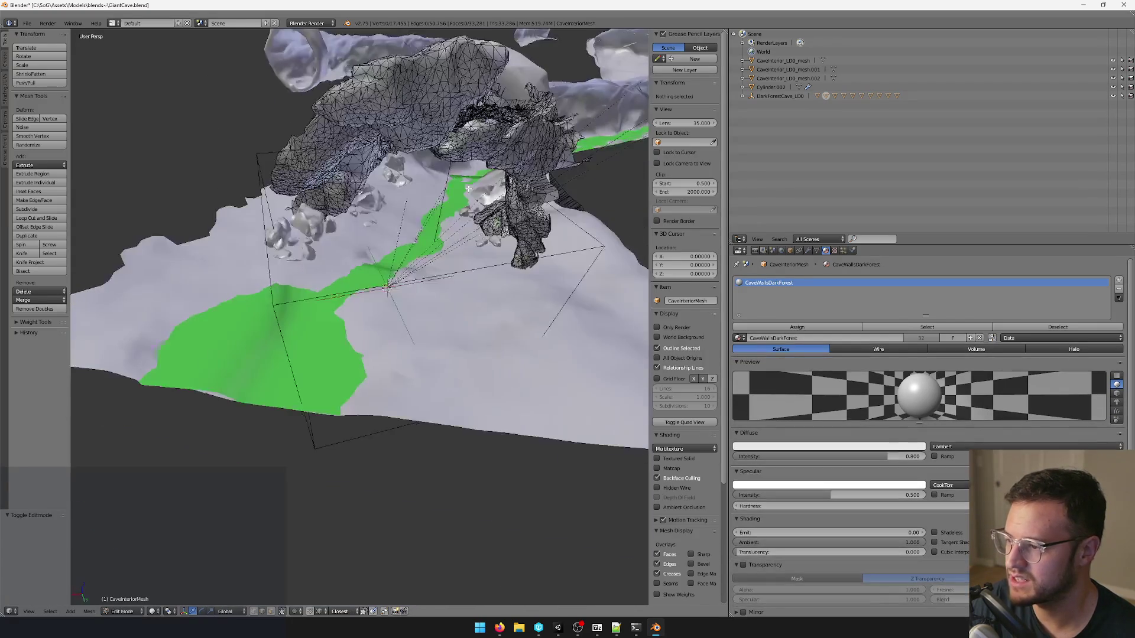
# Select the first loose linked piece with Ctrl+L and delete its faces.
pyautogui.press('KP_Decimal')
pyautogui.scroll(-5, 445, 136)
pyautogui.scroll(-5, 444, 136)
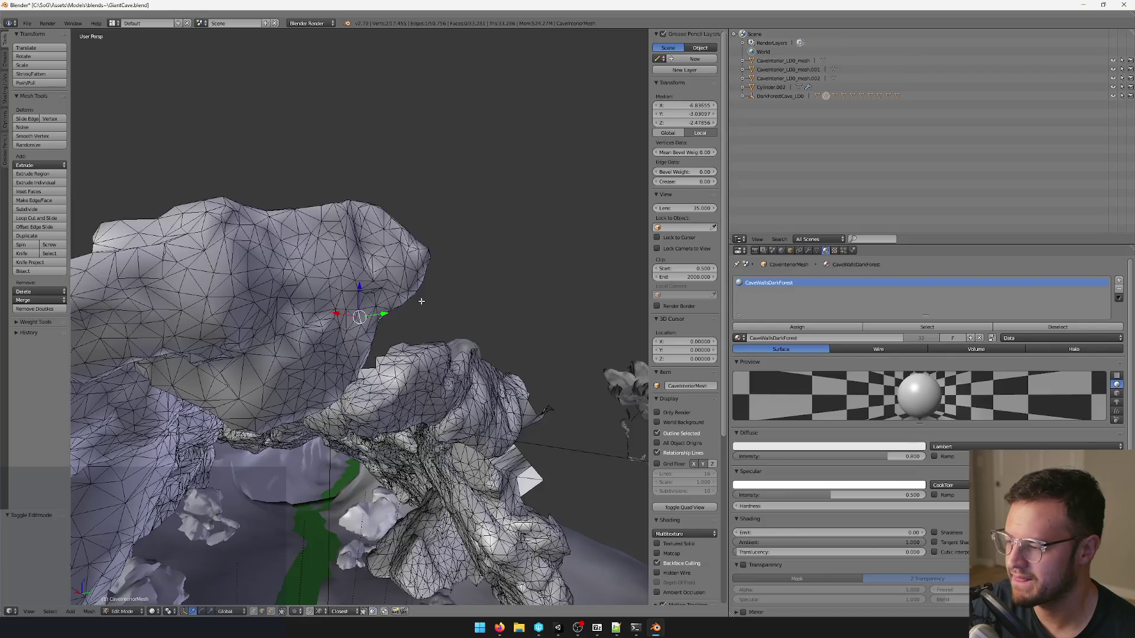
pyautogui.scroll(-4, 274, 563)
pyautogui.scroll(2, 274, 564)
pyautogui.scroll(2, 456, 242)
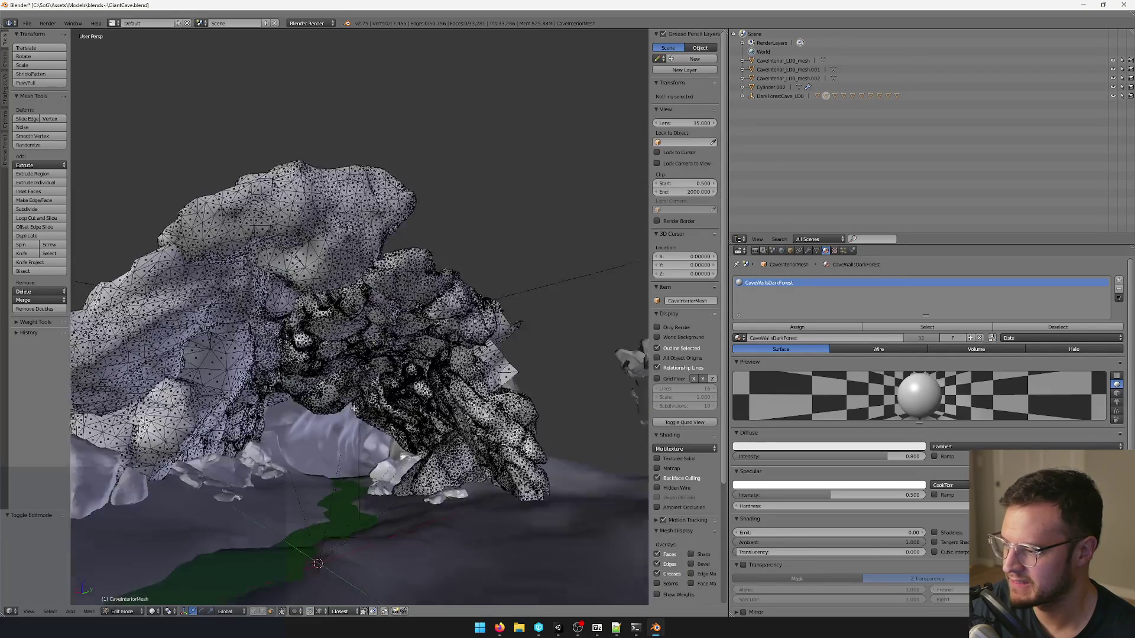
pyautogui.scroll(2, 456, 242)
pyautogui.scroll(1, 456, 241)
pyautogui.moveTo(434, 254)
pyautogui.mouseDown(button='middle')
pyautogui.moveTo(541, 211)
pyautogui.moveTo(380, 432)
pyautogui.mouseUp(button='middle')
pyautogui.scroll(-5, 541, 211)
pyautogui.hotkey('ctrl', 'l')
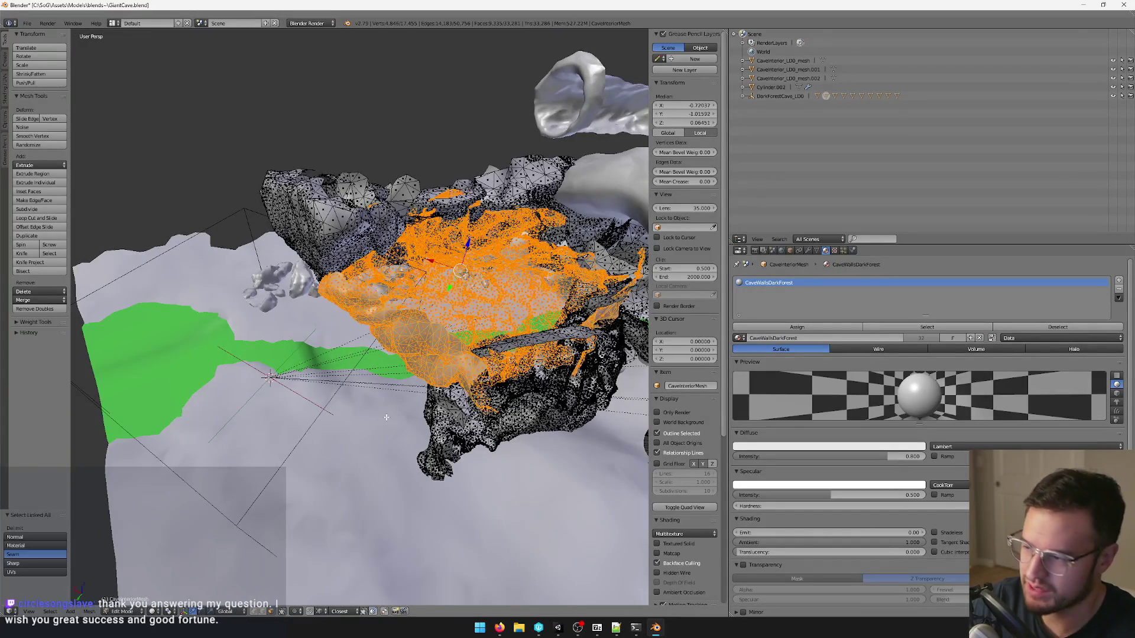
pyautogui.moveTo(390, 417)
pyautogui.mouseDown(button='middle')
pyautogui.moveTo(554, 270)
pyautogui.moveTo(392, 374)
pyautogui.moveTo(402, 306)
pyautogui.moveTo(502, 289)
pyautogui.moveTo(450, 294)
pyautogui.mouseUp(button='middle')
pyautogui.scroll(5, 554, 271)
pyautogui.scroll(-4, 554, 270)
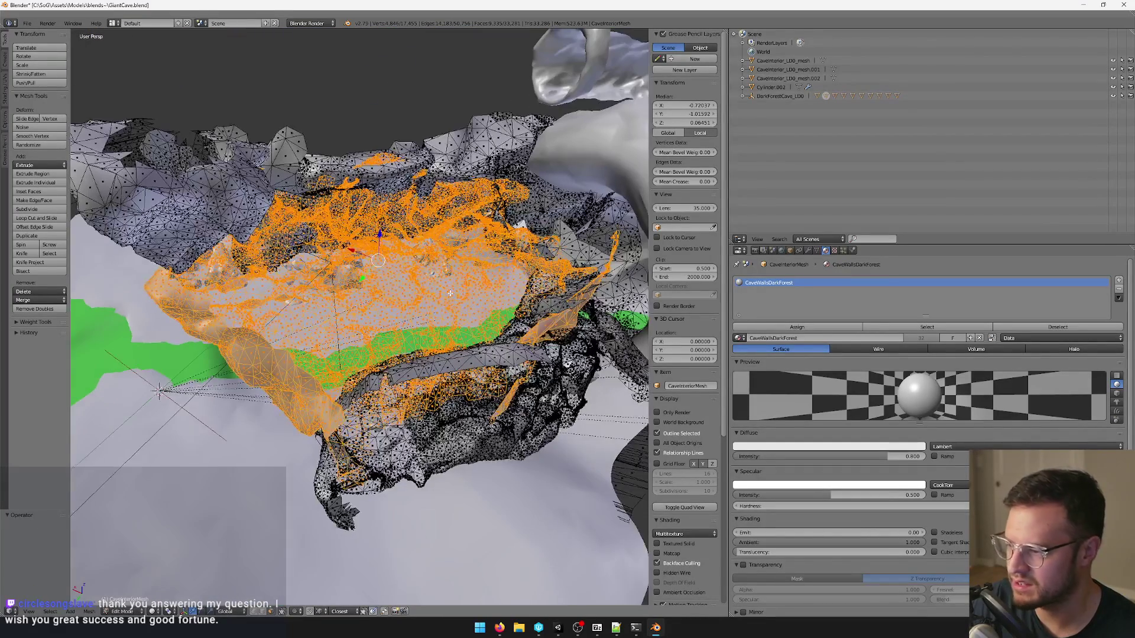
pyautogui.click(430, 317)
pyautogui.moveTo(430, 317)
pyautogui.mouseDown(button='middle')
pyautogui.moveTo(333, 286)
pyautogui.moveTo(428, 124)
pyautogui.mouseUp(button='middle')
# Select the disconnected ceiling chunk with Ctrl+L and delete its faces.
pyautogui.rightClick(332, 285)
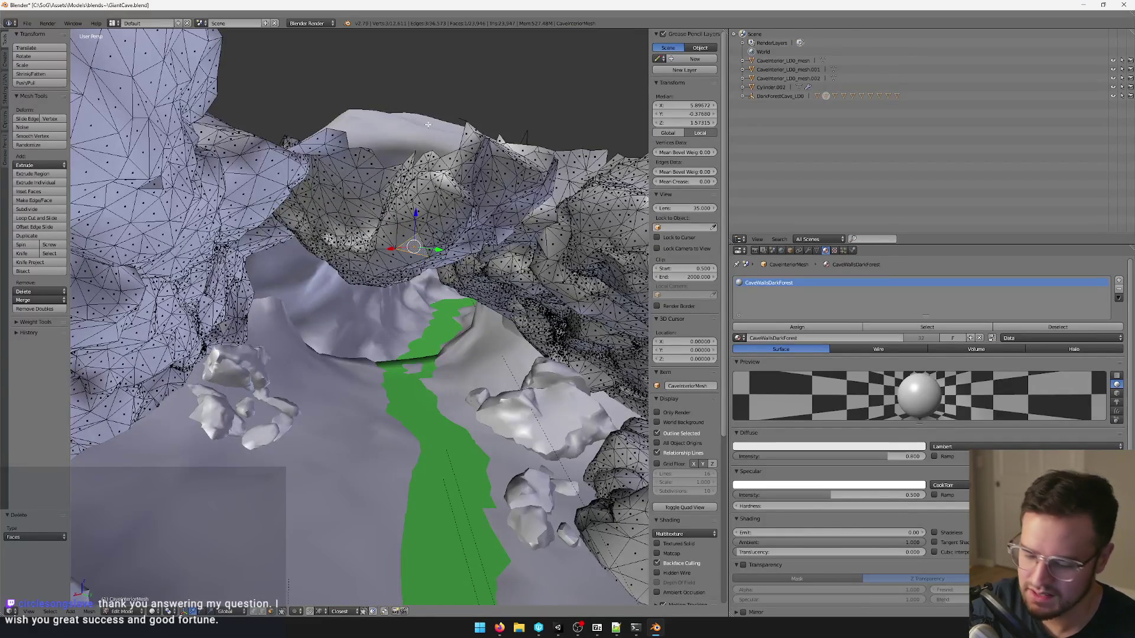
pyautogui.hotkey('ctrl', 'l')
pyautogui.scroll(-3, 464, 139)
pyautogui.scroll(-4, 464, 152)
pyautogui.moveTo(464, 152); pyautogui.dragTo(395, 243, button='middle')
pyautogui.scroll(5, 416, 218)
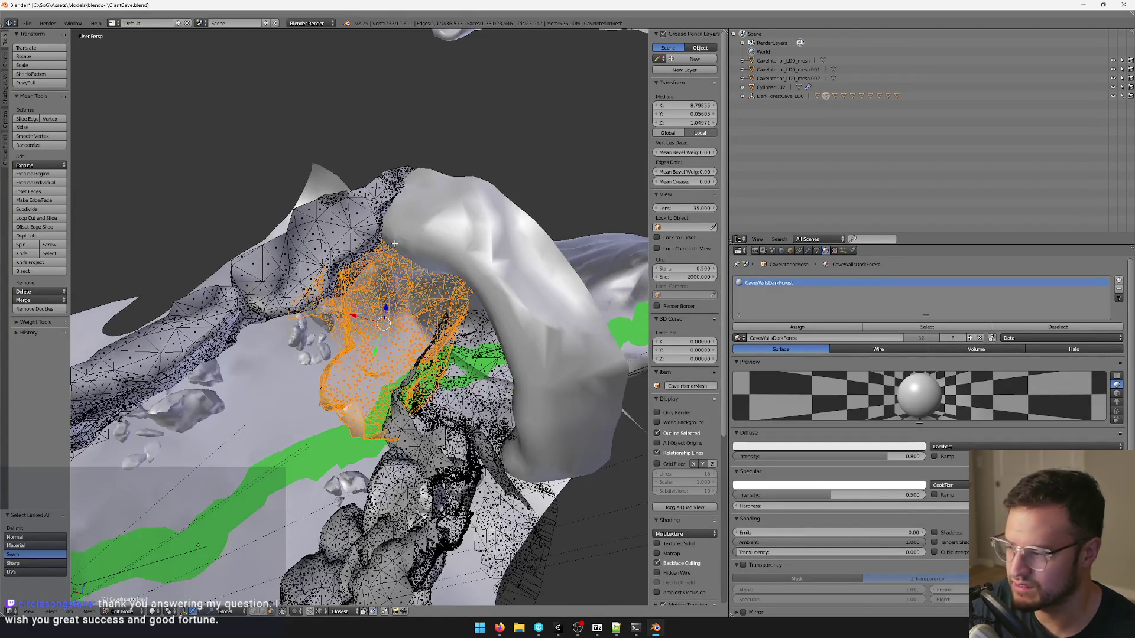
pyautogui.click(395, 242)
pyautogui.moveTo(395, 243)
pyautogui.mouseDown(button='middle')
pyautogui.moveTo(404, 246)
pyautogui.moveTo(386, 304)
pyautogui.moveTo(398, 272)
pyautogui.moveTo(481, 244)
pyautogui.moveTo(267, 324)
pyautogui.moveTo(532, 260)
pyautogui.moveTo(481, 256)
pyautogui.moveTo(477, 205)
pyautogui.moveTo(438, 203)
pyautogui.moveTo(393, 231)
pyautogui.moveTo(450, 214)
pyautogui.moveTo(375, 214)
pyautogui.moveTo(435, 218)
pyautogui.moveTo(487, 251)
pyautogui.moveTo(444, 327)
pyautogui.moveTo(451, 260)
pyautogui.moveTo(470, 343)
pyautogui.moveTo(432, 109)
pyautogui.mouseUp(button='middle')
pyautogui.press('a')
pyautogui.scroll(5, 268, 325)
# Select the loose upper rock chunk with Ctrl+L and delete its faces.
pyautogui.press('a')
pyautogui.scroll(-5, 532, 260)
pyautogui.scroll(4, 482, 256)
pyautogui.hotkey('ctrl', 'l')
pyautogui.press('x')
pyautogui.click(445, 330)
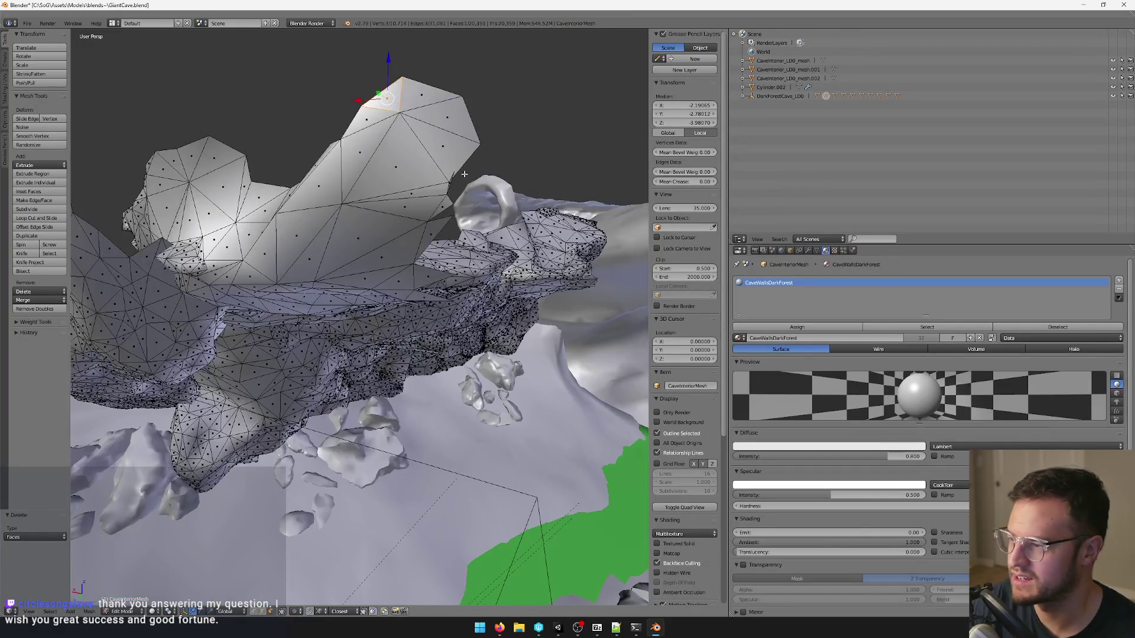
# Select the faces of the stray spike jutting from the cave rock using picks and box select.
pyautogui.rightClick(432, 109)
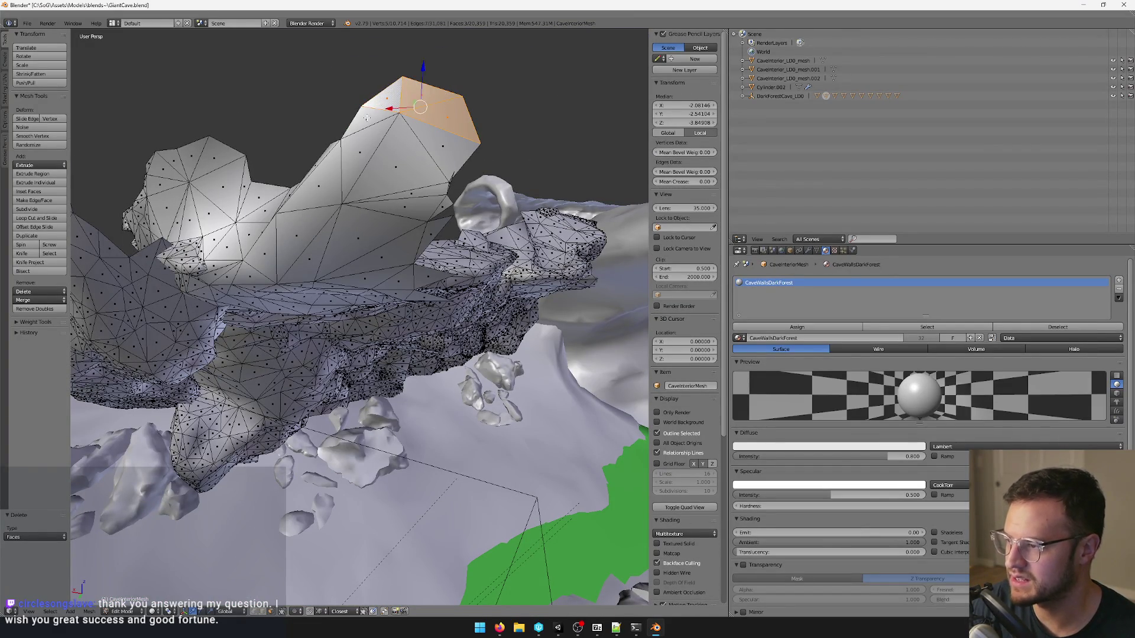
pyautogui.keyDown('shift'); pyautogui.rightClick(416, 174); pyautogui.keyUp('shift')
pyautogui.moveTo(417, 173); pyautogui.dragTo(456, 182, button='middle')
pyautogui.press('b')
pyautogui.moveTo(367, 132); pyautogui.dragTo(456, 181)
pyautogui.moveTo(456, 181); pyautogui.dragTo(494, 213, button='middle')
pyautogui.press('b')
pyautogui.moveTo(496, 213); pyautogui.dragTo(452, 234)
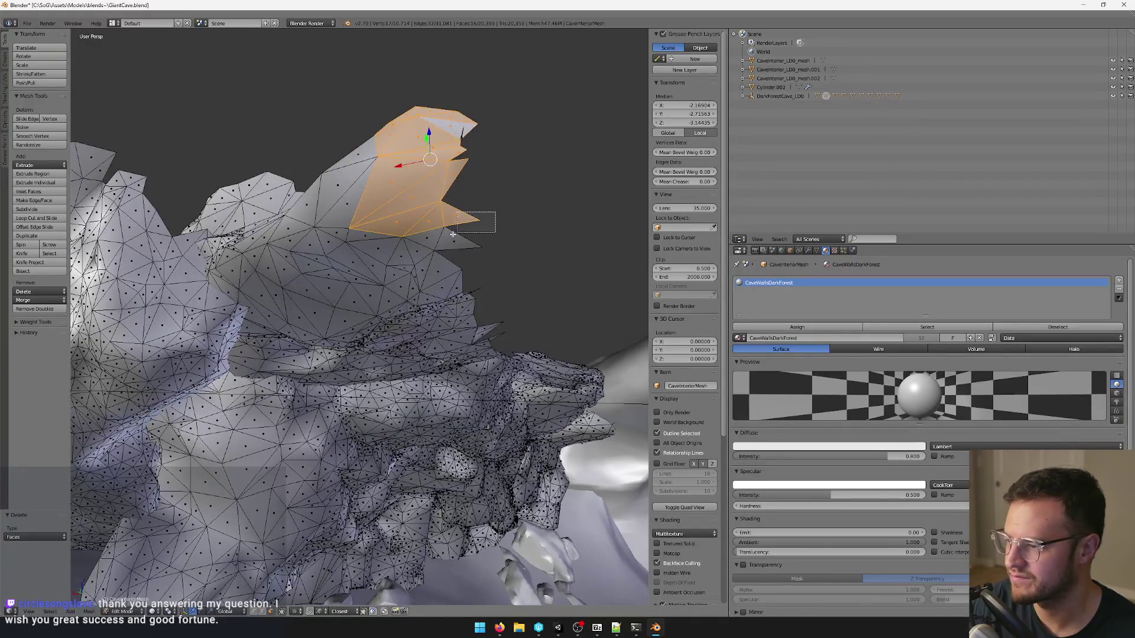
pyautogui.moveTo(396, 196); pyautogui.dragTo(396, 198)
pyautogui.moveTo(396, 197); pyautogui.dragTo(404, 215, button='middle')
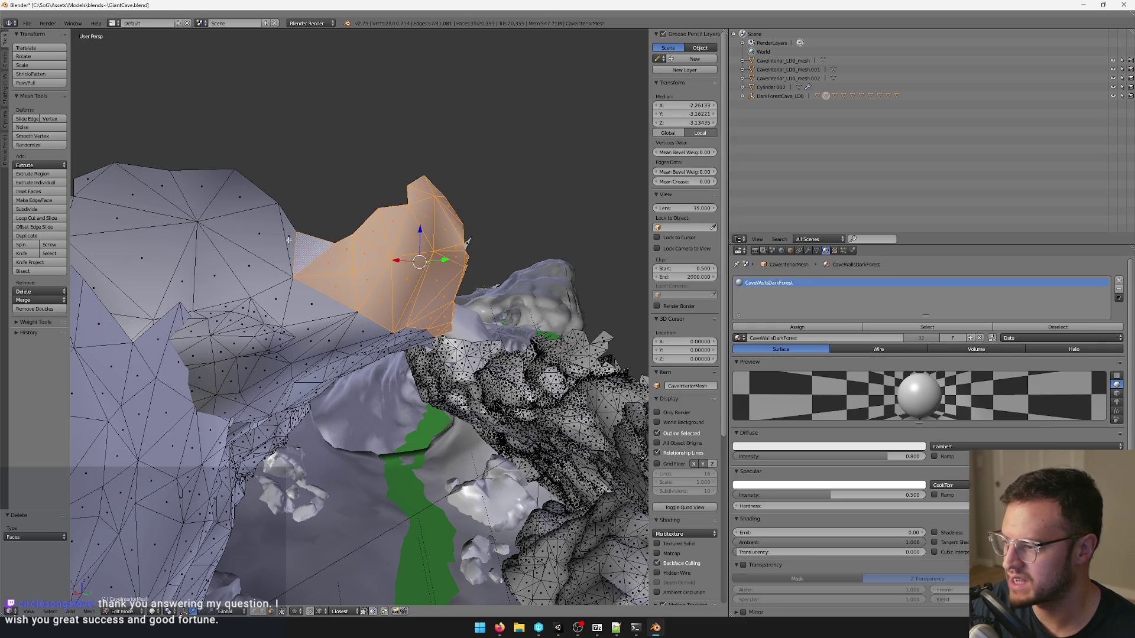
pyautogui.moveTo(326, 235)
pyautogui.mouseDown(button='middle')
pyautogui.moveTo(413, 240)
pyautogui.moveTo(474, 264)
pyautogui.mouseUp(button='middle')
pyautogui.scroll(3, 474, 264)
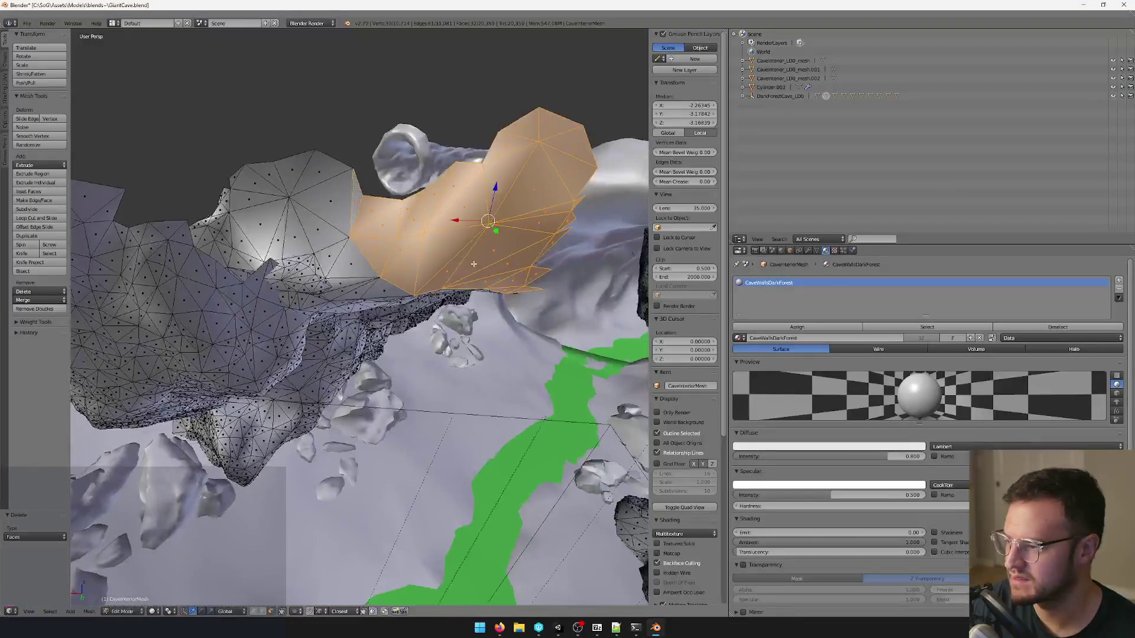
# Delete the selected spike faces and inspect the cleaned rock.
pyautogui.press('Delete')
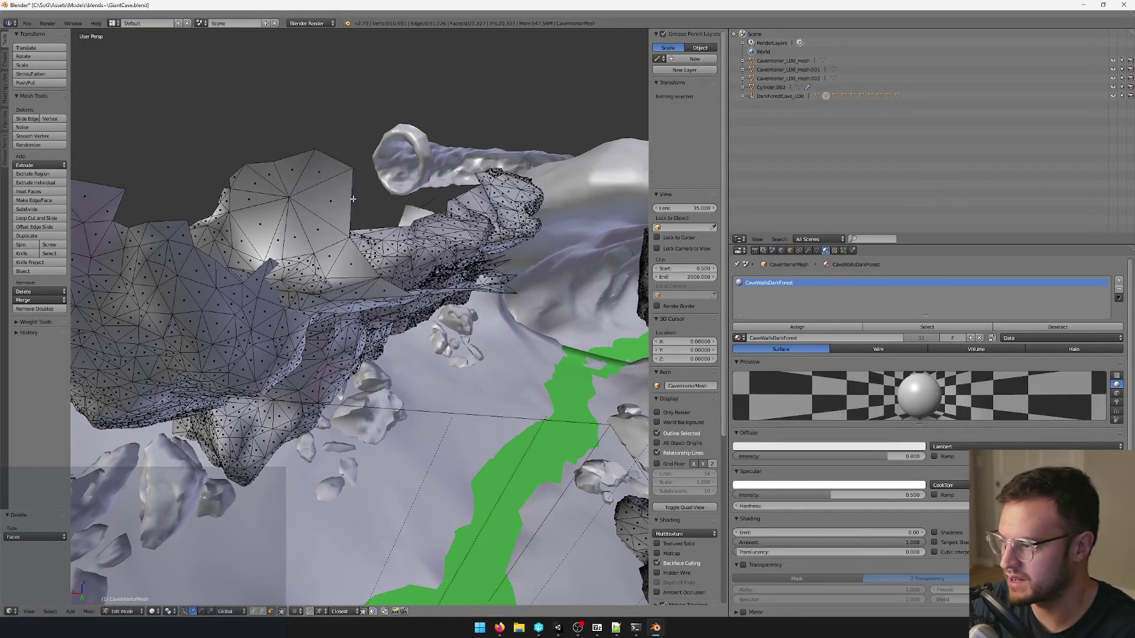
pyautogui.moveTo(354, 203)
pyautogui.mouseDown(button='middle')
pyautogui.moveTo(402, 269)
pyautogui.moveTo(496, 231)
pyautogui.mouseUp(button='middle')
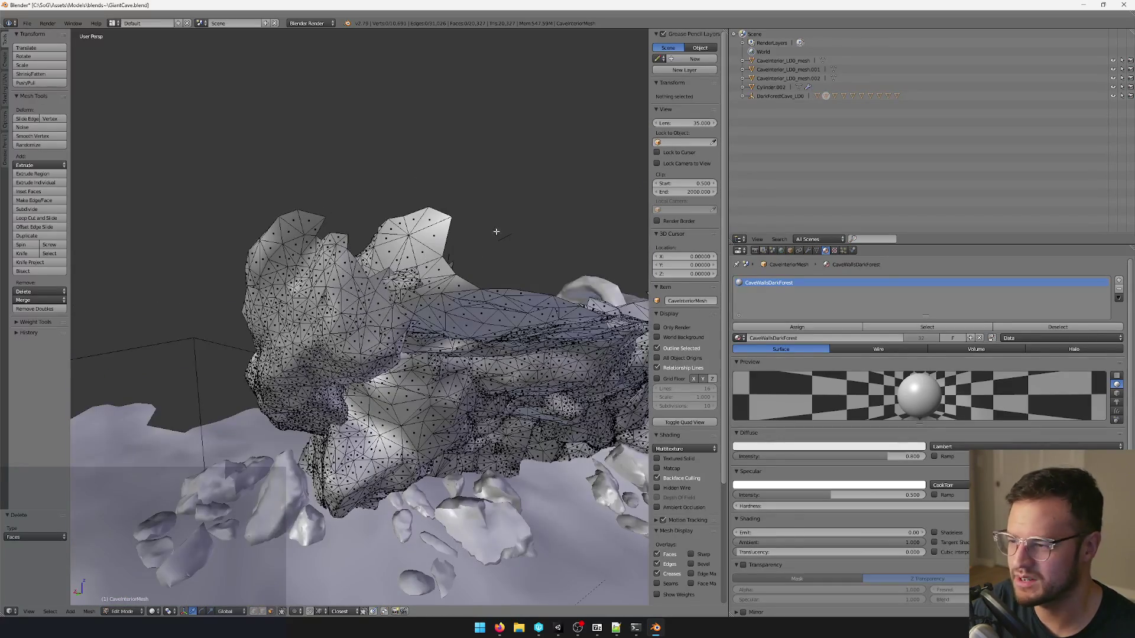
pyautogui.moveTo(555, 259); pyautogui.dragTo(409, 246, button='middle')
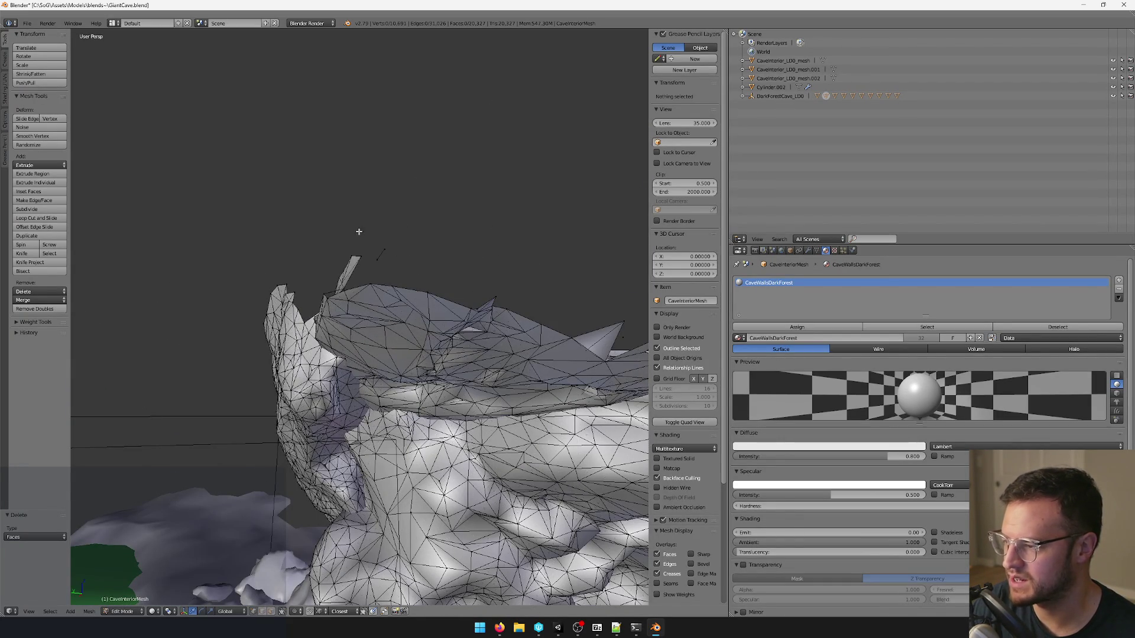
# Box-select the stray spike vertices on the rock's top and delete them.
pyautogui.moveTo(359, 231); pyautogui.dragTo(388, 280, button='middle')
pyautogui.moveTo(371, 268); pyautogui.dragTo(374, 270)
pyautogui.press('x')
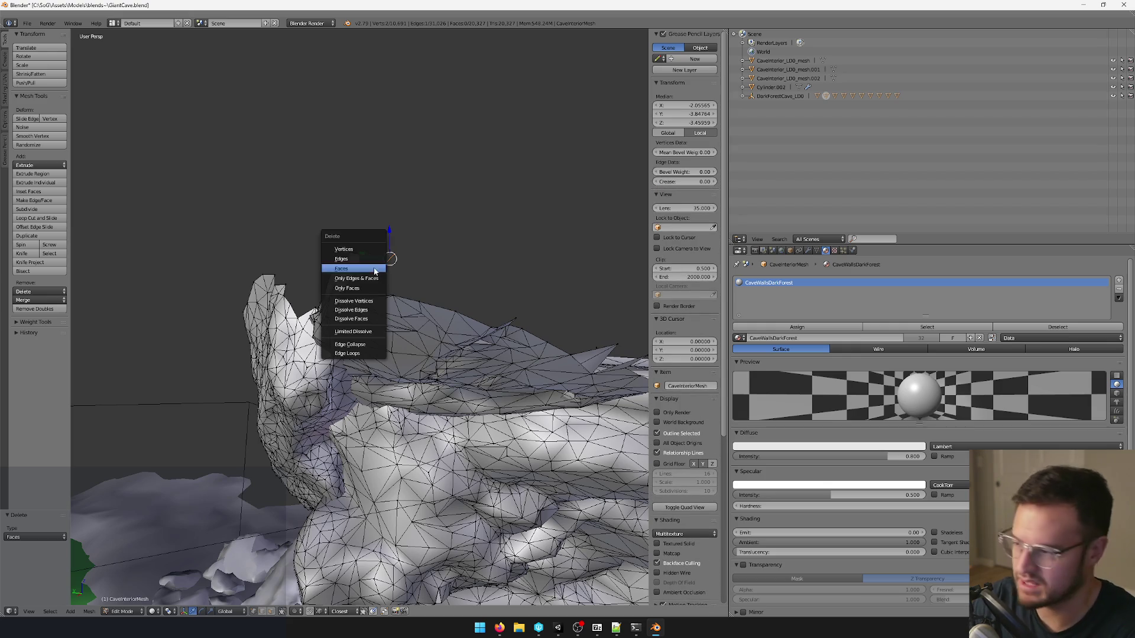
pyautogui.press('Return')
pyautogui.moveTo(373, 264)
pyautogui.mouseDown(button='middle')
pyautogui.moveTo(367, 284)
pyautogui.moveTo(379, 285)
pyautogui.mouseUp(button='middle')
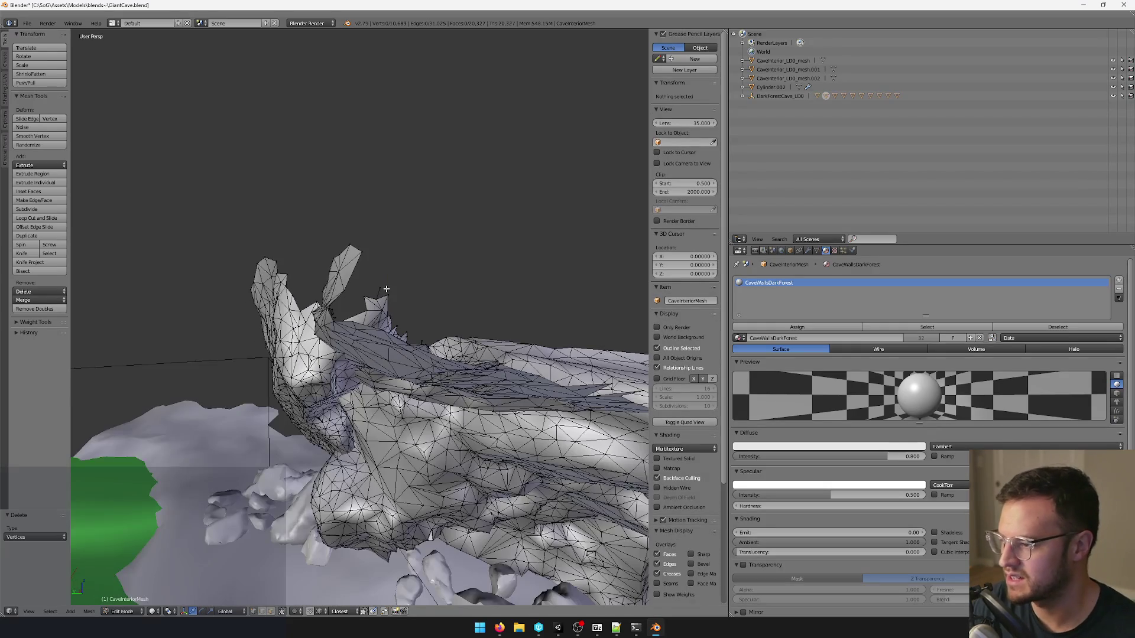
pyautogui.press('x')
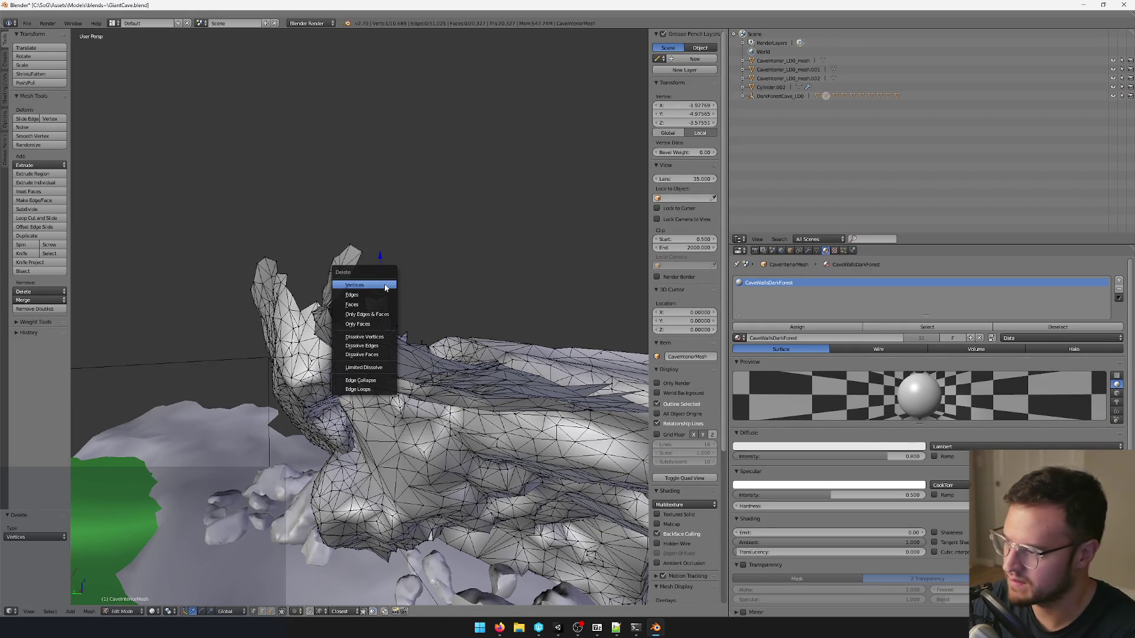
pyautogui.click(386, 287)
pyautogui.moveTo(385, 287); pyautogui.dragTo(433, 274, button='middle')
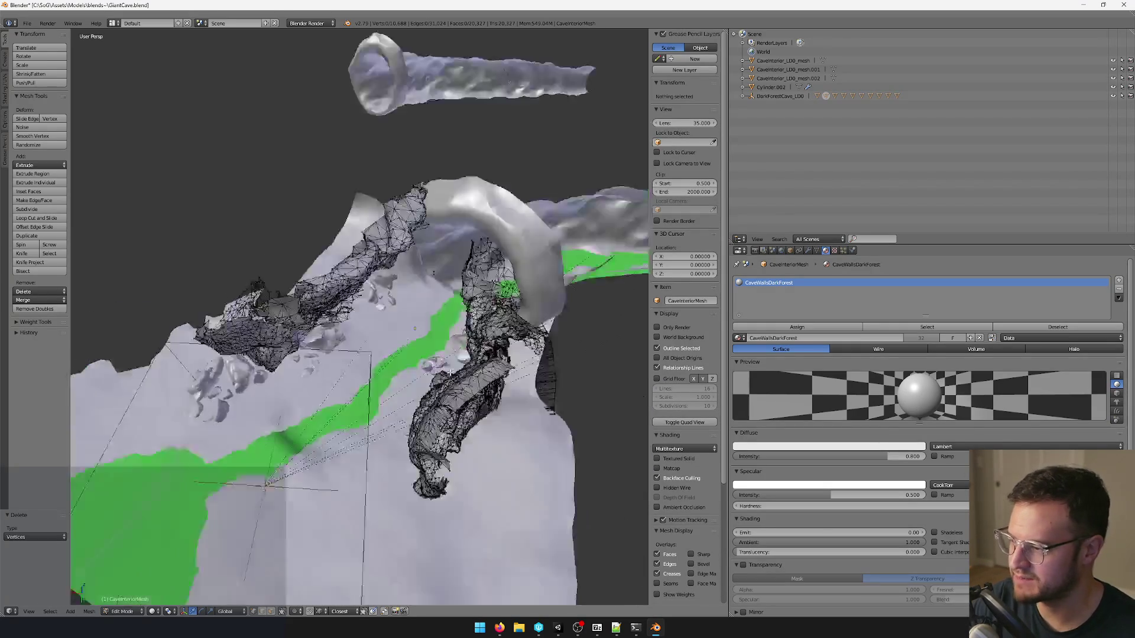
# Select the remaining loose linked piece of the cave mesh and delete its faces.
pyautogui.press('Tab')
pyautogui.moveTo(458, 373)
pyautogui.mouseDown(button='middle')
pyautogui.moveTo(404, 364)
pyautogui.moveTo(468, 350)
pyautogui.moveTo(428, 301)
pyautogui.moveTo(272, 555)
pyautogui.mouseUp(button='middle')
pyautogui.press('Tab')
pyautogui.scroll(3, 427, 301)
pyautogui.rightClick(391, 292)
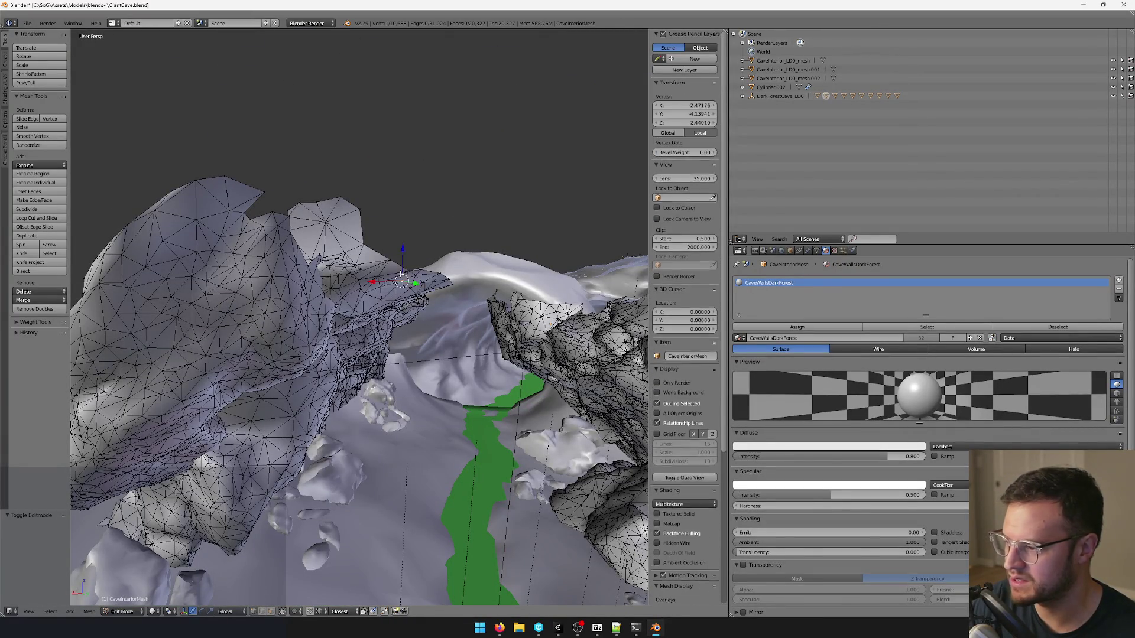
pyautogui.hotkey('ctrl', 'l')
pyautogui.moveTo(401, 273)
pyautogui.mouseDown(button='middle')
pyautogui.moveTo(393, 203)
pyautogui.moveTo(591, 321)
pyautogui.mouseUp(button='middle')
pyautogui.press('x')
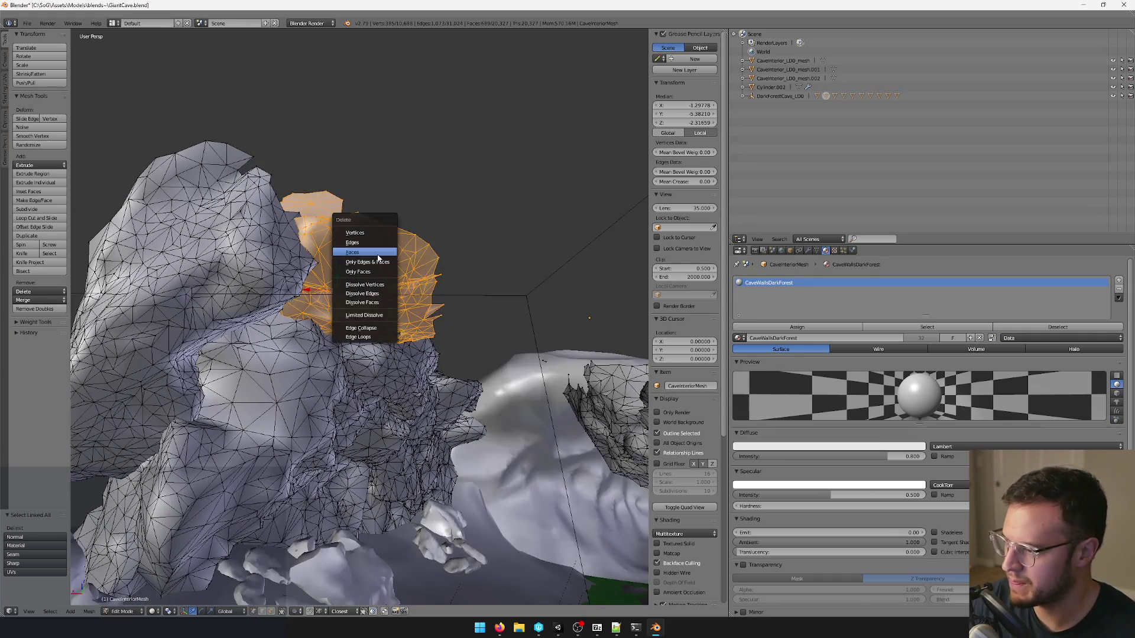
pyautogui.click(379, 257)
# Leave the cave mesh and open the Cylinder tunnel mesh in Edit Mode.
pyautogui.press('Tab')
pyautogui.moveTo(413, 260)
pyautogui.mouseDown(button='middle')
pyautogui.moveTo(307, 308)
pyautogui.moveTo(413, 274)
pyautogui.moveTo(319, 541)
pyautogui.mouseUp(button='middle')
pyautogui.rightClick(373, 284)
pyautogui.press('Tab')
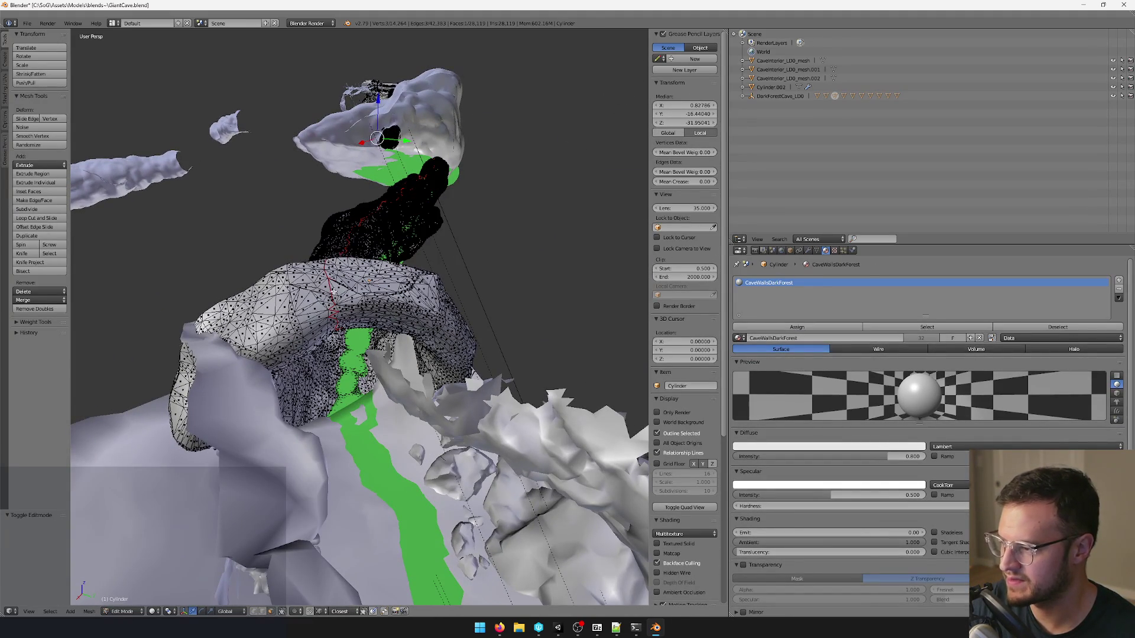
# Switch the tunnel mesh to edge select mode and look along the tunnel.
pyautogui.moveTo(319, 541); pyautogui.dragTo(402, 472, button='middle')
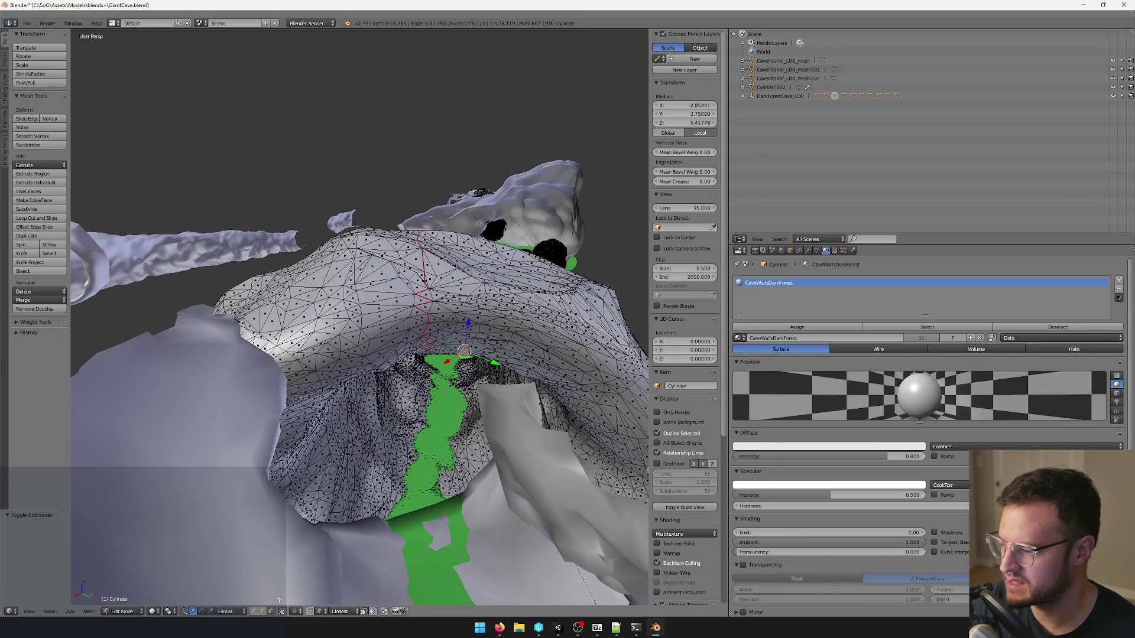
pyautogui.click(264, 611)
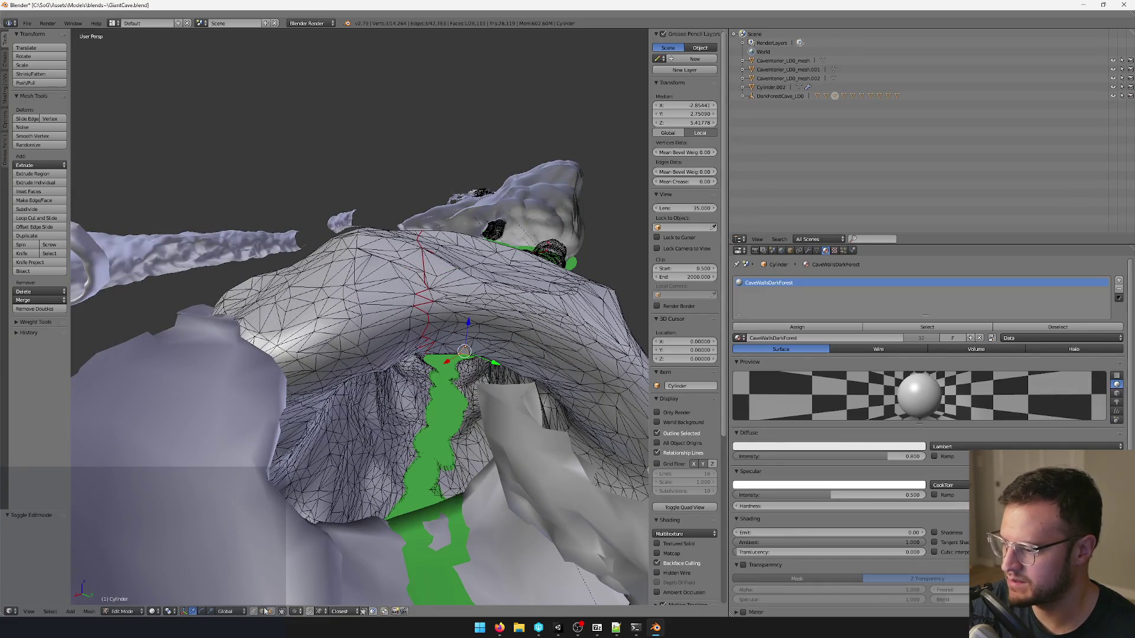
pyautogui.moveTo(484, 261)
pyautogui.mouseDown(button='middle')
pyautogui.moveTo(247, 348)
pyautogui.moveTo(406, 382)
pyautogui.moveTo(397, 279)
pyautogui.moveTo(357, 328)
pyautogui.moveTo(251, 635)
pyautogui.mouseUp(button='middle')
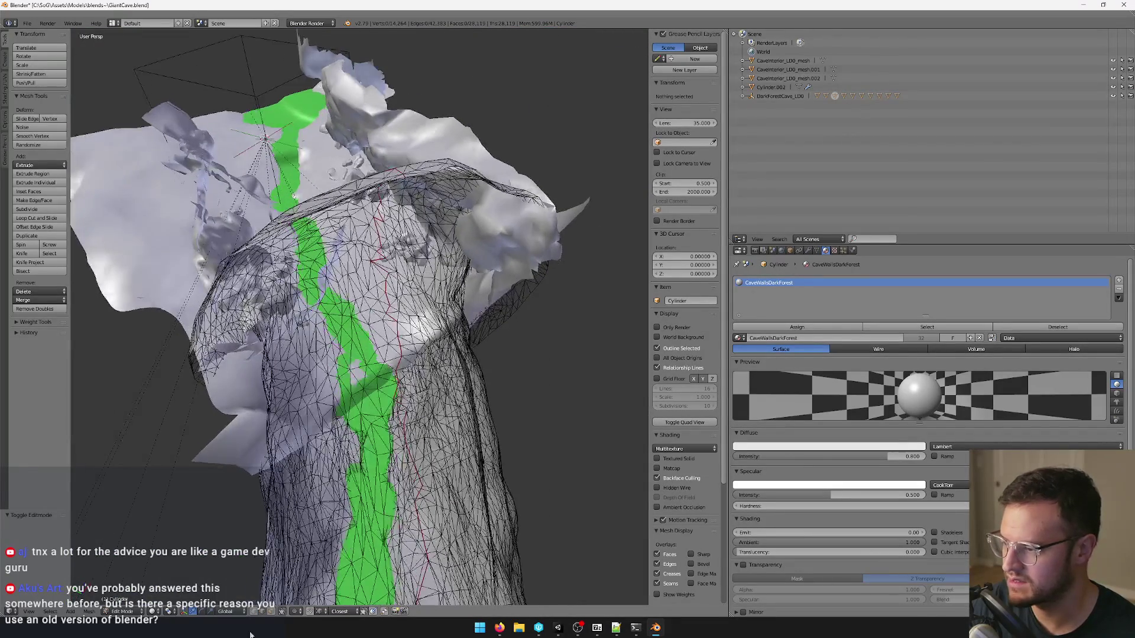
pyautogui.moveTo(269, 463); pyautogui.dragTo(227, 596, button='middle')
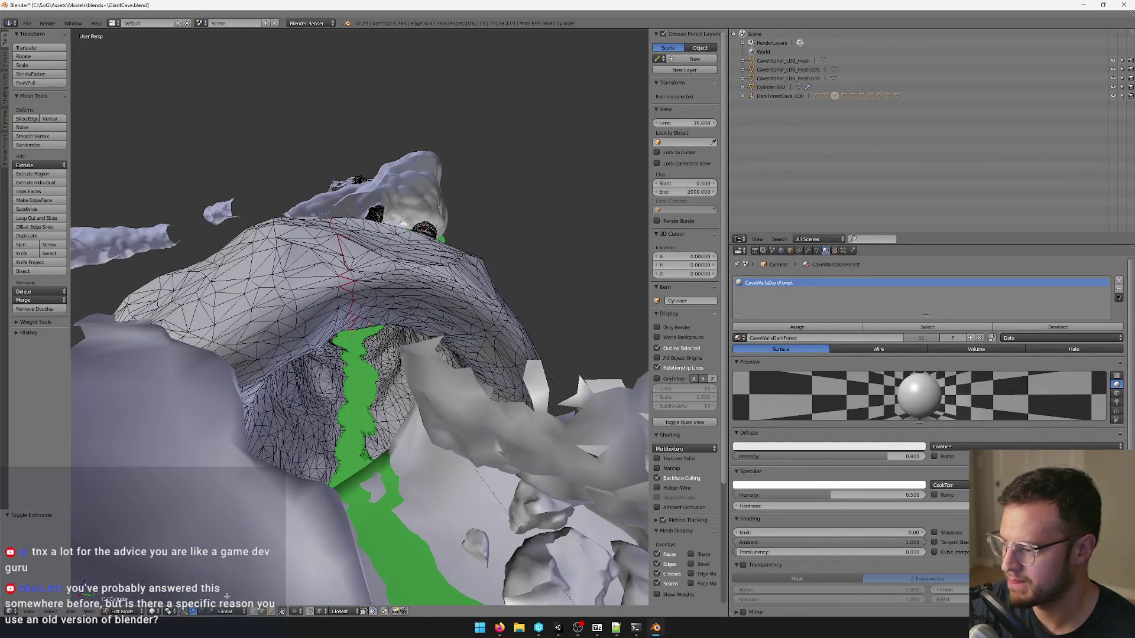
pyautogui.moveTo(356, 355); pyautogui.dragTo(391, 337, button='middle')
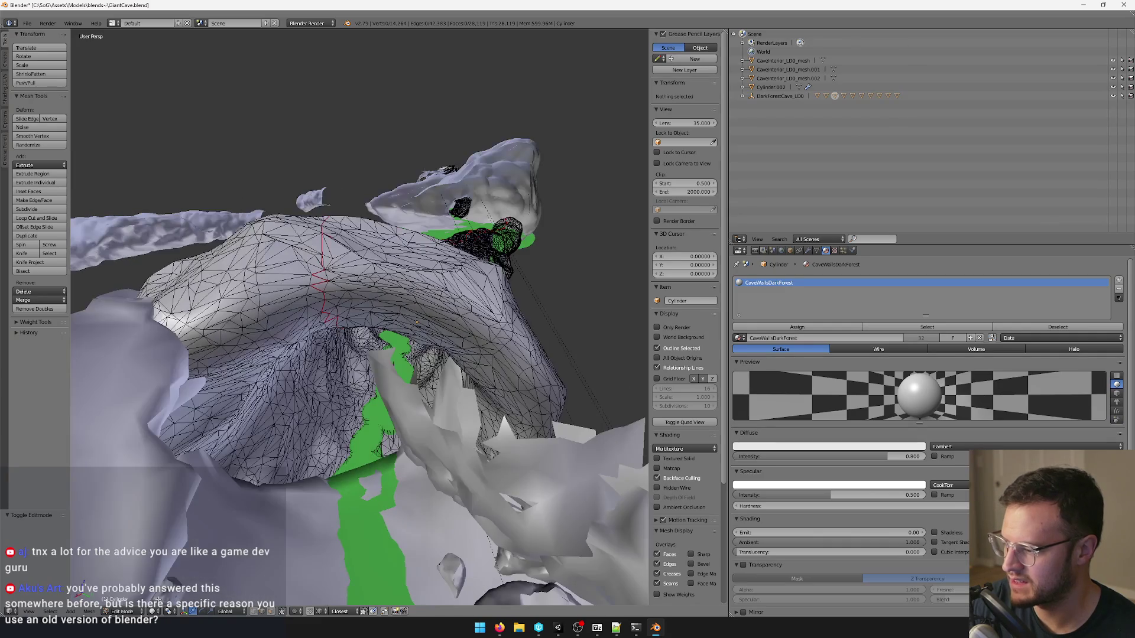
pyautogui.moveTo(337, 417); pyautogui.dragTo(347, 423, button='middle')
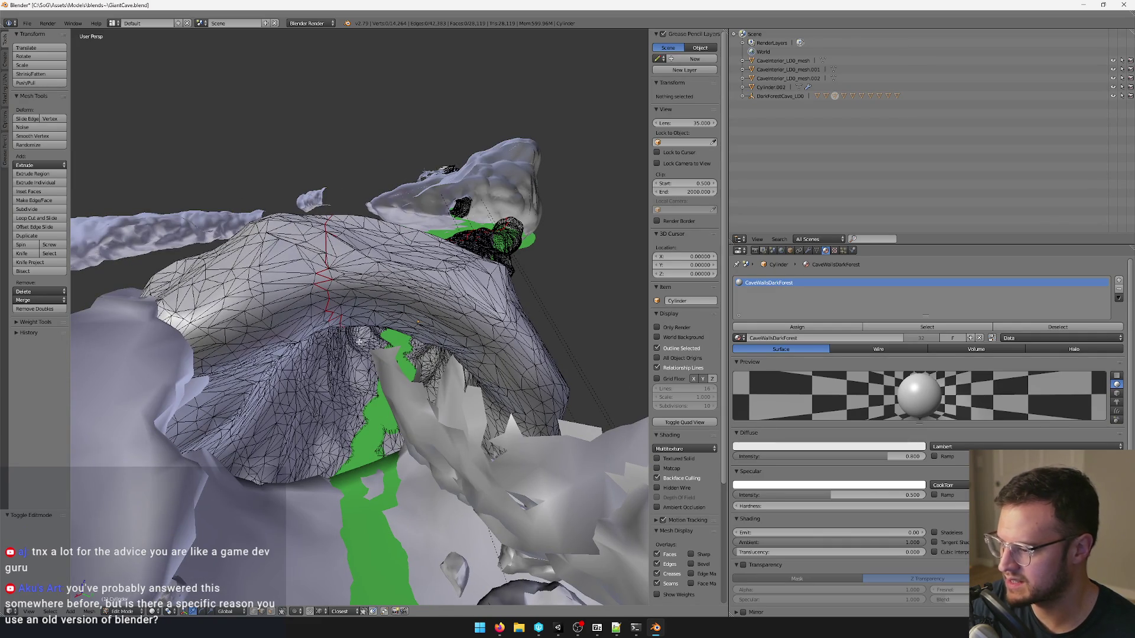
# Search for a select command, cancel, and open the Select menu for Select Similar.
pyautogui.press('space')
pyautogui.write('select se')
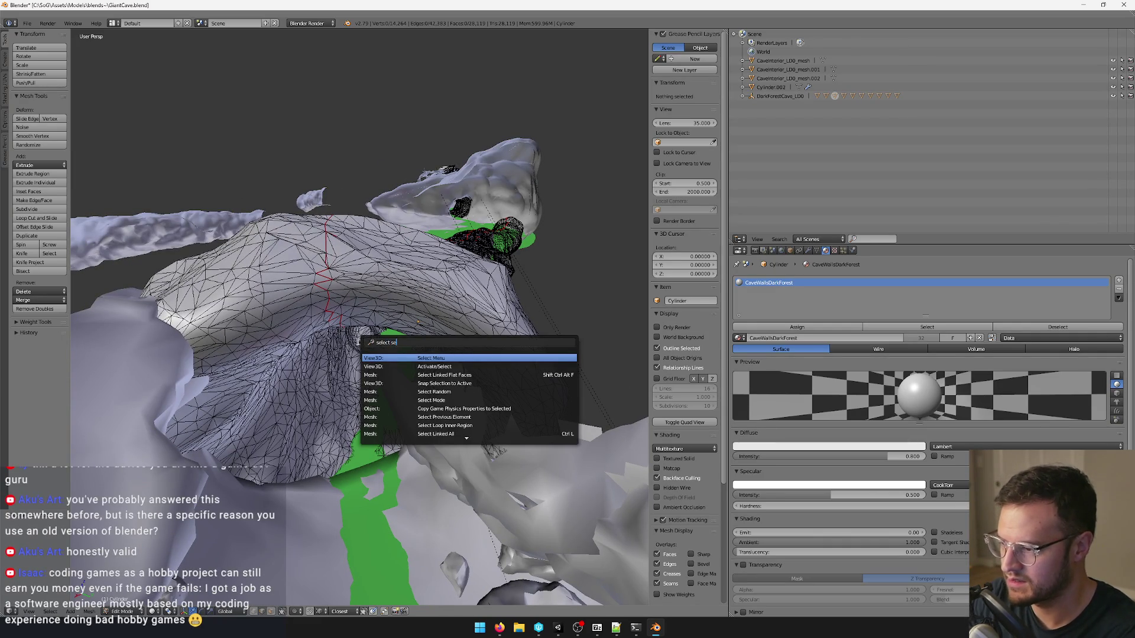
pyautogui.press('Escape')
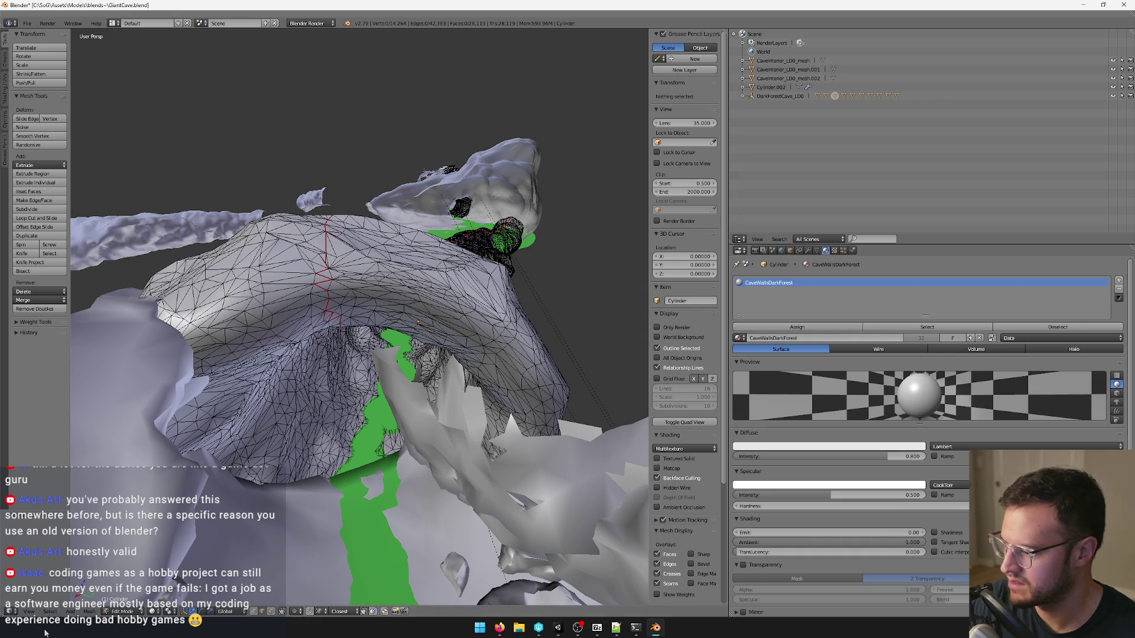
pyautogui.click(51, 612)
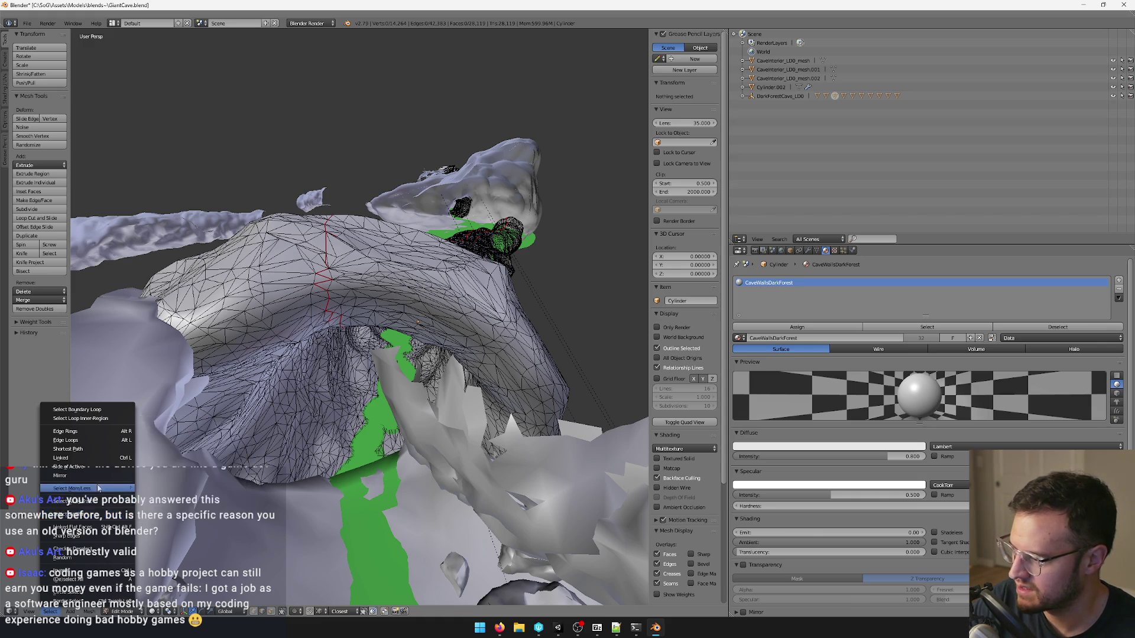
pyautogui.moveTo(71, 501)
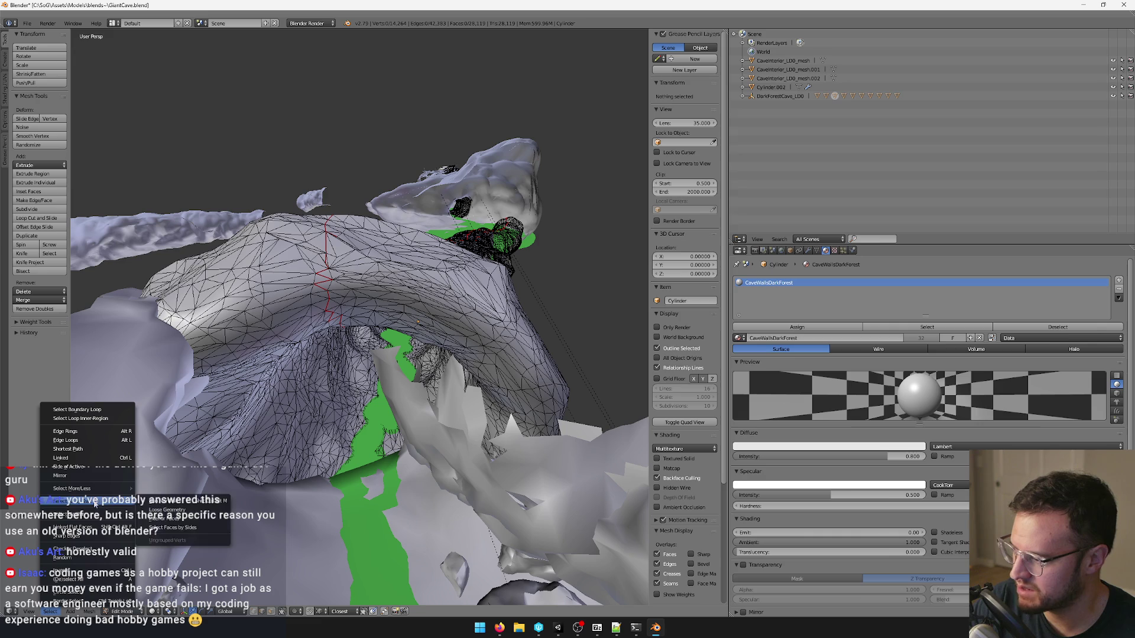
# Try Select Non Manifold on the tunnel, then clear the selection.
pyautogui.click(191, 505)
pyautogui.moveTo(406, 356); pyautogui.dragTo(436, 312, button='middle')
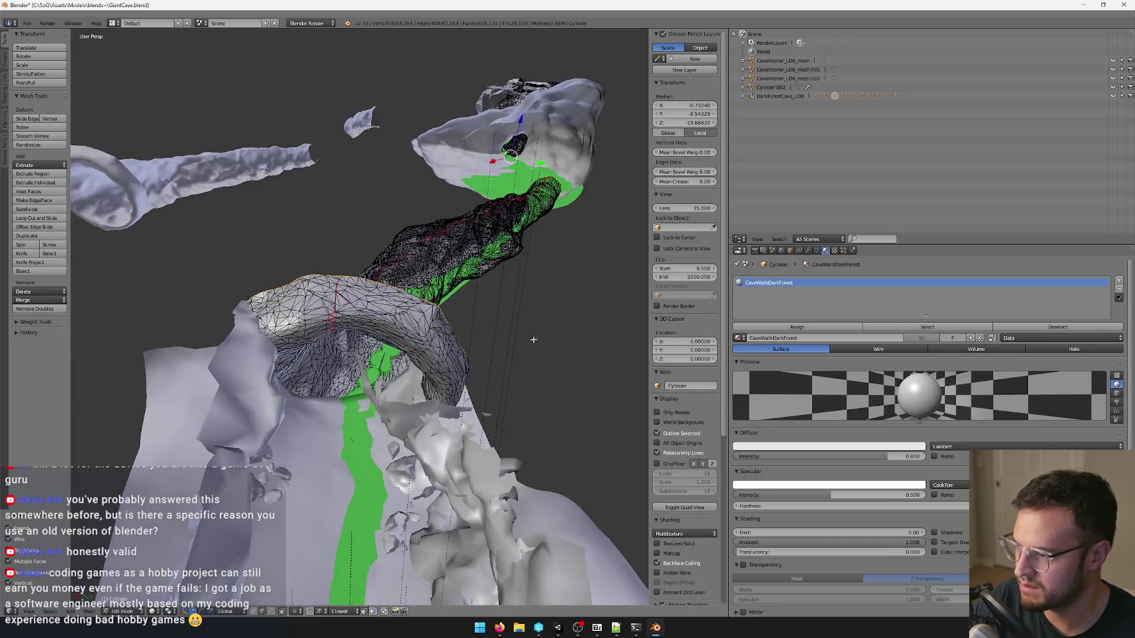
pyautogui.press('a')
pyautogui.scroll(2, 437, 312)
pyautogui.scroll(1, 388, 323)
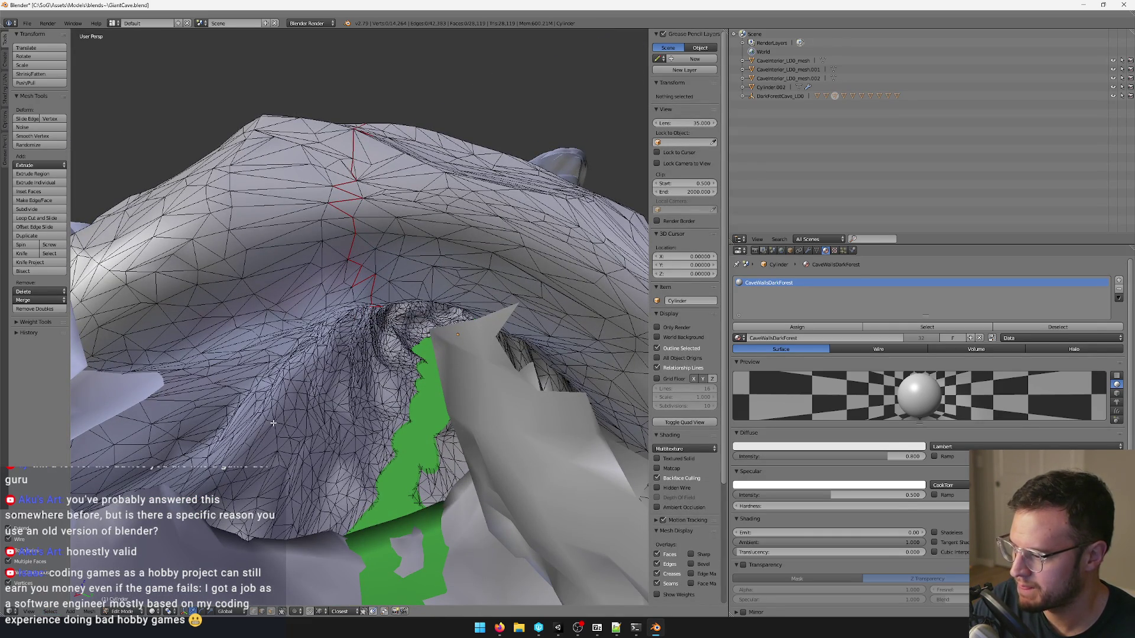
# Search the seam commands, then select one edge on the tunnel's red seam line.
pyautogui.press('space')
pyautogui.write('seam')
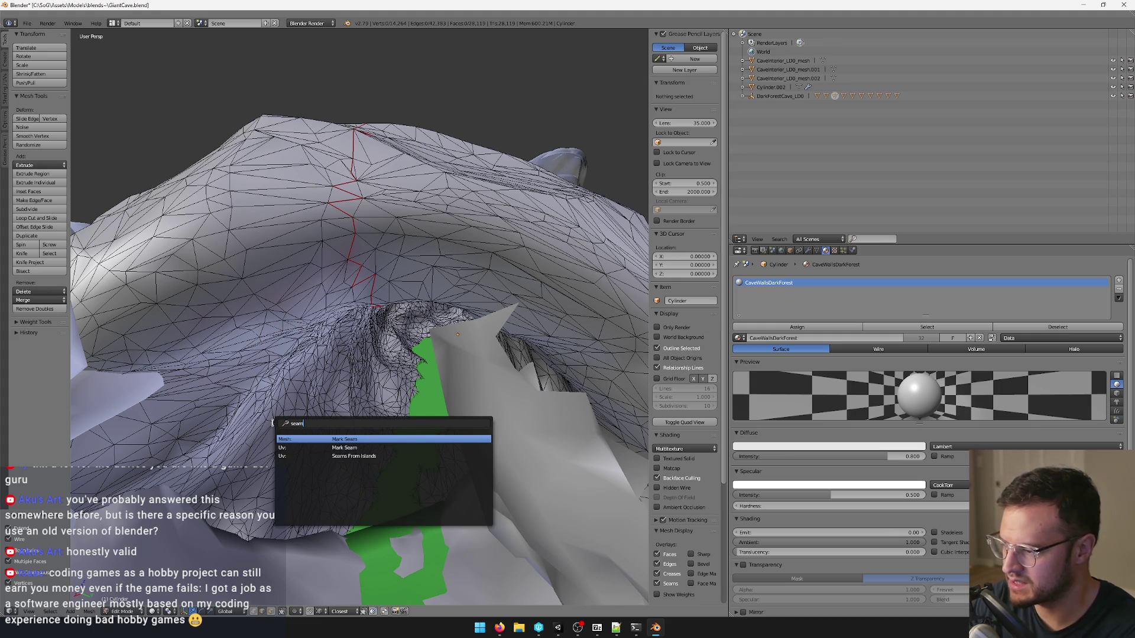
pyautogui.press('Return')
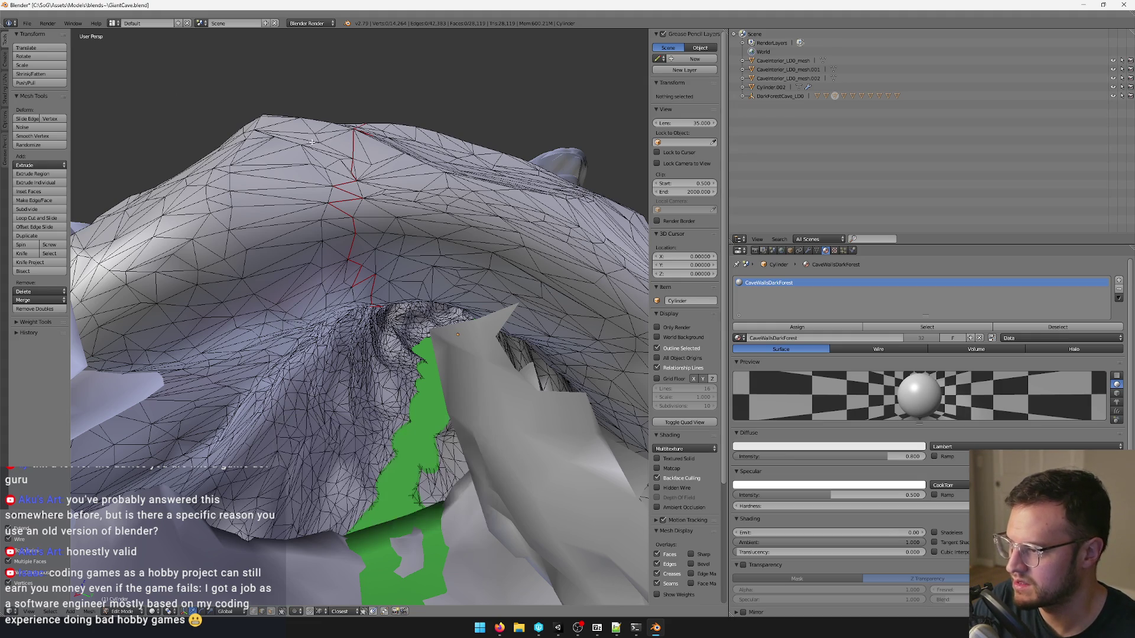
pyautogui.rightClick(351, 142)
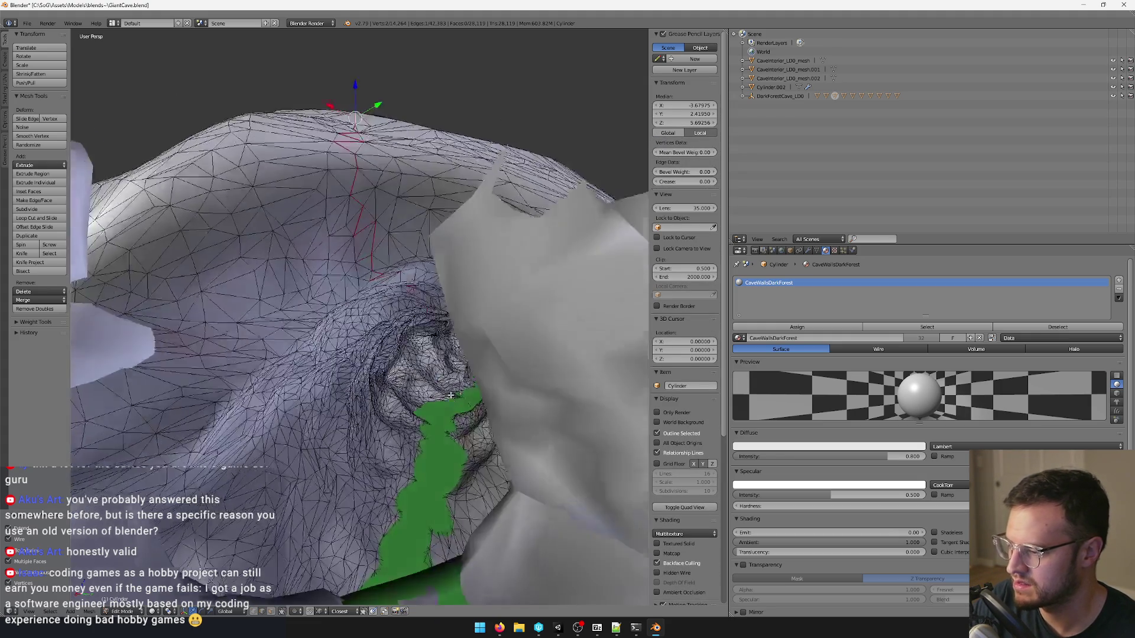
pyautogui.scroll(5, 453, 444)
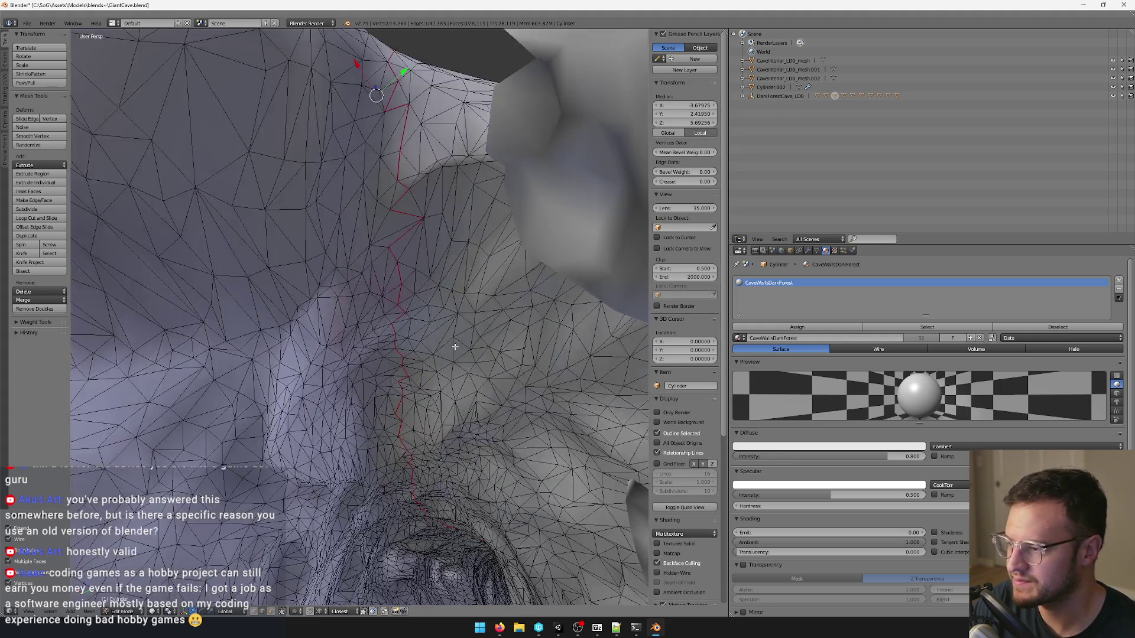
pyautogui.moveTo(454, 347); pyautogui.dragTo(439, 300, button='middle')
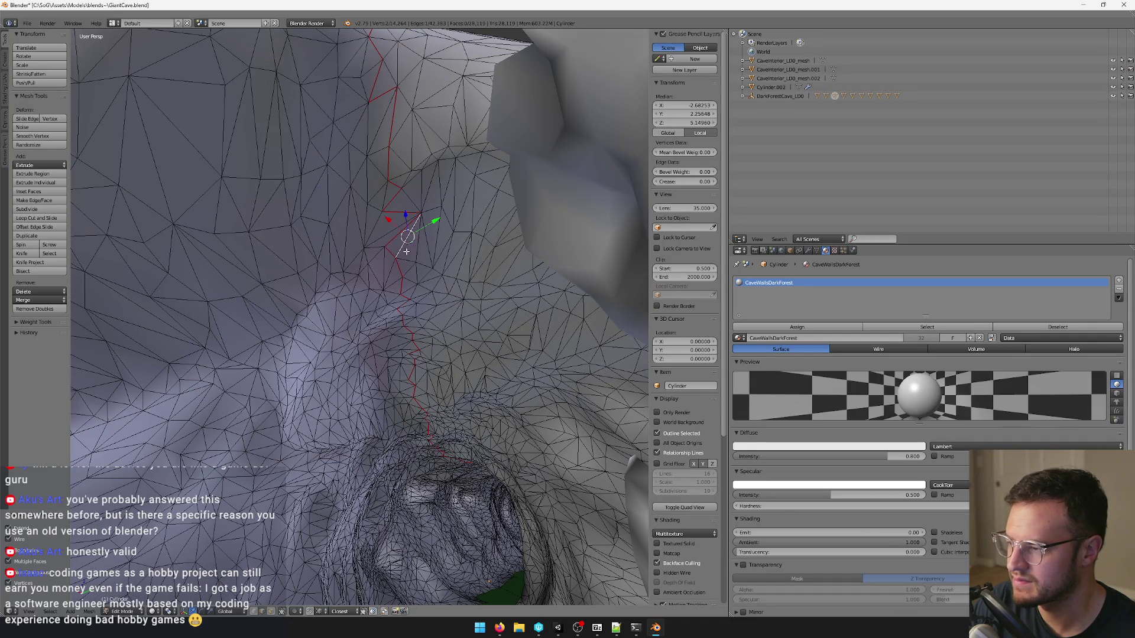
# Deselect the whole tunnel mesh so only the red seam edges stand out.
pyautogui.press('a')
pyautogui.press('a')
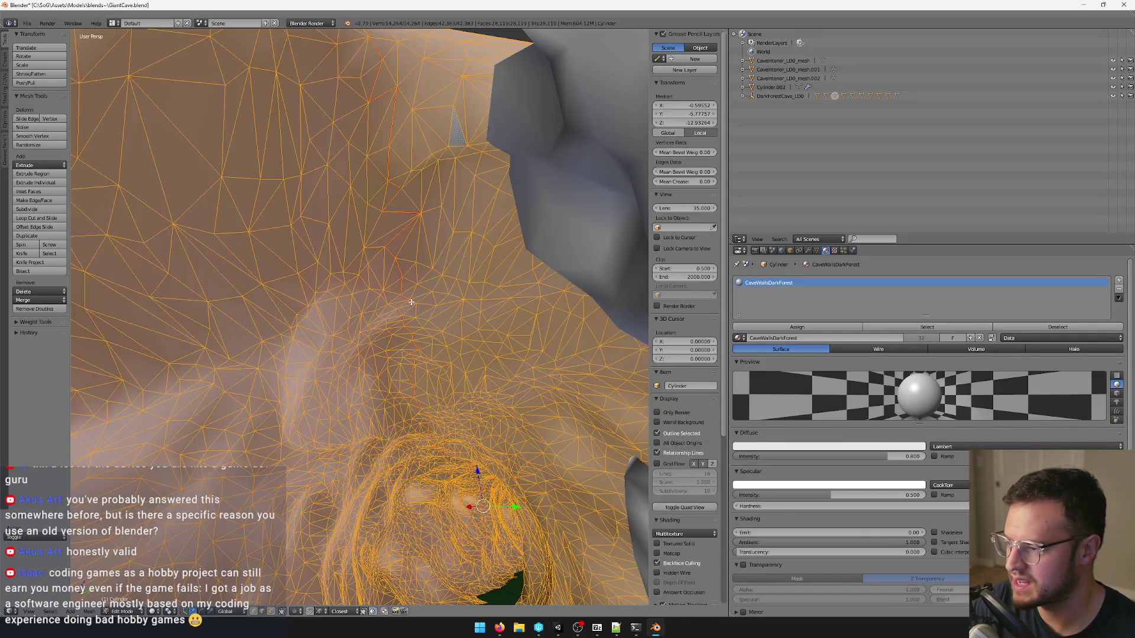
pyautogui.press('space')
pyautogui.write('seam')
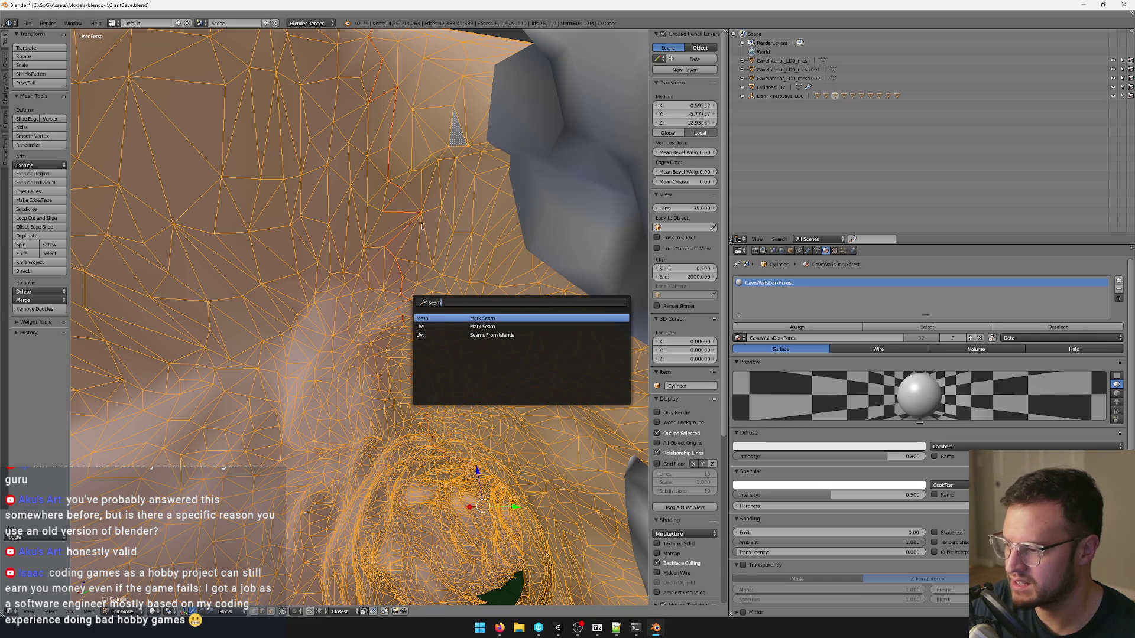
pyautogui.press('a')
pyautogui.click(370, 275)
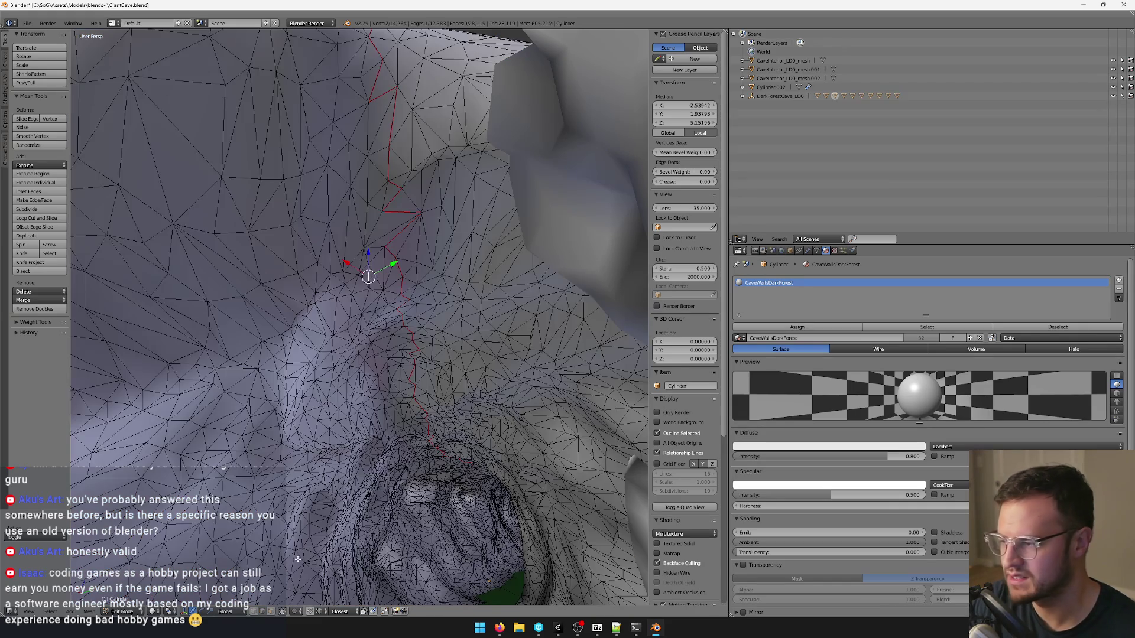
pyautogui.moveTo(499, 628)
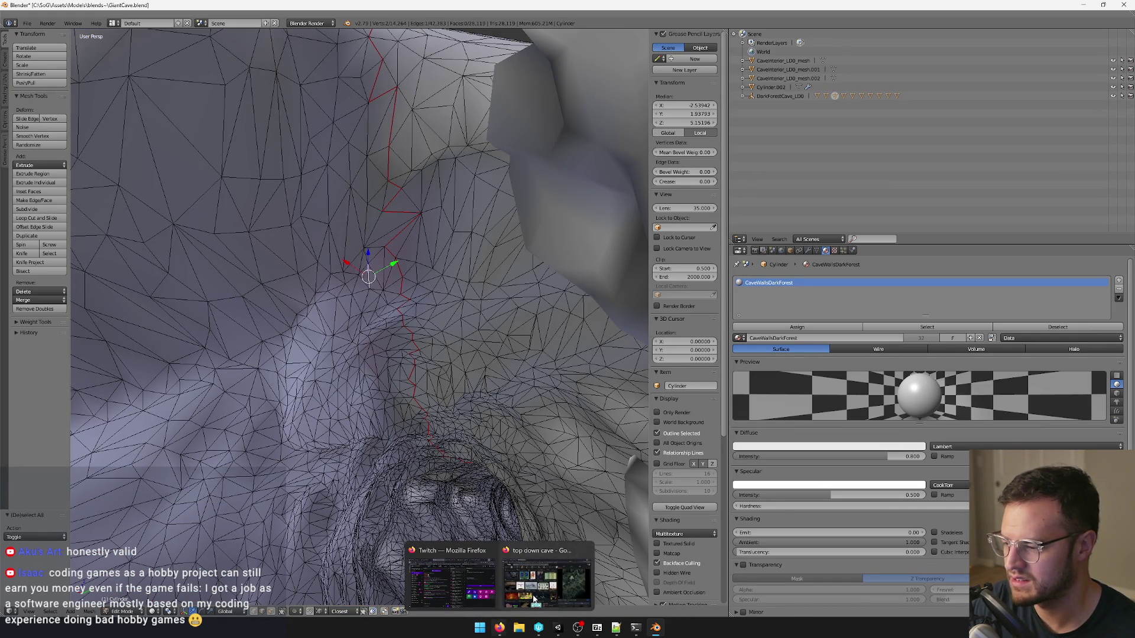
# Search Firefox for 'blender select seams', read the Stack Exchange answer, and minimise back to Blender.
pyautogui.click(533, 585)
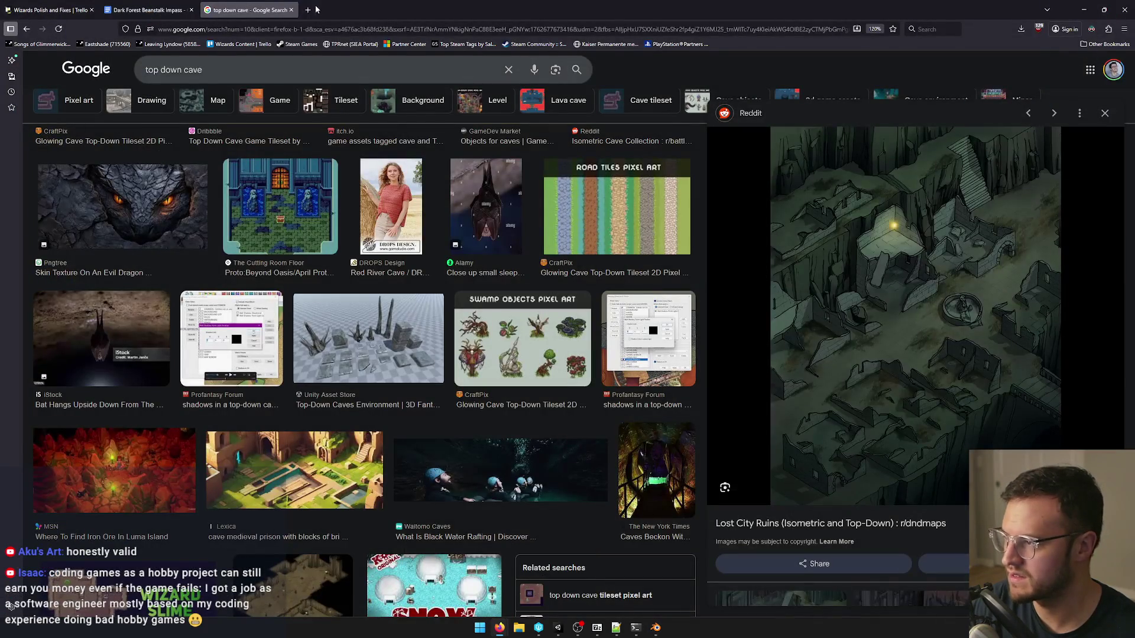
pyautogui.click(307, 9)
pyautogui.write('blen')
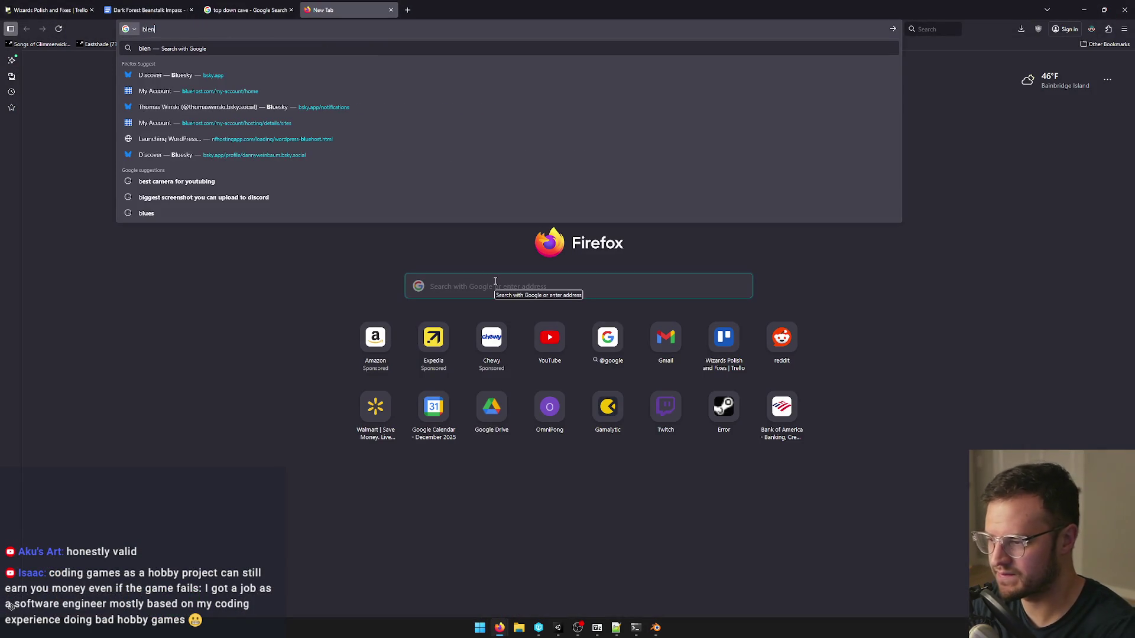
pyautogui.write('der select sea')
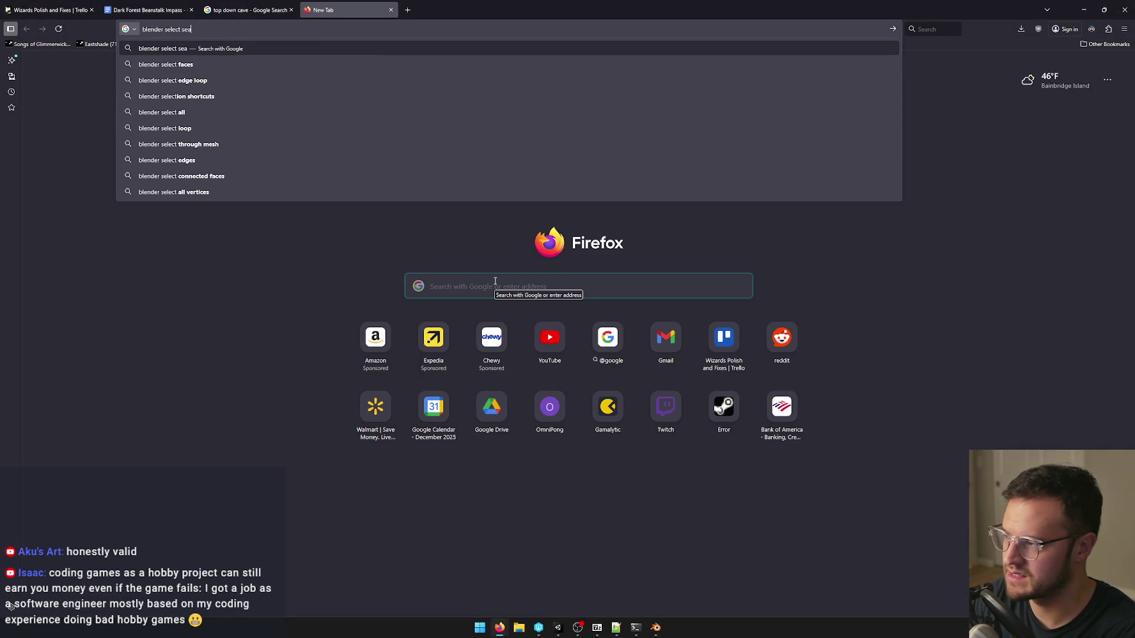
pyautogui.write('ms')
pyautogui.press('Return')
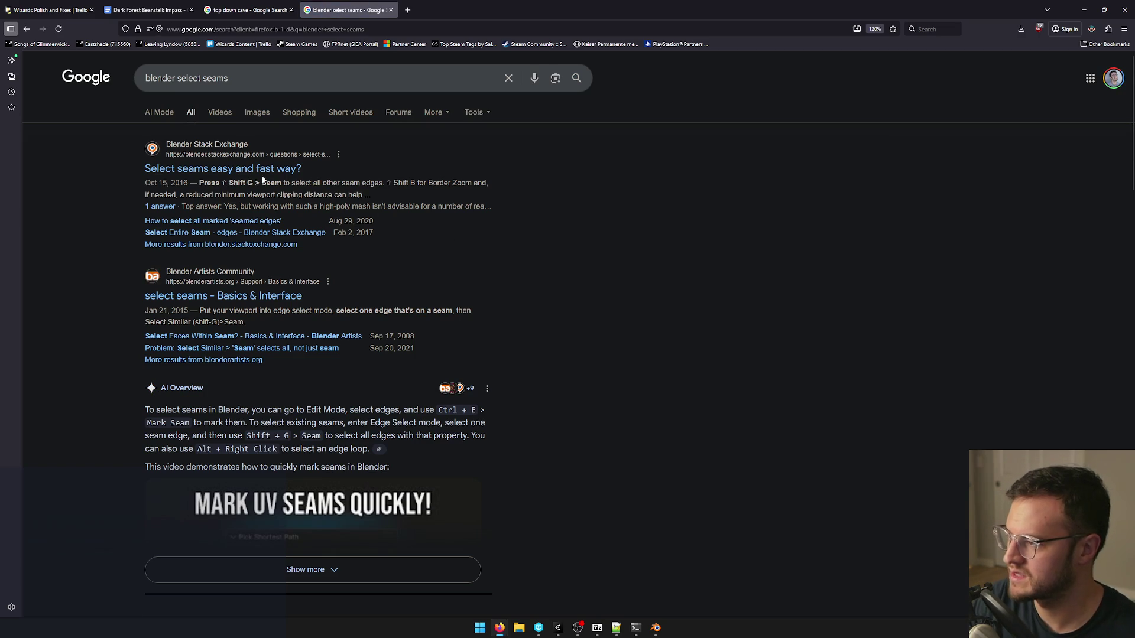
pyautogui.middleClick(249, 170)
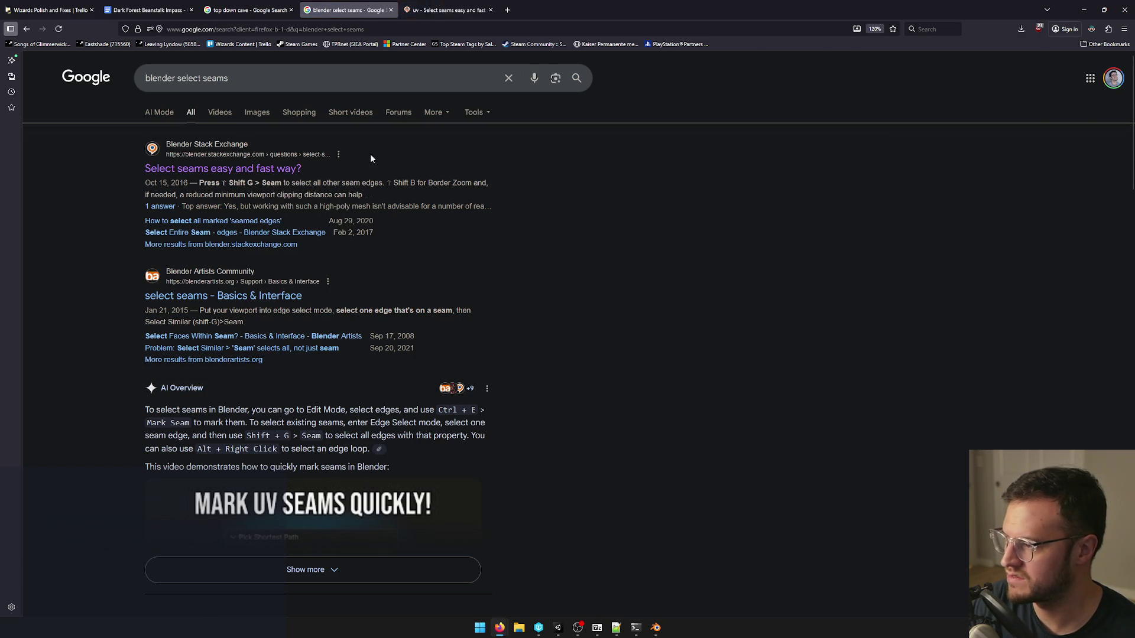
pyautogui.hotkey('ctrl', 'Tab')
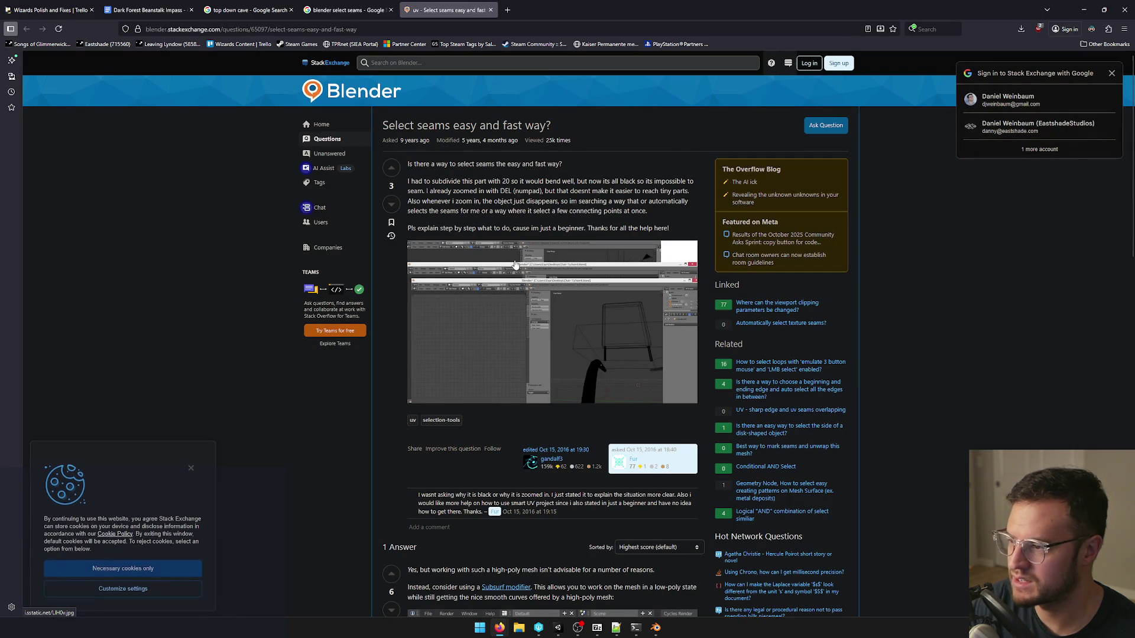
pyautogui.scroll(-4, 534, 217)
pyautogui.scroll(-3, 550, 239)
pyautogui.scroll(1, 562, 261)
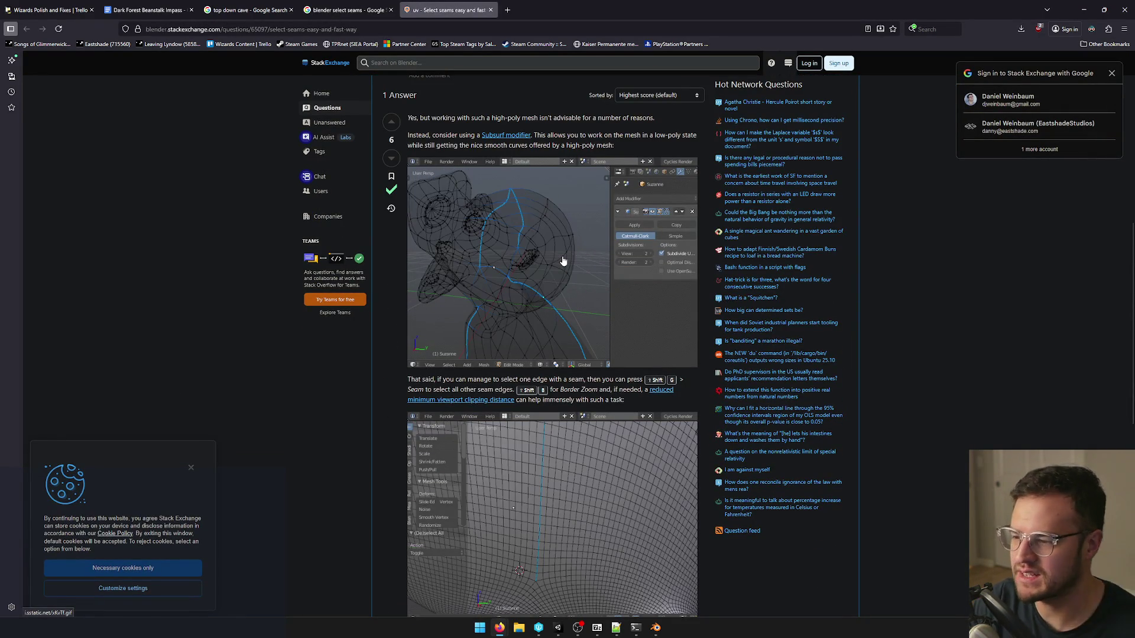
pyautogui.scroll(-3, 563, 261)
pyautogui.scroll(-3, 575, 254)
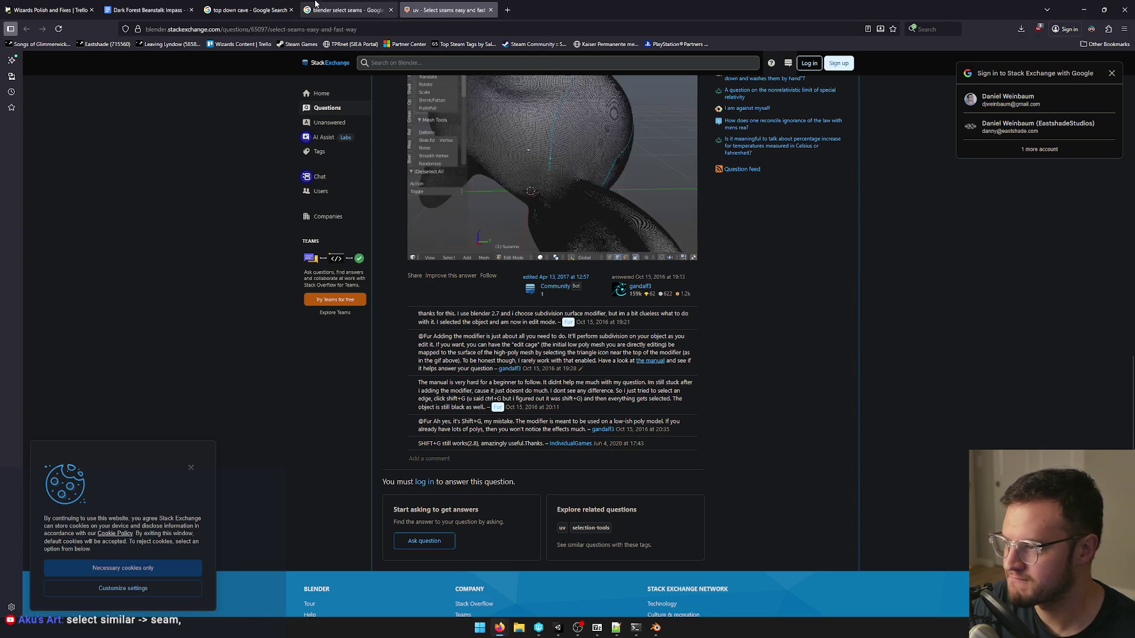
pyautogui.click(346, 10)
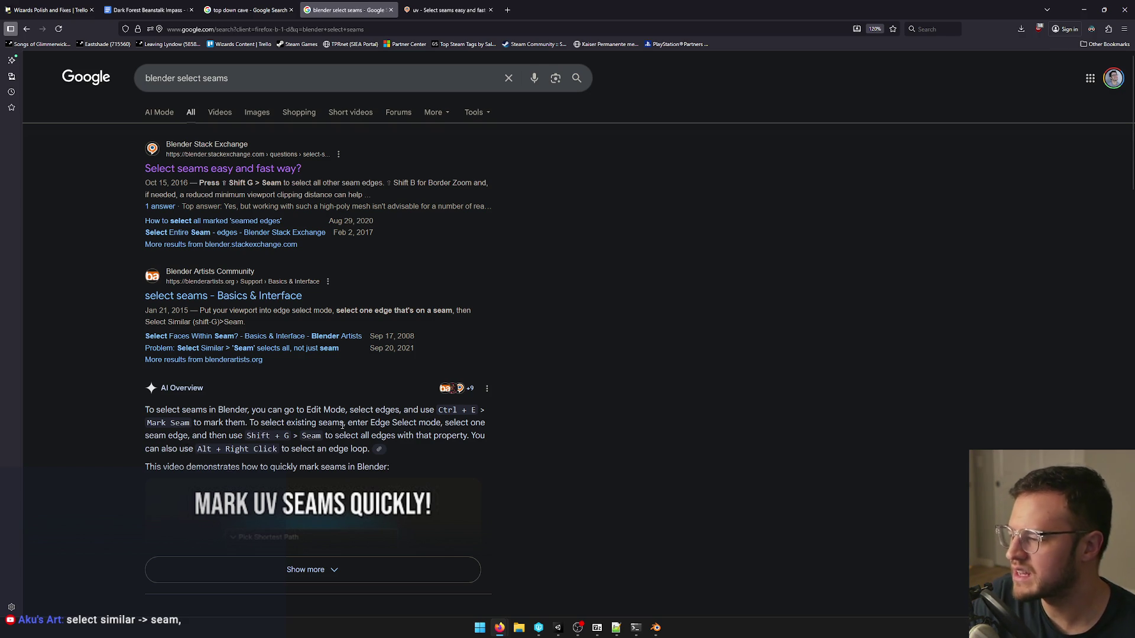
pyautogui.click(1080, 6)
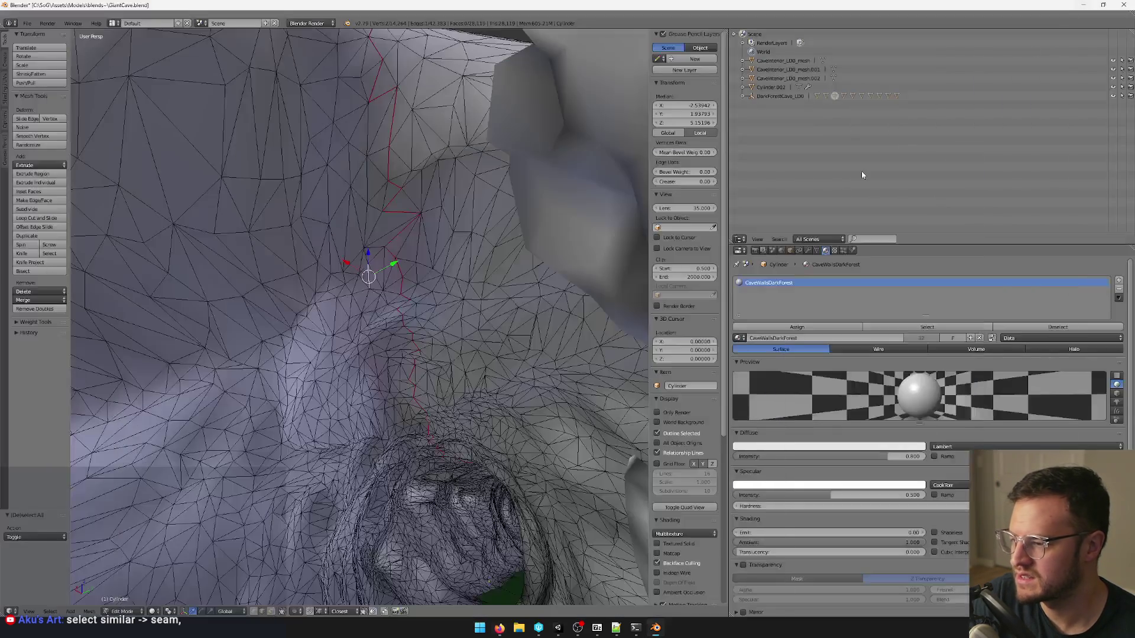
# Select one seam edge and use Select Similar > Seam to select all seam edges.
pyautogui.keyDown('shift'); pyautogui.rightClick(396, 229); pyautogui.keyUp('shift')
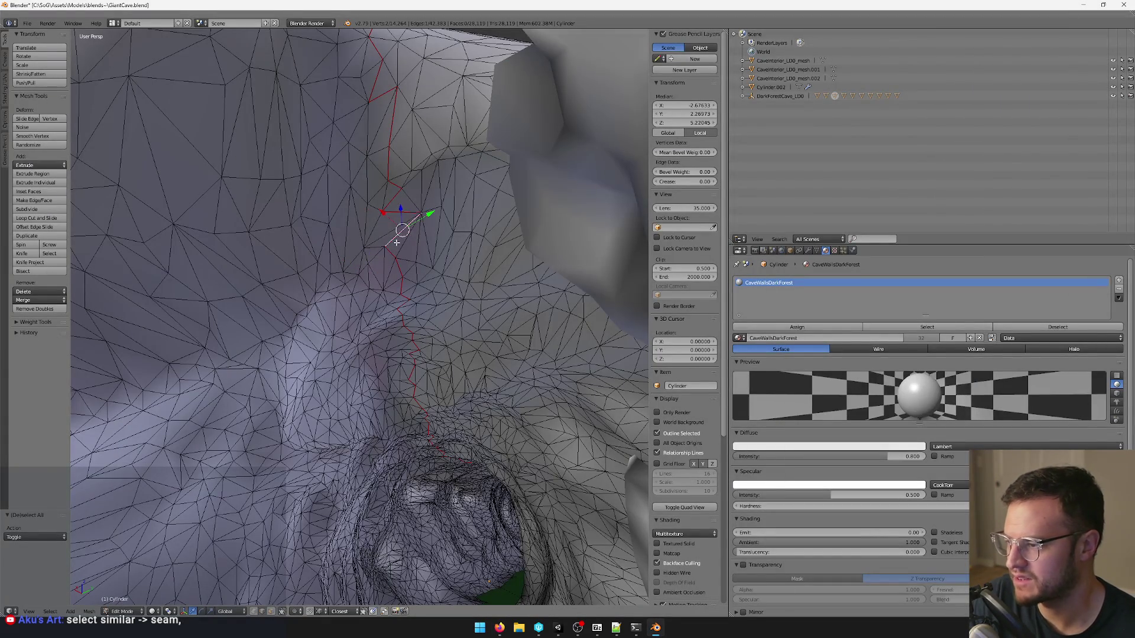
pyautogui.hotkey('shift', 'g')
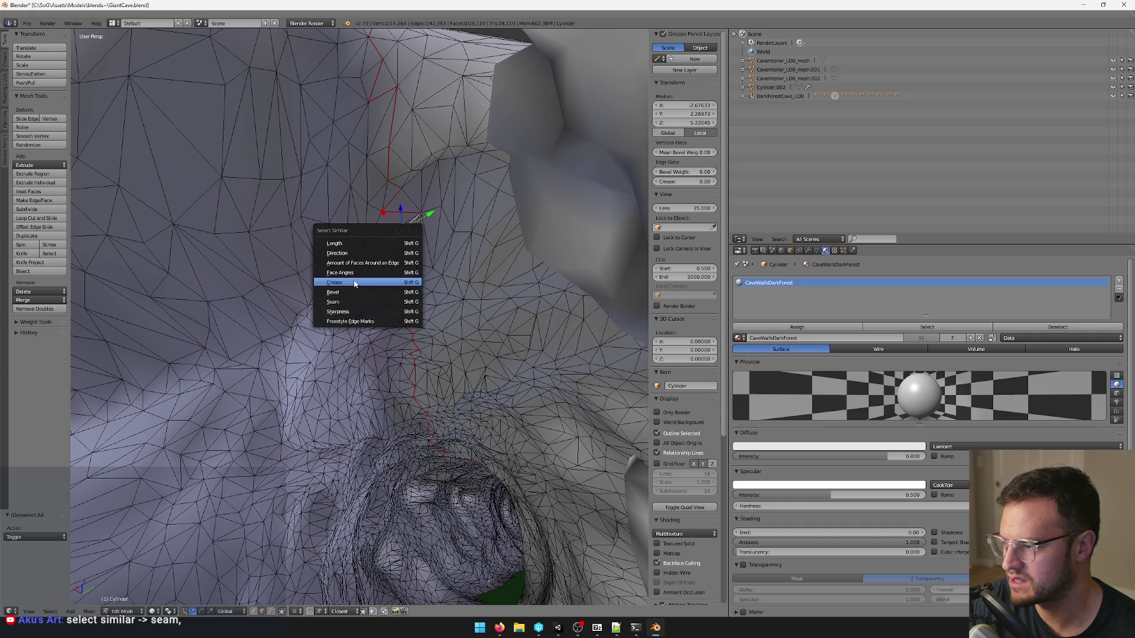
pyautogui.click(352, 302)
pyautogui.scroll(-10, 528, 319)
pyautogui.moveTo(528, 318); pyautogui.dragTo(447, 327, button='middle')
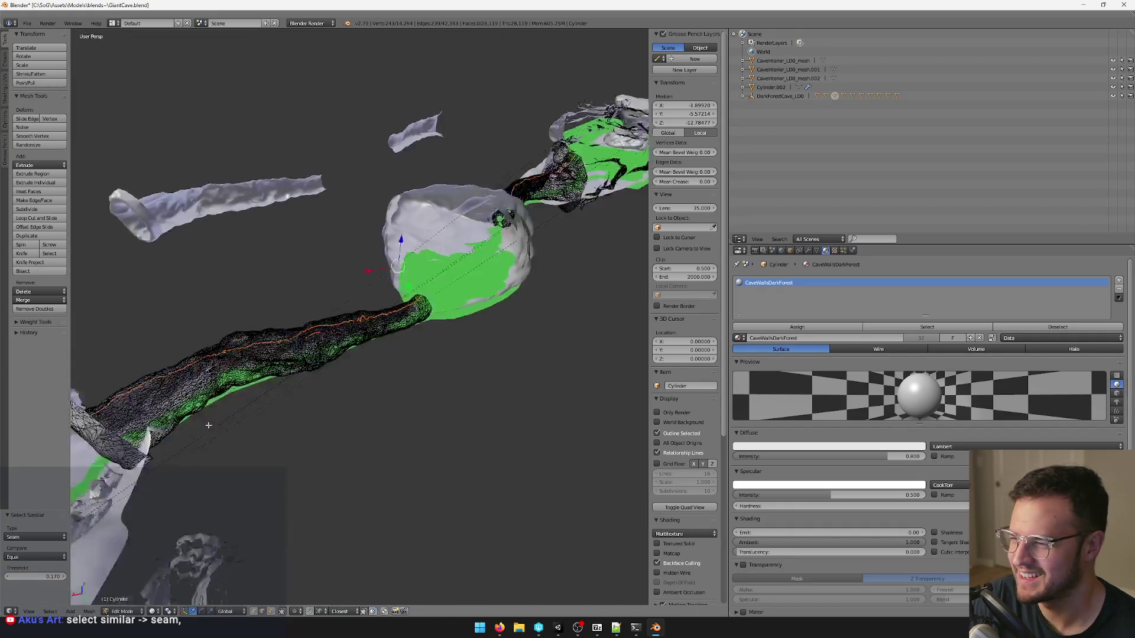
# Try Rip on the seam edges, undo it back to the seam selection, and bring up Delete.
pyautogui.press('space')
pyautogui.write('rip')
pyautogui.press('Return')
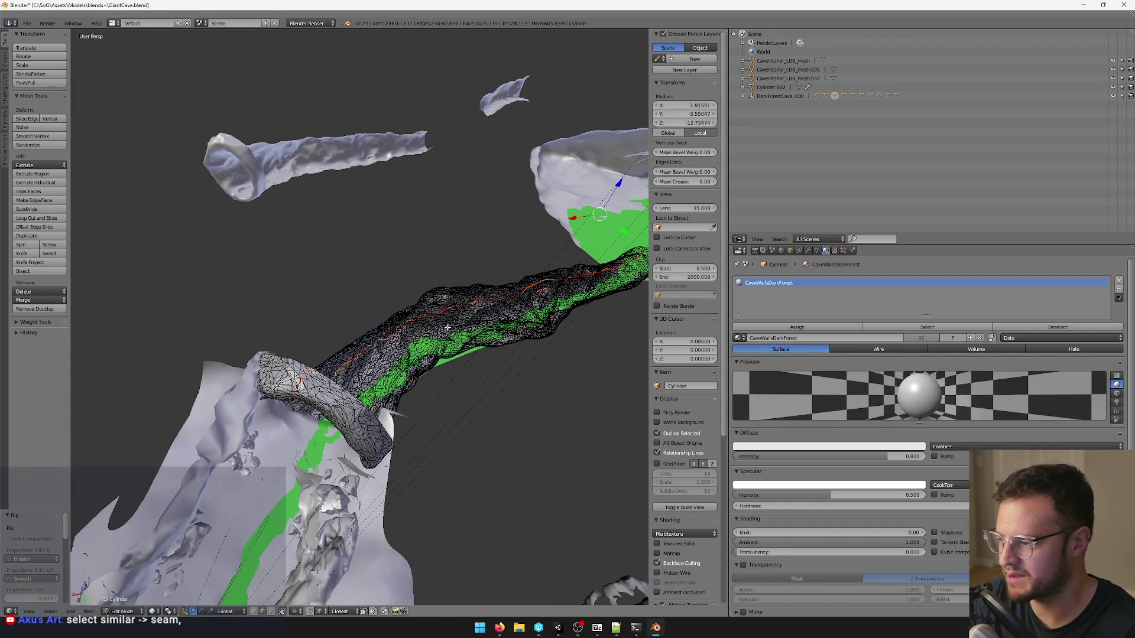
pyautogui.moveTo(448, 328); pyautogui.dragTo(377, 293, button='middle')
pyautogui.scroll(2, 377, 293)
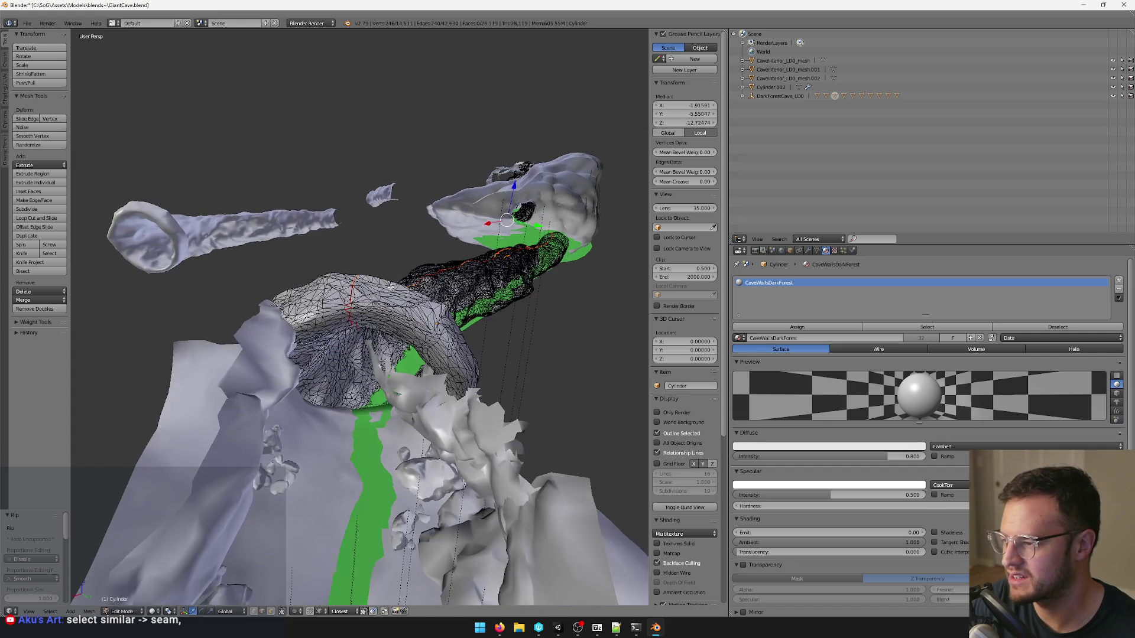
pyautogui.scroll(2, 398, 285)
pyautogui.scroll(2, 424, 279)
pyautogui.hotkey('ctrl', 'z')
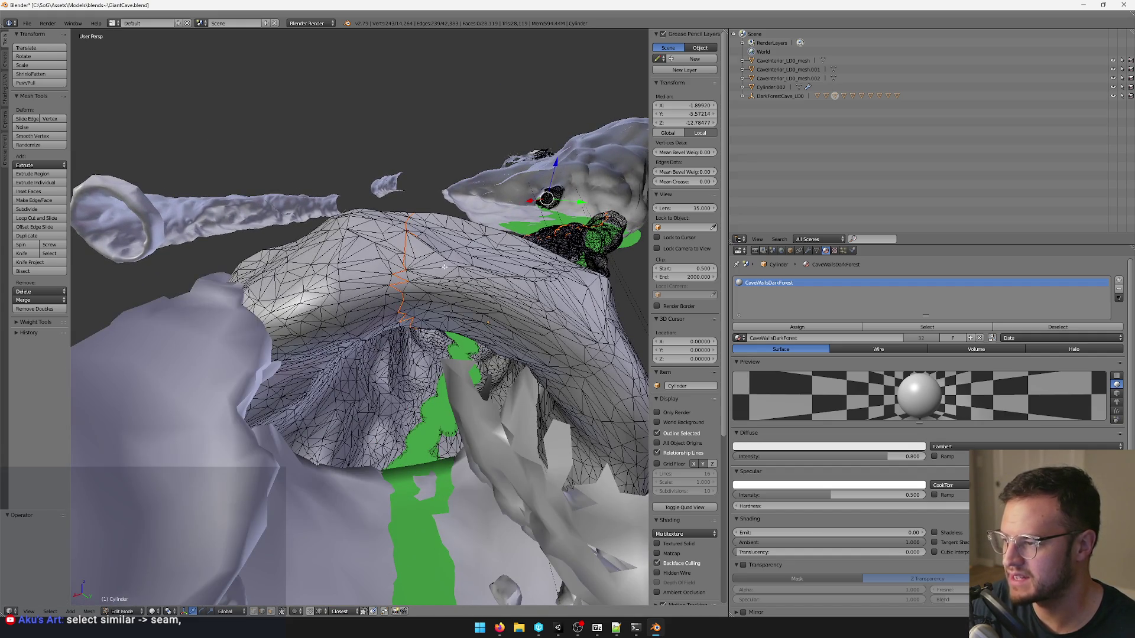
pyautogui.hotkey('ctrl', 'z')
pyautogui.press('x')
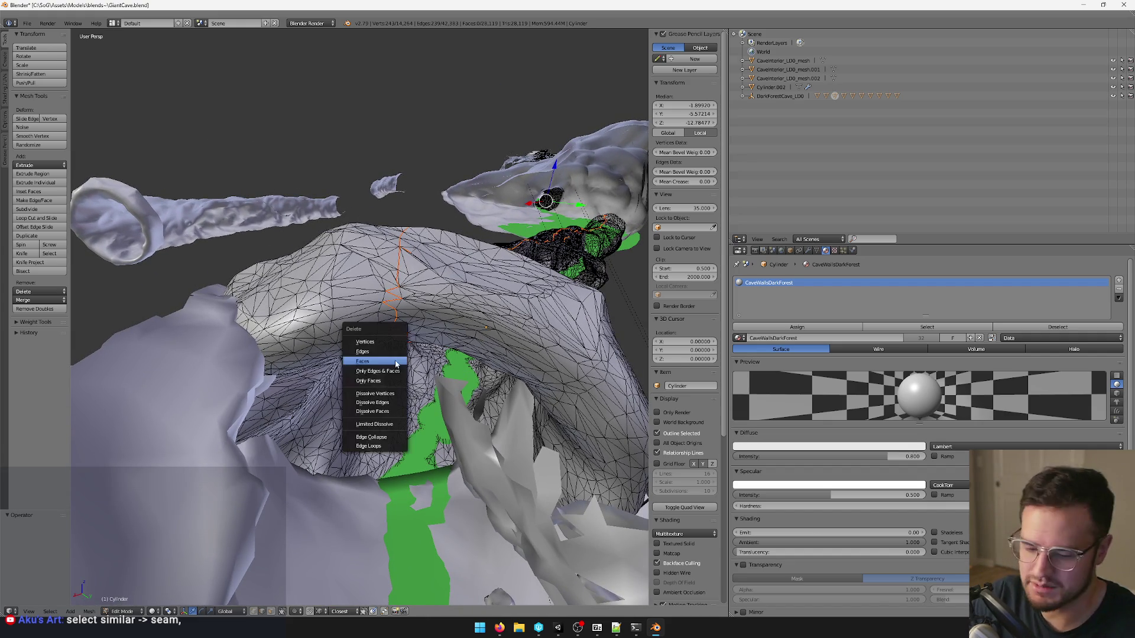
# Delete the selected seam vertices and inspect the resulting gap along the wall crack.
pyautogui.click(387, 340)
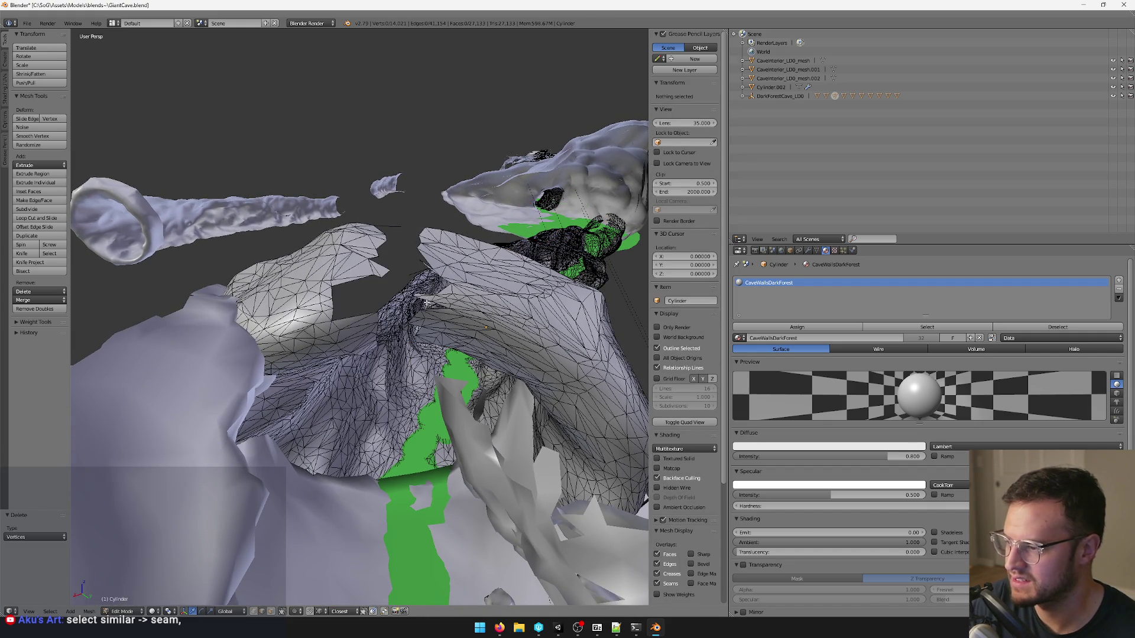
pyautogui.scroll(3, 427, 304)
pyautogui.moveTo(426, 303)
pyautogui.mouseDown(button='middle')
pyautogui.moveTo(418, 311)
pyautogui.moveTo(396, 280)
pyautogui.moveTo(392, 343)
pyautogui.mouseUp(button='middle')
pyautogui.scroll(-3, 418, 310)
pyautogui.scroll(4, 416, 310)
pyautogui.scroll(2, 399, 304)
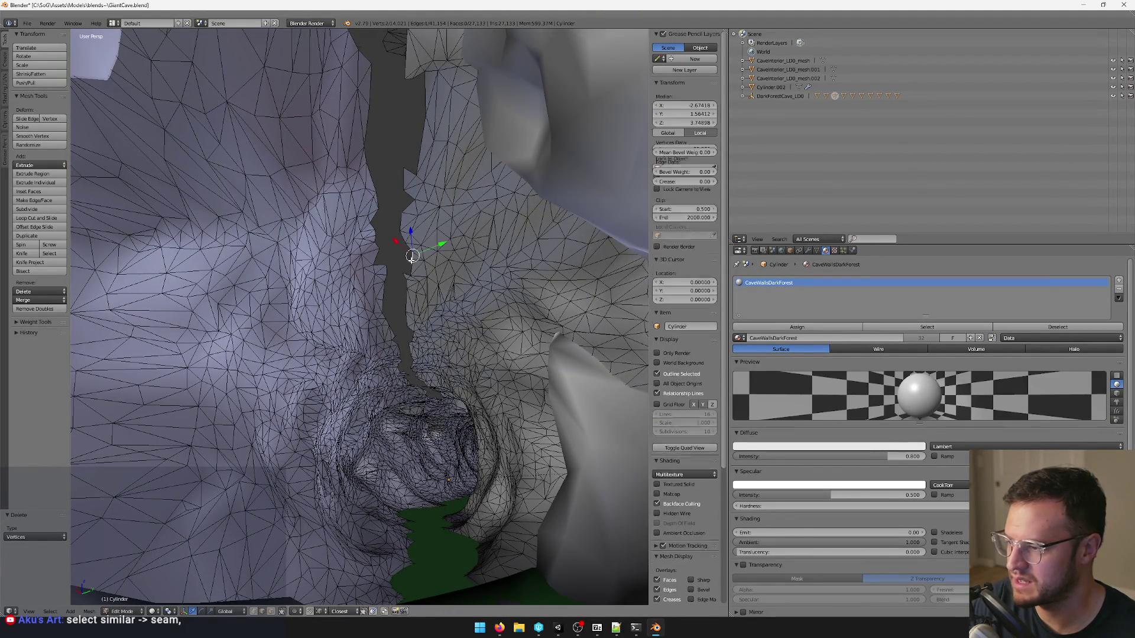
pyautogui.moveTo(399, 305); pyautogui.dragTo(453, 246, button='middle')
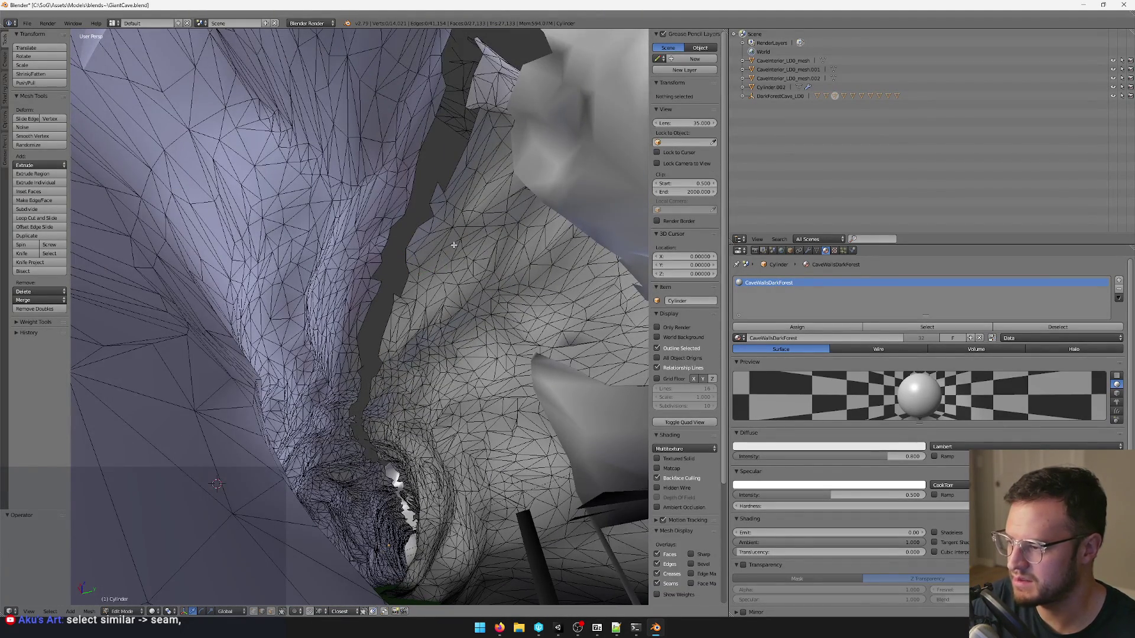
# Select the edge path along the crack, grow it twice into a wide face band, then switch to vertex select mode.
pyautogui.rightClick(430, 183)
pyautogui.moveTo(430, 184); pyautogui.dragTo(283, 624, button='middle')
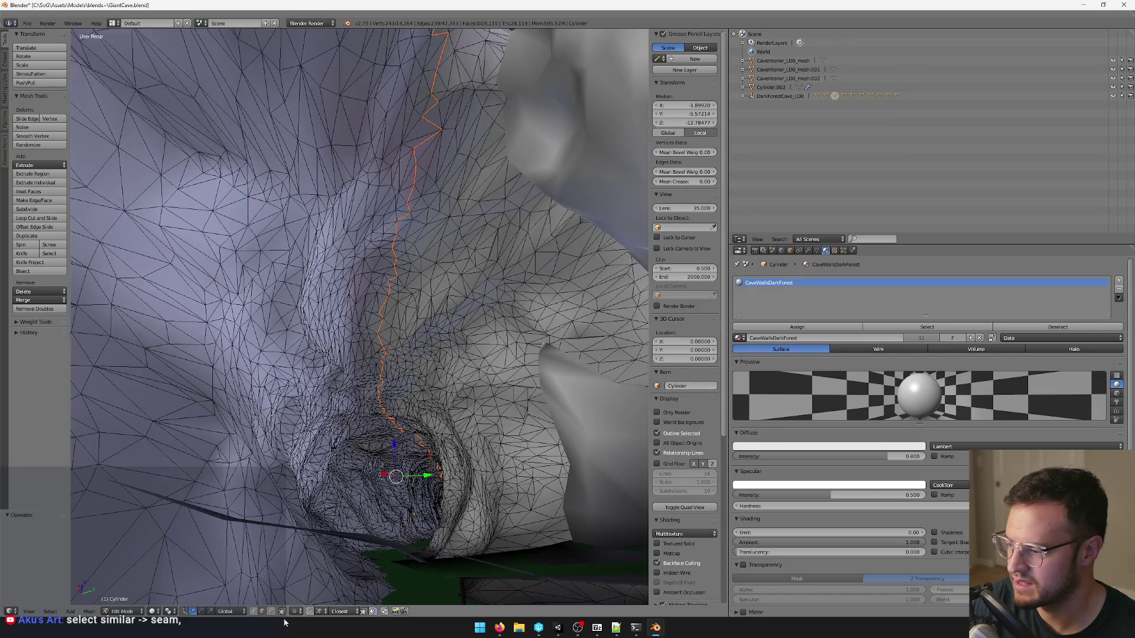
pyautogui.press('ctrl+KP_Add')
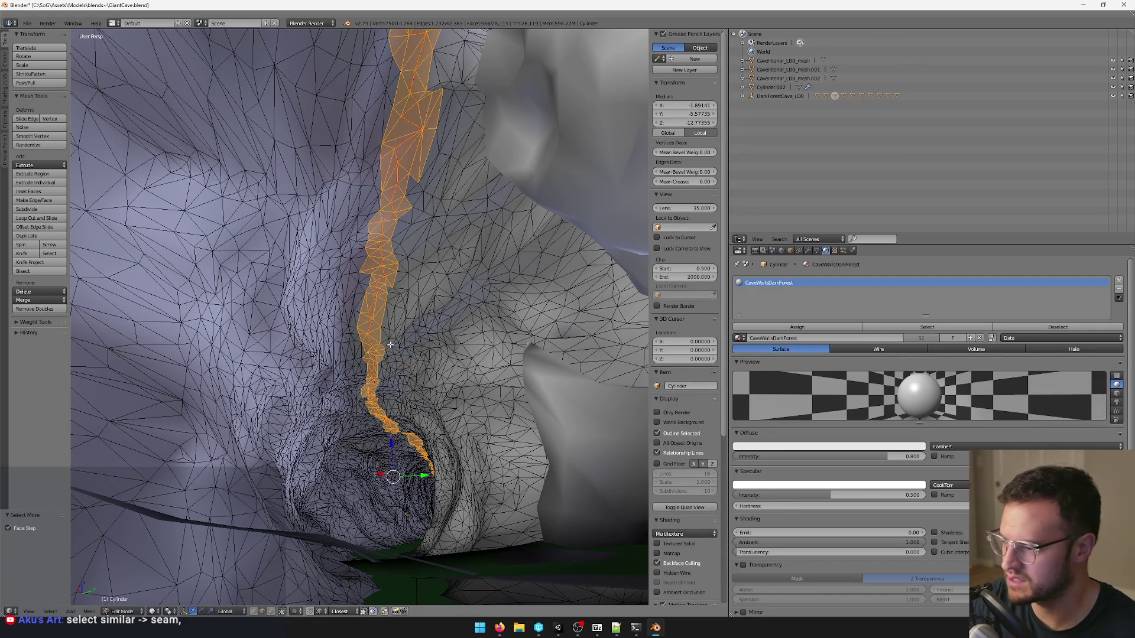
pyautogui.press('ctrl+KP_Add')
pyautogui.press('ctrl+KP_Add')
pyautogui.press('ctrl+KP_Add')
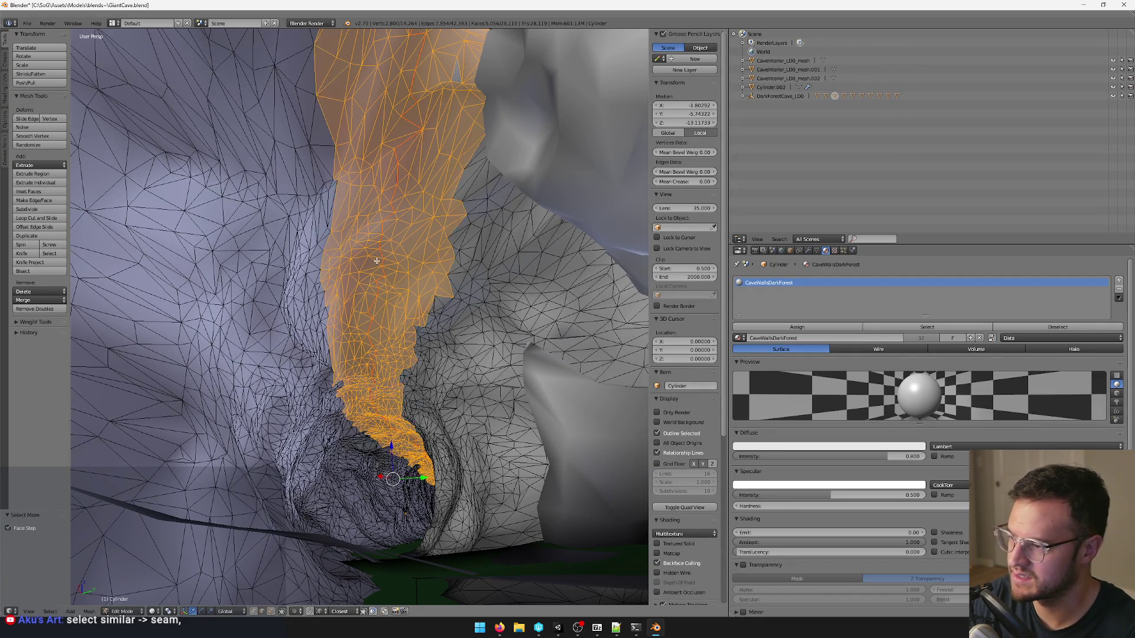
pyautogui.click(254, 612)
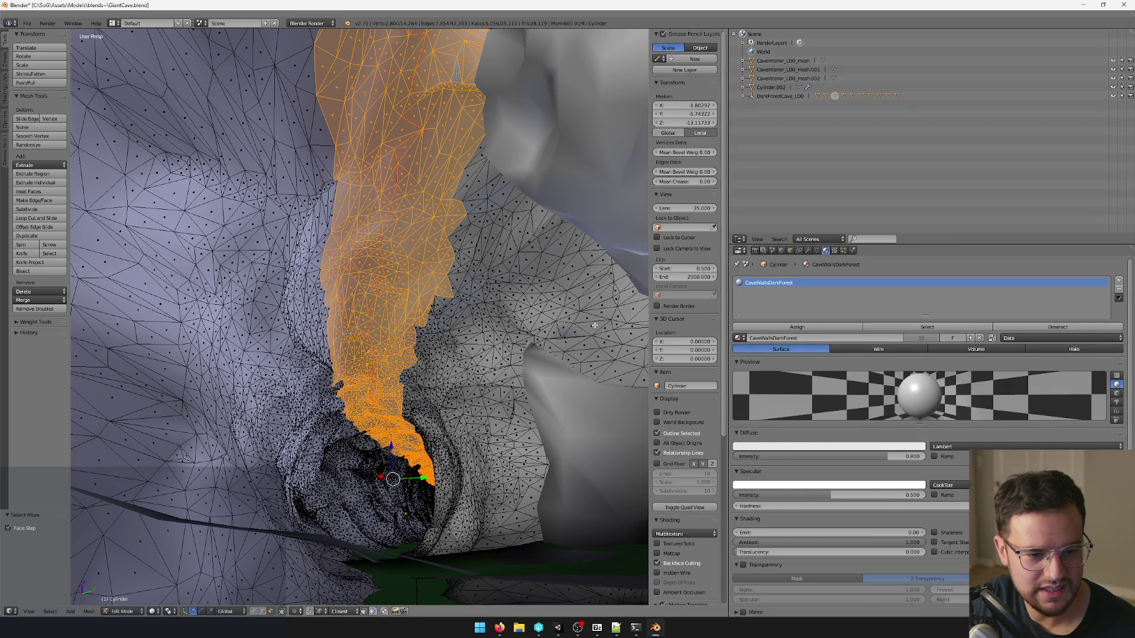
pyautogui.moveTo(386, 228); pyautogui.dragTo(385, 248, button='middle')
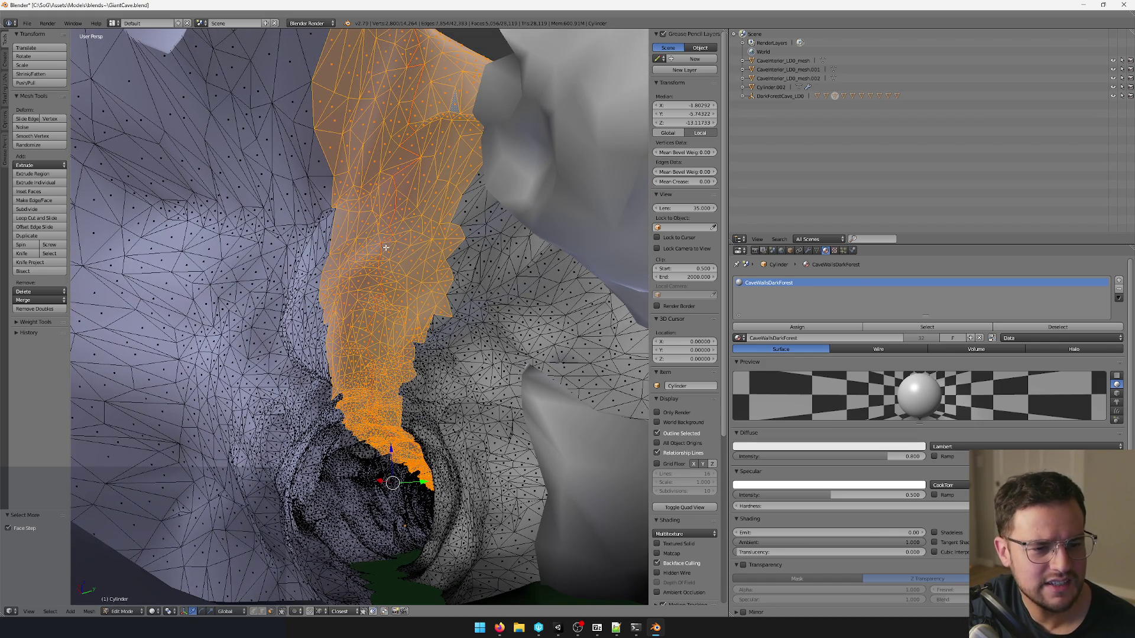
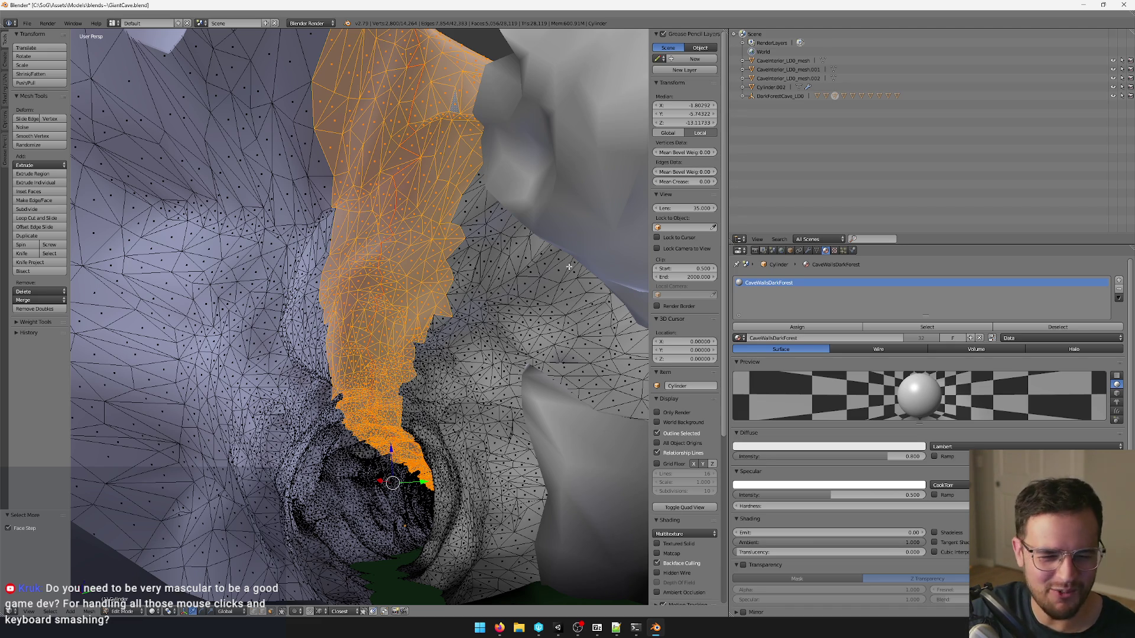
pyautogui.scroll(-5, 570, 266)
# Grow the tunnel-face selection across the cave mesh and delete those faces, exposing the floor.
pyautogui.moveTo(569, 267)
pyautogui.mouseDown(button='middle')
pyautogui.moveTo(412, 383)
pyautogui.moveTo(542, 292)
pyautogui.moveTo(383, 307)
pyautogui.moveTo(319, 363)
pyautogui.moveTo(461, 320)
pyautogui.mouseUp(button='middle')
pyautogui.scroll(5, 462, 320)
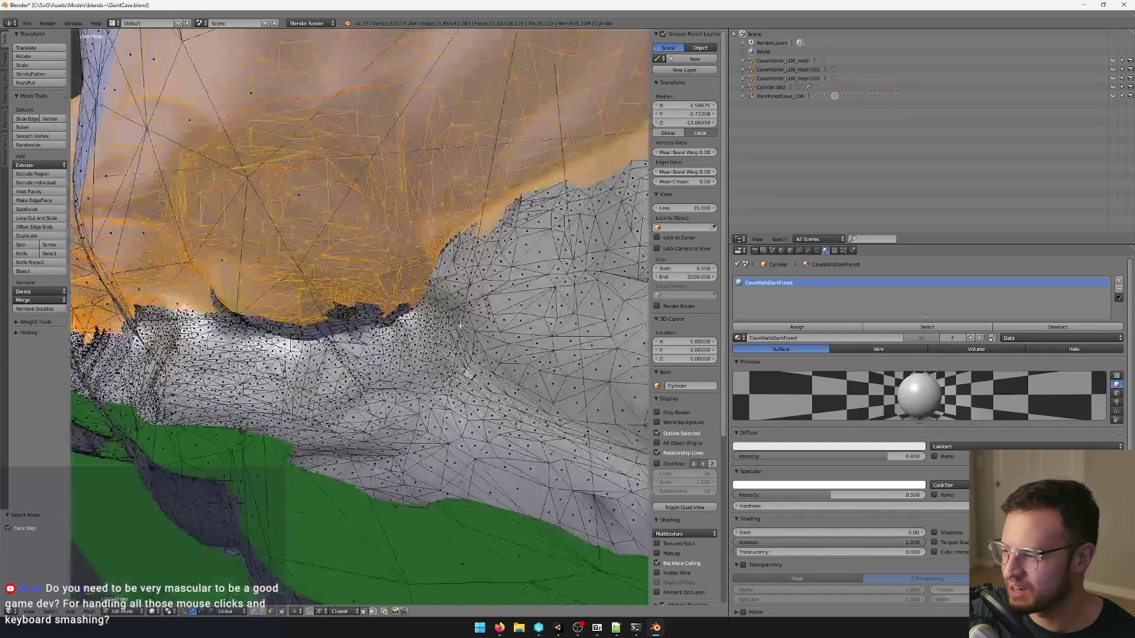
pyautogui.scroll(-6, 462, 321)
pyautogui.moveTo(462, 321)
pyautogui.mouseDown(button='middle')
pyautogui.moveTo(368, 361)
pyautogui.moveTo(397, 385)
pyautogui.moveTo(402, 453)
pyautogui.moveTo(342, 447)
pyautogui.moveTo(471, 393)
pyautogui.moveTo(384, 435)
pyautogui.moveTo(447, 410)
pyautogui.moveTo(476, 374)
pyautogui.moveTo(448, 404)
pyautogui.mouseUp(button='middle')
pyautogui.scroll(3, 368, 361)
pyautogui.press('ctrl+KP_Add')
pyautogui.press('ctrl+KP_Add')
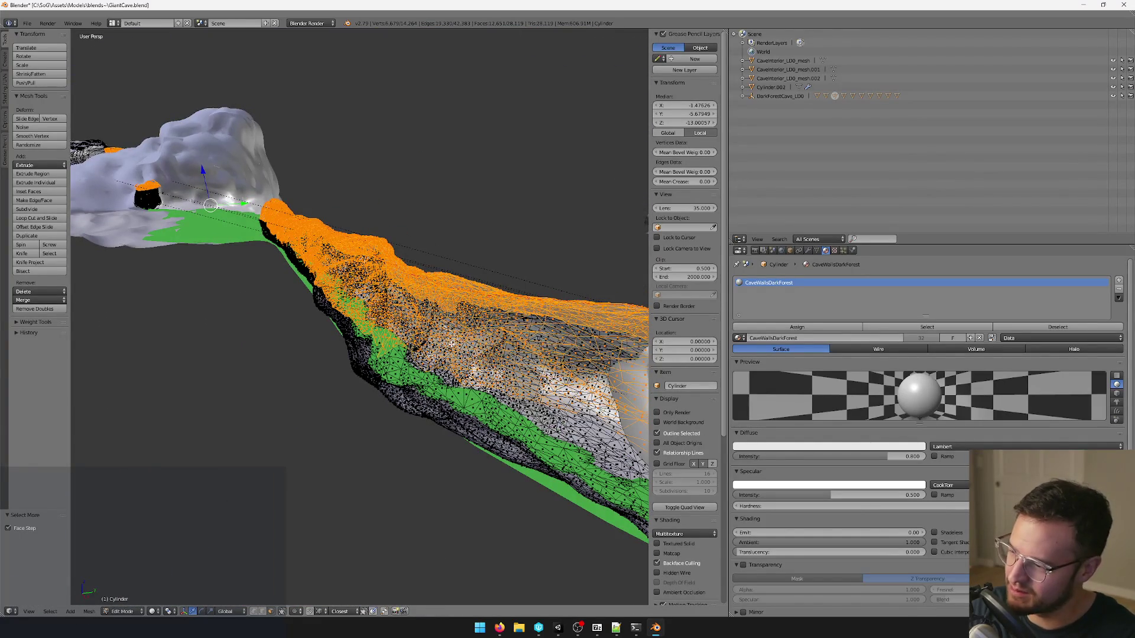
pyautogui.moveTo(453, 343)
pyautogui.mouseDown(button='middle')
pyautogui.moveTo(517, 360)
pyautogui.moveTo(465, 355)
pyautogui.moveTo(482, 432)
pyautogui.moveTo(519, 370)
pyautogui.moveTo(489, 408)
pyautogui.moveTo(454, 357)
pyautogui.moveTo(417, 349)
pyautogui.moveTo(469, 349)
pyautogui.moveTo(505, 380)
pyautogui.moveTo(505, 326)
pyautogui.moveTo(396, 377)
pyautogui.moveTo(435, 390)
pyautogui.moveTo(407, 343)
pyautogui.mouseUp(button='middle')
pyautogui.press('x')
pyautogui.click(520, 388)
pyautogui.rightClick(506, 326)
pyautogui.scroll(3, 396, 377)
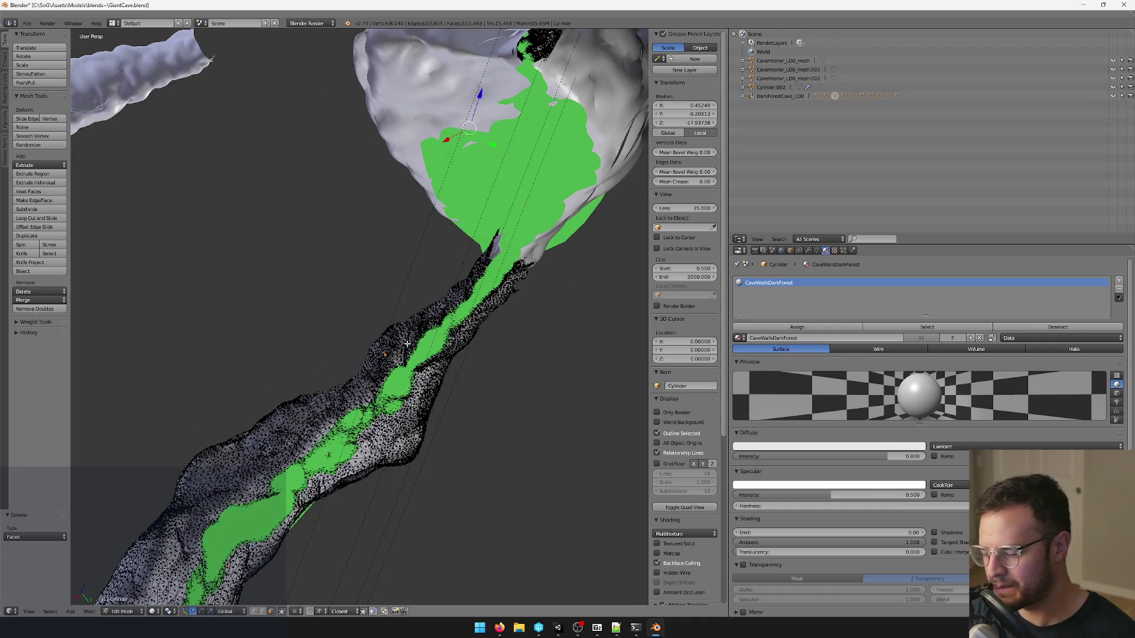
# Select the linked cave mesh, invert to the loose geometry and delete those vertices.
pyautogui.hotkey('ctrl', 'l')
pyautogui.hotkey('ctrl', 'i')
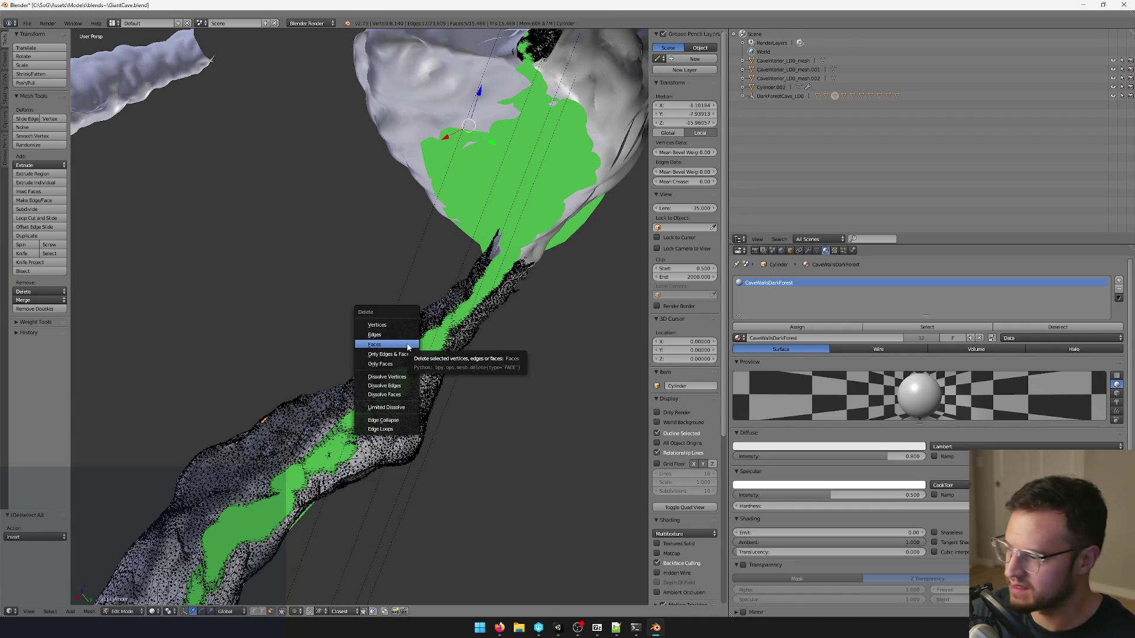
pyautogui.click(410, 327)
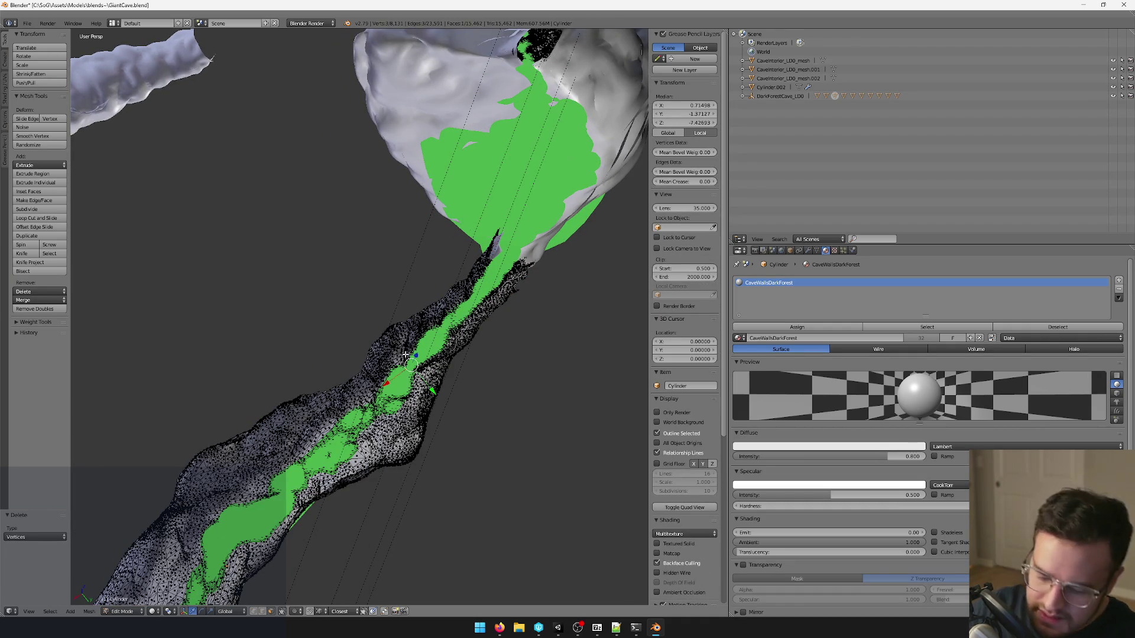
pyautogui.press('a')
pyautogui.hotkey('ctrl', 'i')
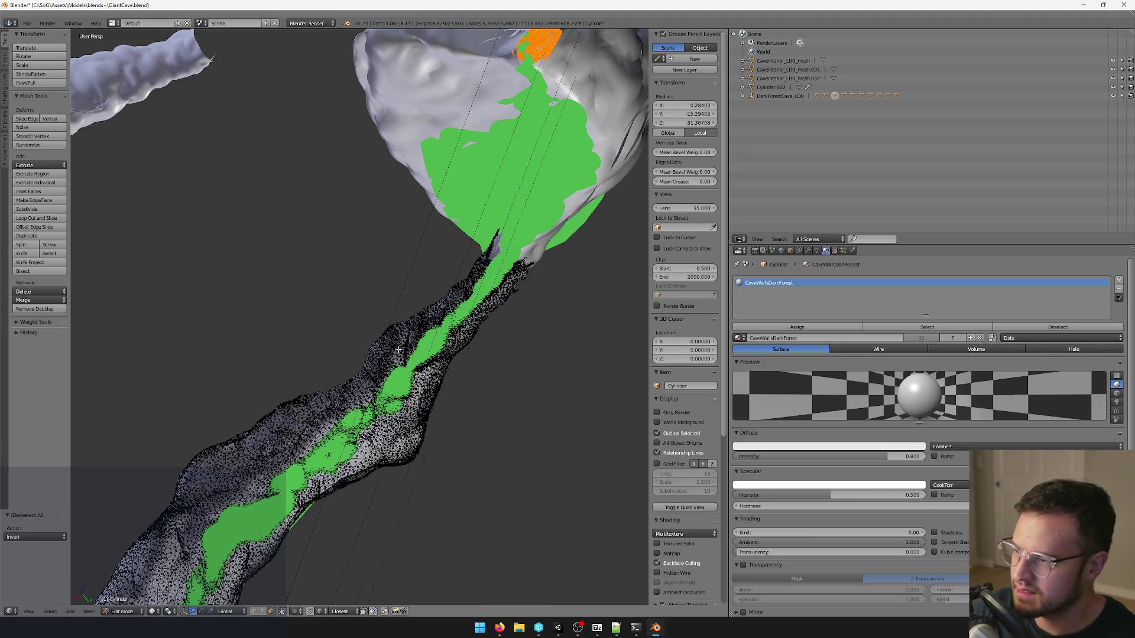
pyautogui.scroll(-3, 404, 355)
# Check for remaining unconnected pieces via linked/inverted selection, then leave Edit Mode.
pyautogui.rightClick(364, 389)
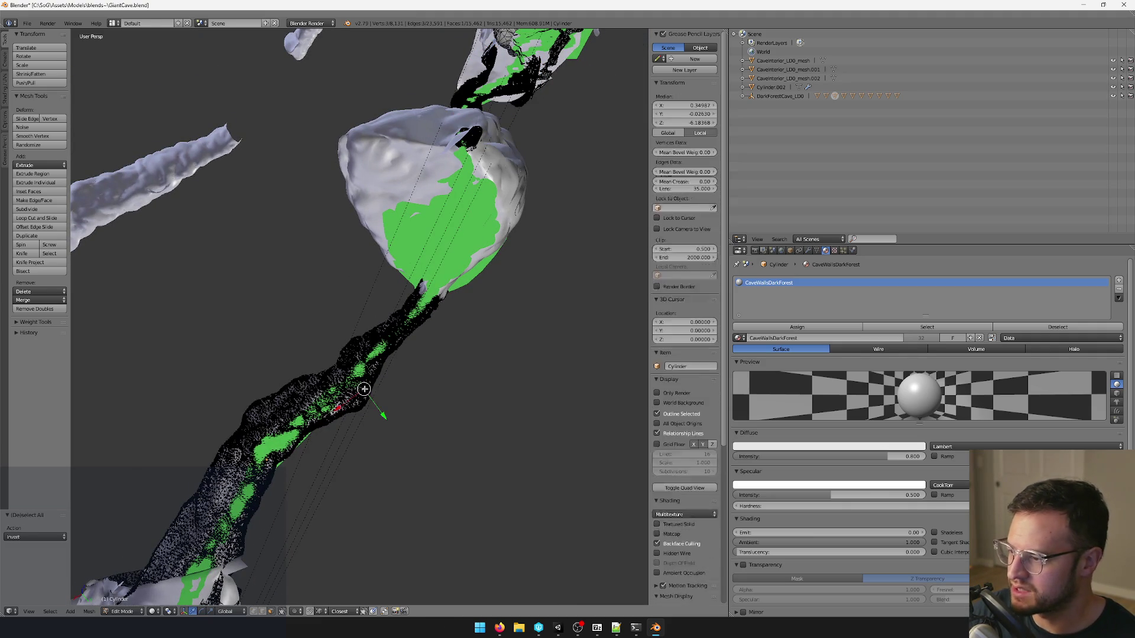
pyautogui.hotkey('ctrl', 'l')
pyautogui.hotkey('ctrl', 'i')
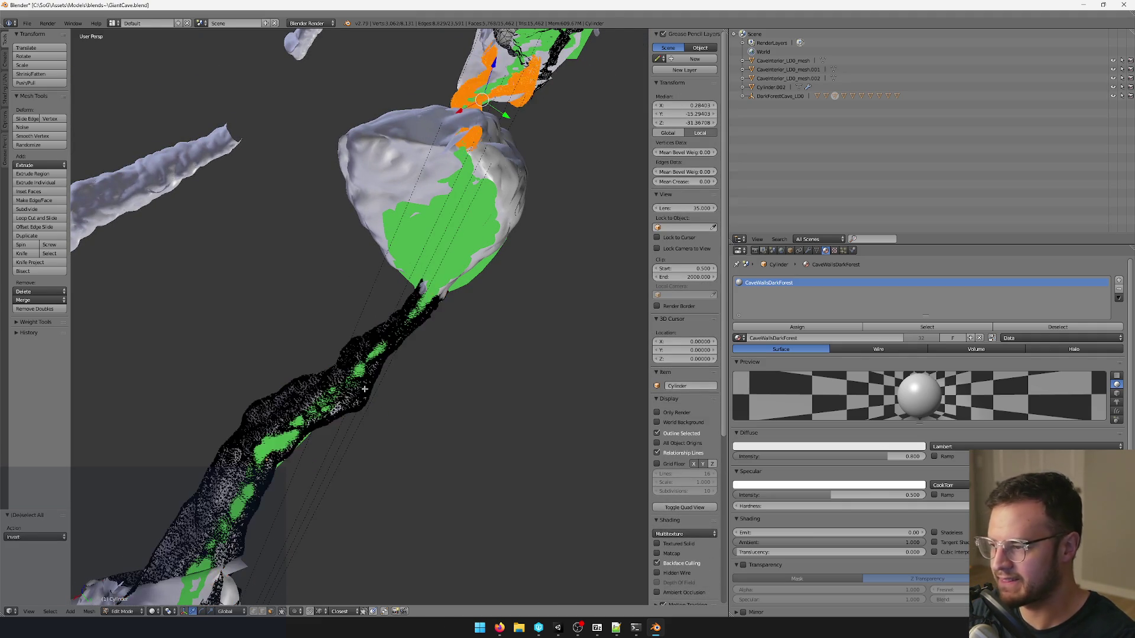
pyautogui.moveTo(365, 389)
pyautogui.mouseDown(button='middle')
pyautogui.moveTo(472, 288)
pyautogui.moveTo(381, 315)
pyautogui.moveTo(435, 345)
pyautogui.moveTo(428, 330)
pyautogui.moveTo(529, 323)
pyautogui.moveTo(558, 288)
pyautogui.moveTo(494, 322)
pyautogui.moveTo(491, 304)
pyautogui.moveTo(408, 370)
pyautogui.moveTo(432, 365)
pyautogui.moveTo(551, 248)
pyautogui.moveTo(490, 260)
pyautogui.moveTo(400, 250)
pyautogui.moveTo(456, 271)
pyautogui.moveTo(433, 322)
pyautogui.moveTo(228, 295)
pyautogui.moveTo(447, 308)
pyautogui.moveTo(553, 343)
pyautogui.moveTo(490, 311)
pyautogui.moveTo(458, 337)
pyautogui.moveTo(404, 308)
pyautogui.moveTo(402, 375)
pyautogui.mouseUp(button='middle')
pyautogui.scroll(3, 472, 289)
pyautogui.press('Tab')
# Select cave mesh pieces in turn, undoing and redoing a placement onto the green mesh.
pyautogui.rightClick(407, 370)
pyautogui.rightClick(433, 322)
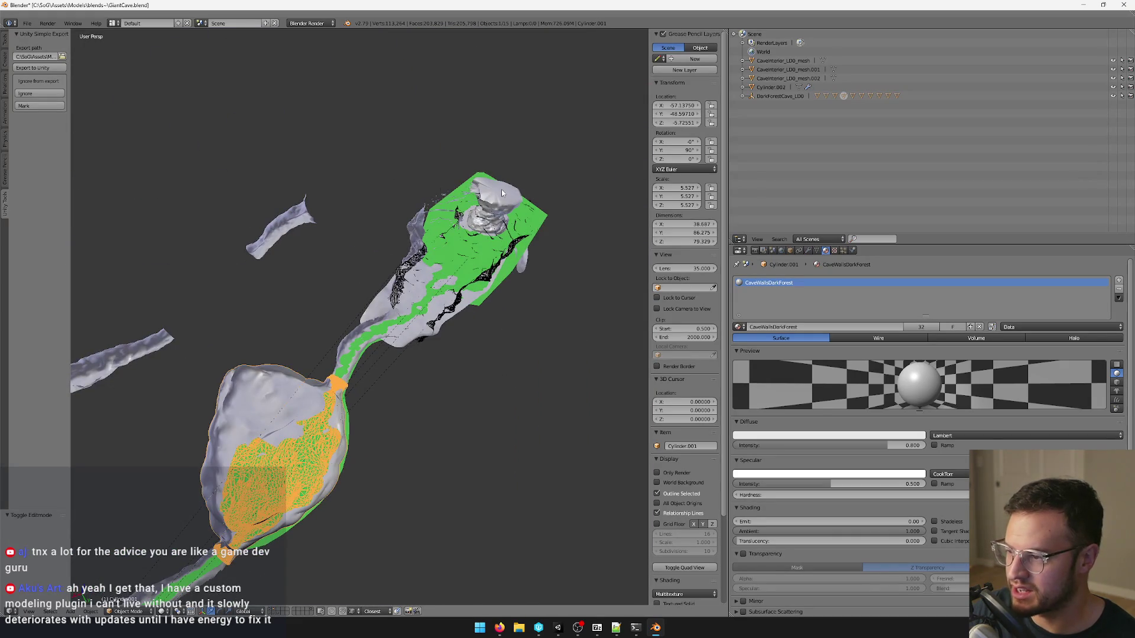
pyautogui.rightClick(447, 255)
pyautogui.moveTo(446, 254)
pyautogui.mouseDown(button='middle')
pyautogui.moveTo(411, 182)
pyautogui.moveTo(434, 242)
pyautogui.moveTo(479, 257)
pyautogui.moveTo(485, 388)
pyautogui.moveTo(533, 388)
pyautogui.mouseUp(button='middle')
pyautogui.rightClick(484, 388)
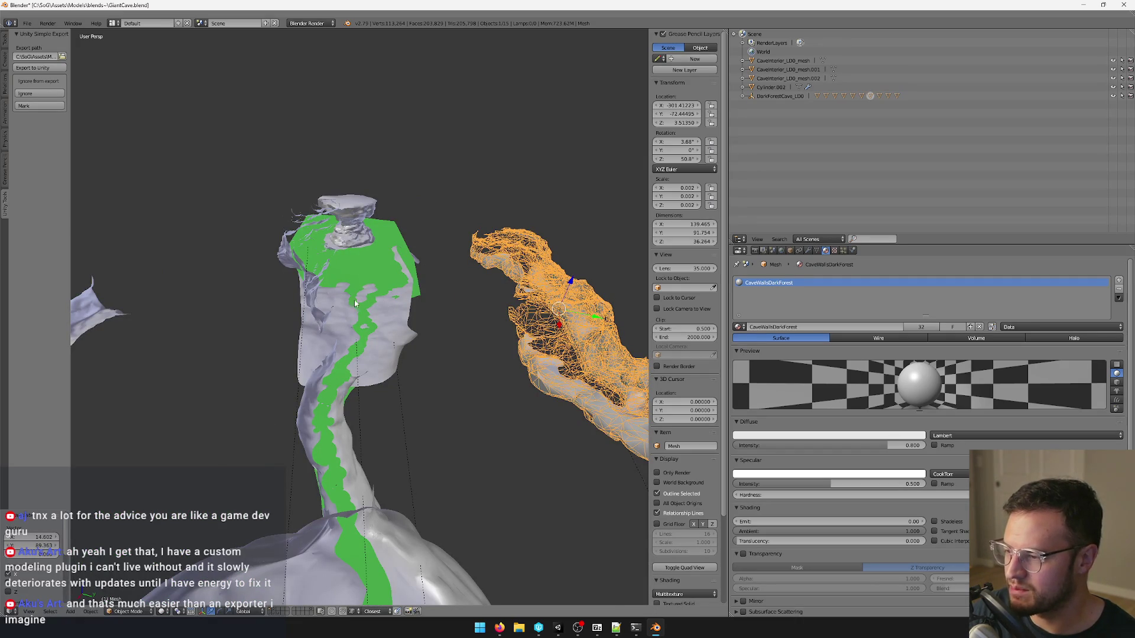
pyautogui.hotkey('ctrl', 'z')
pyautogui.moveTo(479, 240)
pyautogui.mouseDown(button='middle')
pyautogui.moveTo(388, 203)
pyautogui.moveTo(350, 172)
pyautogui.moveTo(435, 254)
pyautogui.moveTo(460, 231)
pyautogui.moveTo(386, 266)
pyautogui.moveTo(398, 293)
pyautogui.mouseUp(button='middle')
pyautogui.hotkey('ctrl', 'shift', 'z')
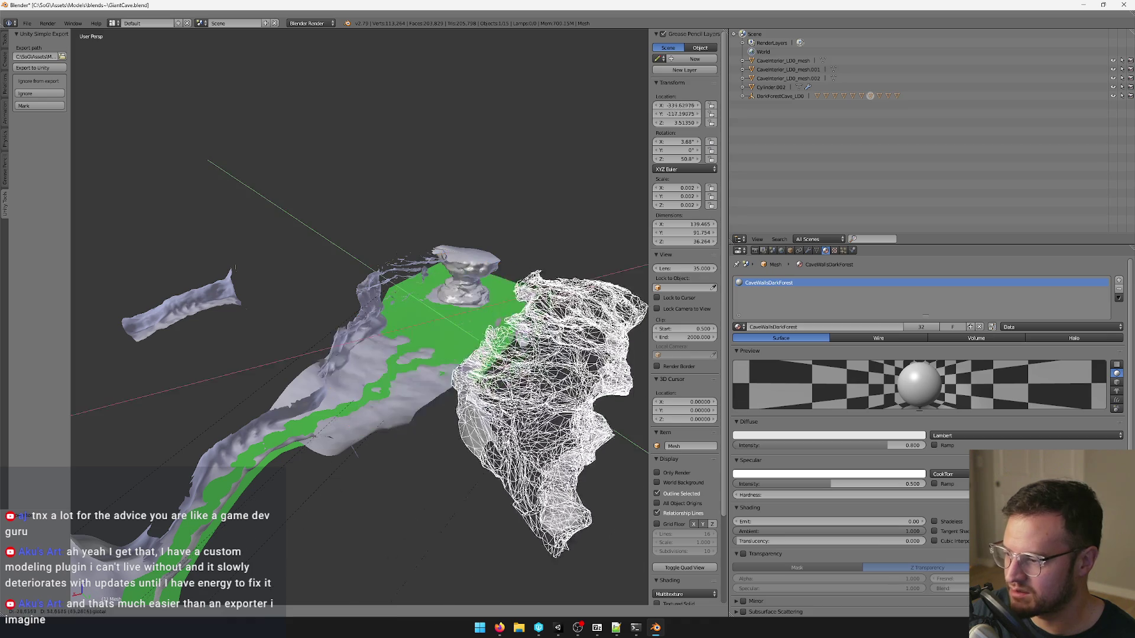
# Clear the wireframe cave mesh's parent with Keep Transformation, then select the grey mesh.
pyautogui.hotkey('shift', 'a')
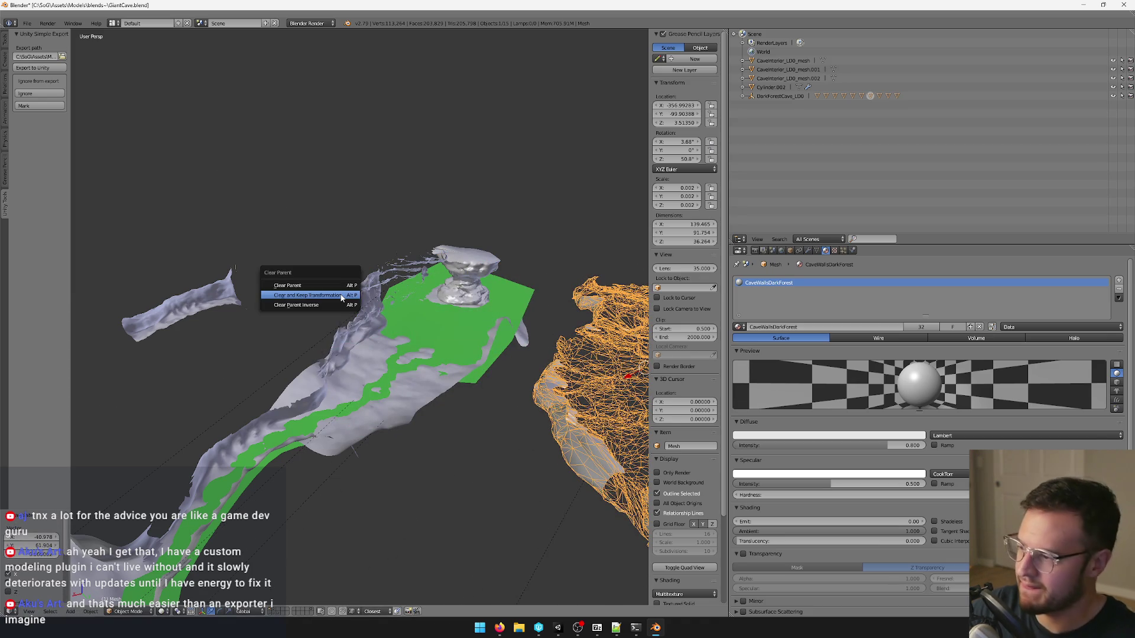
pyautogui.click(340, 294)
pyautogui.moveTo(339, 294)
pyautogui.mouseDown(button='middle')
pyautogui.moveTo(469, 313)
pyautogui.moveTo(496, 287)
pyautogui.moveTo(461, 284)
pyautogui.moveTo(368, 363)
pyautogui.moveTo(377, 371)
pyautogui.moveTo(413, 355)
pyautogui.moveTo(426, 231)
pyautogui.moveTo(415, 205)
pyautogui.moveTo(407, 371)
pyautogui.moveTo(478, 361)
pyautogui.moveTo(378, 359)
pyautogui.moveTo(390, 319)
pyautogui.moveTo(430, 317)
pyautogui.moveTo(498, 238)
pyautogui.moveTo(482, 241)
pyautogui.moveTo(438, 299)
pyautogui.moveTo(286, 635)
pyautogui.moveTo(356, 436)
pyautogui.mouseUp(button='middle')
pyautogui.rightClick(394, 276)
pyautogui.scroll(3, 462, 291)
pyautogui.scroll(4, 461, 292)
pyautogui.scroll(-3, 406, 370)
pyautogui.scroll(2, 416, 363)
# Box-select the upper water-plane vertices and separate them into their own object.
pyautogui.rightClick(475, 333)
pyautogui.rightClick(497, 237)
pyautogui.press('Tab')
pyautogui.press('a')
pyautogui.moveTo(413, 131); pyautogui.dragTo(412, 153, button='middle')
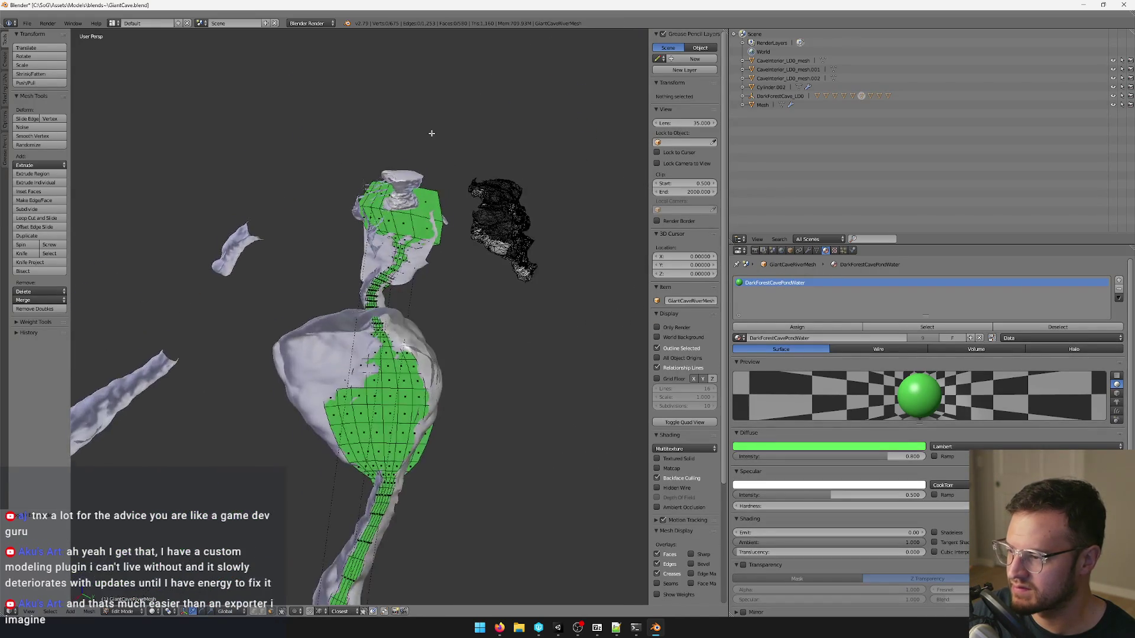
pyautogui.moveTo(330, 114); pyautogui.dragTo(543, 333)
pyautogui.moveTo(544, 333); pyautogui.dragTo(528, 324, button='middle')
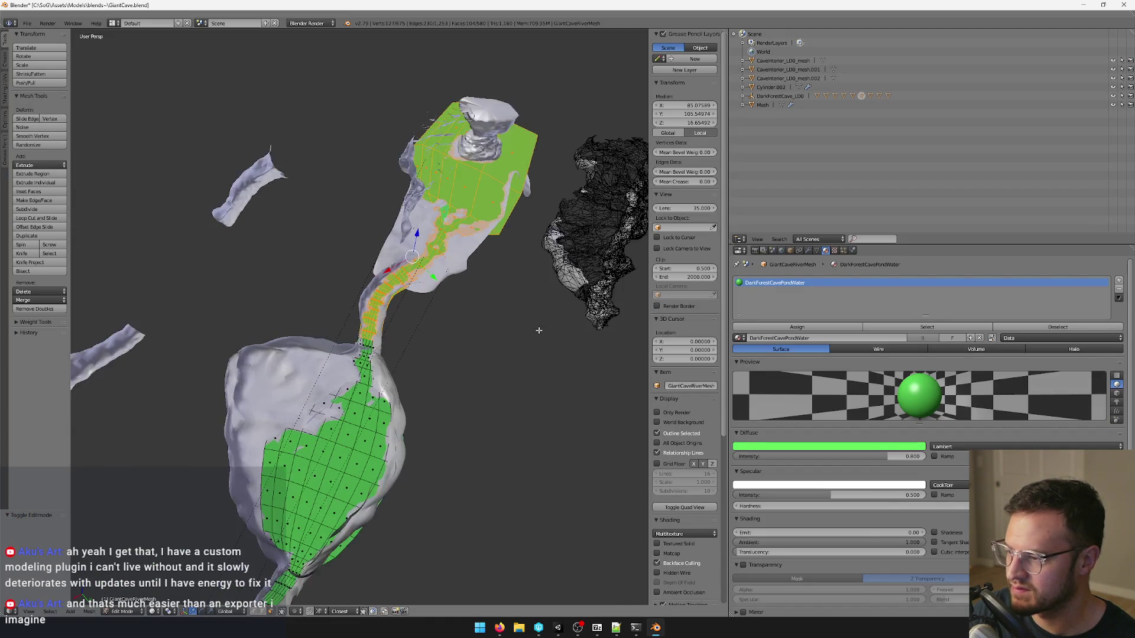
pyautogui.press('p')
pyautogui.click(527, 324)
pyautogui.press('Tab')
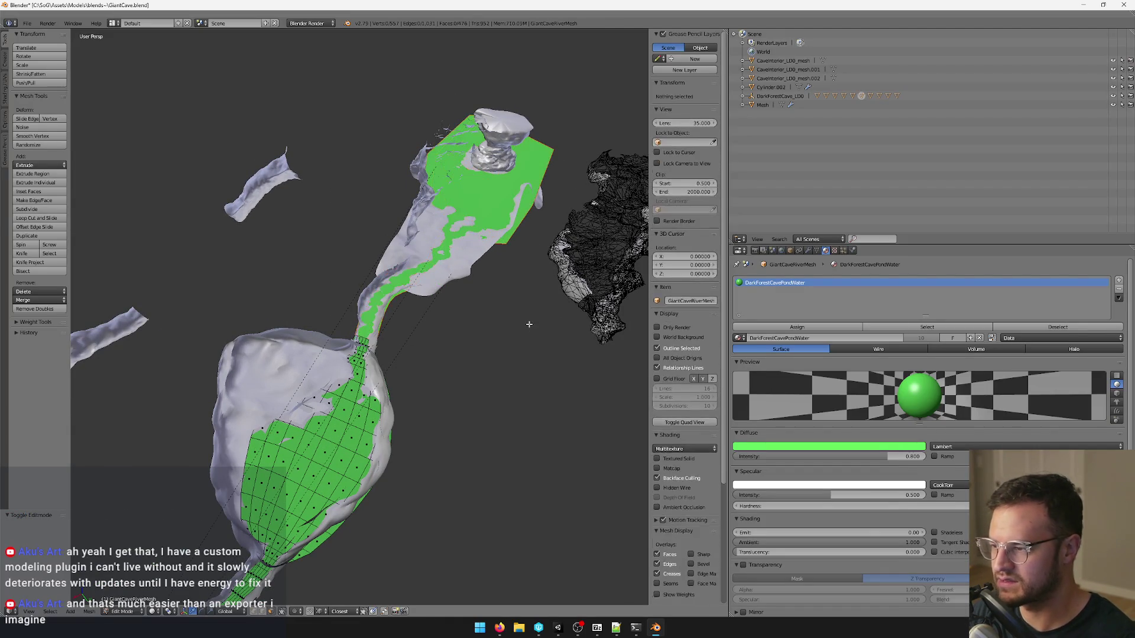
# Select the pillar and Terrain.000 pieces, nudge Terrain.000 and undo the move.
pyautogui.moveTo(509, 193); pyautogui.dragTo(401, 268, button='middle')
pyautogui.rightClick(401, 269)
pyautogui.rightClick(357, 266)
pyautogui.moveTo(357, 266); pyautogui.dragTo(384, 233, button='middle')
pyautogui.rightClick(385, 233)
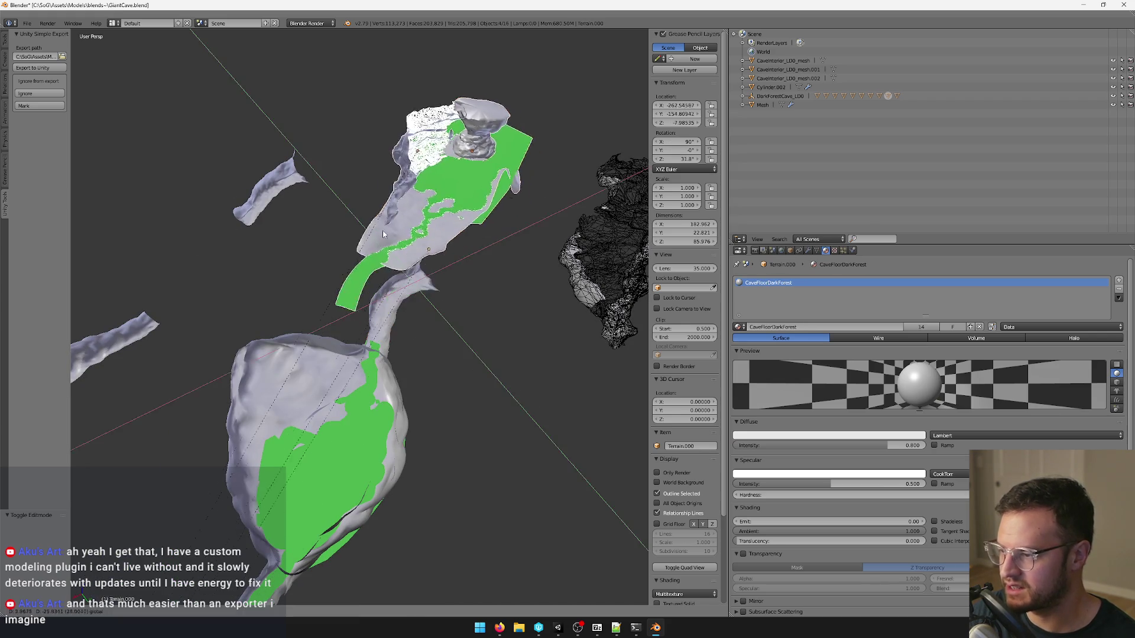
pyautogui.moveTo(384, 233); pyautogui.dragTo(396, 244, button='right')
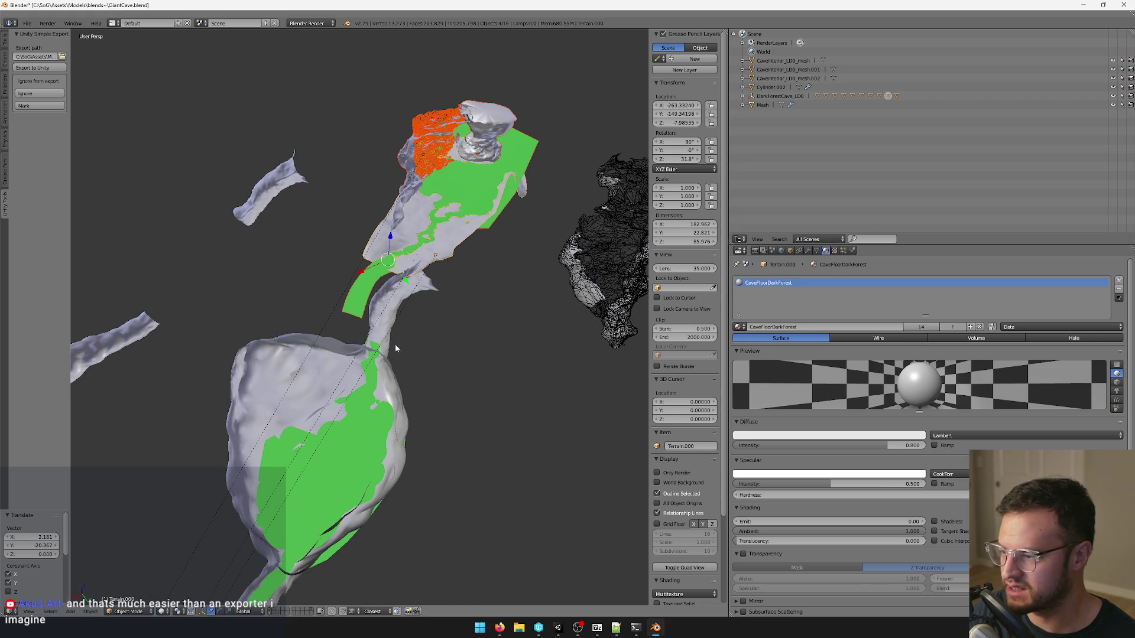
pyautogui.hotkey('ctrl', 'z')
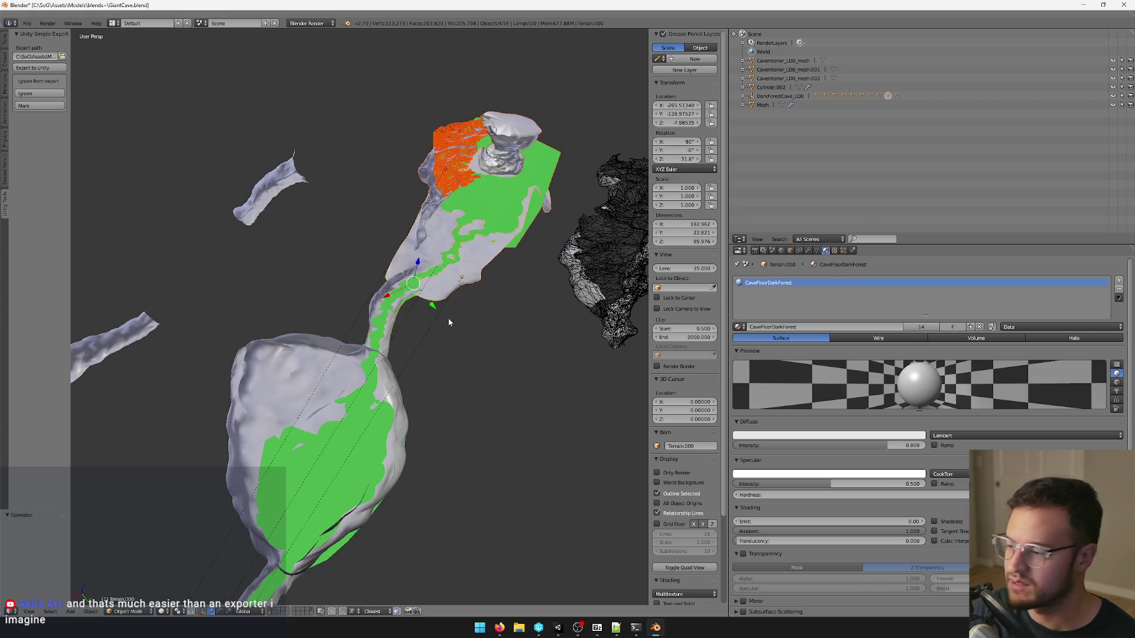
pyautogui.scroll(3, 448, 317)
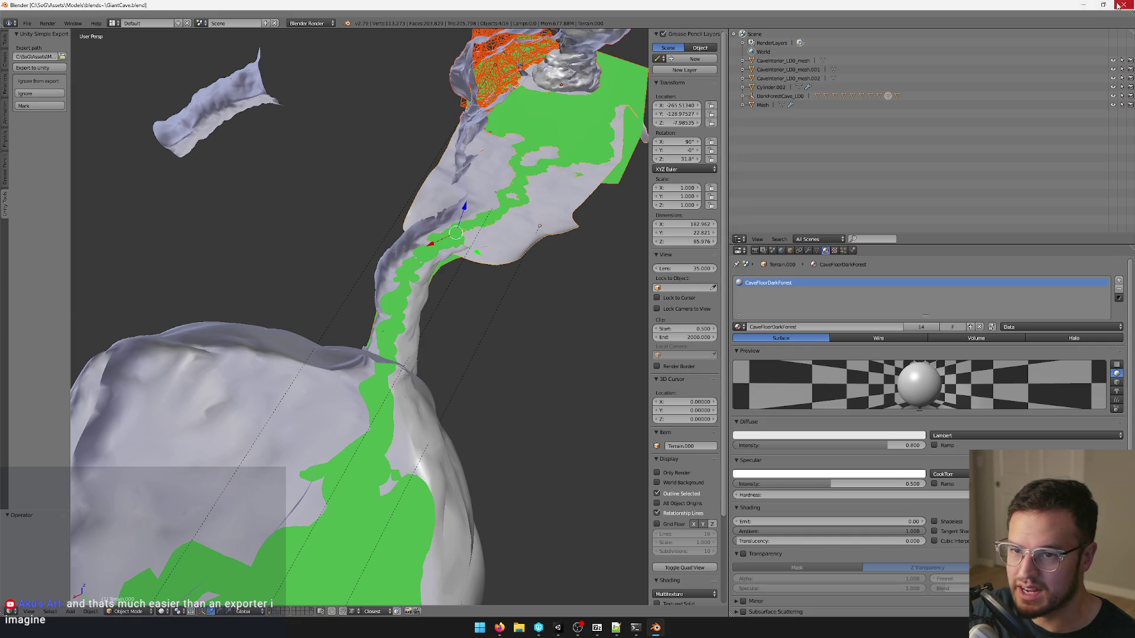
# Minimize Blender, check CaveWallsDarkForest.mat in P4V's pending list, and bring up File Explorer.
pyautogui.click(1086, 5)
pyautogui.click(499, 628)
pyautogui.write('b')
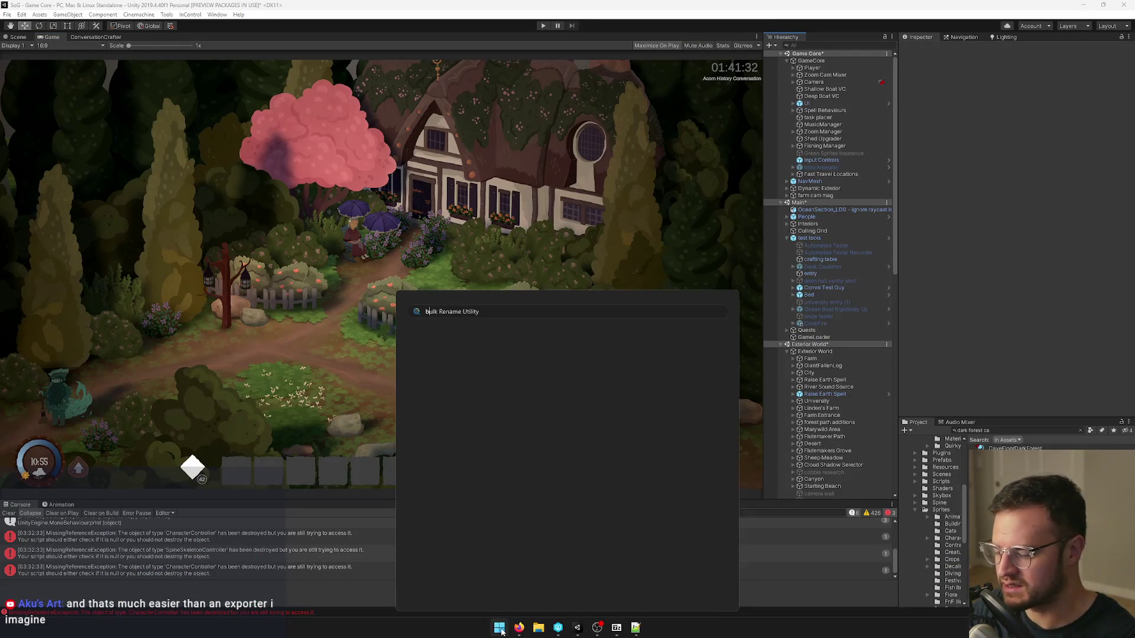
pyautogui.write('lender 4.1')
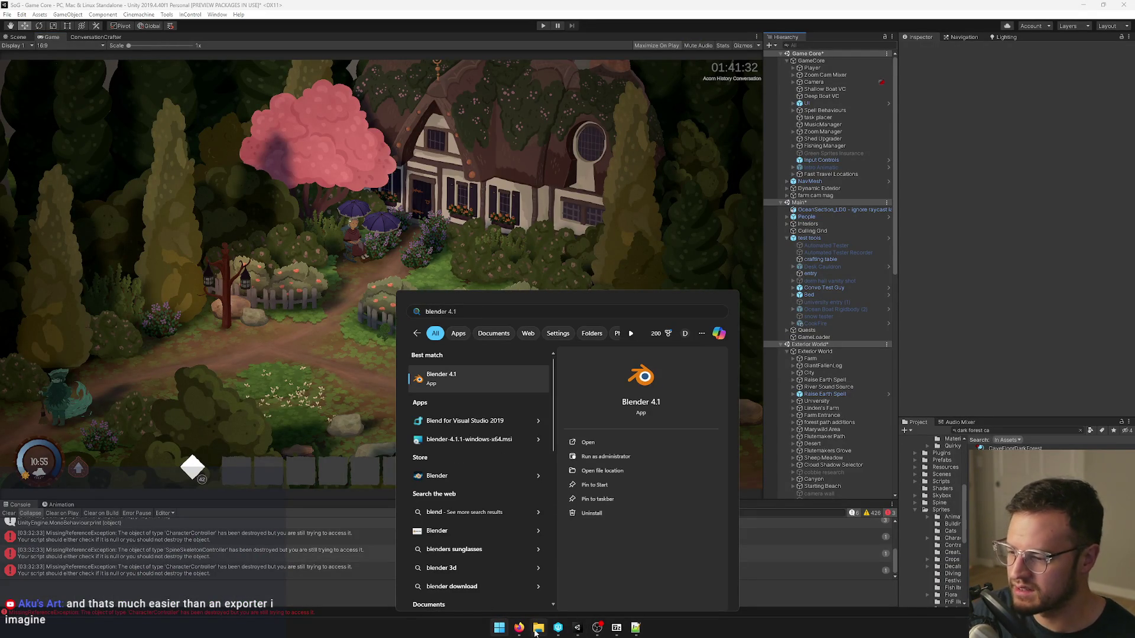
pyautogui.click(558, 628)
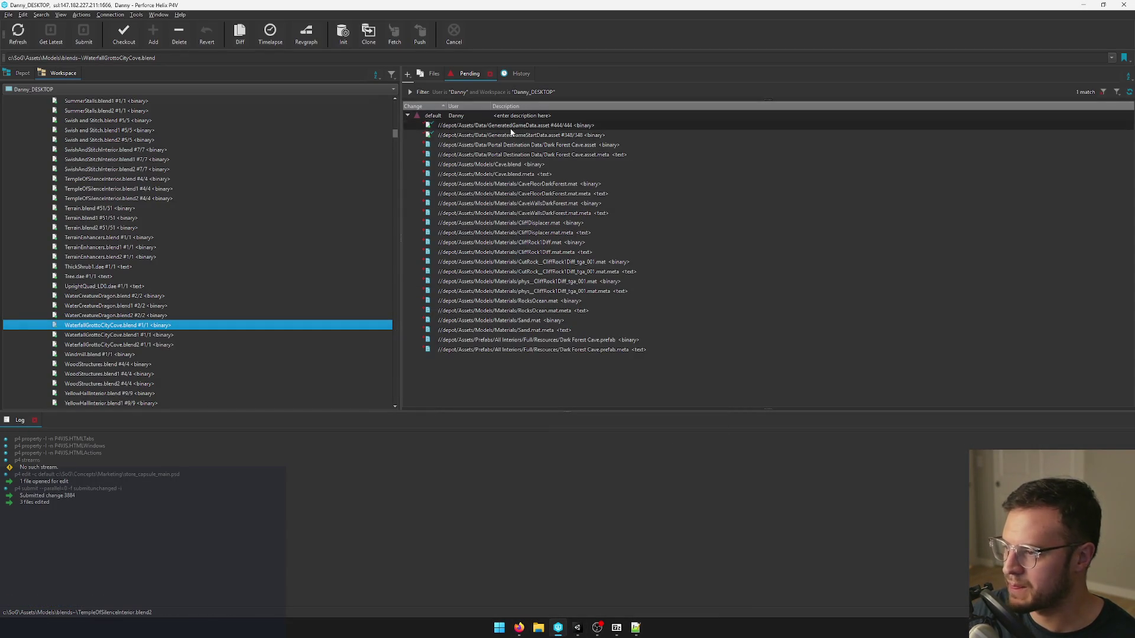
pyautogui.click(518, 203)
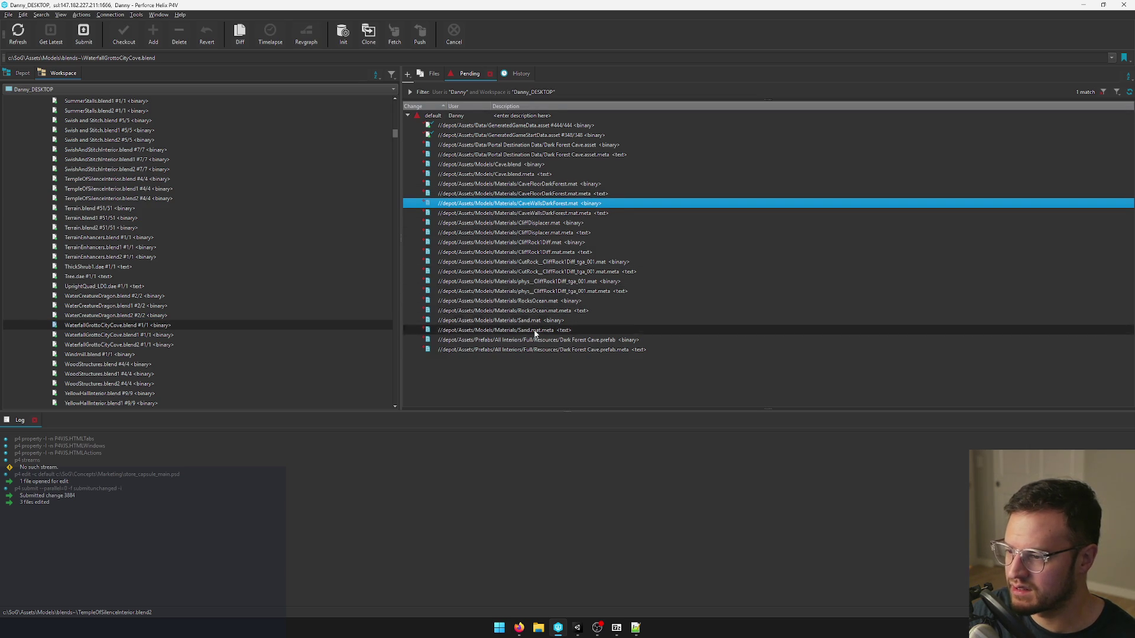
pyautogui.click(537, 630)
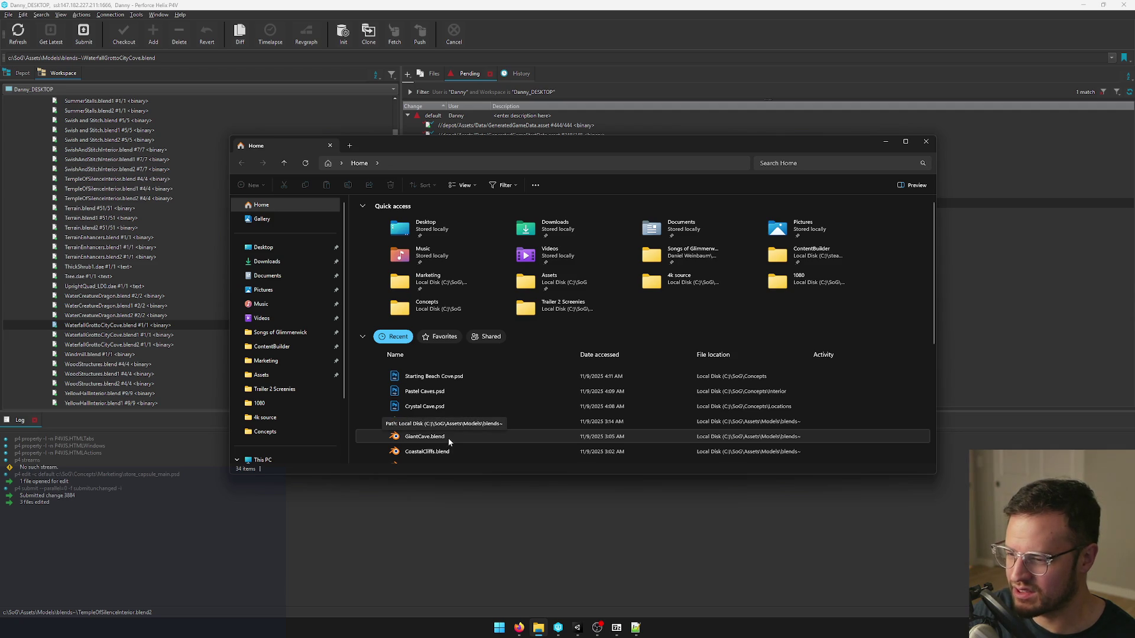
# Open GiantCave.blend from File Explorer's Recent list into Blender.
pyautogui.doubleClick(447, 438)
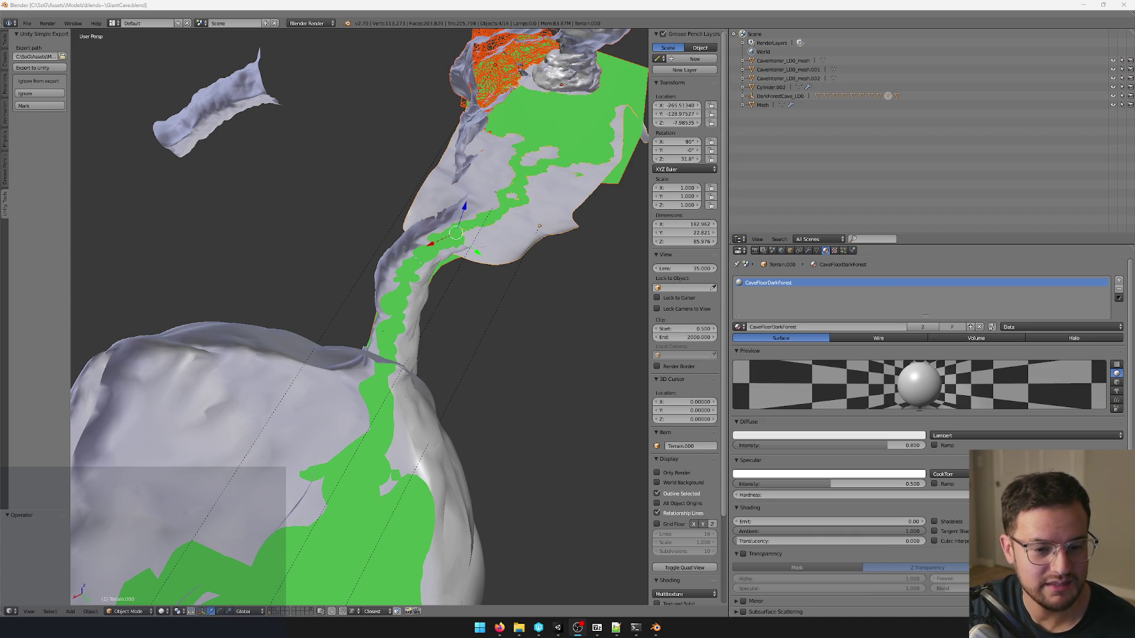
pyautogui.scroll(-5, 397, 338)
pyautogui.moveTo(397, 337)
pyautogui.mouseDown(button='middle')
pyautogui.moveTo(480, 354)
pyautogui.moveTo(497, 336)
pyautogui.mouseUp(button='middle')
pyautogui.scroll(5, 475, 351)
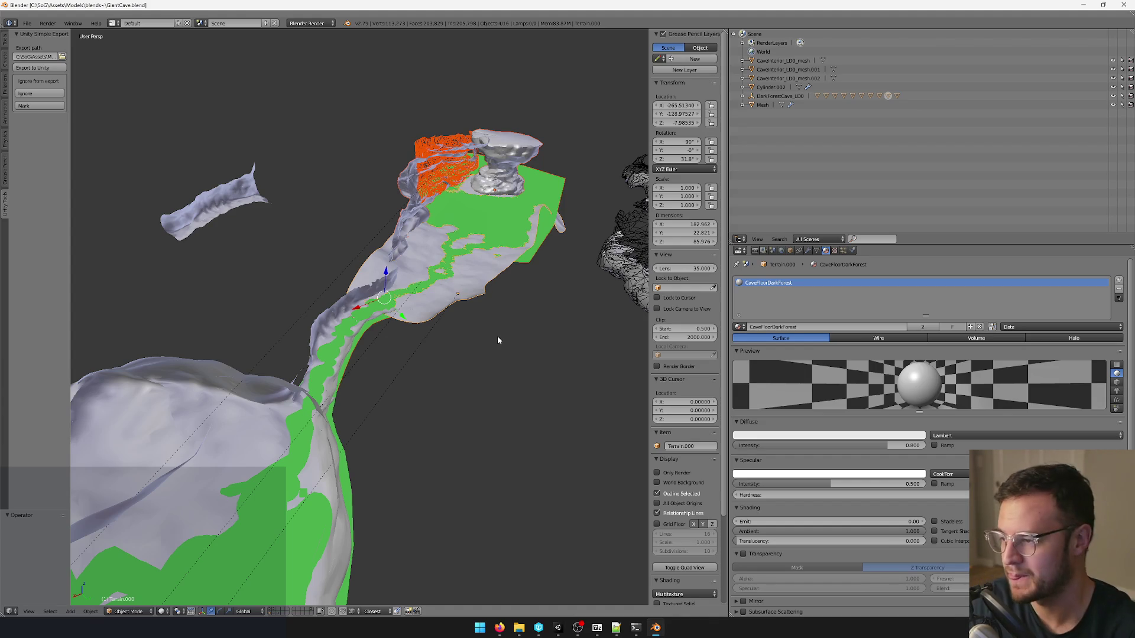
pyautogui.moveTo(498, 337); pyautogui.dragTo(504, 335, button='middle')
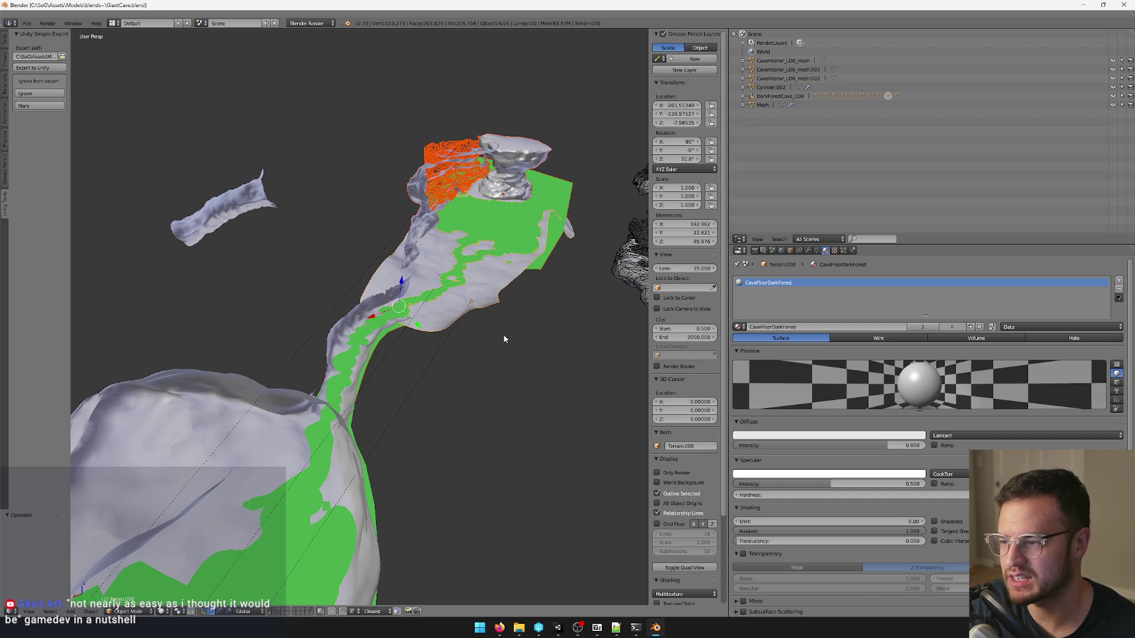
pyautogui.moveTo(503, 338); pyautogui.dragTo(509, 338, button='middle')
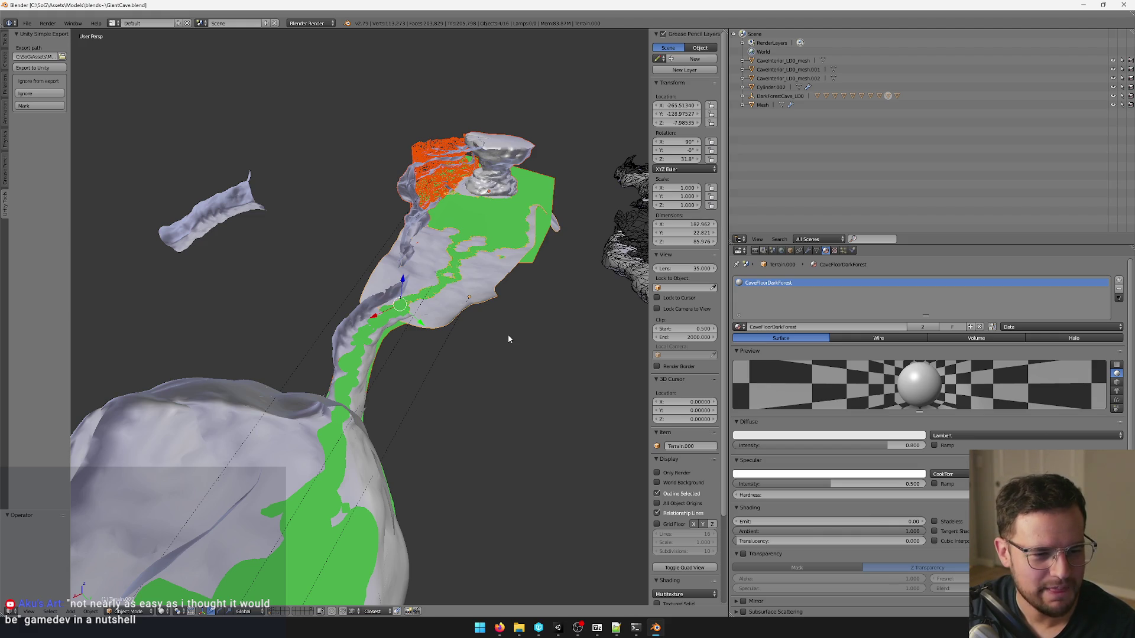
pyautogui.moveTo(352, 195); pyautogui.dragTo(424, 224, button='middle')
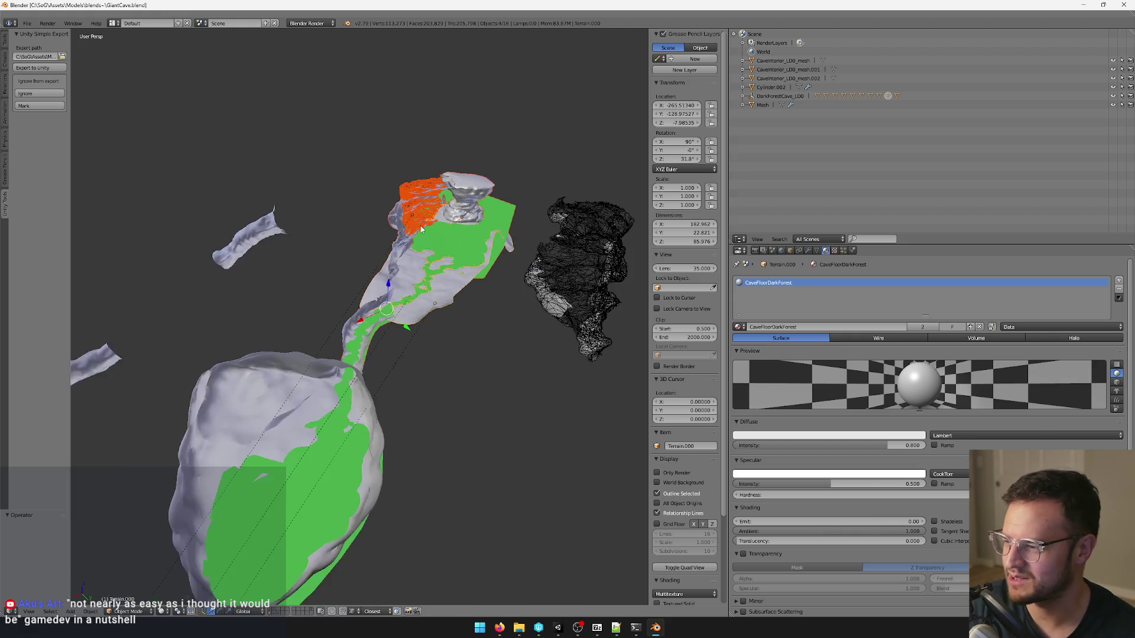
# Undo a terrain move, then separate the linked tunnel section of Cylinder into its own object.
pyautogui.press('g')
pyautogui.click(362, 222)
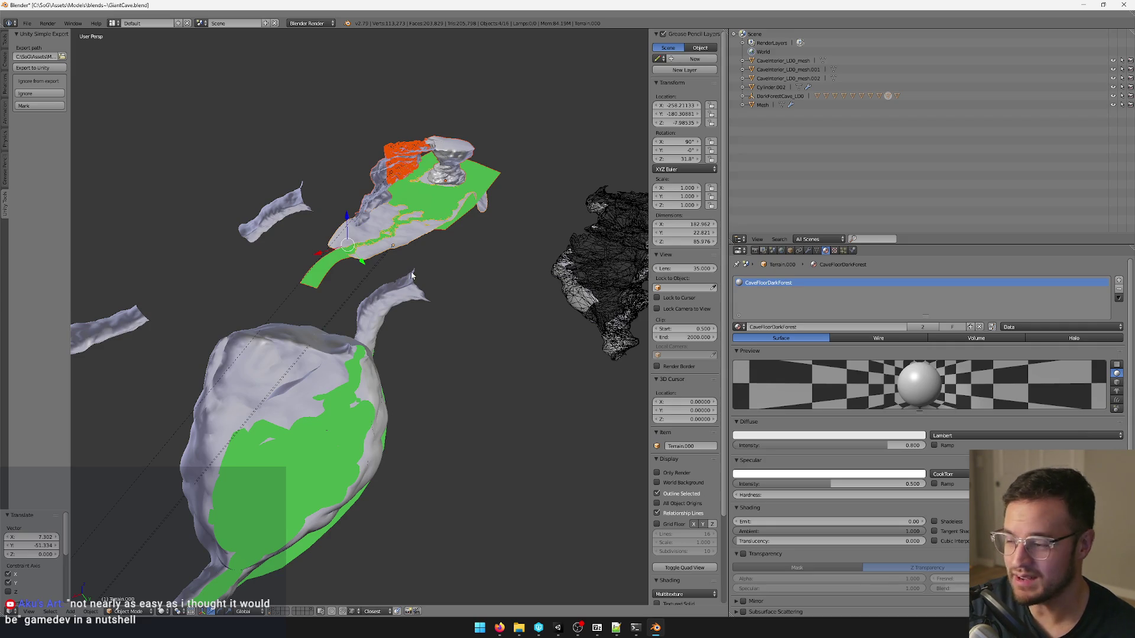
pyautogui.hotkey('ctrl', 'z')
pyautogui.moveTo(580, 144); pyautogui.dragTo(348, 290, button='middle')
pyautogui.rightClick(358, 299)
pyautogui.scroll(-4, 506, 319)
pyautogui.scroll(4, 496, 332)
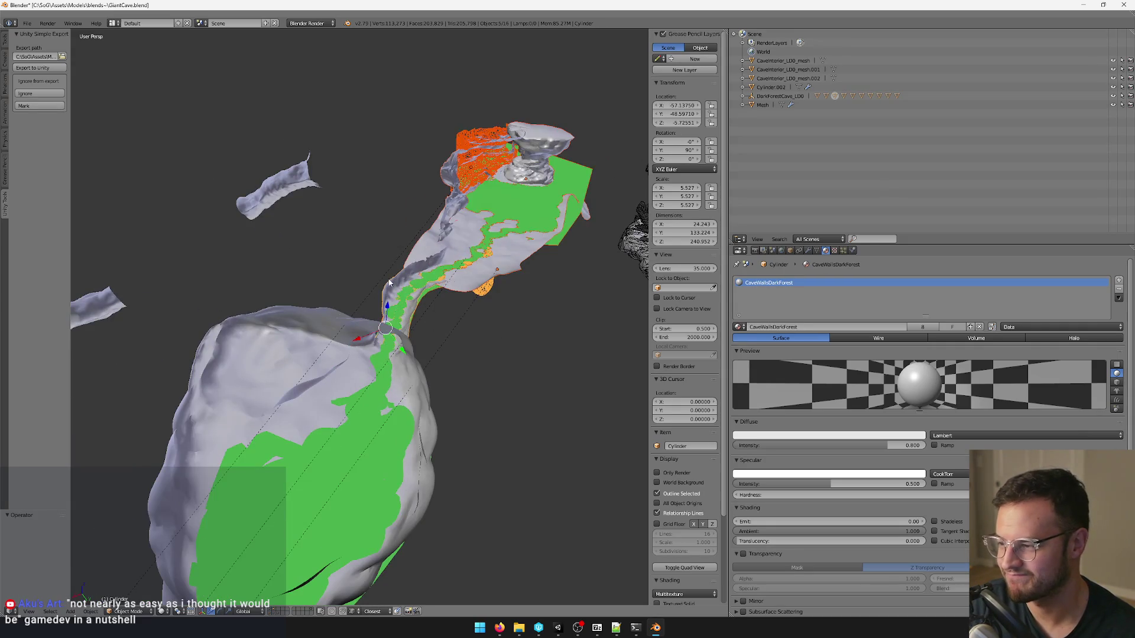
pyautogui.press('Tab')
pyautogui.moveTo(389, 283); pyautogui.dragTo(498, 327, button='middle')
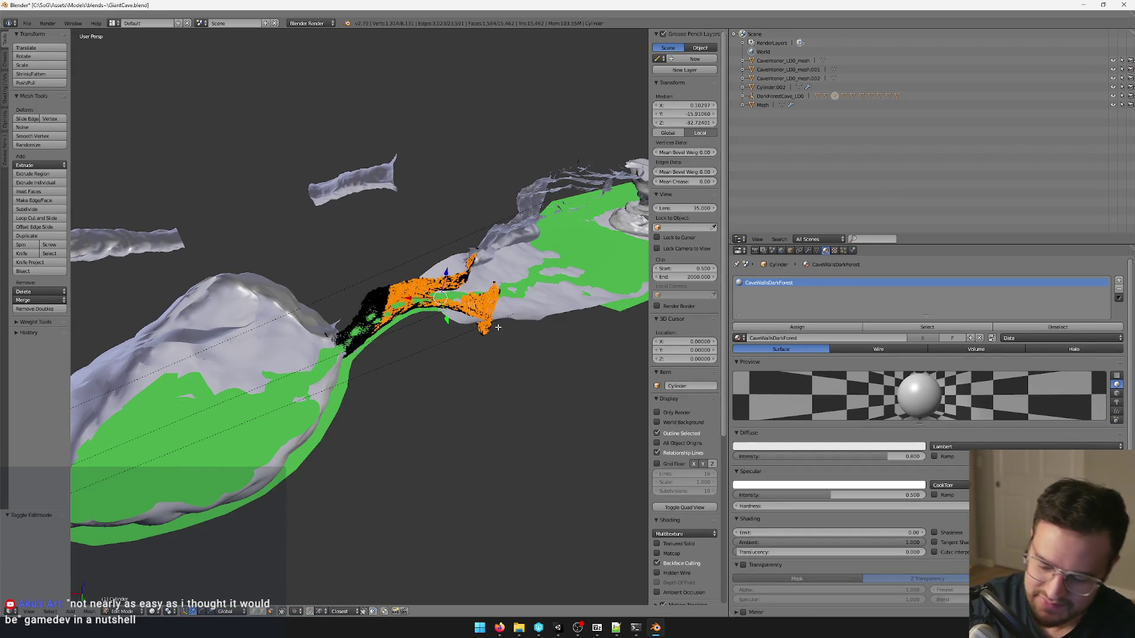
pyautogui.press('a')
pyautogui.hotkey('ctrl', 'l')
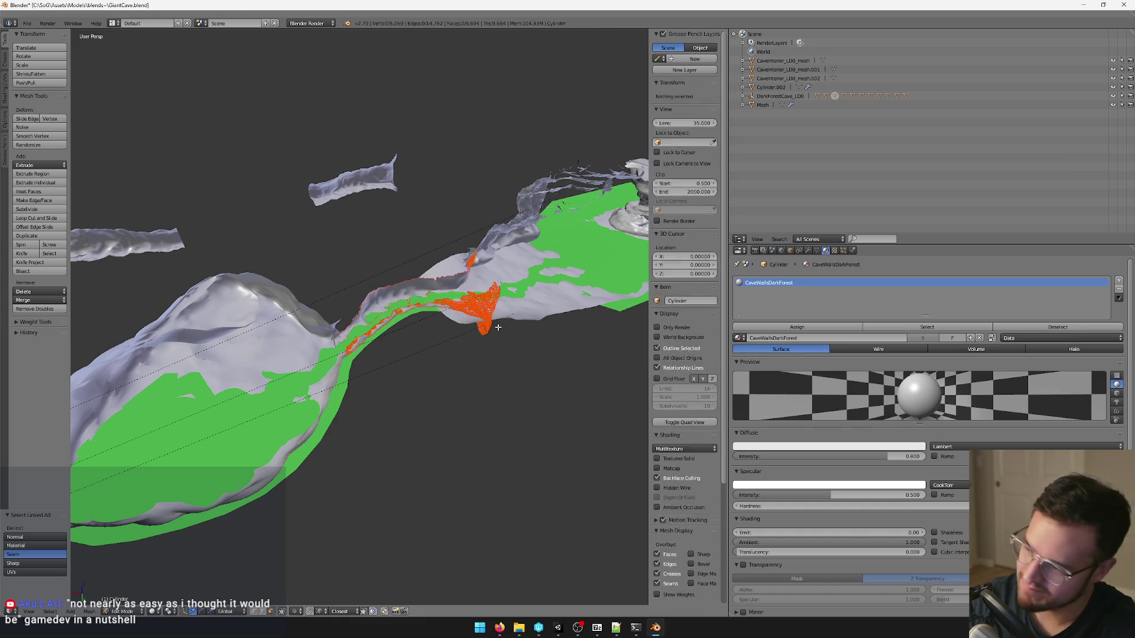
pyautogui.press('Tab')
# Move the separated Cylinder.003 piece along the Y axis, then select the green water mesh.
pyautogui.rightClick(486, 311)
pyautogui.moveTo(486, 310)
pyautogui.mouseDown(button='middle')
pyautogui.moveTo(442, 295)
pyautogui.moveTo(362, 207)
pyautogui.mouseUp(button='middle')
pyautogui.moveTo(363, 207); pyautogui.dragTo(456, 337)
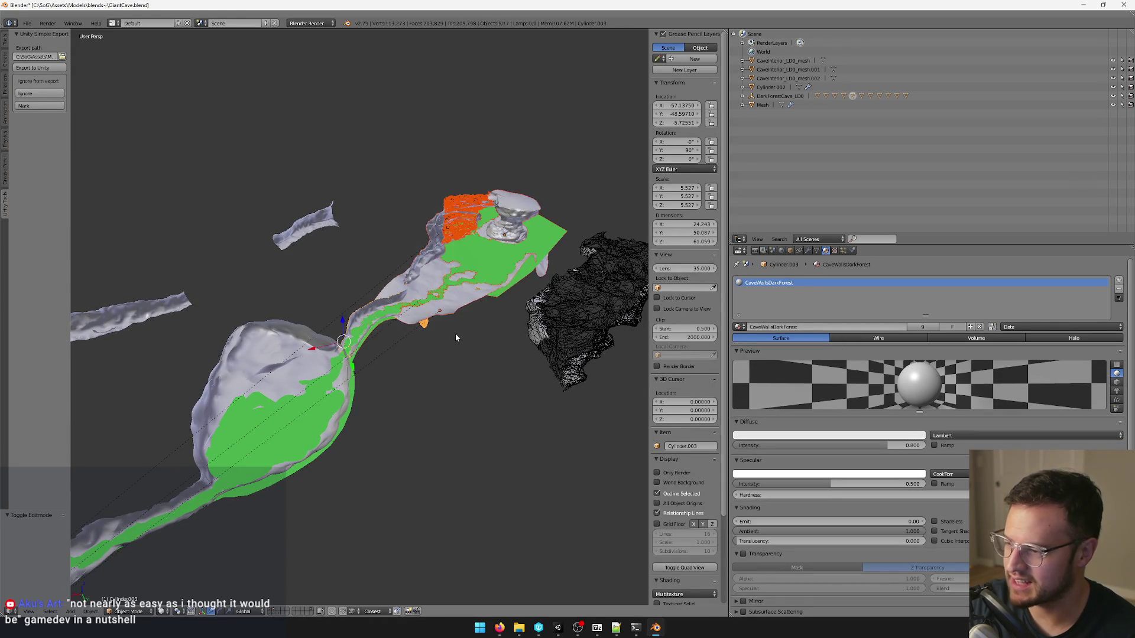
pyautogui.moveTo(454, 334); pyautogui.dragTo(421, 288, button='middle')
pyautogui.press('g')
pyautogui.press('y')
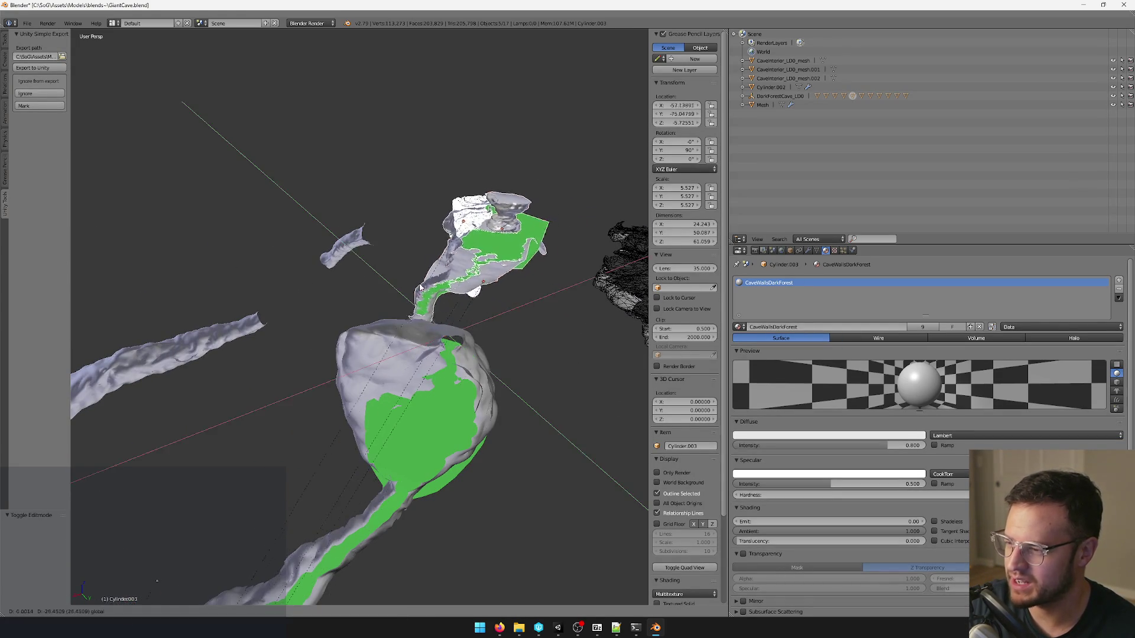
pyautogui.click(351, 323)
pyautogui.scroll(2, 351, 324)
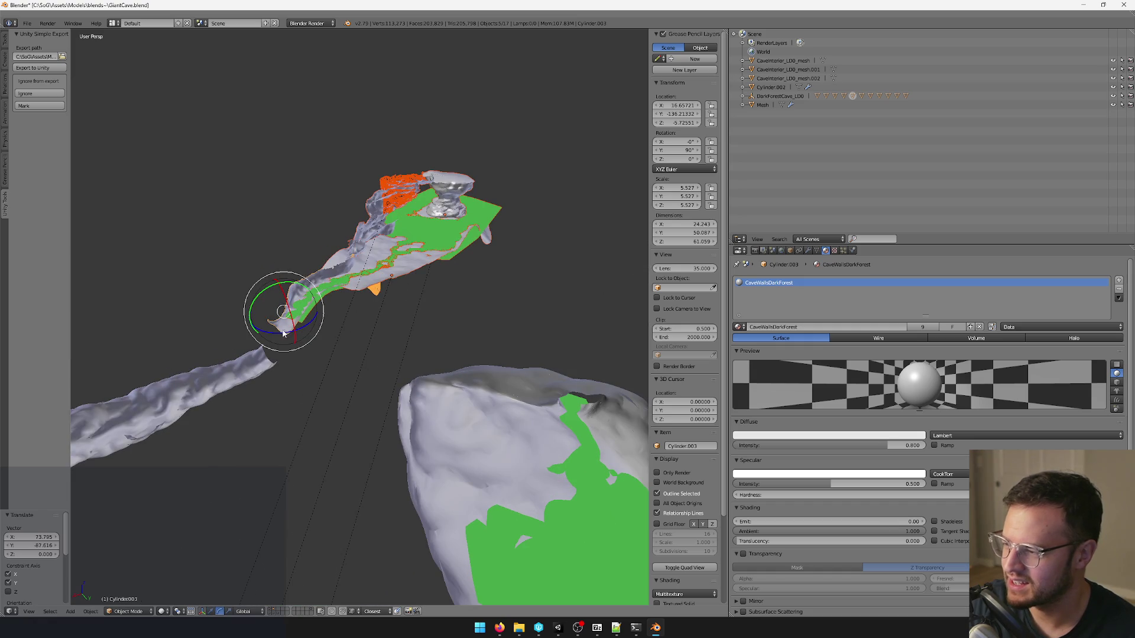
pyautogui.press('a')
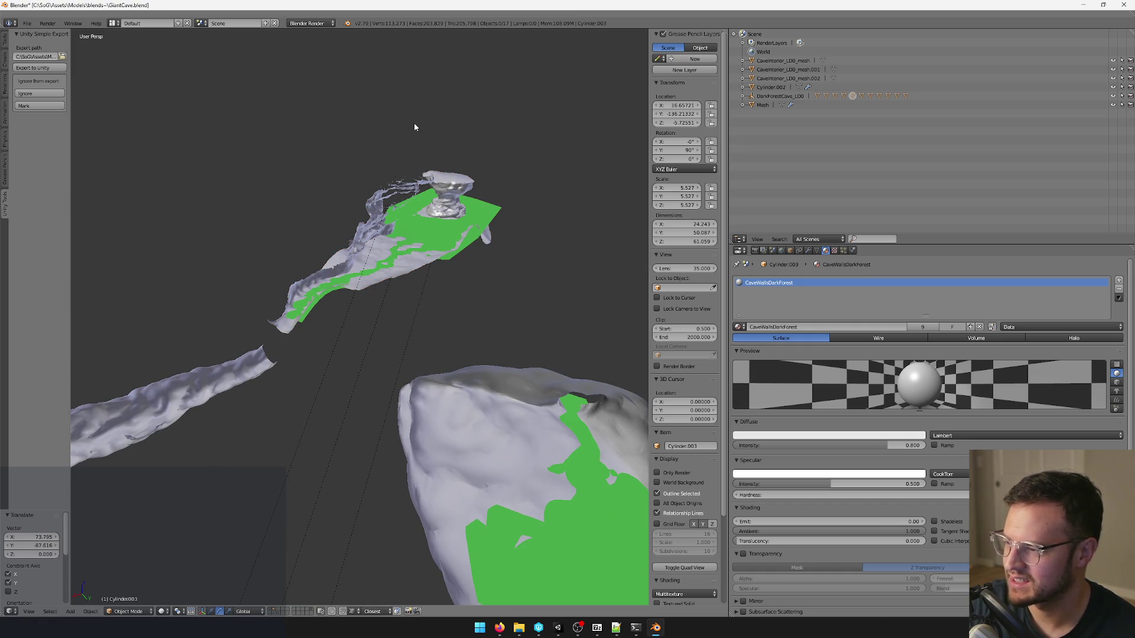
pyautogui.rightClick(431, 233)
pyautogui.moveTo(430, 233); pyautogui.dragTo(471, 304, button='middle')
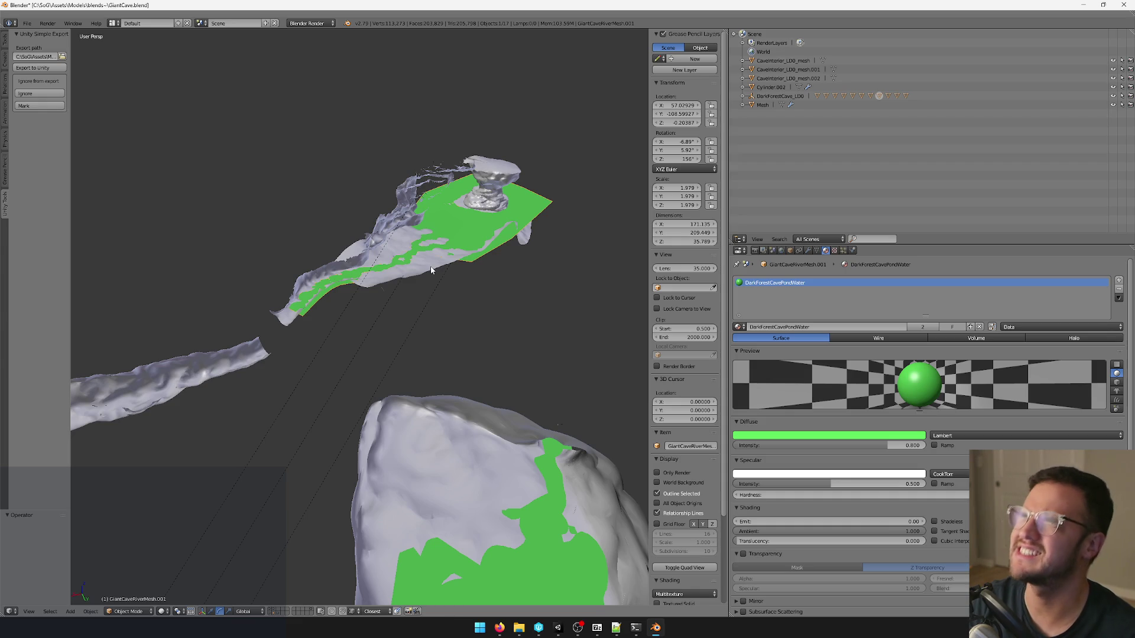
# Undo Cylinder.003's move to restore its position, then switch to the Unity editor.
pyautogui.rightClick(451, 309)
pyautogui.moveTo(487, 342)
pyautogui.mouseDown(button='middle')
pyautogui.moveTo(425, 286)
pyautogui.moveTo(229, 284)
pyautogui.moveTo(448, 297)
pyautogui.moveTo(508, 280)
pyautogui.moveTo(442, 274)
pyautogui.mouseUp(button='middle')
pyautogui.scroll(3, 444, 279)
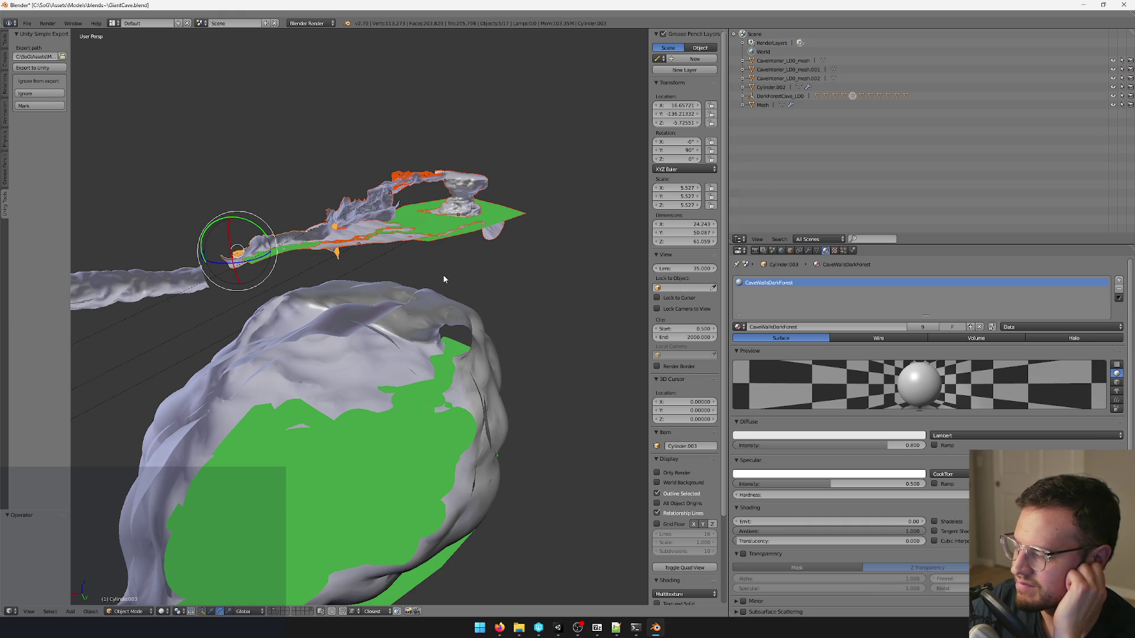
pyautogui.hotkey('ctrl', 'z')
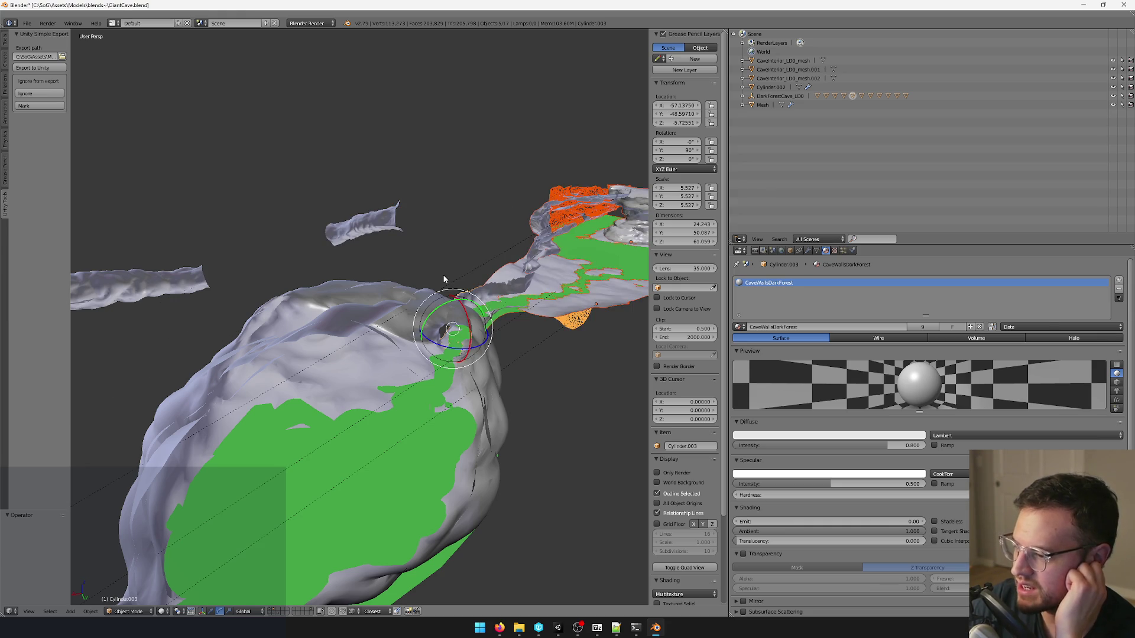
pyautogui.moveTo(442, 274)
pyautogui.mouseDown(button='middle')
pyautogui.moveTo(391, 272)
pyautogui.moveTo(382, 258)
pyautogui.moveTo(425, 272)
pyautogui.moveTo(345, 283)
pyautogui.moveTo(415, 298)
pyautogui.moveTo(411, 281)
pyautogui.moveTo(261, 292)
pyautogui.moveTo(347, 305)
pyautogui.moveTo(425, 298)
pyautogui.mouseUp(button='middle')
pyautogui.click(565, 632)
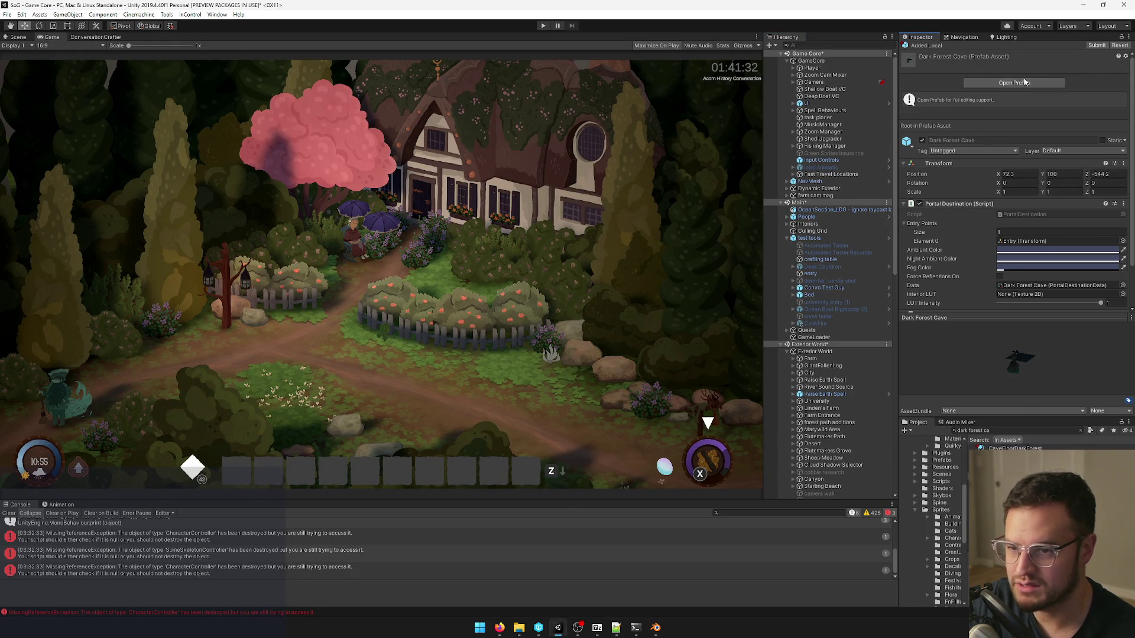
# Open the Dark Forest Cave prefab and orbit the Scene view around its cave mesh.
pyautogui.click(1024, 82)
pyautogui.click(17, 37)
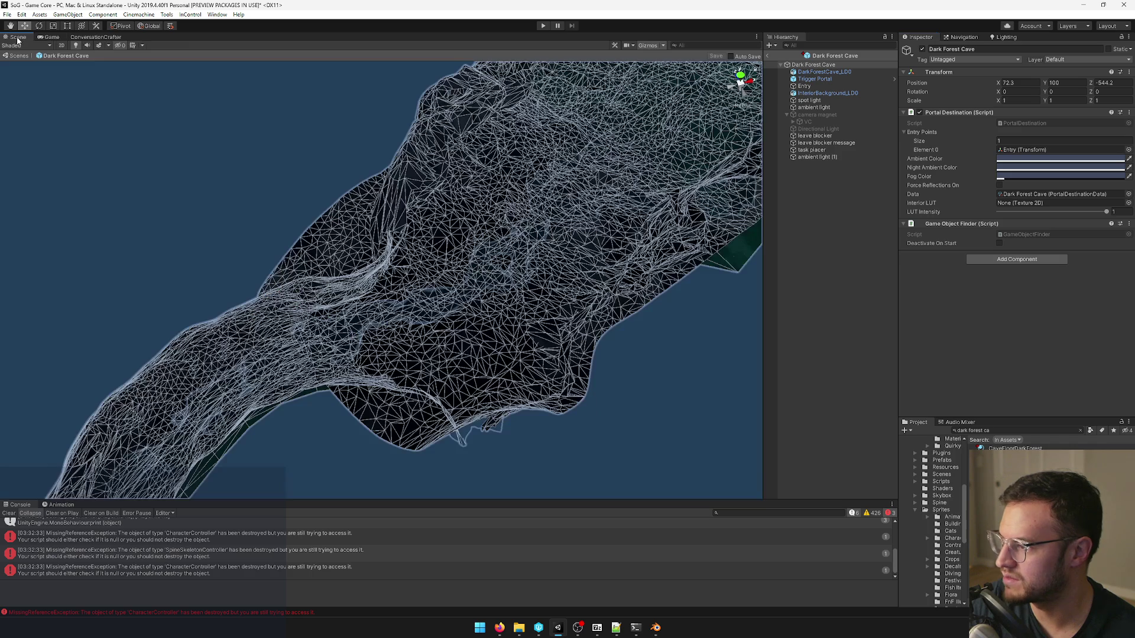
pyautogui.moveTo(568, 317)
pyautogui.keyDown('alt'); pyautogui.mouseDown()
pyautogui.moveTo(588, 227)
pyautogui.moveTo(524, 211)
pyautogui.moveTo(443, 292)
pyautogui.moveTo(356, 292)
pyautogui.moveTo(343, 245)
pyautogui.moveTo(417, 246)
pyautogui.moveTo(520, 215)
pyautogui.moveTo(520, 256)
pyautogui.moveTo(540, 246)
pyautogui.moveTo(530, 223)
pyautogui.moveTo(431, 279)
pyautogui.moveTo(507, 246)
pyautogui.moveTo(508, 208)
pyautogui.moveTo(492, 203)
pyautogui.moveTo(472, 263)
pyautogui.moveTo(325, 284)
pyautogui.moveTo(421, 576)
pyautogui.mouseUp(); pyautogui.keyUp('alt')
pyautogui.scroll(5, 525, 211)
pyautogui.scroll(1, 520, 215)
pyautogui.scroll(2, 522, 215)
pyautogui.scroll(3, 524, 217)
pyautogui.scroll(2, 500, 246)
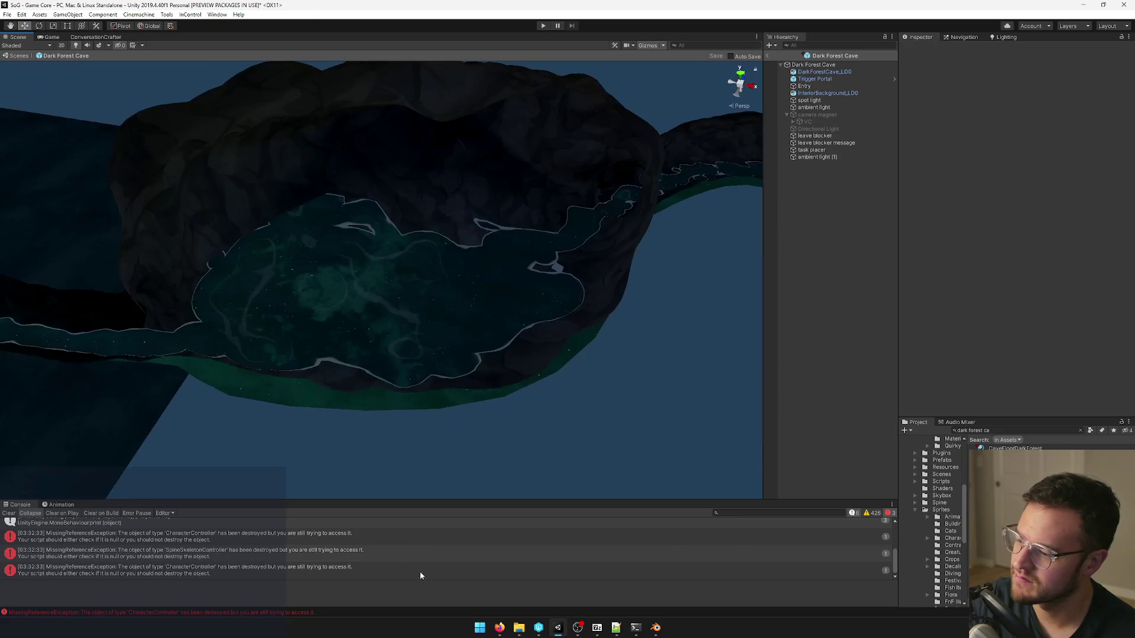
pyautogui.moveTo(499, 628)
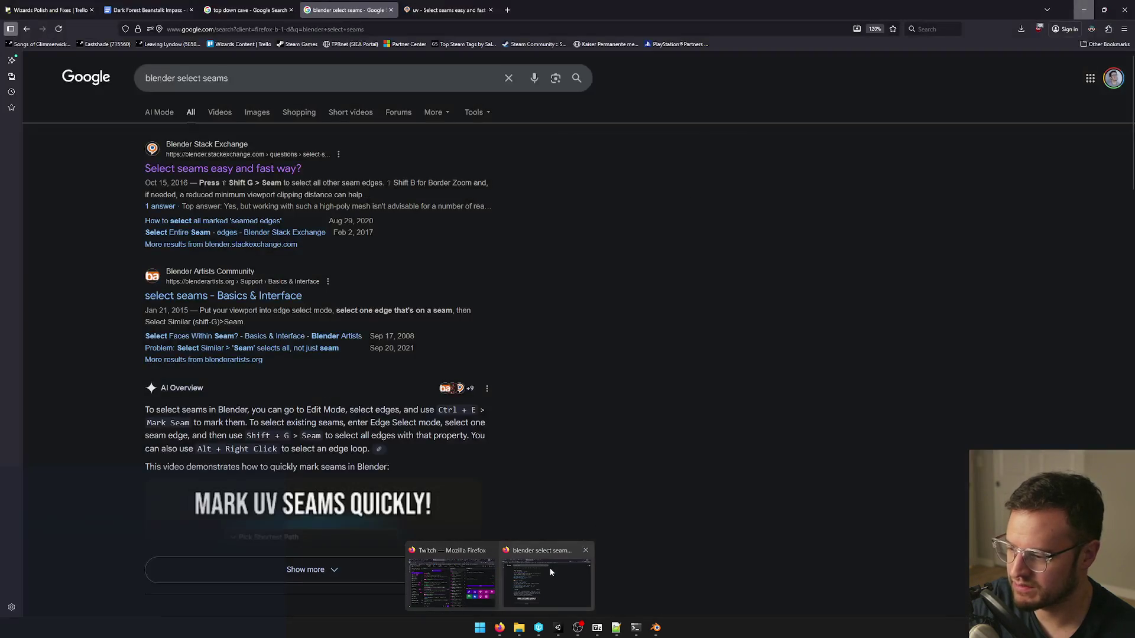
# Bring Firefox forward and close the seam-selection search tabs.
pyautogui.click(550, 569)
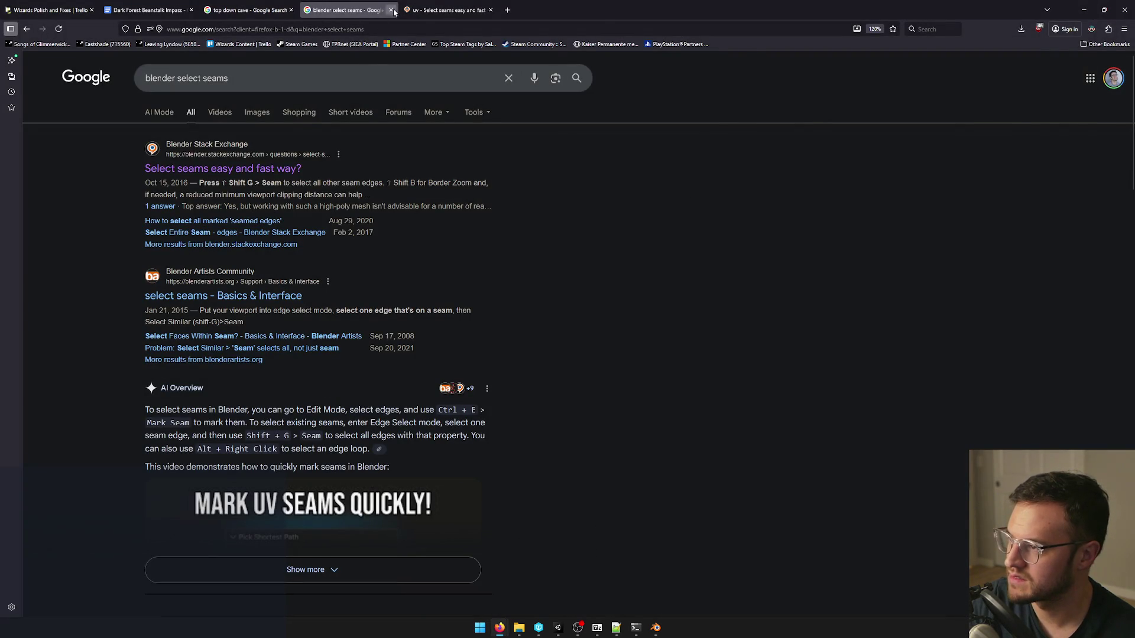
pyautogui.click(393, 12)
pyautogui.click(394, 11)
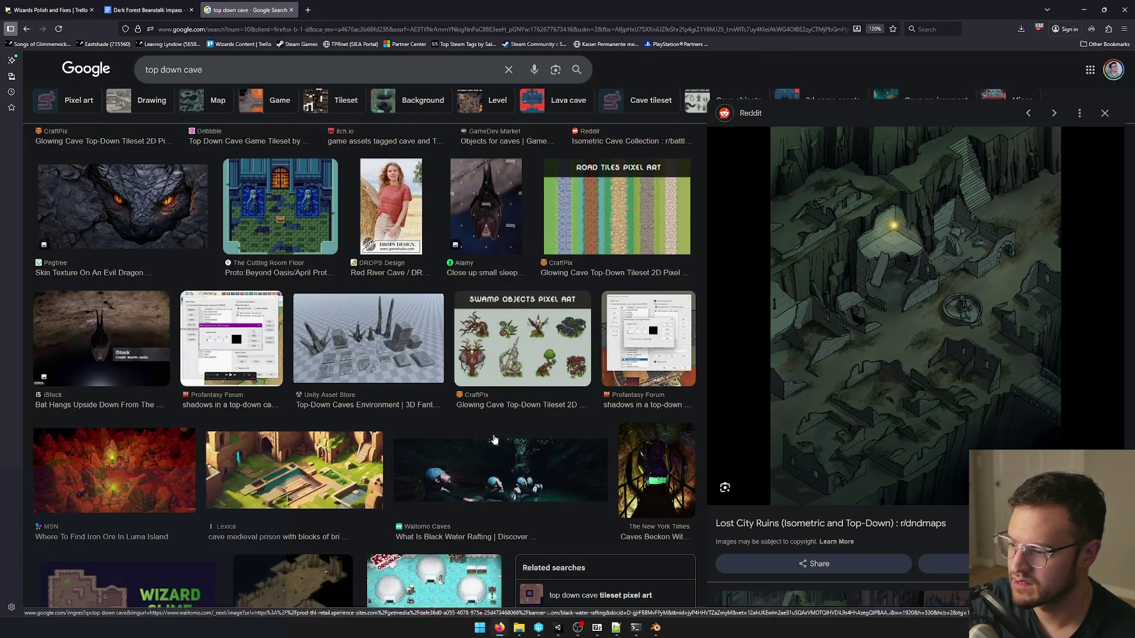
pyautogui.scroll(-3, 494, 439)
pyautogui.scroll(-3, 449, 390)
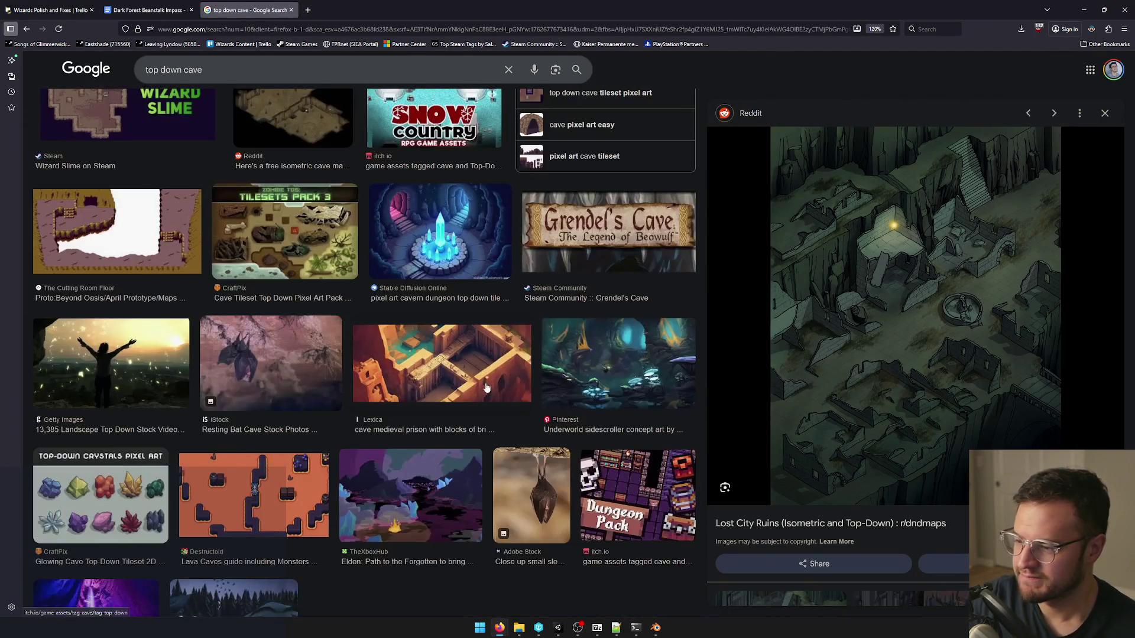
pyautogui.scroll(-1, 534, 373)
pyautogui.scroll(3, 535, 373)
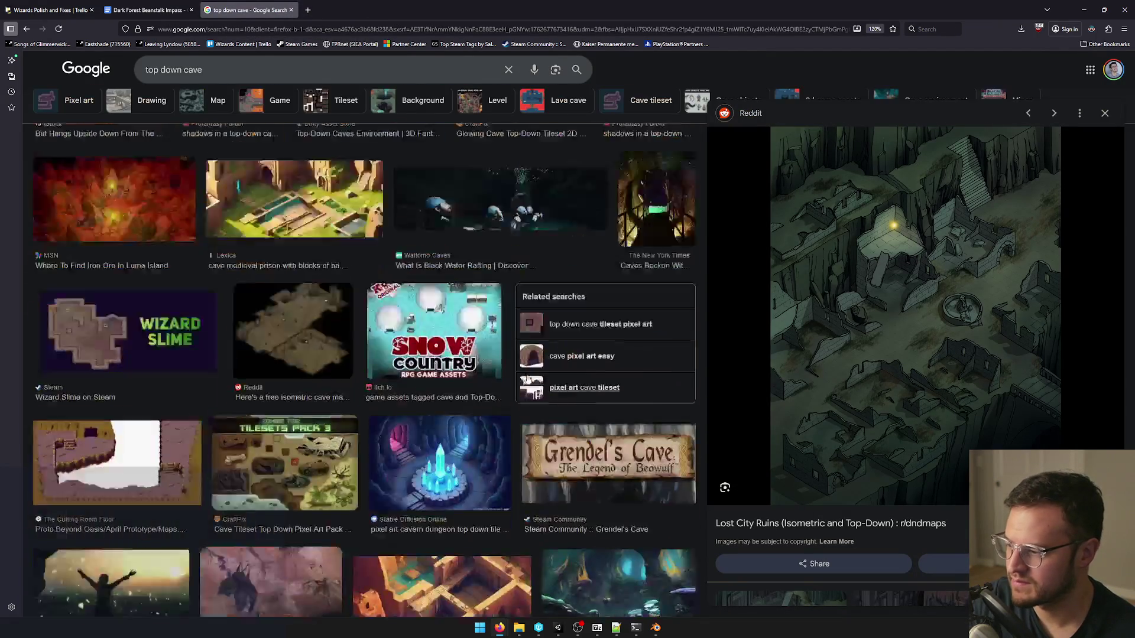
pyautogui.scroll(3, 526, 396)
pyautogui.scroll(-1, 526, 397)
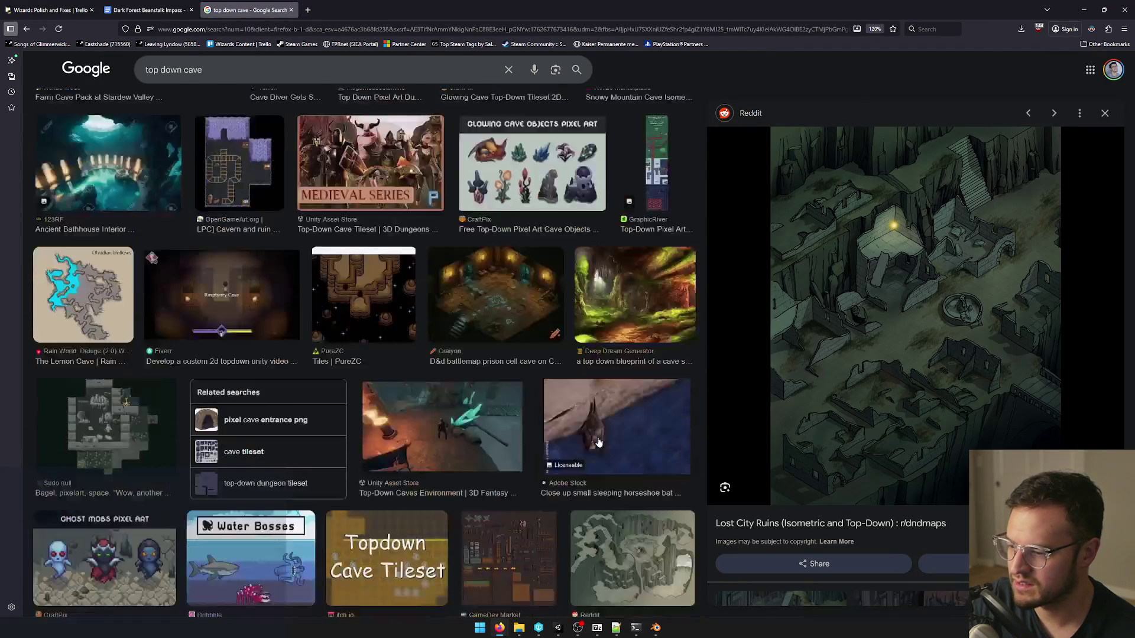
pyautogui.scroll(1, 467, 383)
pyautogui.scroll(2, 467, 383)
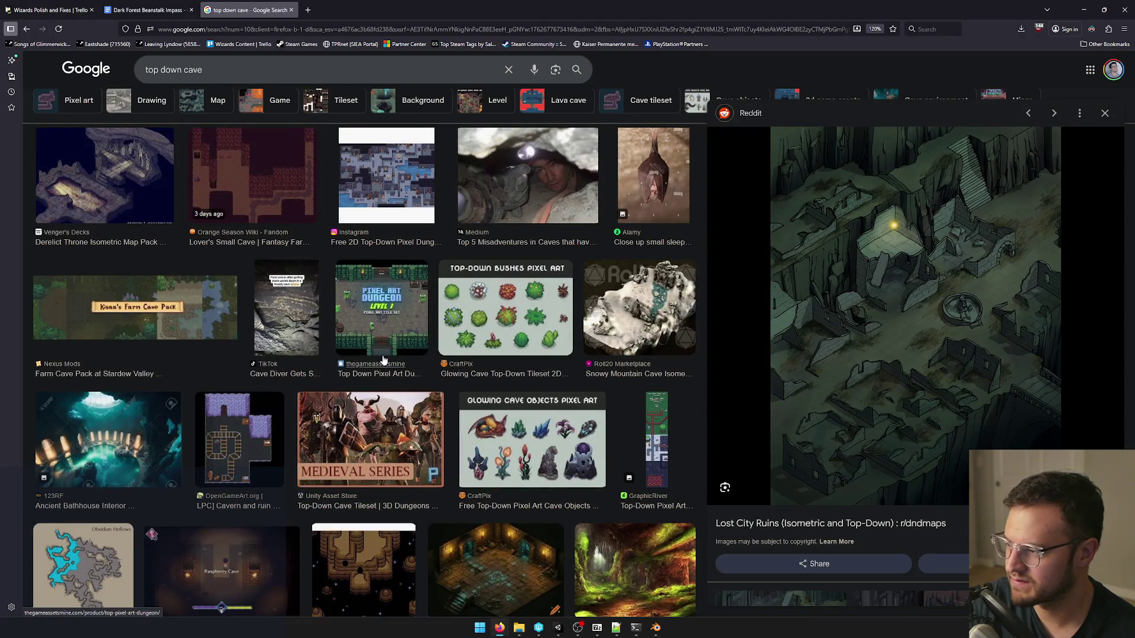
pyautogui.scroll(2, 380, 372)
pyautogui.scroll(1, 380, 373)
pyautogui.scroll(3, 379, 373)
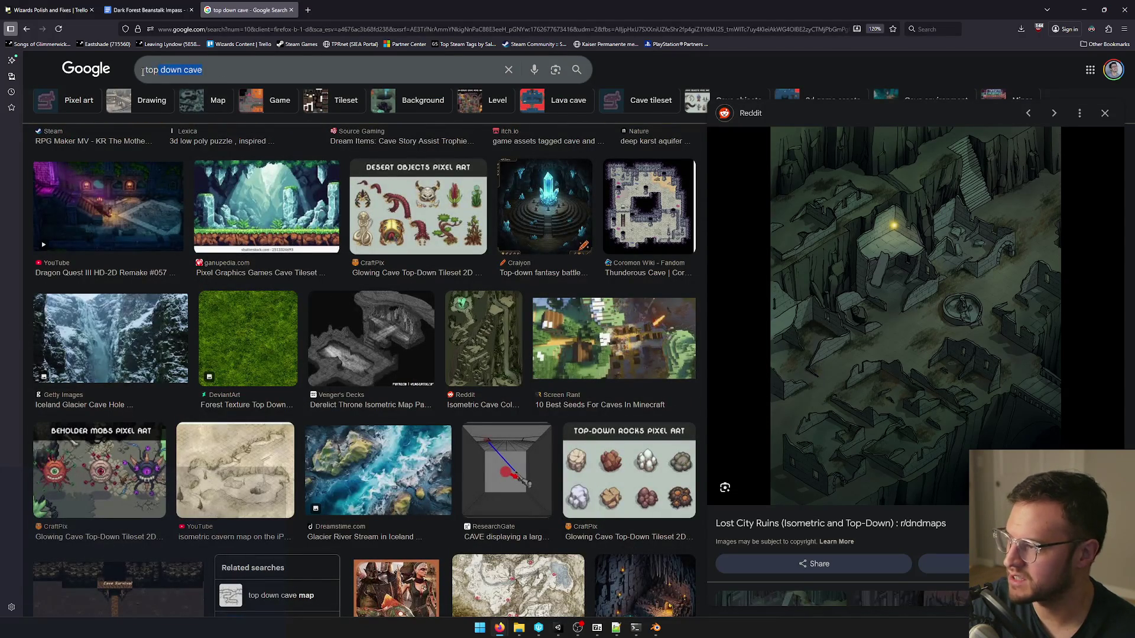
pyautogui.write('beautiful iso')
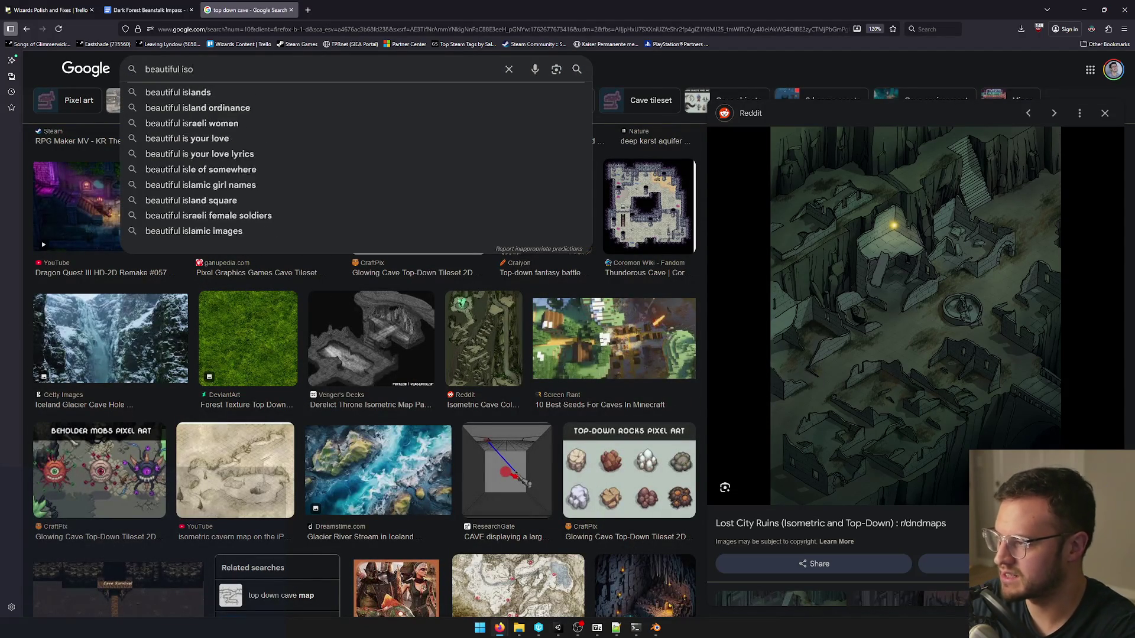
pyautogui.write('metric')
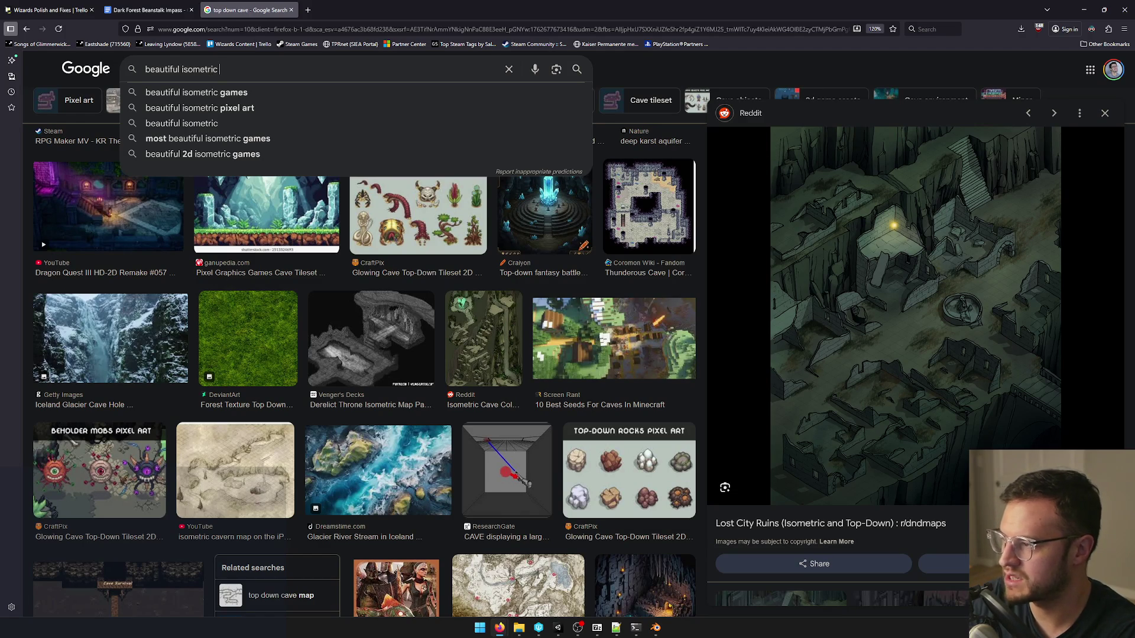
pyautogui.write(' cave')
# Run the 'beautiful isometric cave' image search and preview the first and waterfall cave results.
pyautogui.press('Return')
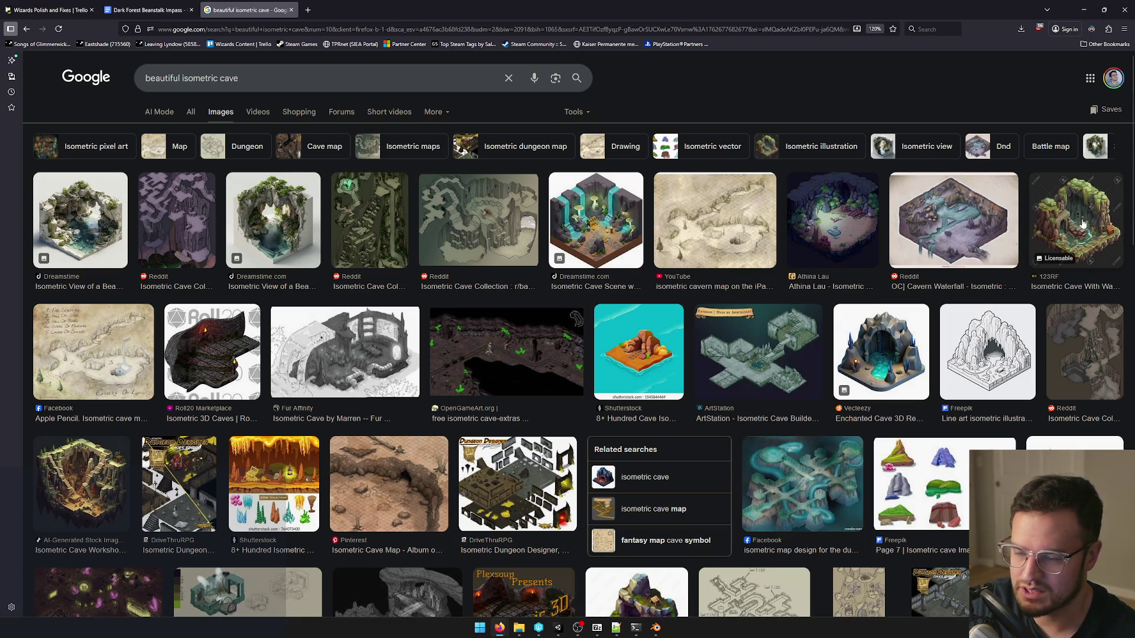
pyautogui.click(105, 238)
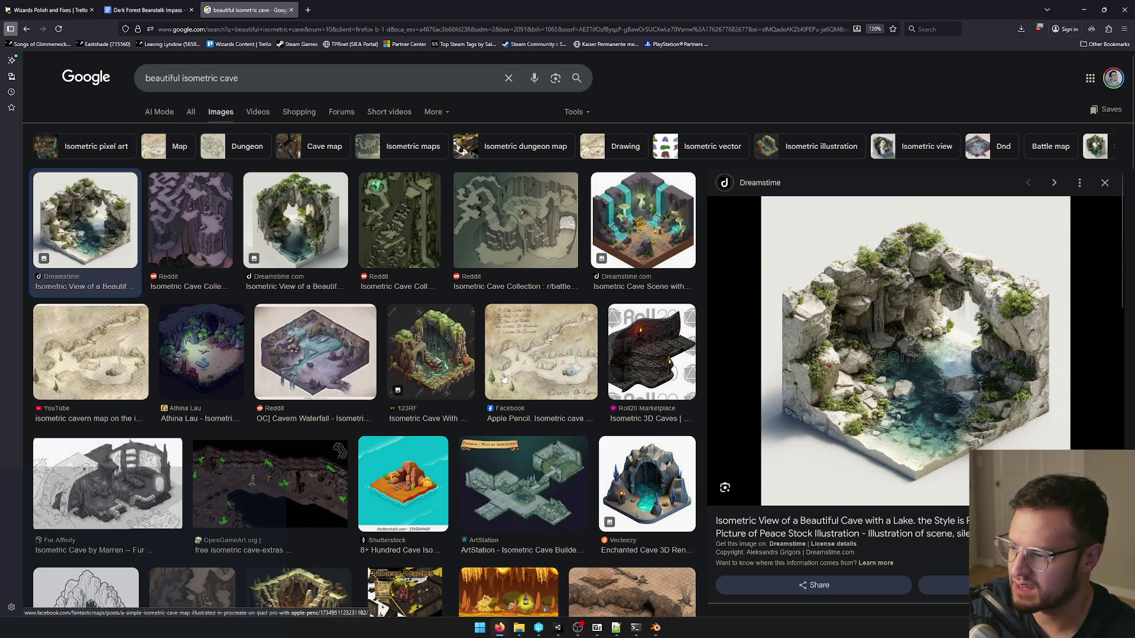
pyautogui.press('Right')
pyautogui.press('Right')
pyautogui.press('Right')
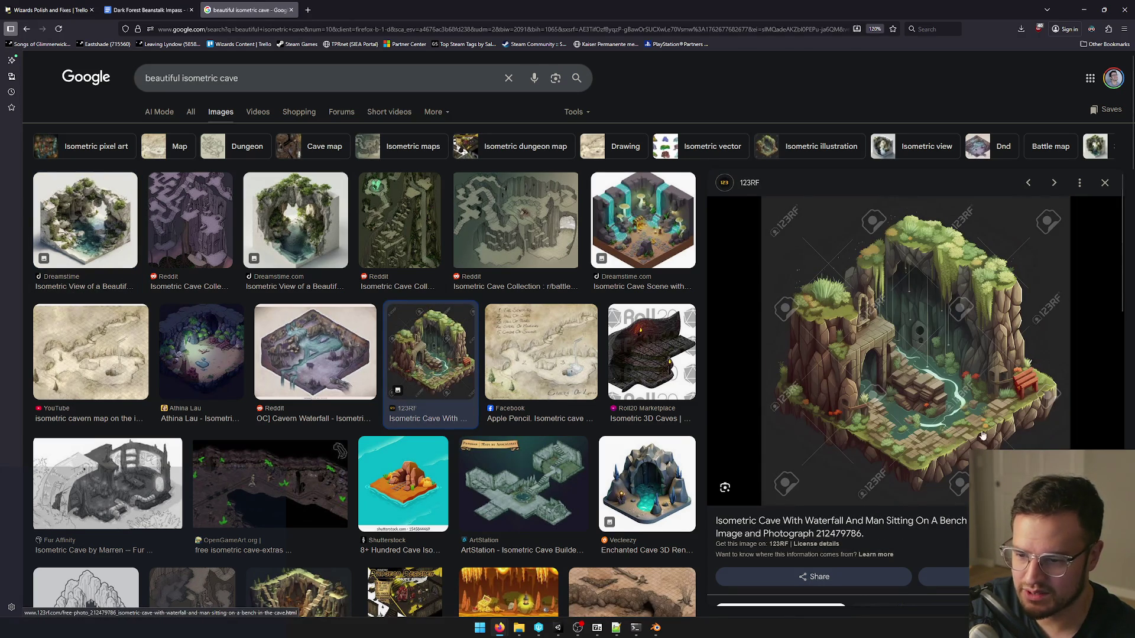
pyautogui.scroll(-2, 491, 416)
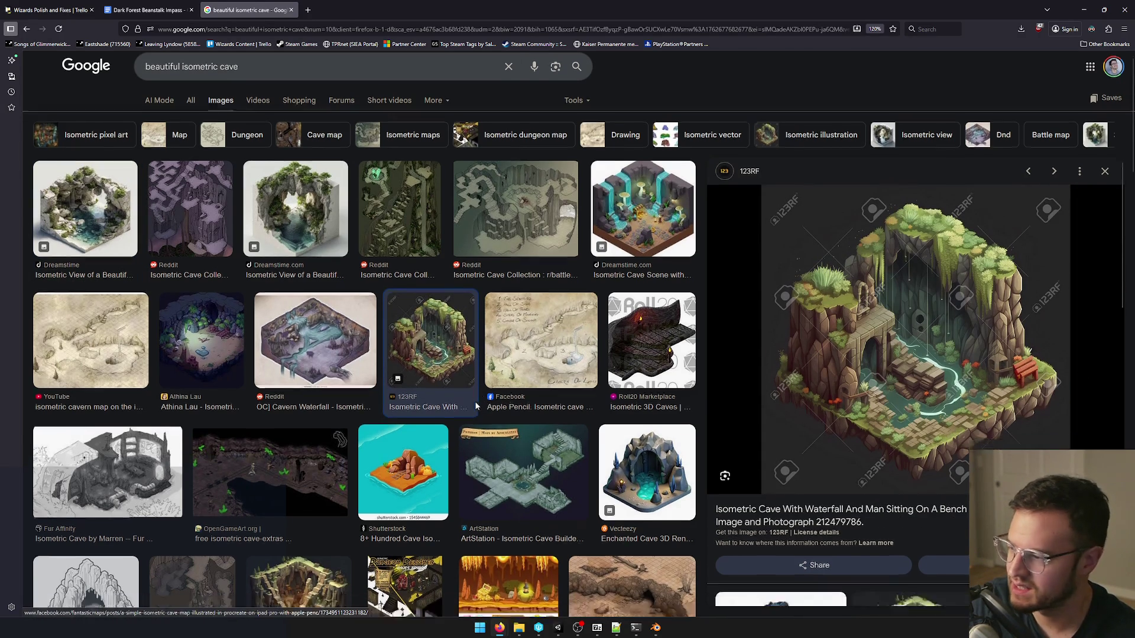
pyautogui.scroll(-3, 477, 406)
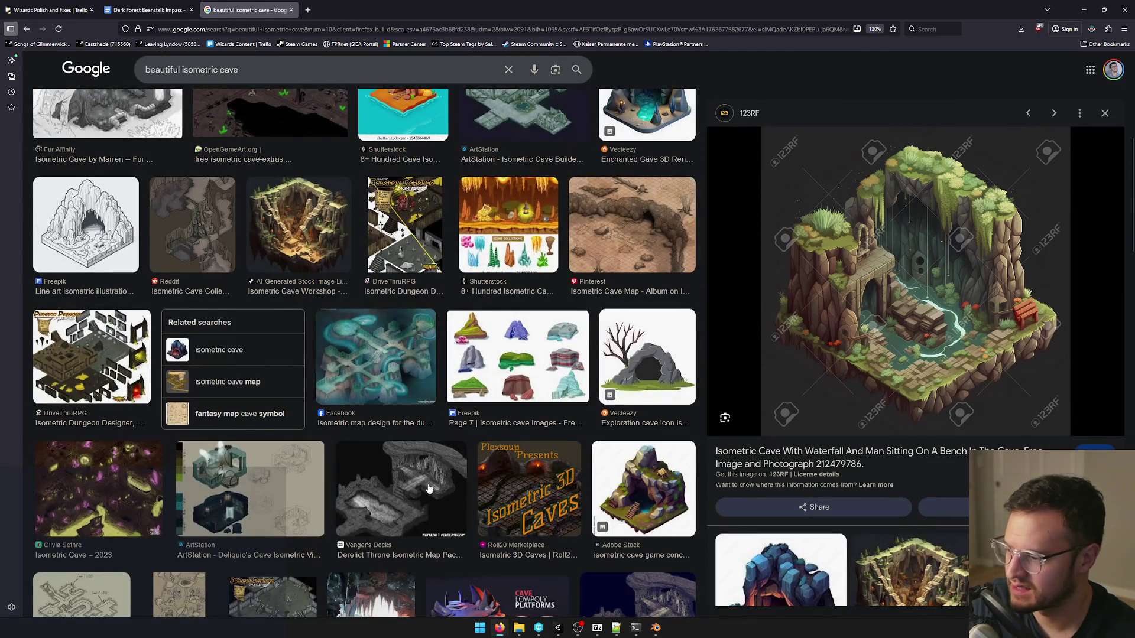
pyautogui.scroll(-2, 431, 514)
pyautogui.scroll(-2, 433, 544)
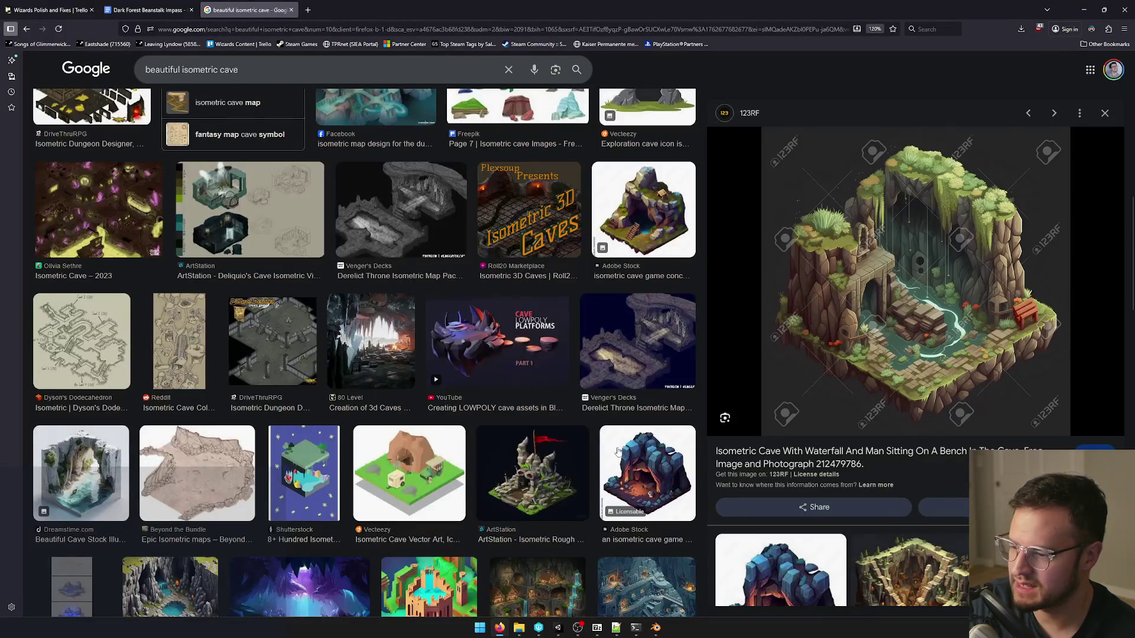
pyautogui.scroll(-1, 618, 452)
pyautogui.scroll(4, 657, 510)
pyautogui.scroll(1, 645, 466)
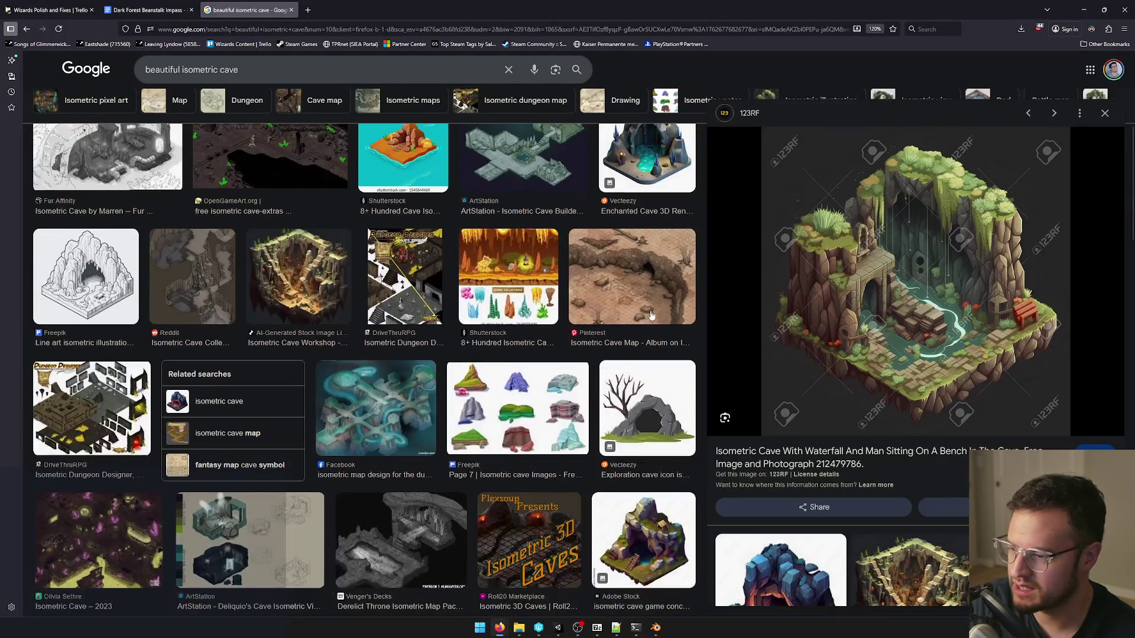
pyautogui.scroll(2, 639, 292)
pyautogui.scroll(1, 633, 359)
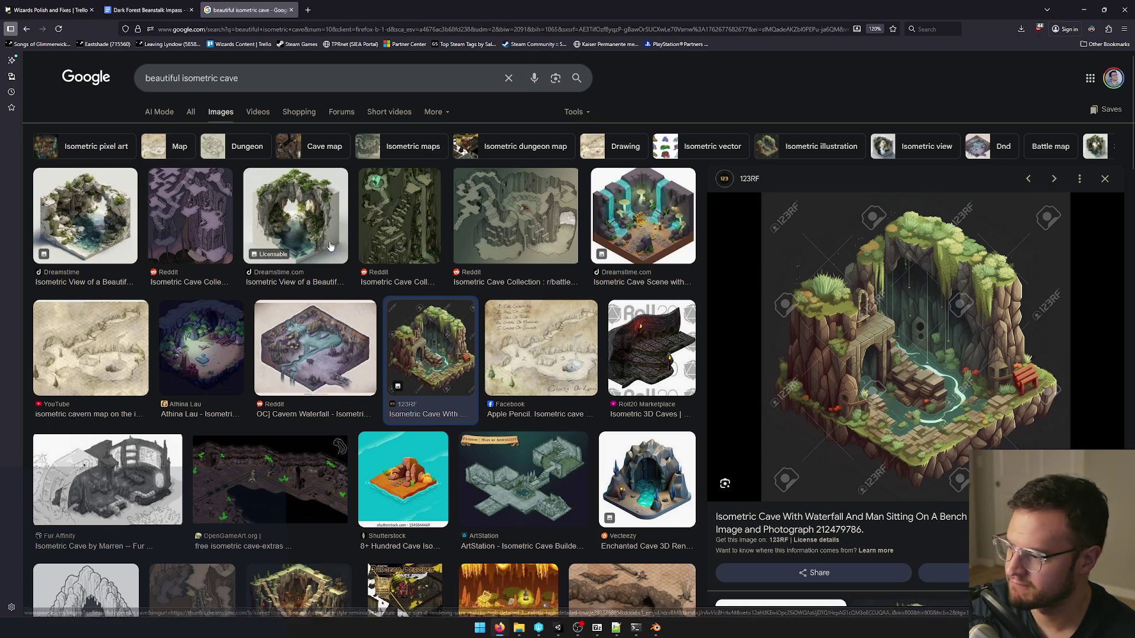
pyautogui.scroll(-5, 397, 448)
pyautogui.scroll(3, 409, 373)
pyautogui.scroll(-8, 419, 290)
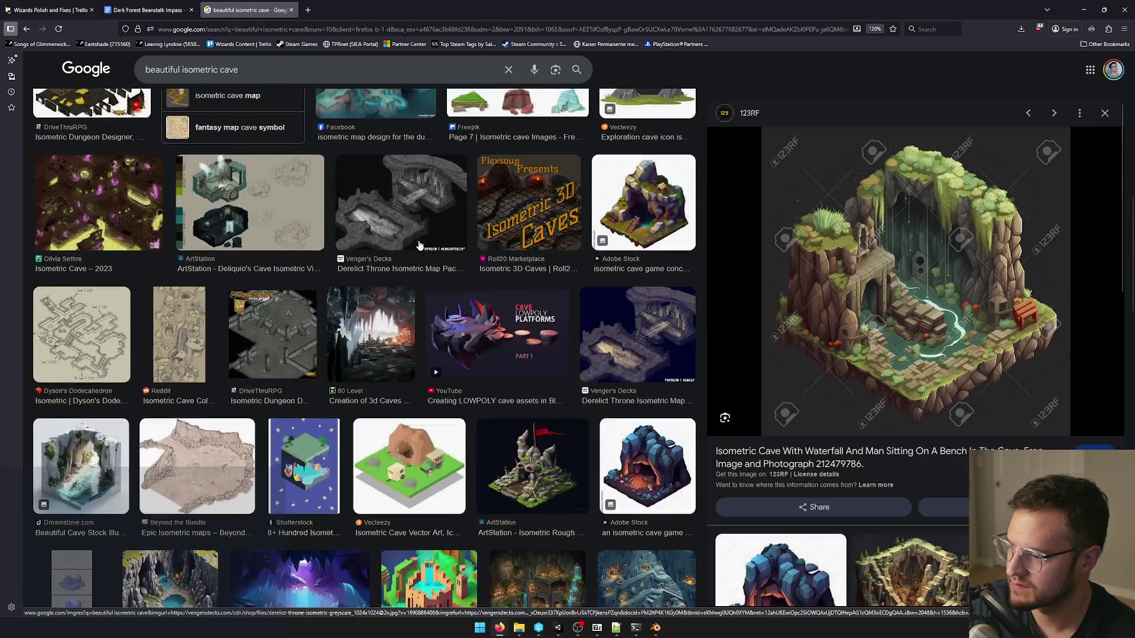
pyautogui.scroll(-2, 425, 292)
pyautogui.scroll(-2, 468, 306)
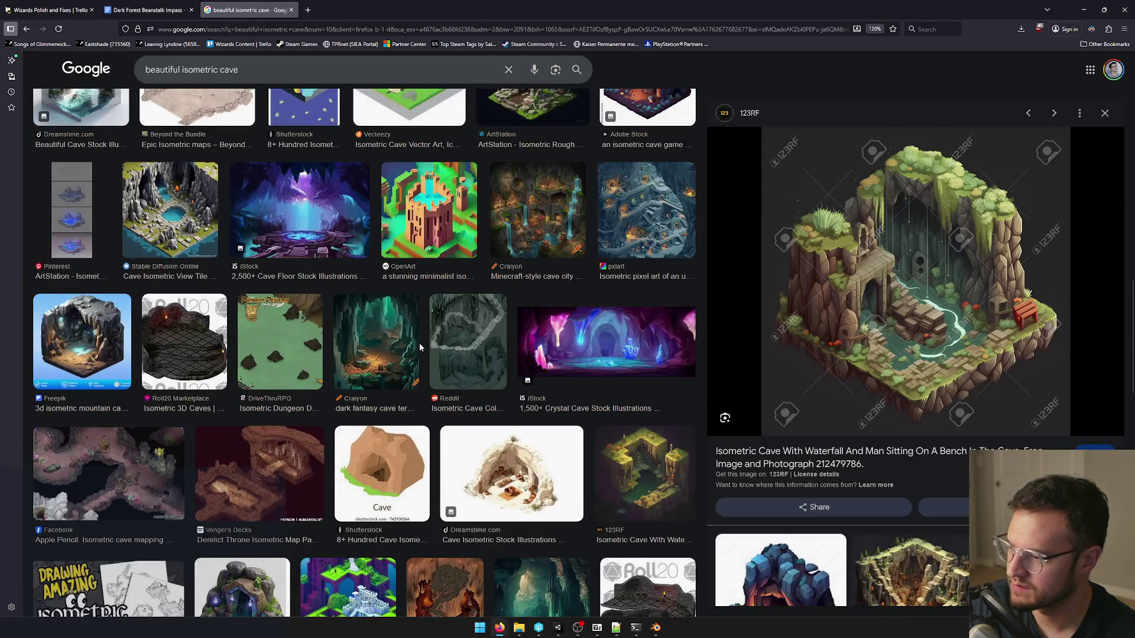
pyautogui.scroll(-2, 636, 373)
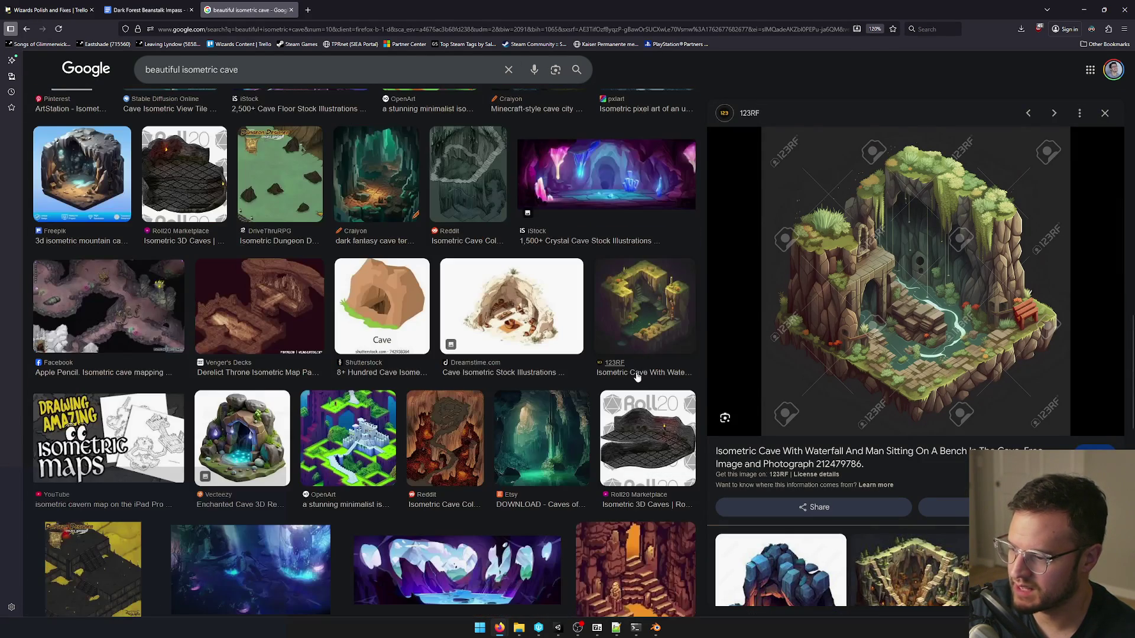
pyautogui.scroll(-1, 640, 357)
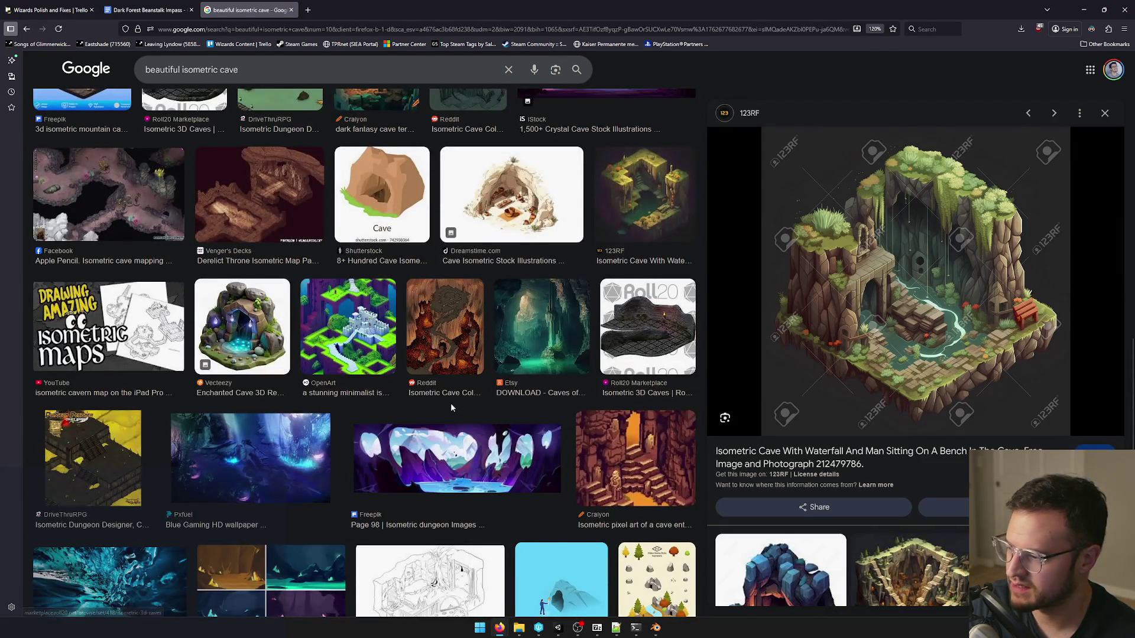
pyautogui.scroll(-2, 451, 406)
pyautogui.scroll(-3, 452, 408)
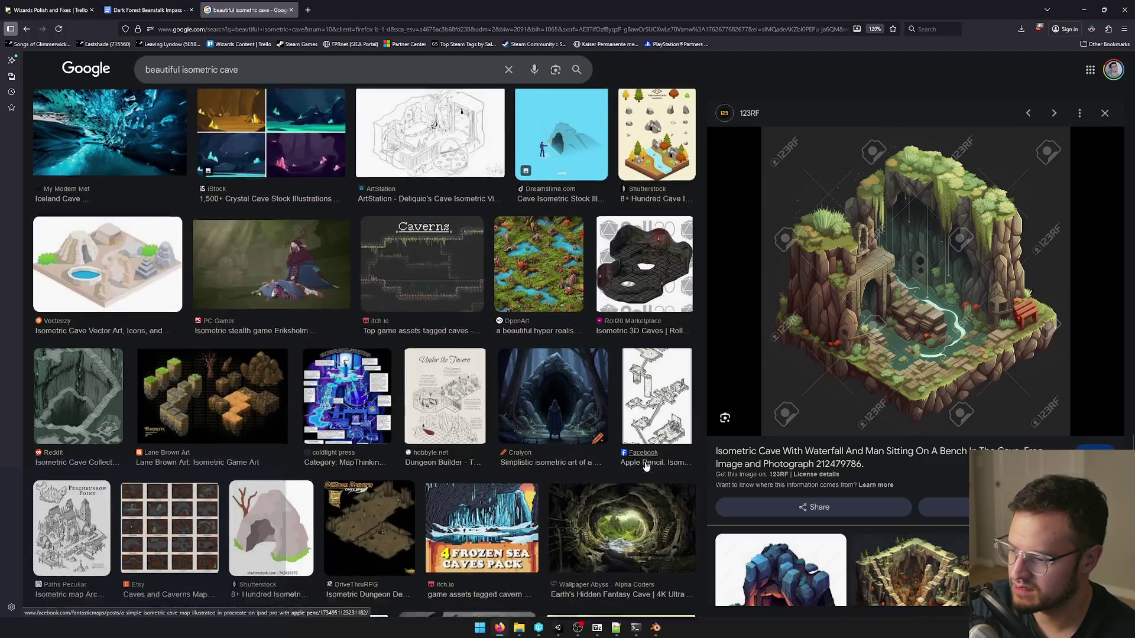
pyautogui.scroll(-2, 646, 468)
pyautogui.scroll(-2, 381, 406)
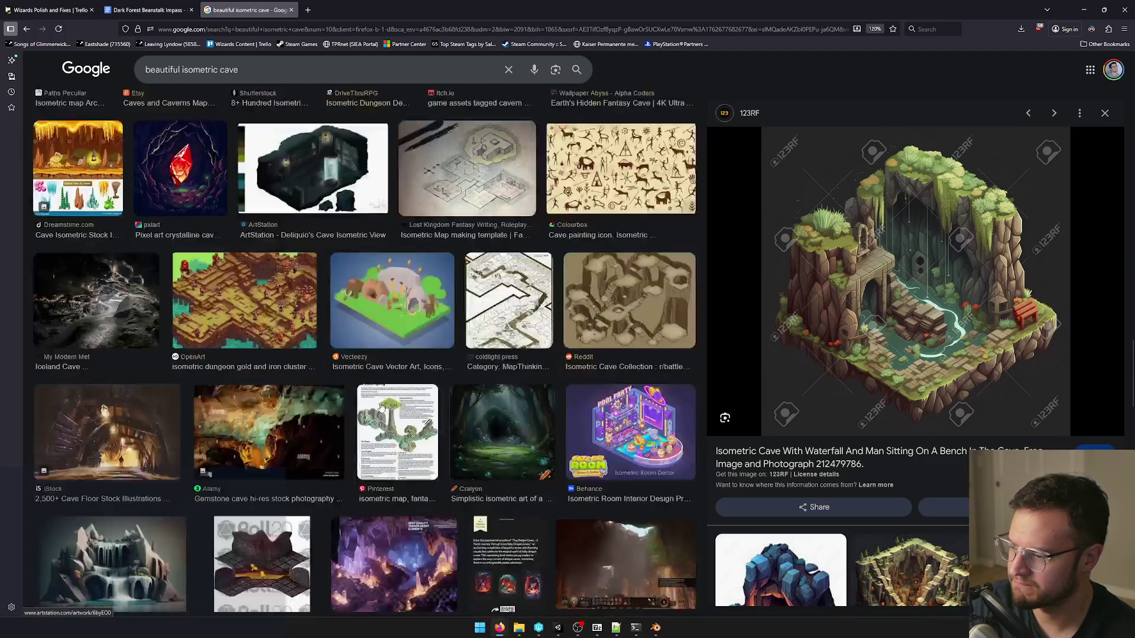
pyautogui.scroll(-3, 380, 407)
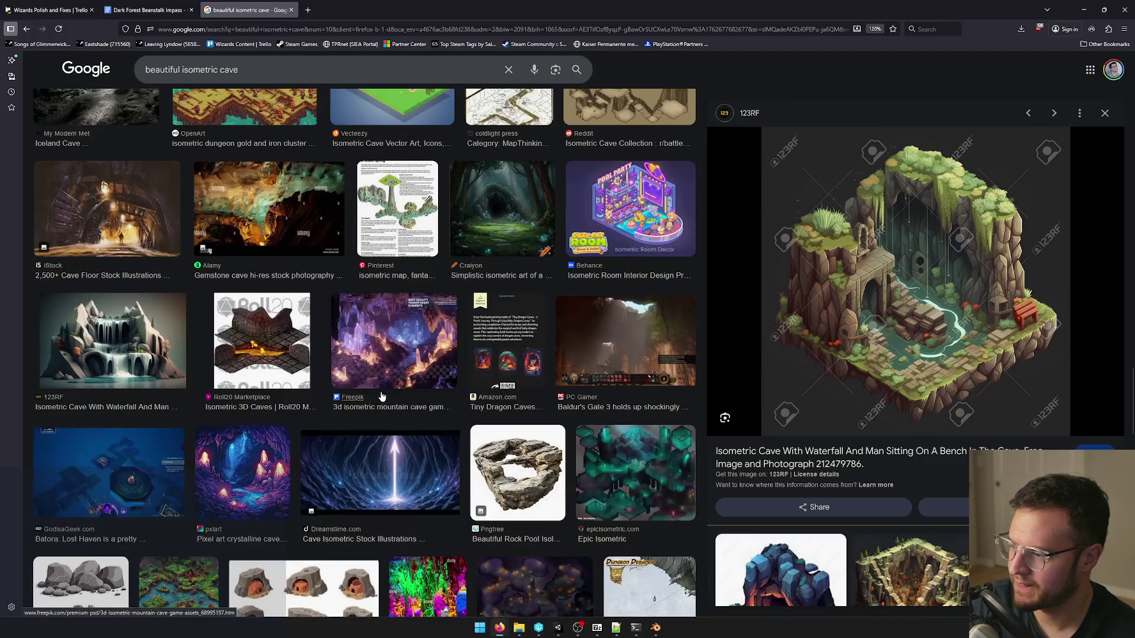
pyautogui.scroll(-3, 397, 388)
pyautogui.scroll(-2, 323, 372)
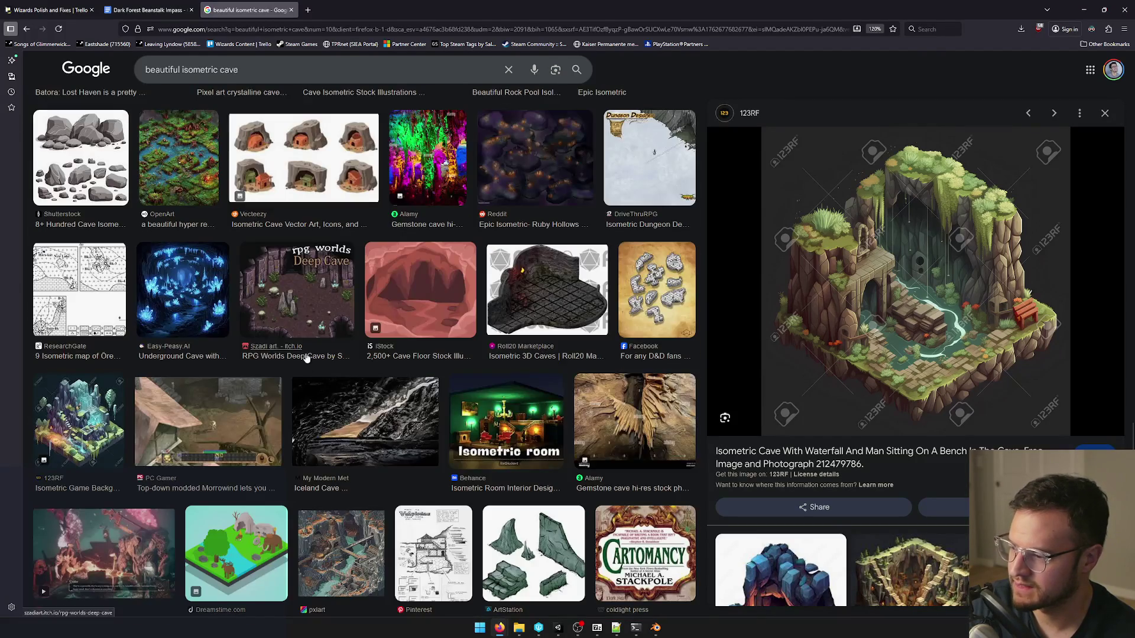
pyautogui.scroll(-2, 301, 359)
pyautogui.scroll(-3, 294, 359)
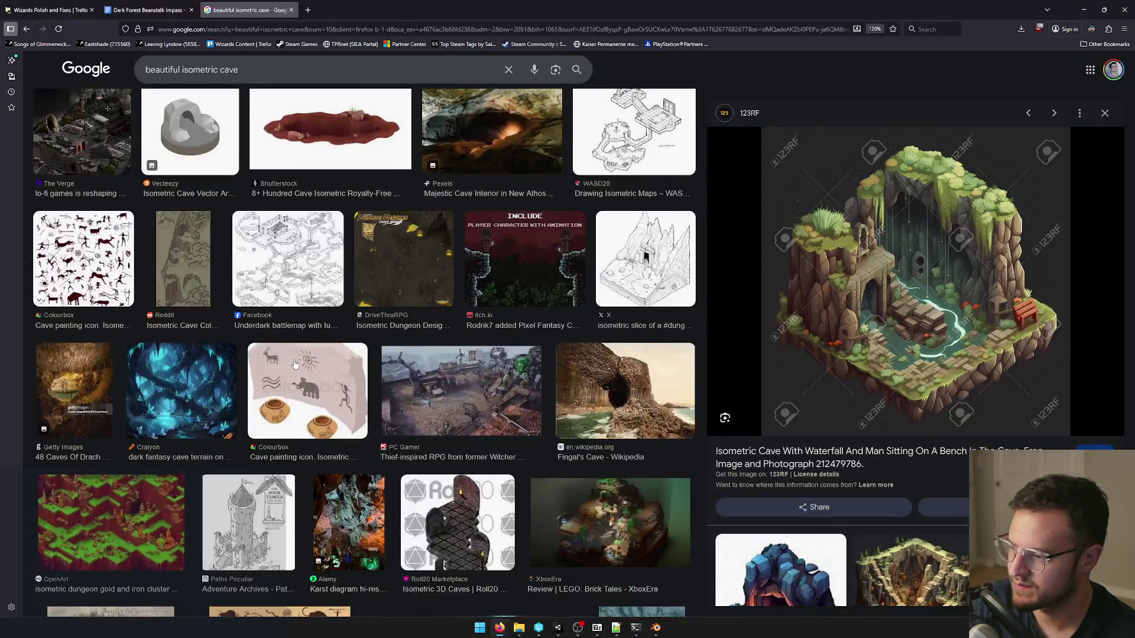
pyautogui.scroll(-2, 295, 364)
pyautogui.scroll(-2, 295, 359)
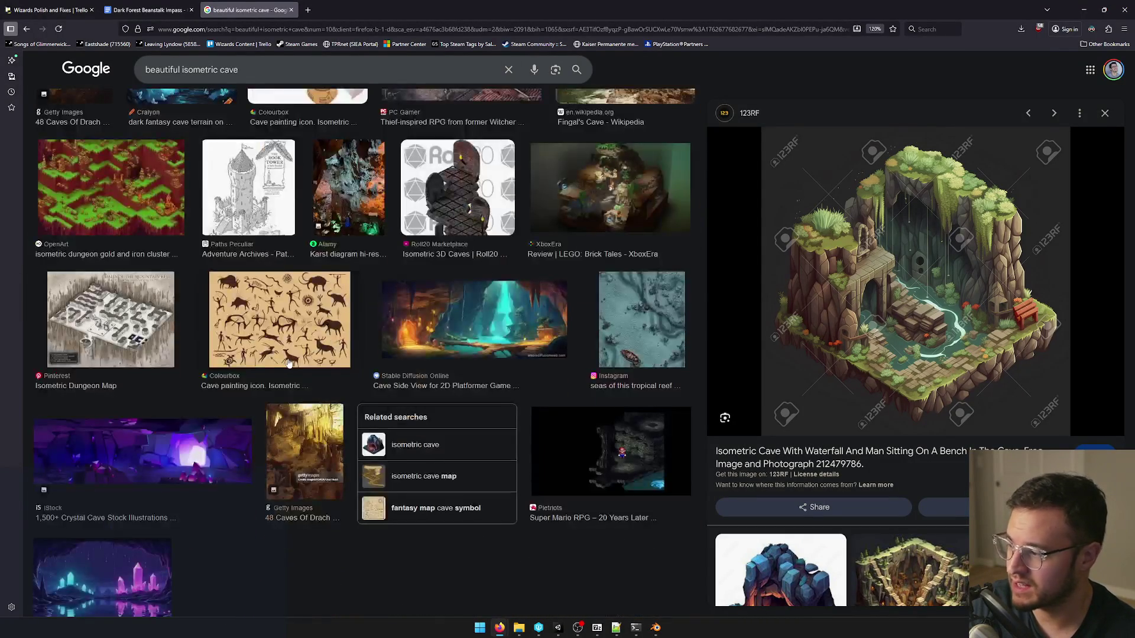
pyautogui.scroll(-1, 288, 364)
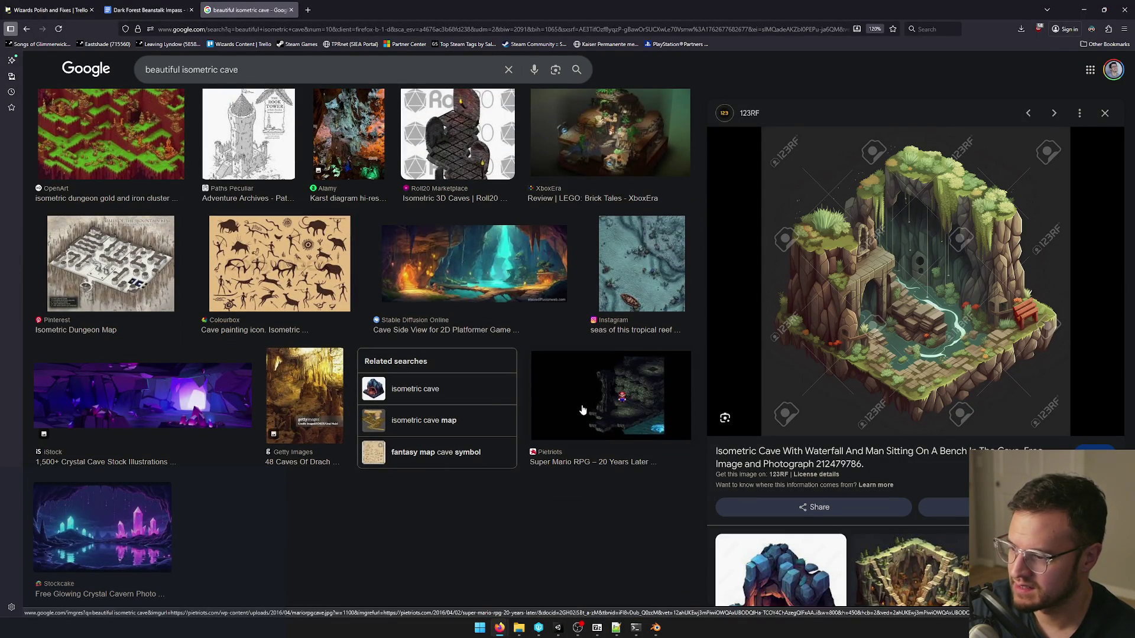
# Preview the Super Mario RPG cave image and select the whole query for replacement.
pyautogui.click(613, 414)
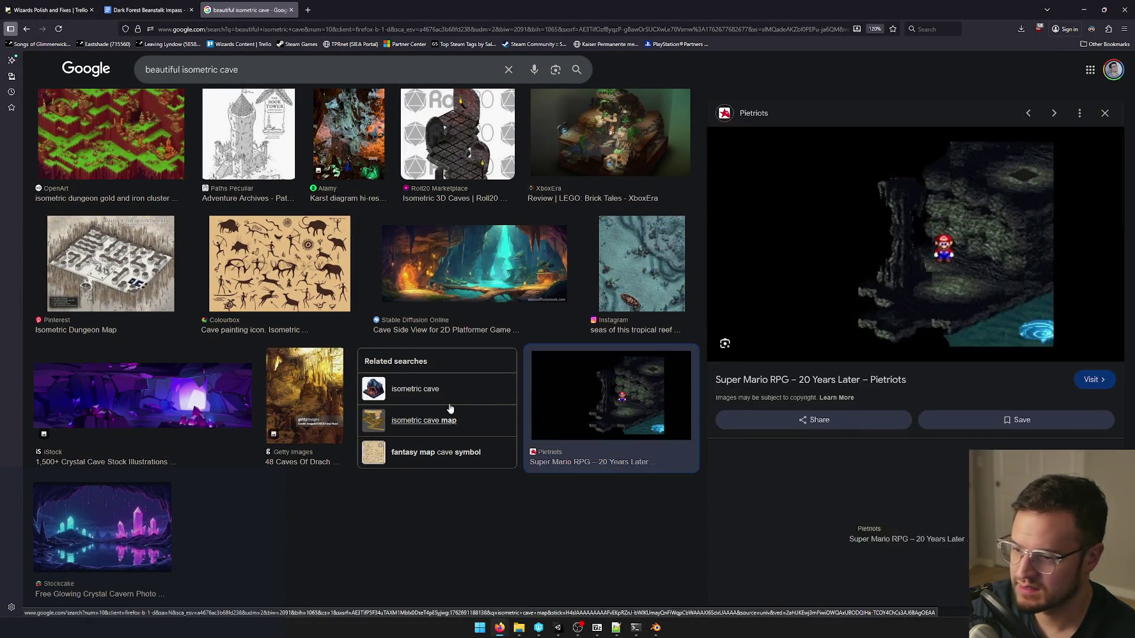
pyautogui.scroll(-5, 316, 154)
pyautogui.moveTo(244, 69); pyautogui.dragTo(79, 67)
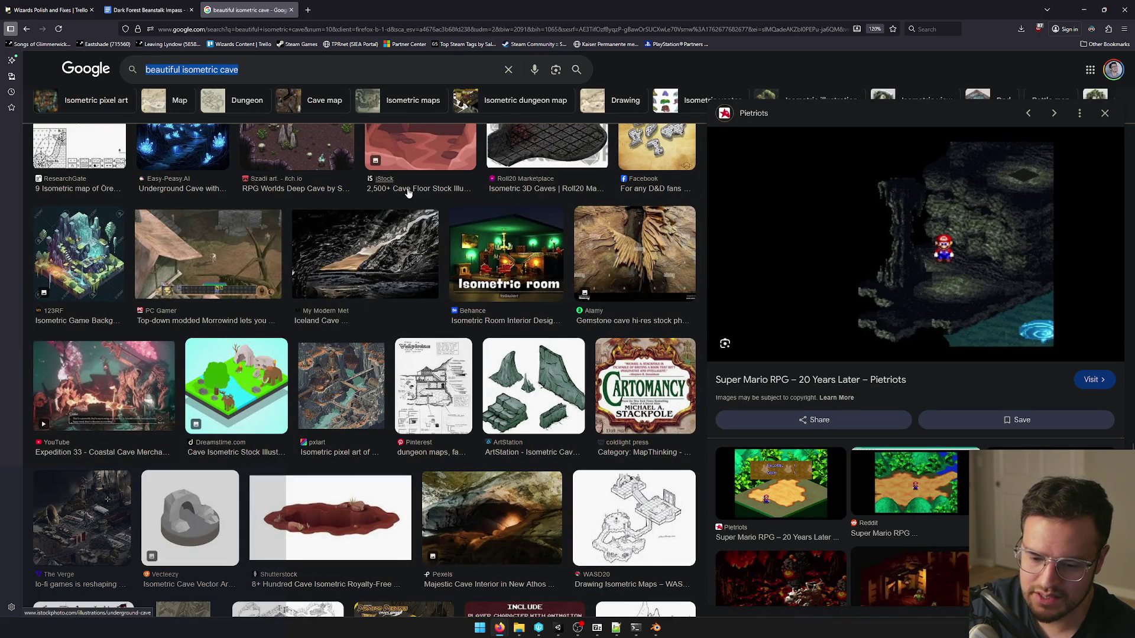
pyautogui.write('chrono')
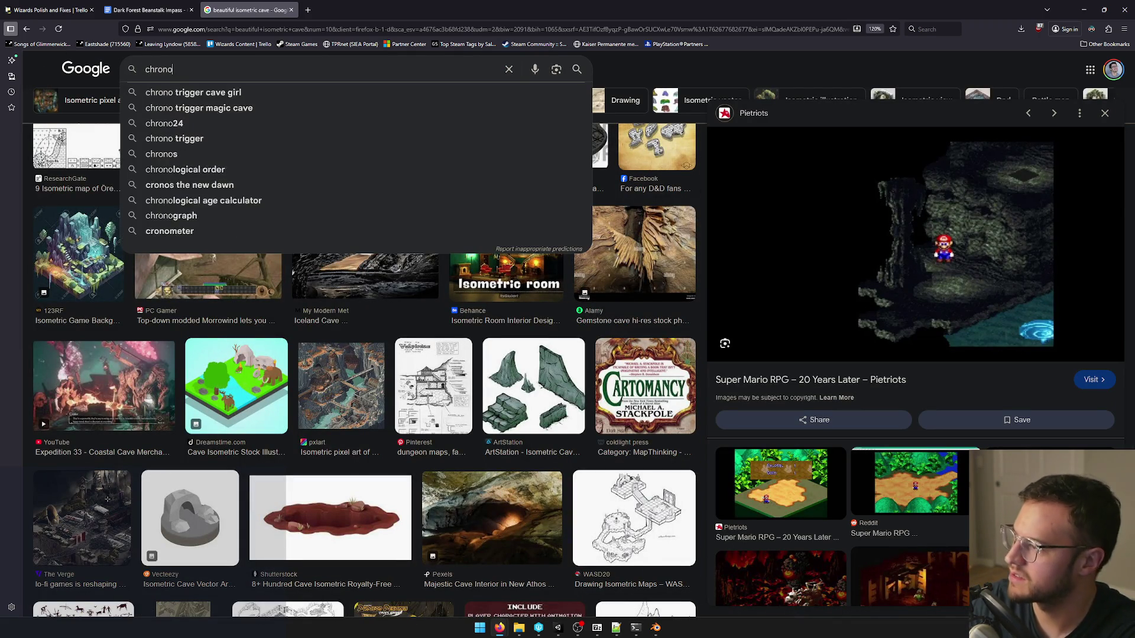
# Search 'chrono trigger cave', preview the Magic Cave (600 AD) map, and select 'trigger' in the query.
pyautogui.press('Return')
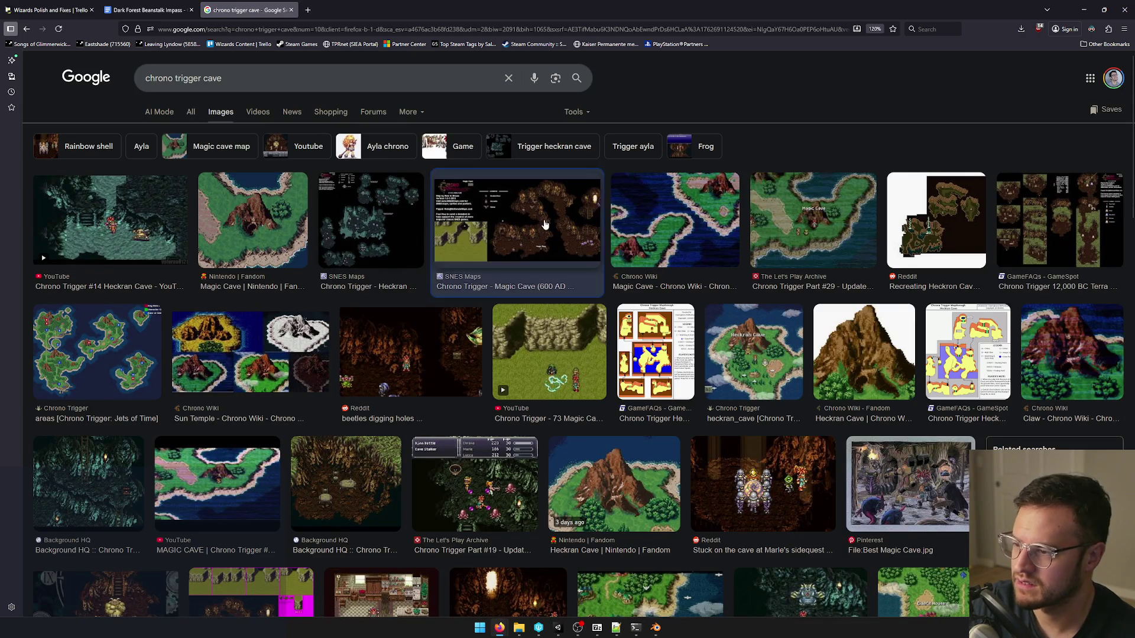
pyautogui.click(541, 223)
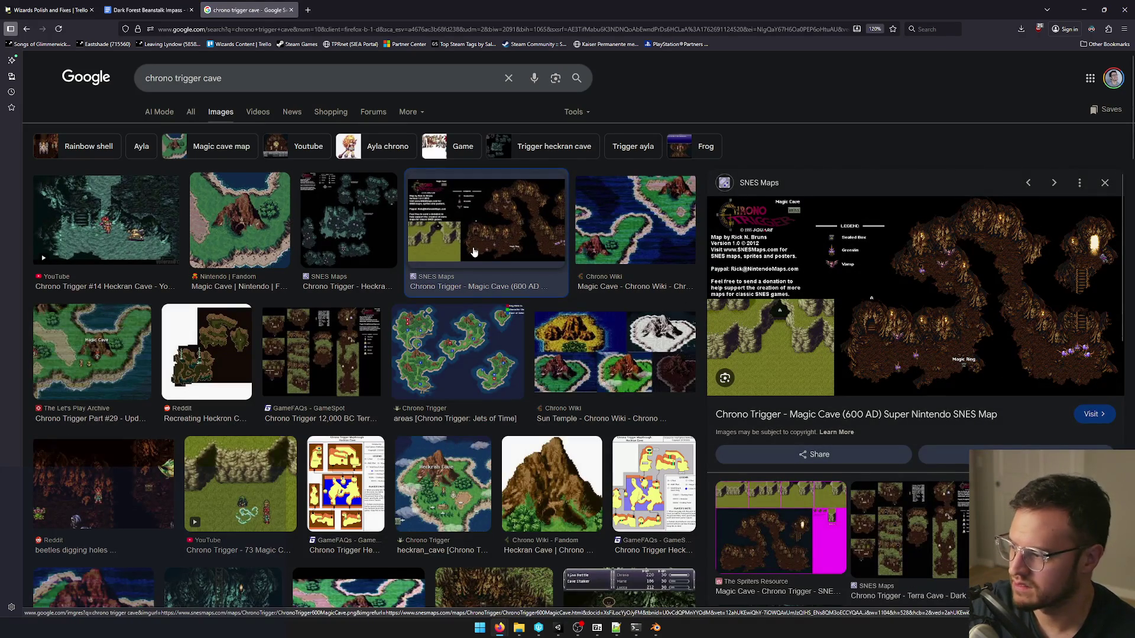
pyautogui.doubleClick(195, 79)
pyautogui.write('c')
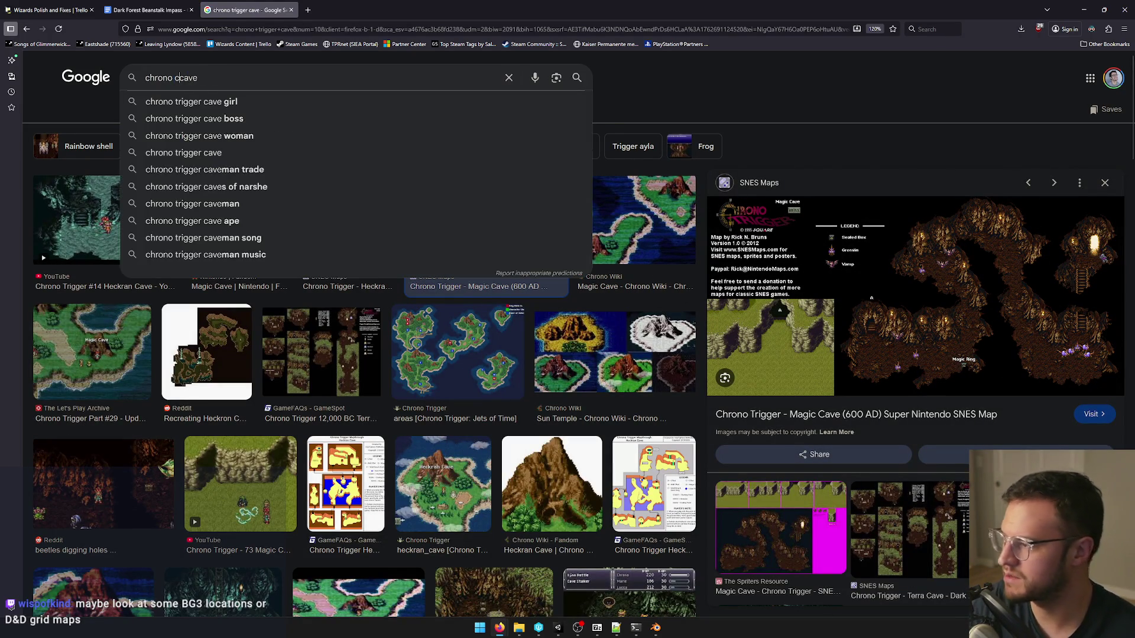
pyautogui.write('ross')
# Search 'chrono cross cave' and preview the Window Frames and Shadow Forest Sleeping Monster images.
pyautogui.press('Return')
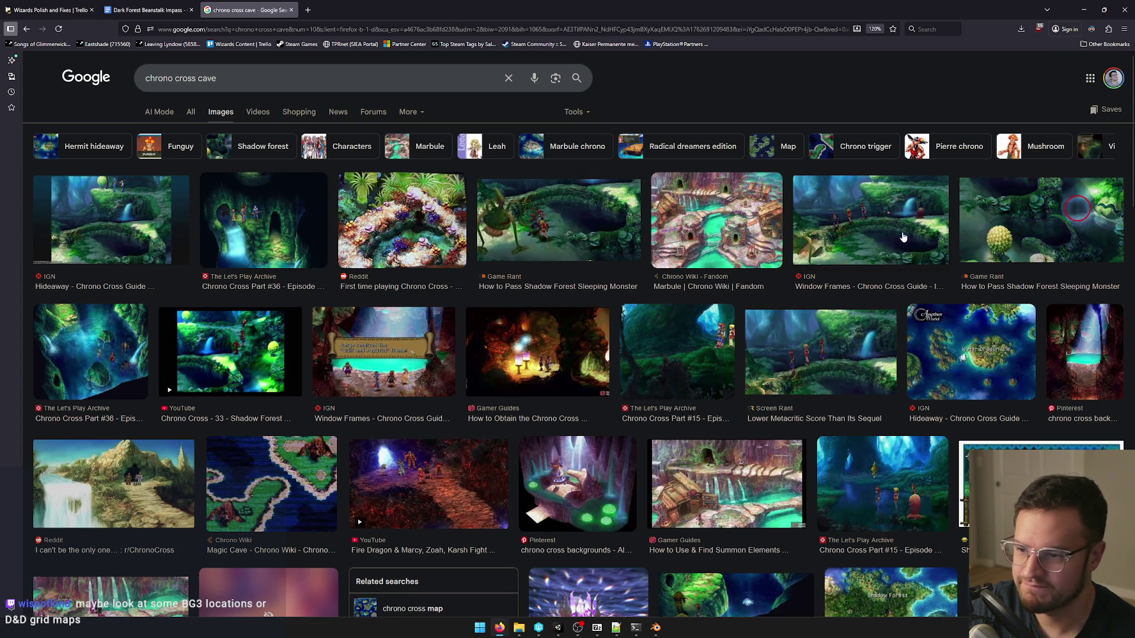
pyautogui.click(895, 230)
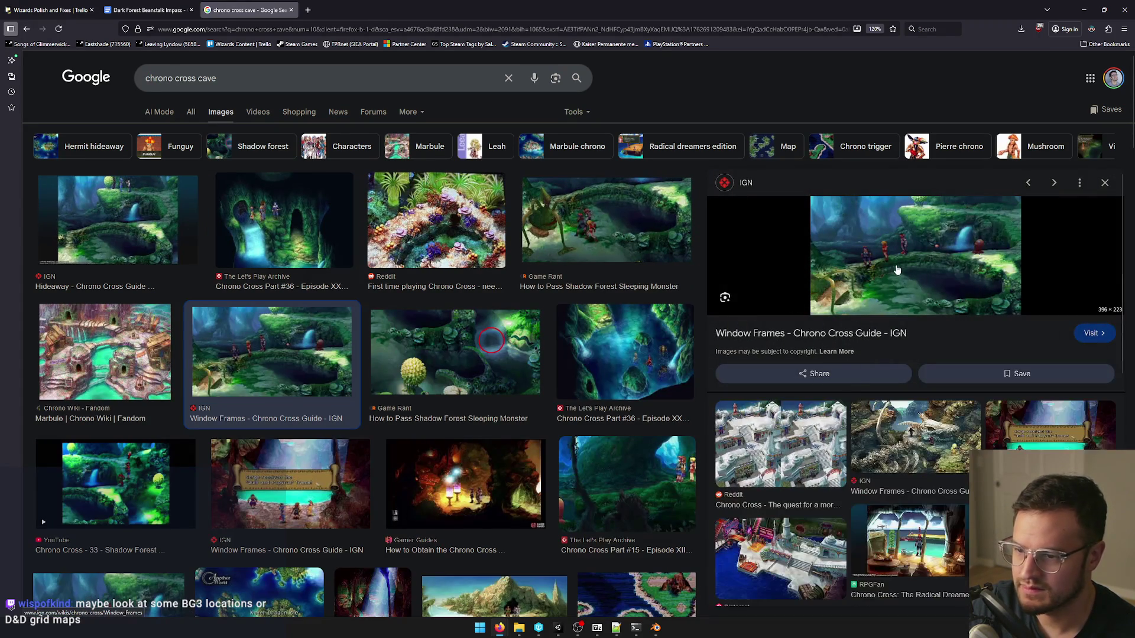
pyautogui.click(607, 232)
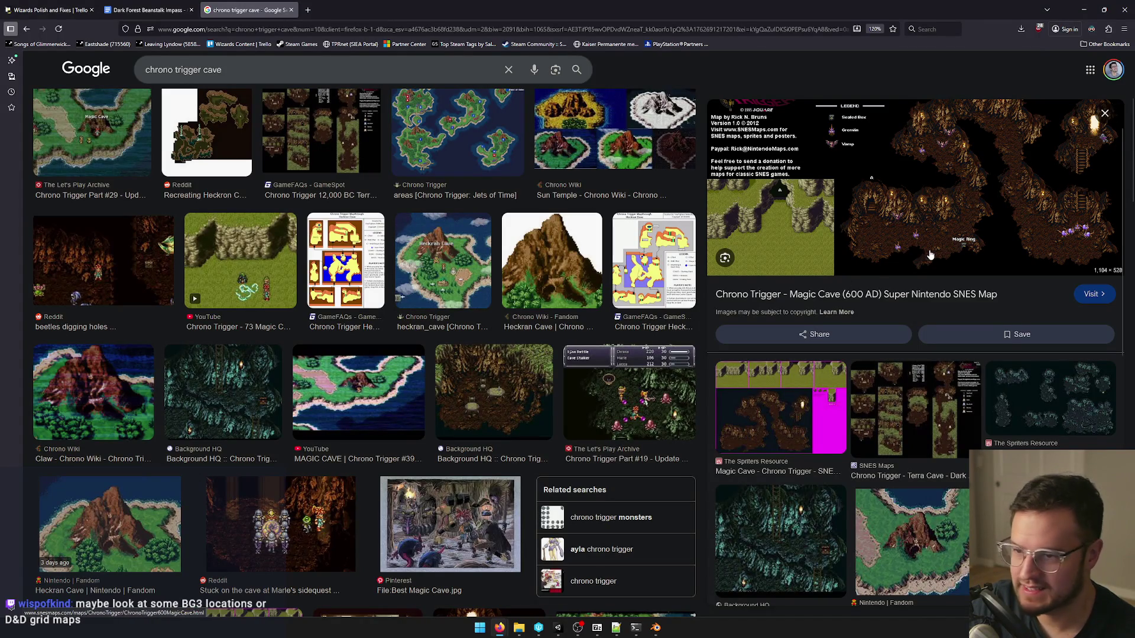
# Close the cave search tab and hide the browser to return to Unity.
pyautogui.click(291, 10)
pyautogui.click(1081, 8)
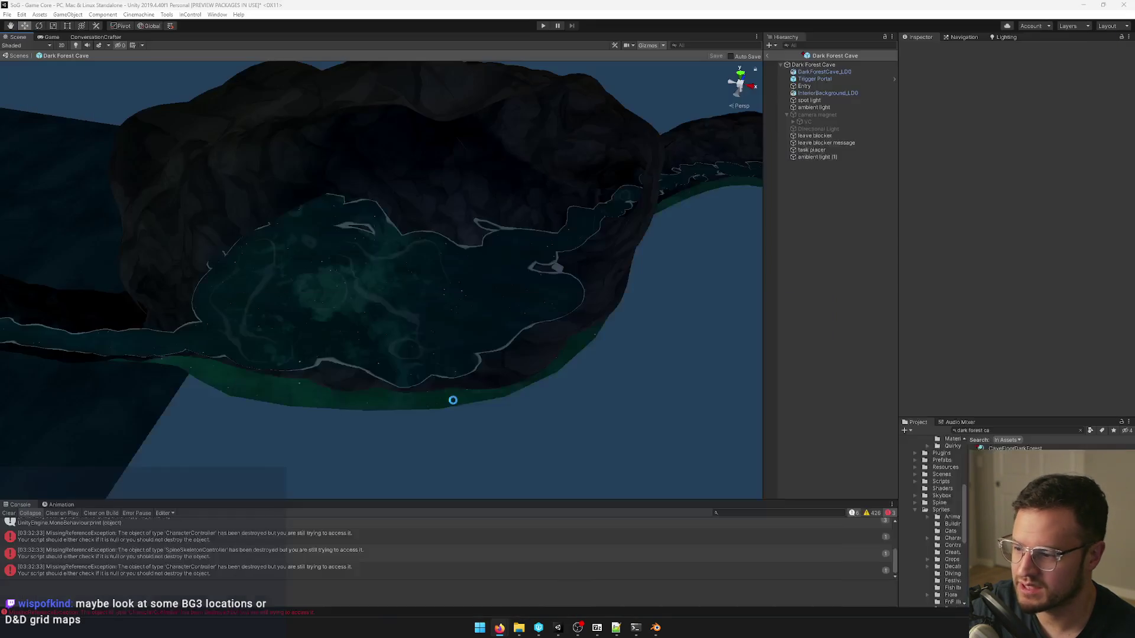
# Orbit the Dark Forest Cave scene in Unity to inspect the cave from above and the side.
pyautogui.moveTo(320, 288); pyautogui.dragTo(471, 287, button='right')
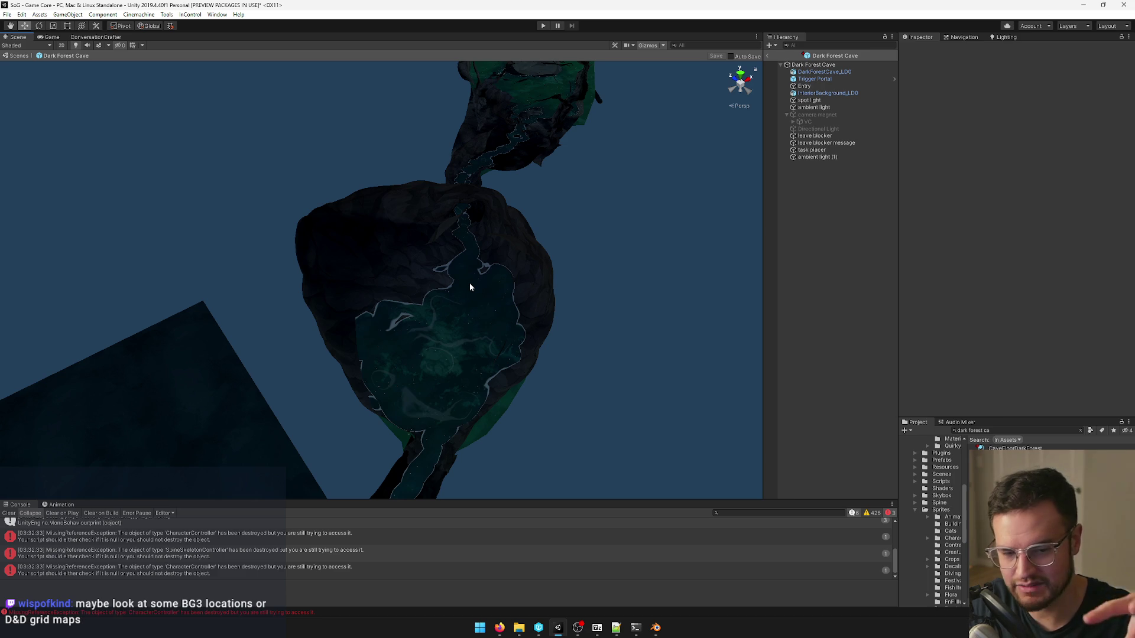
pyautogui.moveTo(469, 283)
pyautogui.mouseDown(button='right')
pyautogui.moveTo(429, 341)
pyautogui.moveTo(434, 286)
pyautogui.moveTo(603, 586)
pyautogui.mouseUp(button='right')
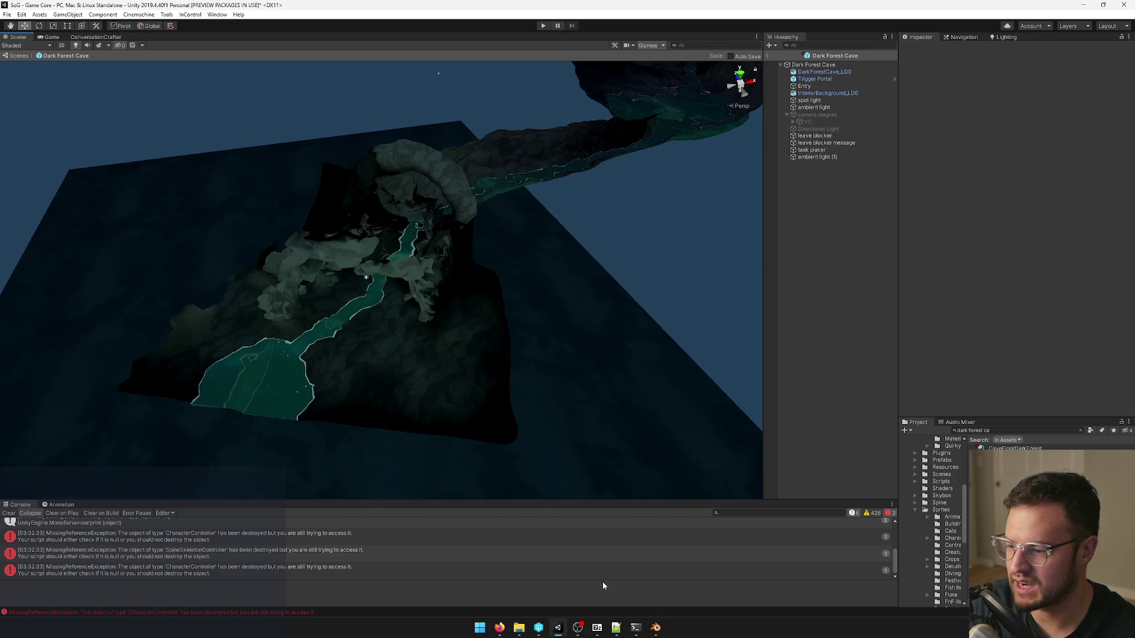
# Switch to GiantCave.blend in Blender and enter Edit Mode on the cave mesh.
pyautogui.click(655, 630)
pyautogui.moveTo(378, 348)
pyautogui.mouseDown(button='middle')
pyautogui.moveTo(342, 253)
pyautogui.moveTo(375, 287)
pyautogui.moveTo(458, 285)
pyautogui.moveTo(462, 325)
pyautogui.moveTo(393, 346)
pyautogui.moveTo(428, 345)
pyautogui.moveTo(466, 332)
pyautogui.moveTo(437, 332)
pyautogui.moveTo(475, 298)
pyautogui.moveTo(398, 272)
pyautogui.moveTo(328, 286)
pyautogui.moveTo(332, 269)
pyautogui.moveTo(488, 236)
pyautogui.moveTo(412, 329)
pyautogui.moveTo(302, 348)
pyautogui.moveTo(502, 258)
pyautogui.moveTo(407, 389)
pyautogui.moveTo(333, 454)
pyautogui.moveTo(408, 384)
pyautogui.moveTo(431, 340)
pyautogui.moveTo(549, 266)
pyautogui.moveTo(578, 228)
pyautogui.moveTo(431, 324)
pyautogui.moveTo(442, 339)
pyautogui.mouseUp(button='middle')
pyautogui.press('Tab')
pyautogui.press('Tab')
pyautogui.press('Tab')
pyautogui.press('Tab')
pyautogui.scroll(-2, 431, 340)
pyautogui.scroll(1, 409, 328)
# Select the wireframe Mesh object, then the Mesh.002 rock by the green floor, and enter Edit Mode on it.
pyautogui.rightClick(577, 266)
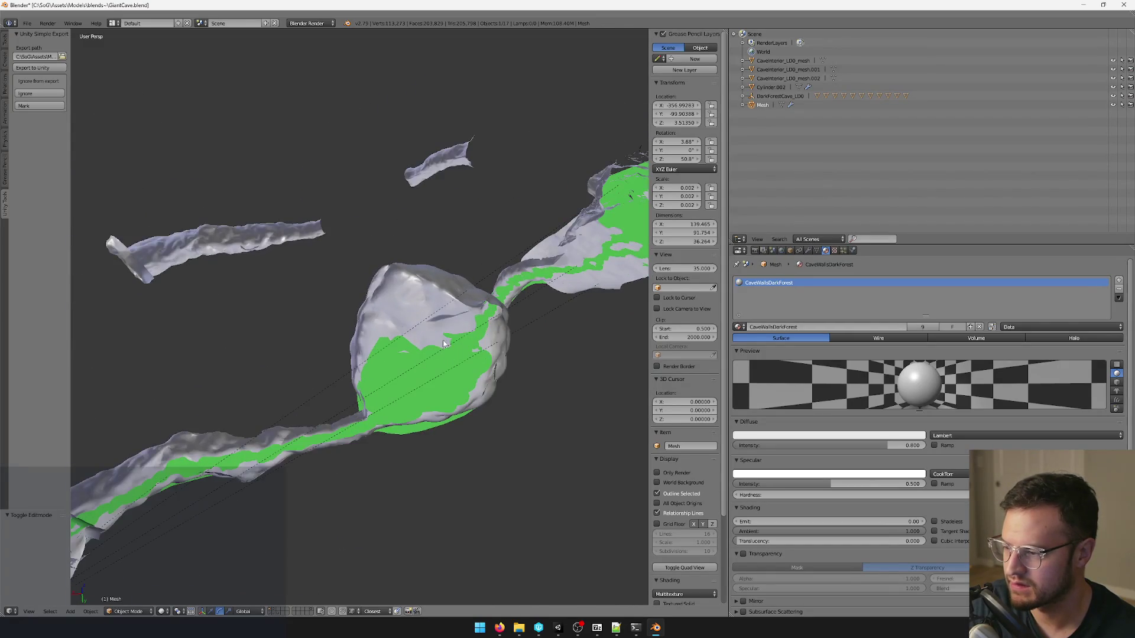
pyautogui.scroll(-4, 452, 325)
pyautogui.scroll(4, 449, 324)
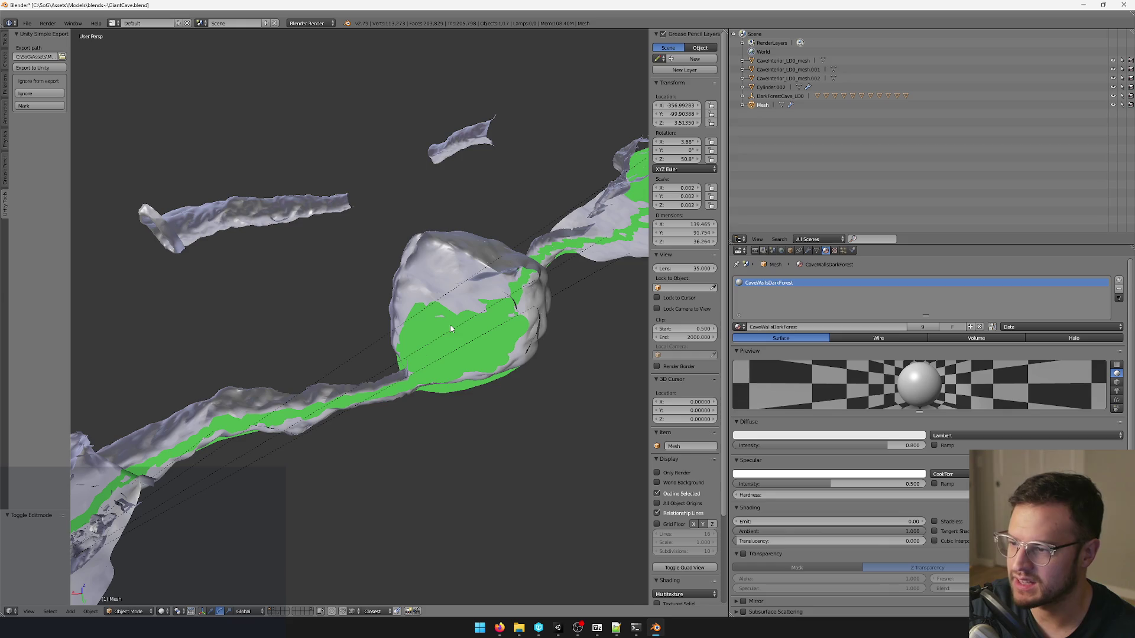
pyautogui.moveTo(414, 336); pyautogui.dragTo(150, 474, button='middle')
pyautogui.moveTo(560, 244)
pyautogui.mouseDown(button='middle')
pyautogui.moveTo(517, 307)
pyautogui.moveTo(489, 267)
pyautogui.moveTo(310, 393)
pyautogui.moveTo(461, 347)
pyautogui.moveTo(393, 325)
pyautogui.mouseUp(button='middle')
pyautogui.rightClick(497, 327)
pyautogui.press('Tab')
pyautogui.scroll(5, 511, 313)
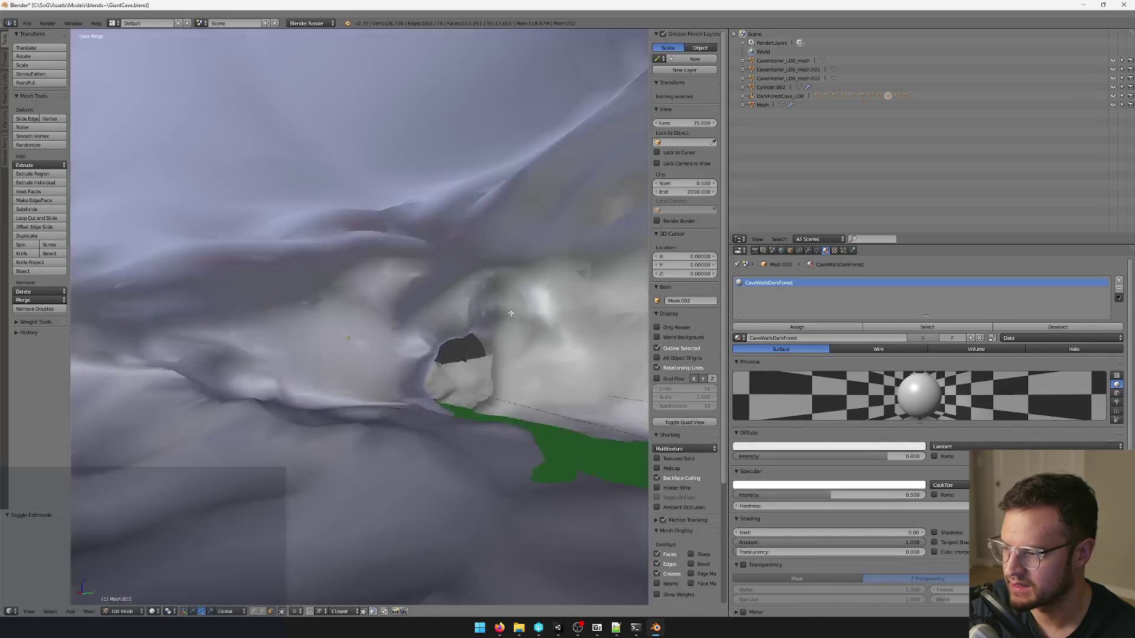
pyautogui.scroll(-5, 511, 313)
pyautogui.scroll(2, 510, 313)
# Box-select a first stray clump of Mesh.002 faces and delete them.
pyautogui.moveTo(511, 313); pyautogui.dragTo(404, 224, button='middle')
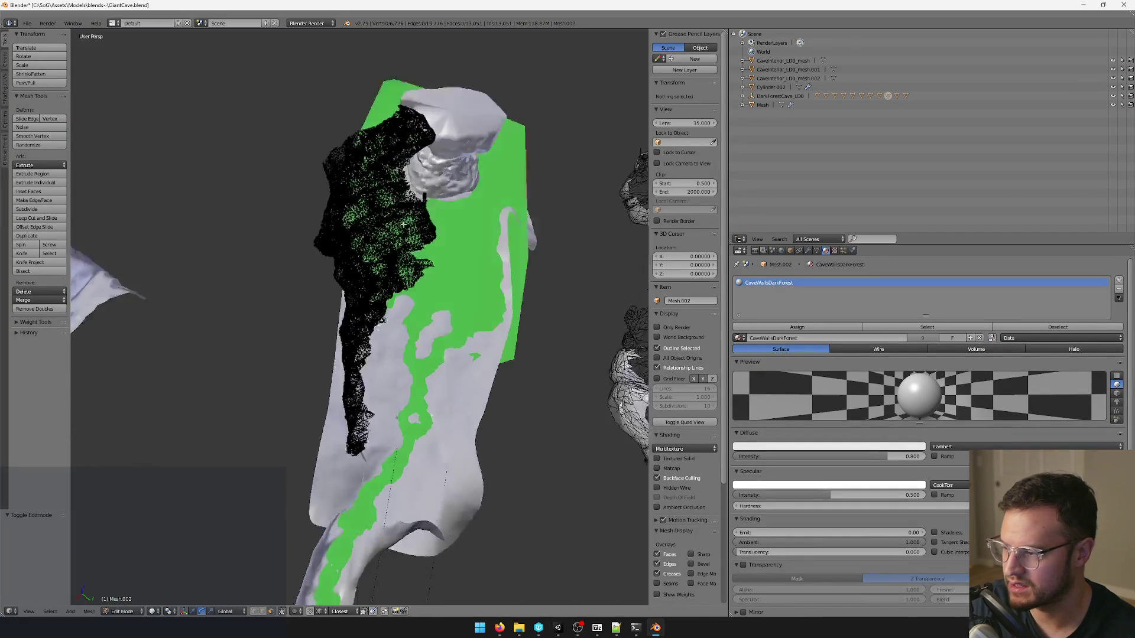
pyautogui.press('c')
pyautogui.moveTo(403, 328); pyautogui.dragTo(398, 215)
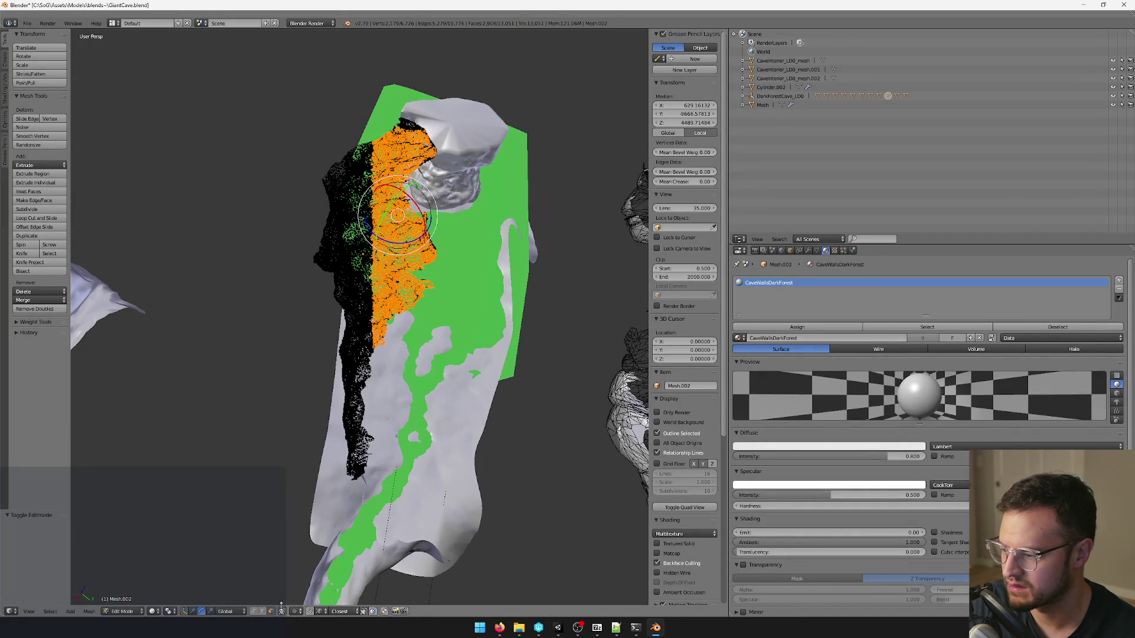
pyautogui.press('Escape')
pyautogui.press('a')
pyautogui.moveTo(397, 214); pyautogui.dragTo(509, 179, button='middle')
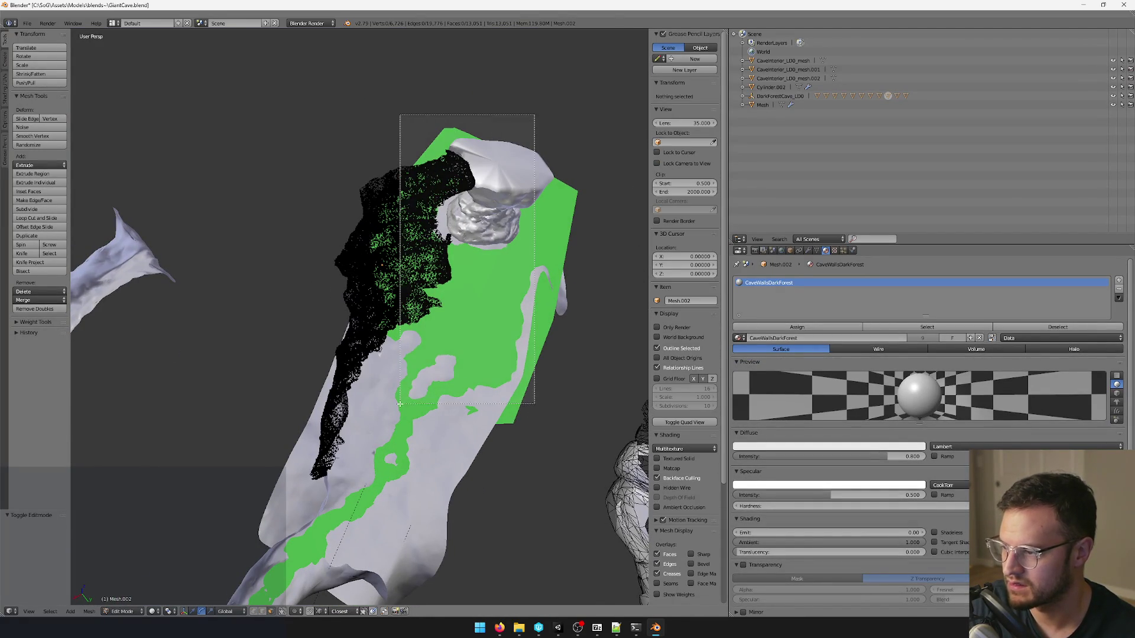
pyautogui.moveTo(399, 404); pyautogui.dragTo(399, 404)
pyautogui.moveTo(400, 405); pyautogui.dragTo(461, 191, button='middle')
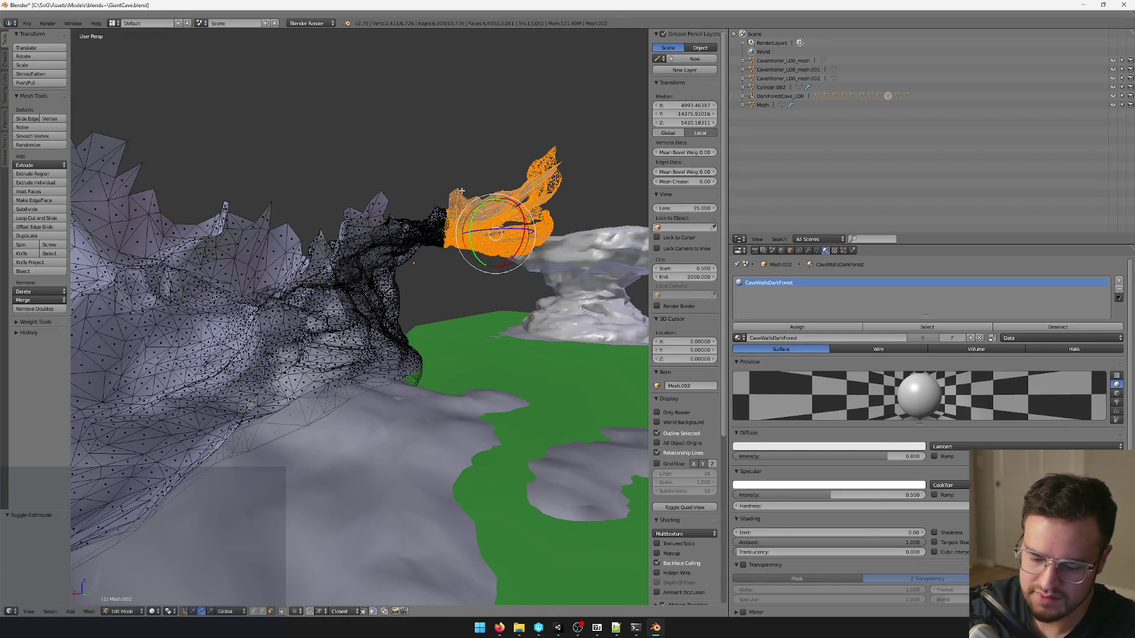
pyautogui.press('x')
pyautogui.click(455, 210)
# Select the stray vertices along the ridge and delete those faces.
pyautogui.moveTo(502, 210); pyautogui.dragTo(507, 183, button='middle')
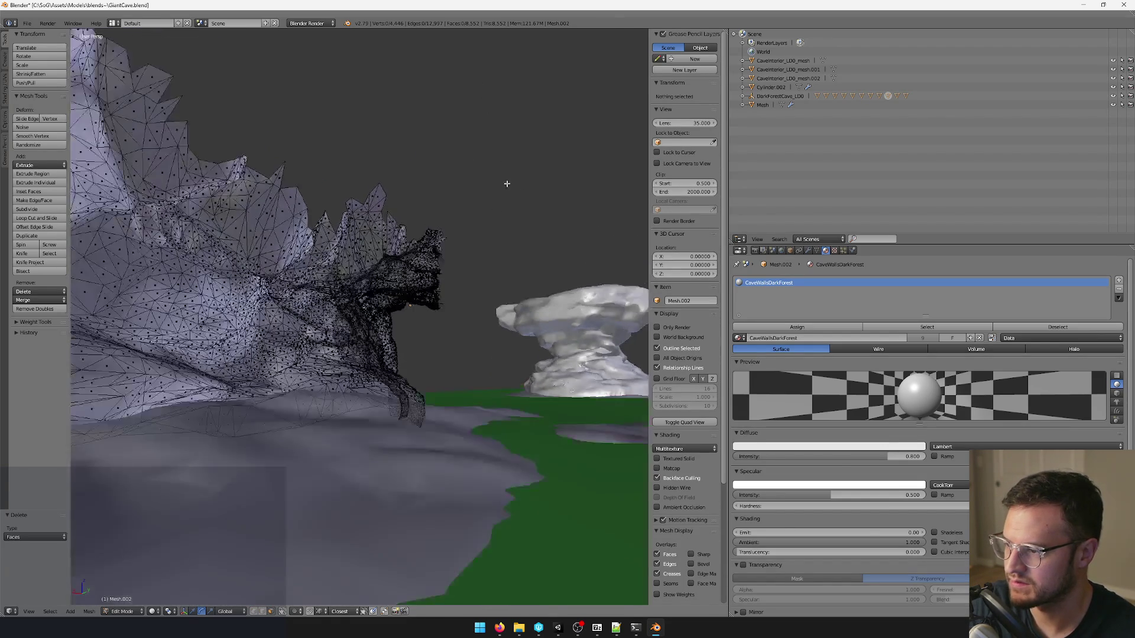
pyautogui.rightClick(432, 235)
pyautogui.moveTo(476, 246); pyautogui.dragTo(402, 336, button='middle')
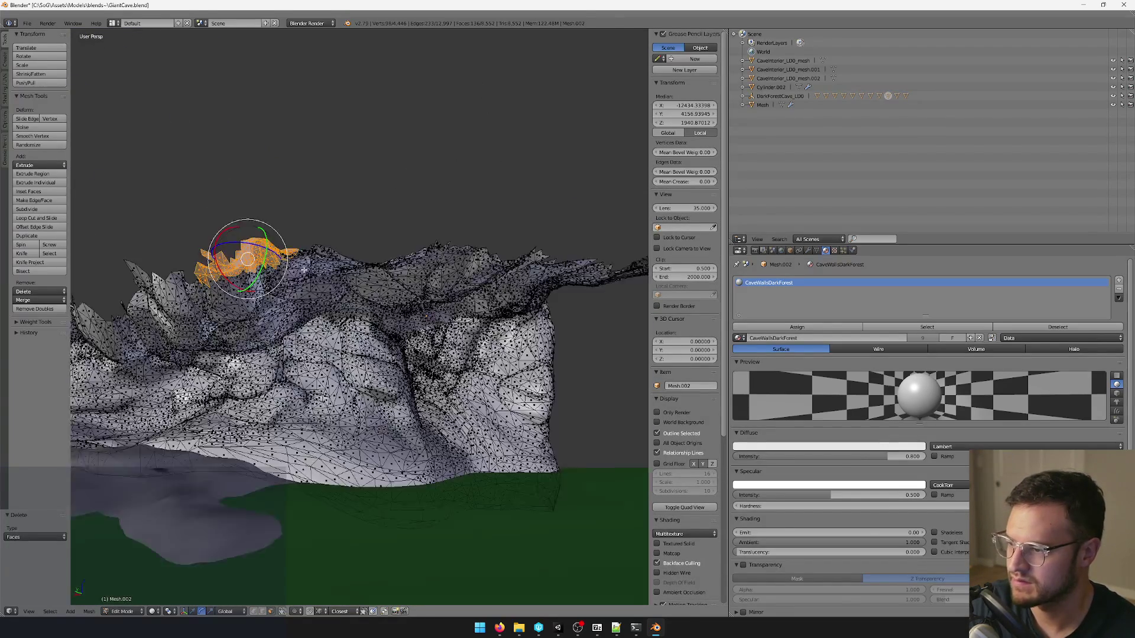
pyautogui.press('a')
pyautogui.moveTo(402, 336)
pyautogui.mouseDown(button='middle')
pyautogui.moveTo(575, 268)
pyautogui.moveTo(104, 229)
pyautogui.mouseUp(button='middle')
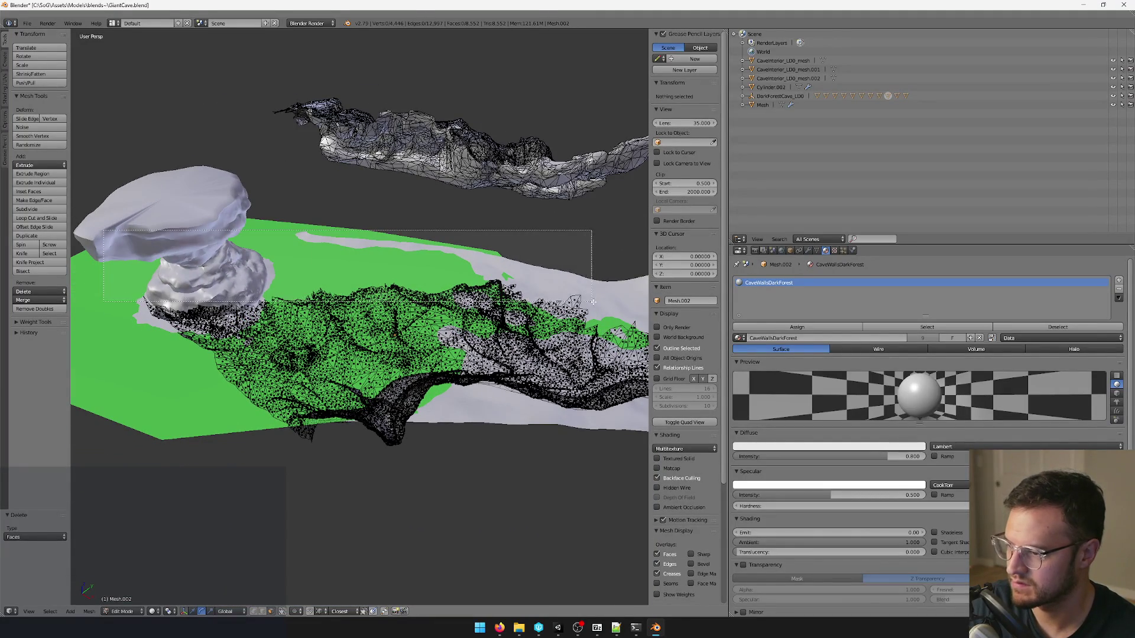
pyautogui.moveTo(591, 298); pyautogui.dragTo(592, 298)
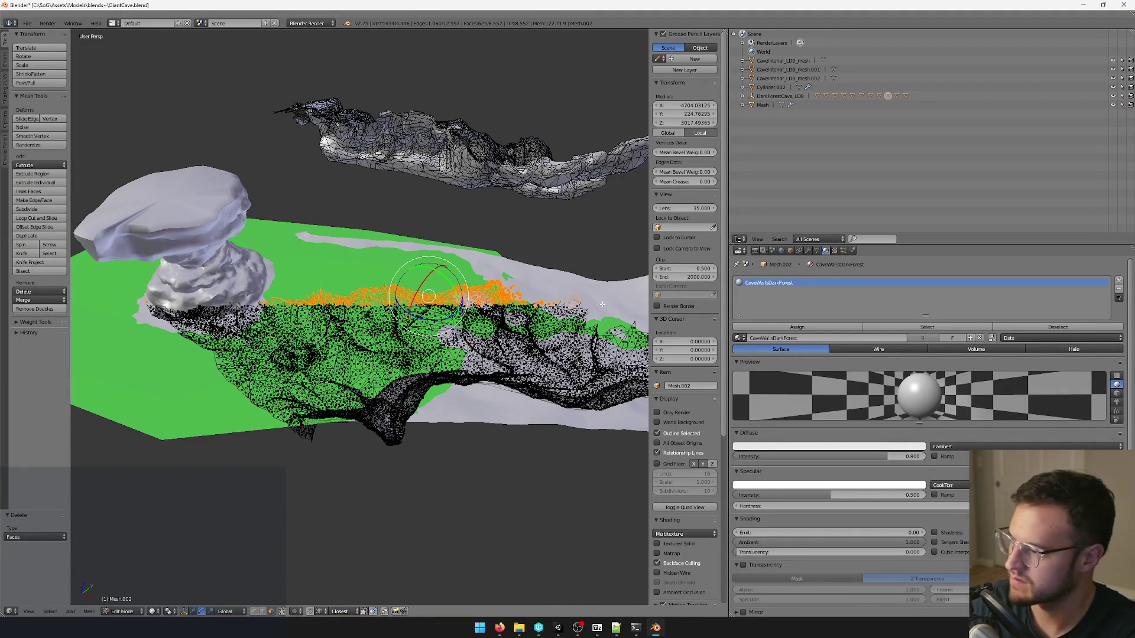
pyautogui.press('x')
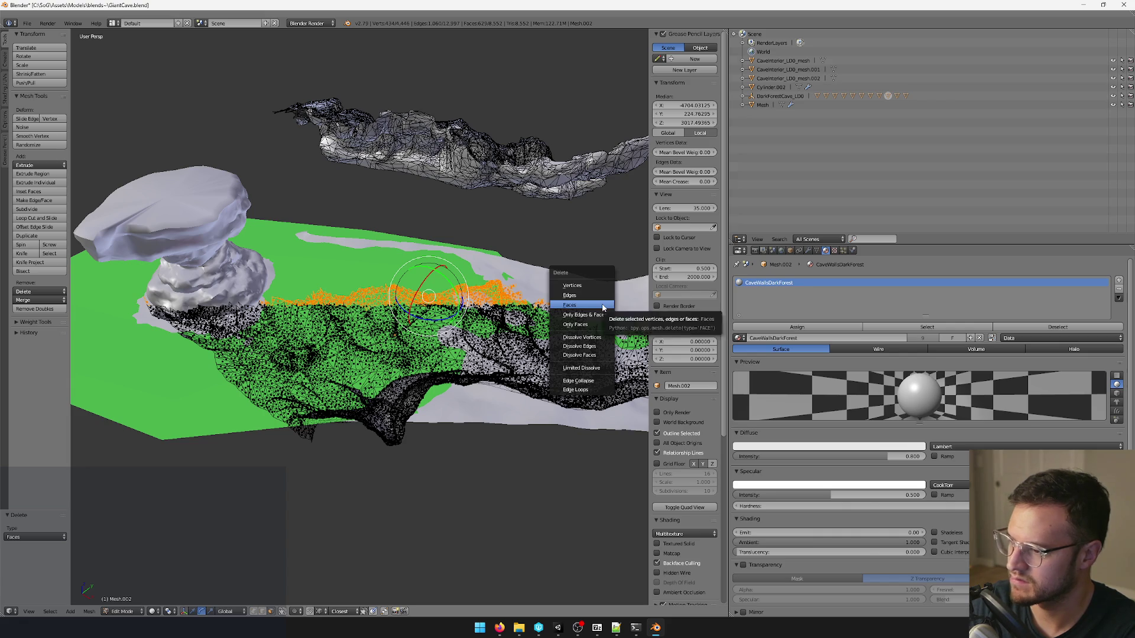
pyautogui.click(604, 306)
# Delete a third group of unwanted faces inside the cave and leave Edit Mode.
pyautogui.moveTo(550, 291)
pyautogui.mouseDown(button='middle')
pyautogui.moveTo(354, 248)
pyautogui.moveTo(435, 241)
pyautogui.mouseUp(button='middle')
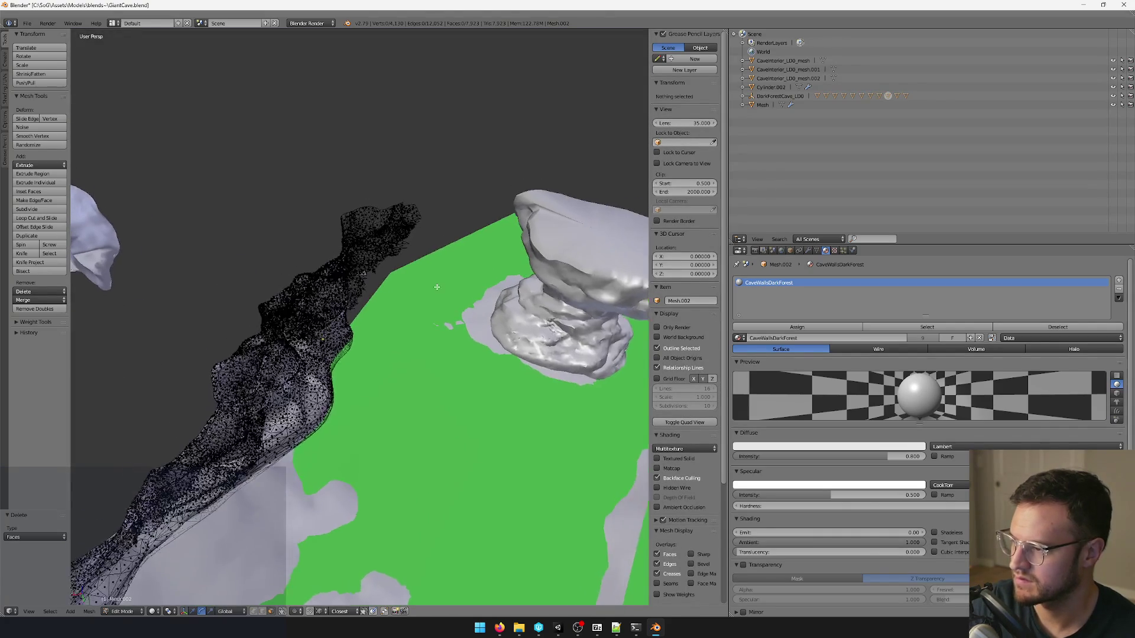
pyautogui.moveTo(408, 309); pyautogui.dragTo(424, 303)
pyautogui.press('x')
pyautogui.click(431, 296)
pyautogui.moveTo(431, 296)
pyautogui.mouseDown(button='middle')
pyautogui.moveTo(415, 250)
pyautogui.moveTo(512, 280)
pyautogui.moveTo(411, 278)
pyautogui.mouseUp(button='middle')
pyautogui.press('Tab')
pyautogui.moveTo(556, 280)
pyautogui.mouseDown(button='middle')
pyautogui.moveTo(475, 325)
pyautogui.moveTo(413, 308)
pyautogui.mouseUp(button='middle')
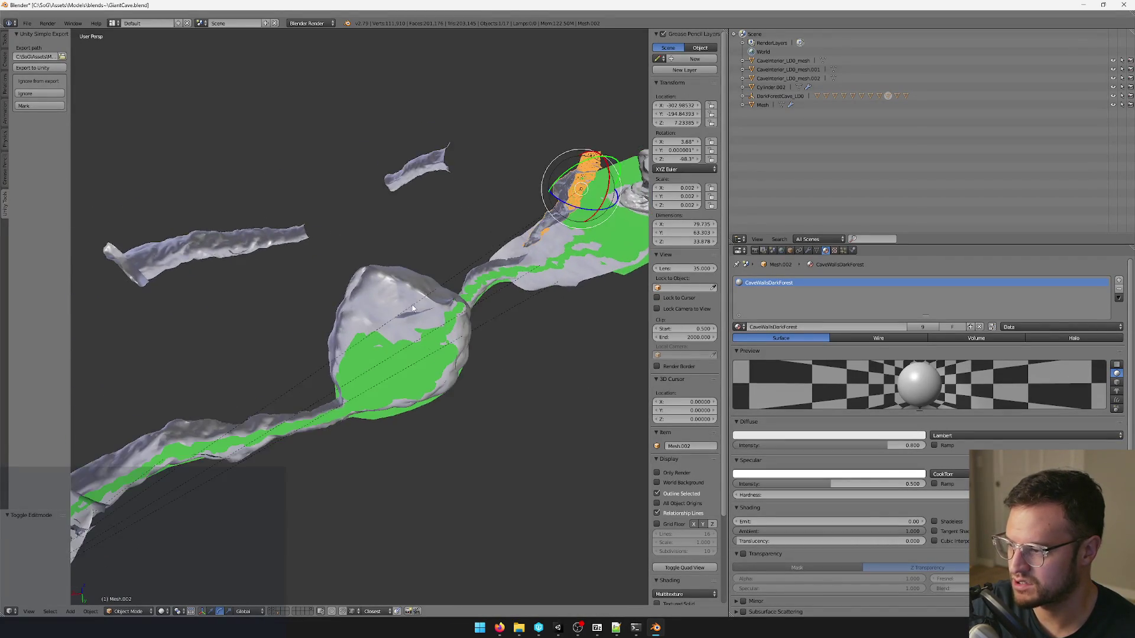
pyautogui.scroll(1, 412, 307)
pyautogui.scroll(4, 412, 296)
# Move a face of the green pond water surface in the XY plane to fit the chamber, then finish editing.
pyautogui.press('Tab')
pyautogui.scroll(-5, 365, 344)
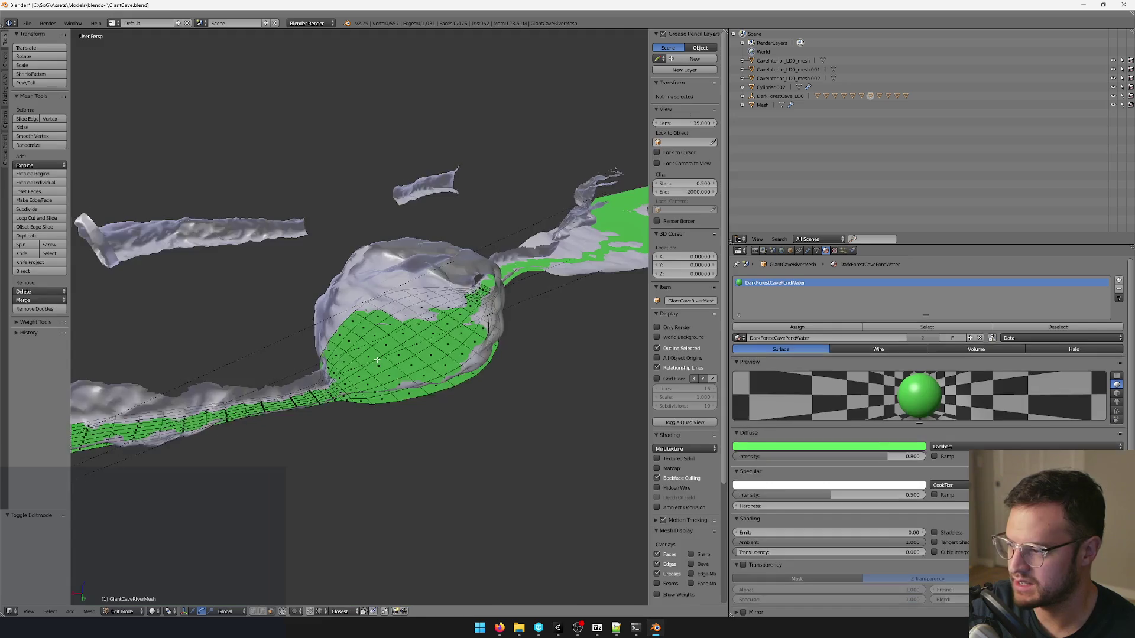
pyautogui.scroll(2, 391, 333)
pyautogui.rightClick(406, 328)
pyautogui.scroll(1, 406, 328)
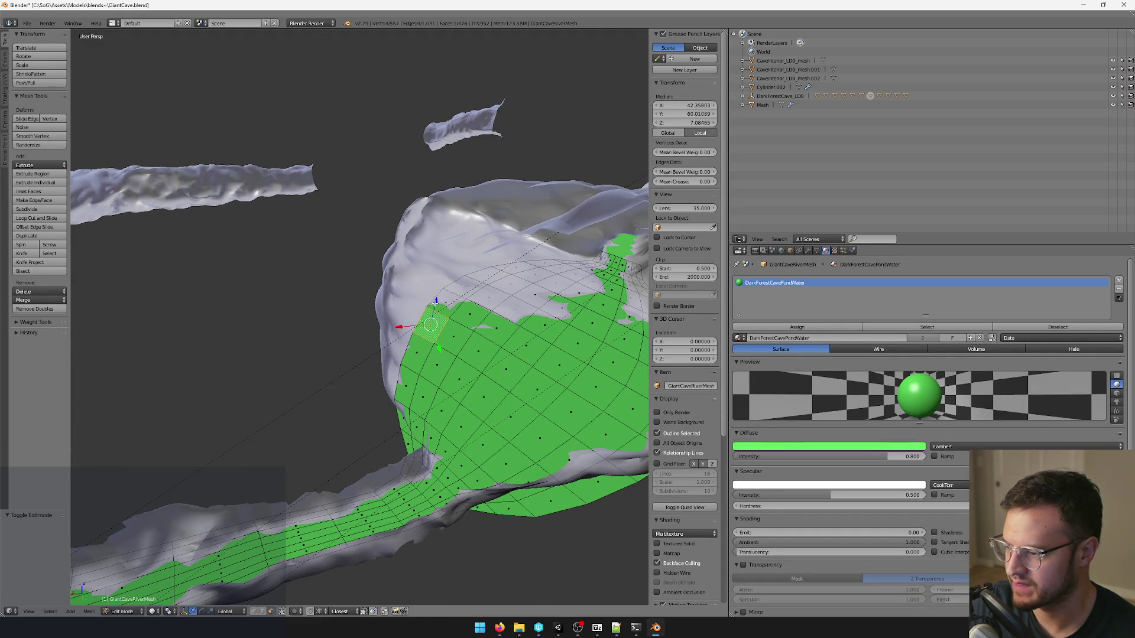
pyautogui.press('g')
pyautogui.hotkey('shift', 'z')
pyautogui.click(414, 295)
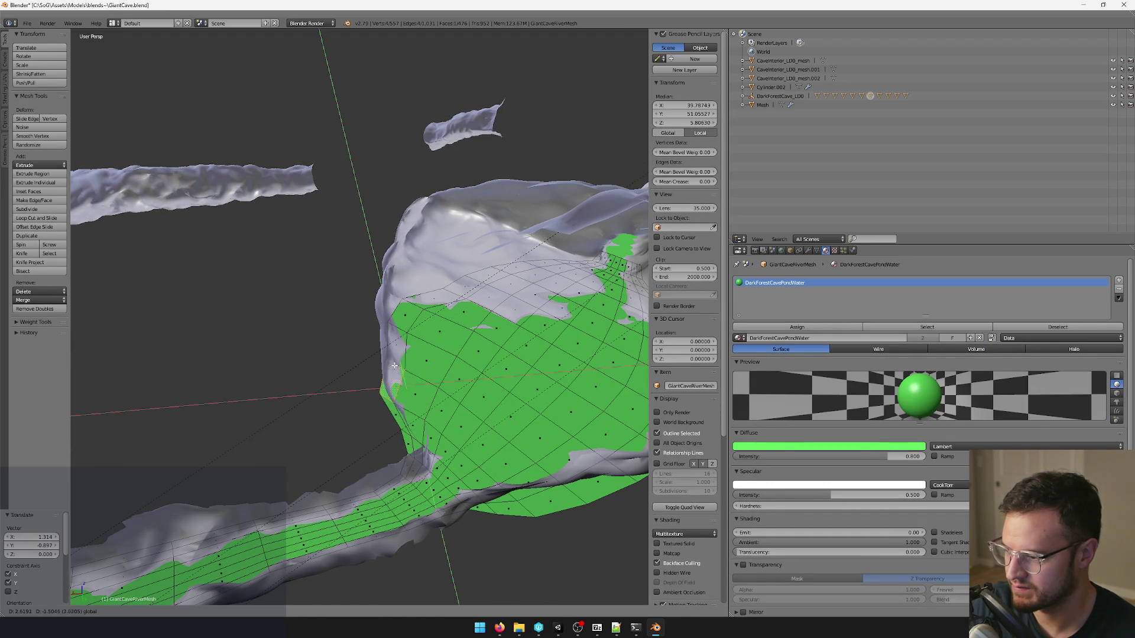
pyautogui.press('Tab')
# Orbit back over the cave and select the Cylinder cave tunnel mesh.
pyautogui.moveTo(443, 350)
pyautogui.mouseDown(button='middle')
pyautogui.moveTo(431, 317)
pyautogui.moveTo(418, 324)
pyautogui.moveTo(404, 380)
pyautogui.moveTo(466, 314)
pyautogui.moveTo(328, 365)
pyautogui.moveTo(469, 271)
pyautogui.mouseUp(button='middle')
pyautogui.scroll(3, 469, 271)
pyautogui.press('Tab')
pyautogui.press('Tab')
pyautogui.scroll(-4, 422, 256)
pyautogui.moveTo(506, 338)
pyautogui.mouseDown(button='middle')
pyautogui.moveTo(348, 360)
pyautogui.moveTo(412, 358)
pyautogui.moveTo(418, 328)
pyautogui.moveTo(448, 297)
pyautogui.mouseUp(button='middle')
pyautogui.rightClick(348, 361)
pyautogui.scroll(3, 414, 305)
pyautogui.scroll(-3, 427, 297)
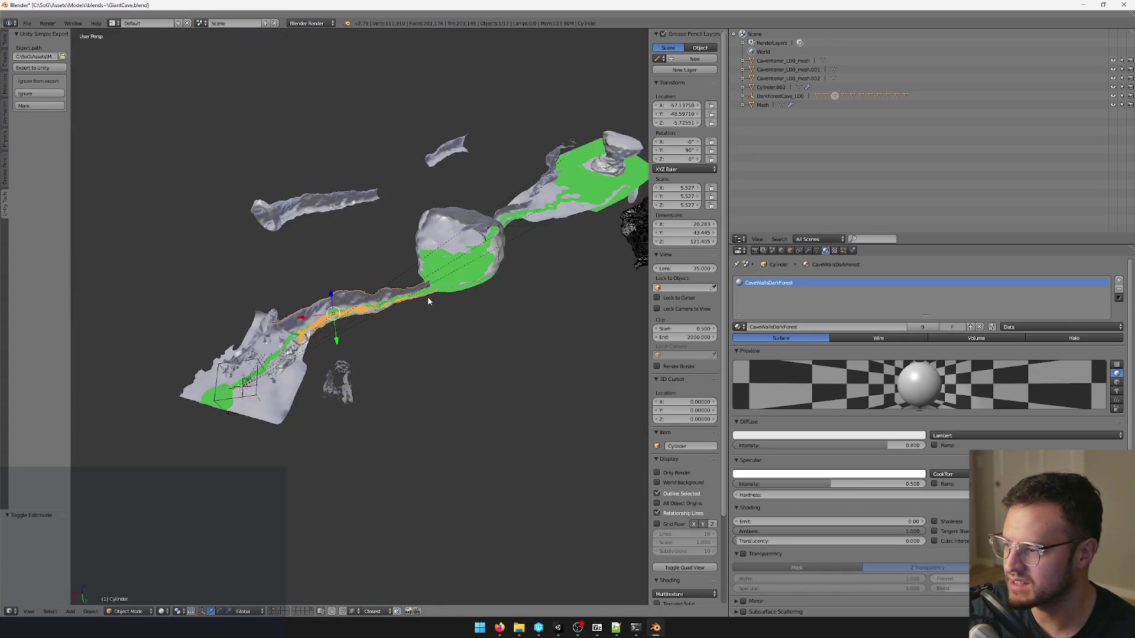
pyautogui.scroll(3, 427, 297)
pyautogui.scroll(3, 417, 317)
# Enter Edit Mode on the Cylinder, pick a start vertex and run Select Shortest Path.
pyautogui.moveTo(423, 357)
pyautogui.mouseDown(button='middle')
pyautogui.moveTo(463, 366)
pyautogui.moveTo(350, 349)
pyautogui.moveTo(392, 348)
pyautogui.moveTo(409, 375)
pyautogui.mouseUp(button='middle')
pyautogui.press('Tab')
pyautogui.moveTo(343, 311)
pyautogui.mouseDown(button='middle')
pyautogui.moveTo(380, 322)
pyautogui.moveTo(421, 223)
pyautogui.mouseUp(button='middle')
pyautogui.rightClick(387, 178)
pyautogui.moveTo(388, 177)
pyautogui.mouseDown(button='middle')
pyautogui.moveTo(444, 184)
pyautogui.moveTo(426, 195)
pyautogui.mouseUp(button='middle')
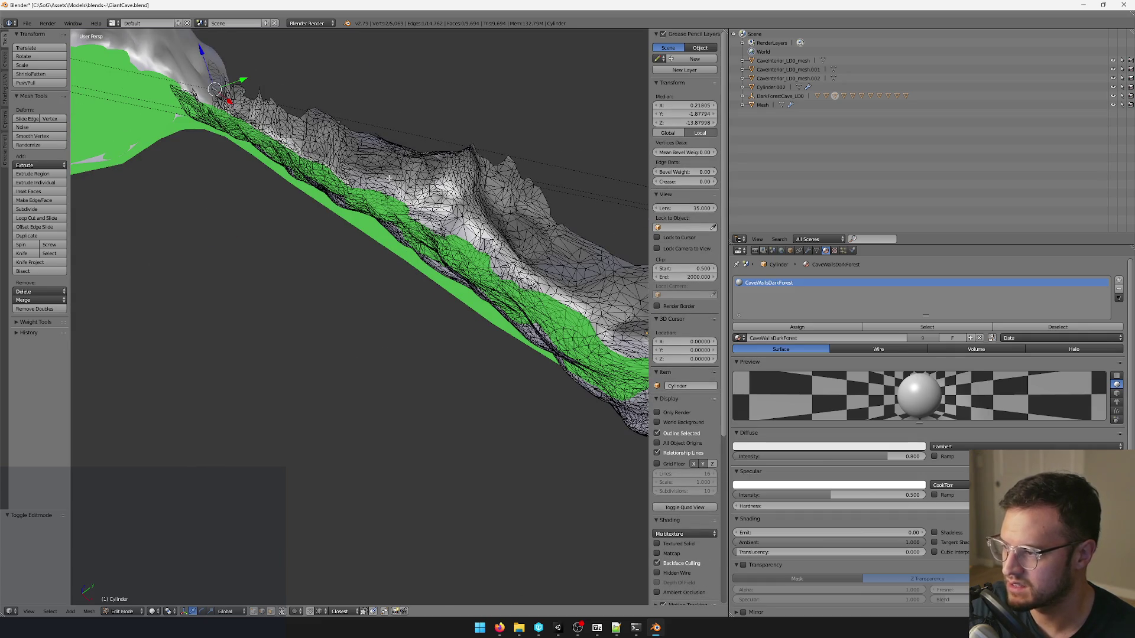
pyautogui.press('space')
pyautogui.write('shorte')
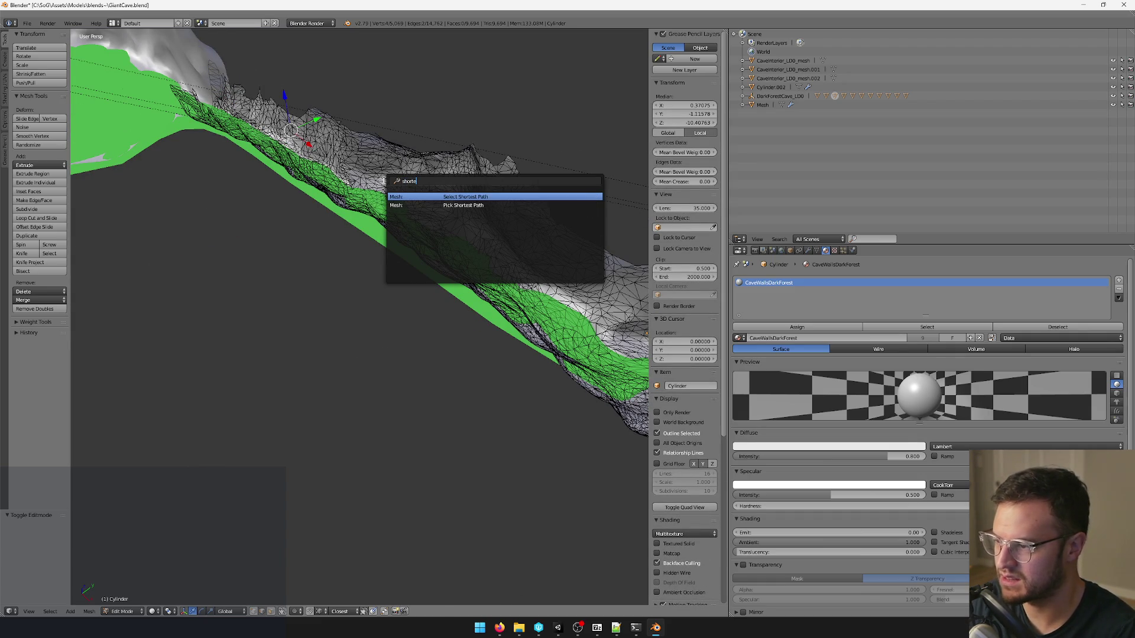
pyautogui.press('Return')
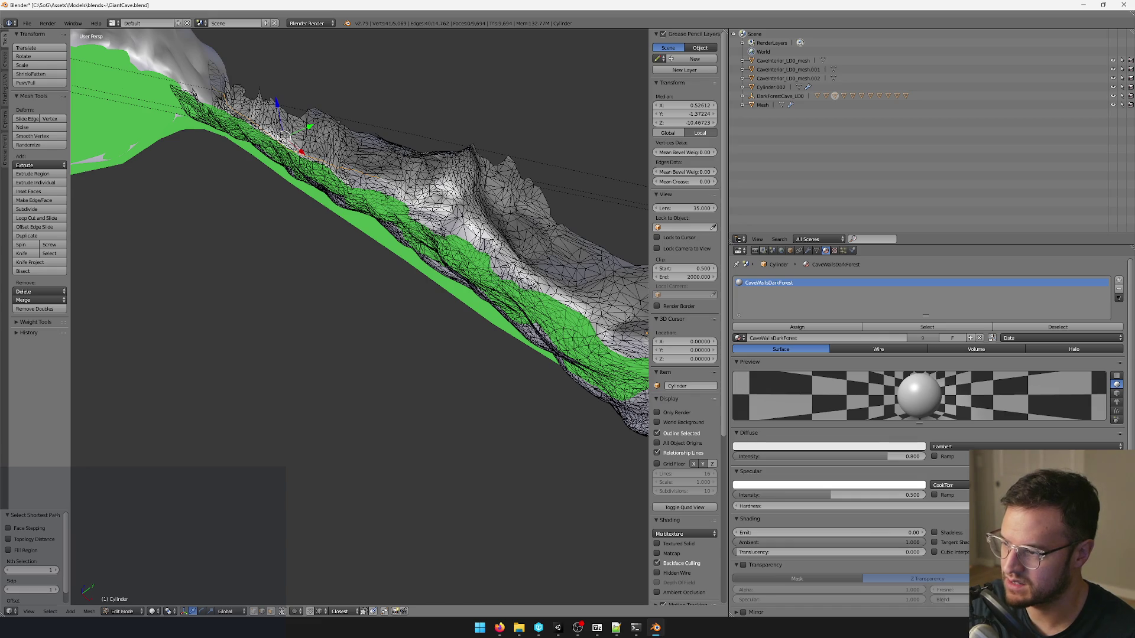
pyautogui.press('space')
pyautogui.press('Escape')
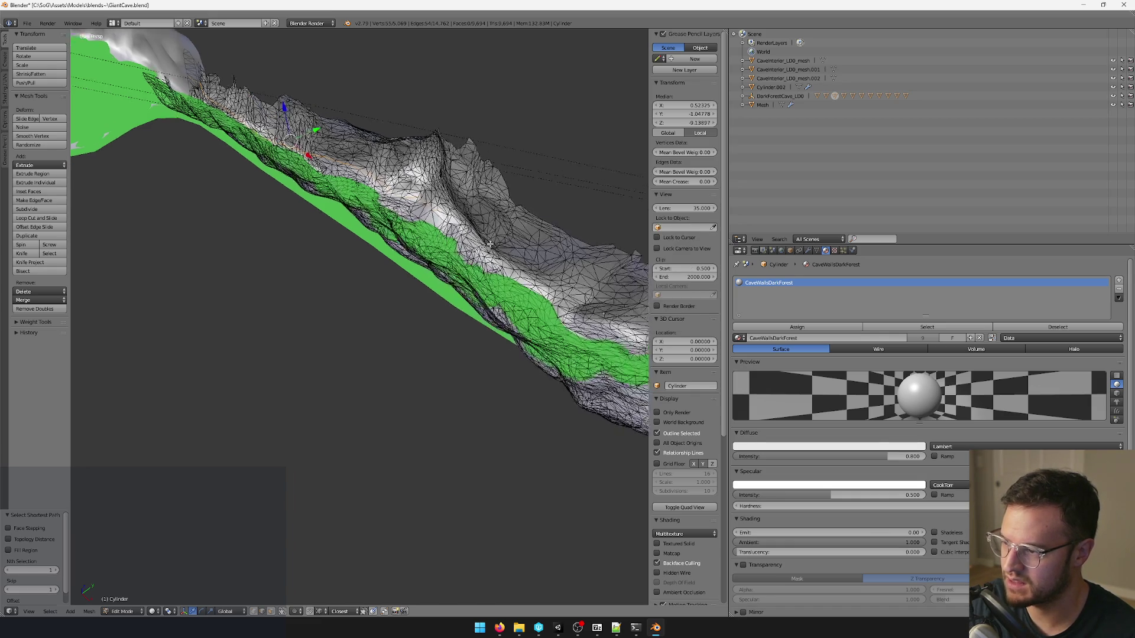
# Extend the shortest-path edge chain through the next two vertices along the tunnel.
pyautogui.moveTo(497, 233); pyautogui.dragTo(473, 236, button='middle')
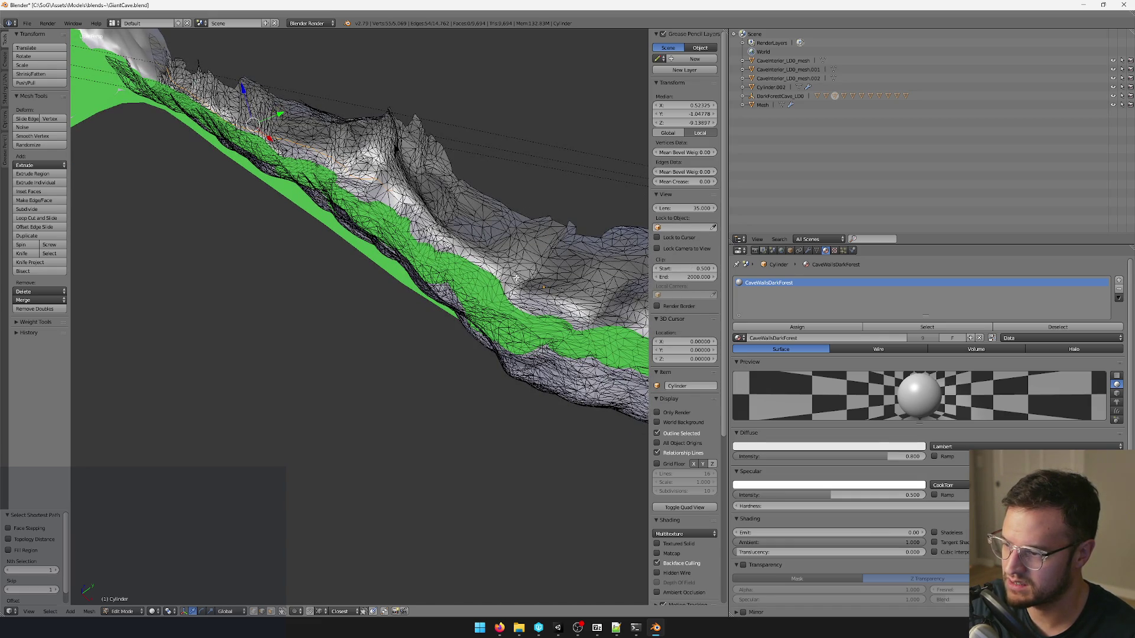
pyautogui.keyDown('ctrl'); pyautogui.rightClick(517, 279); pyautogui.keyUp('ctrl')
pyautogui.press('space')
pyautogui.press('Return')
pyautogui.moveTo(550, 298); pyautogui.dragTo(451, 280, button='middle')
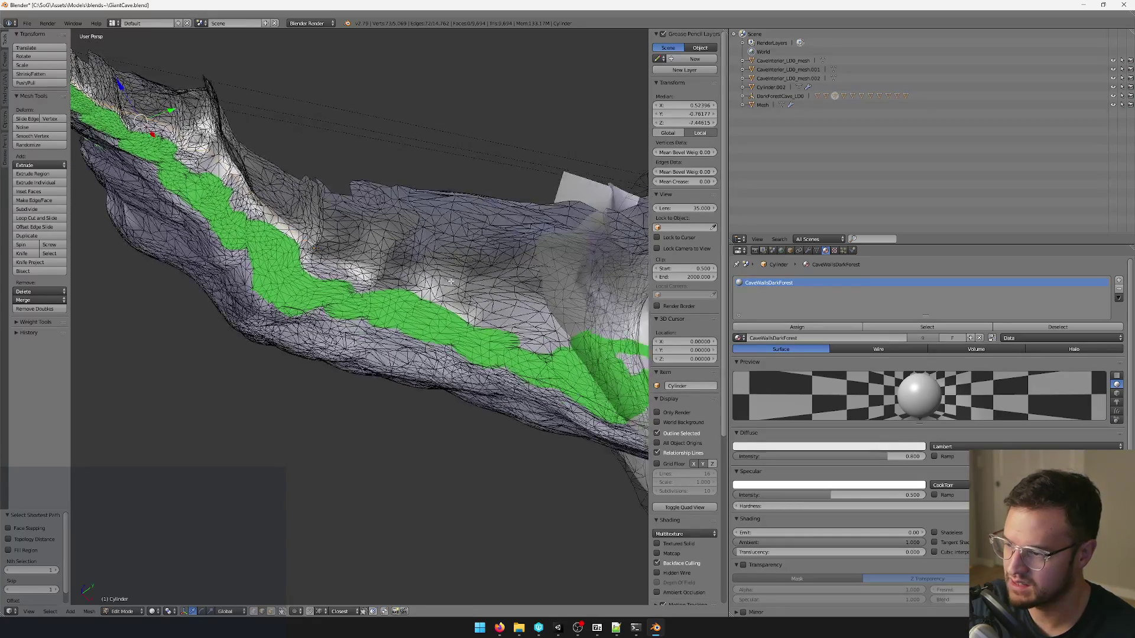
pyautogui.keyDown('ctrl'); pyautogui.rightClick(418, 282); pyautogui.keyUp('ctrl')
pyautogui.press('space')
pyautogui.press('Return')
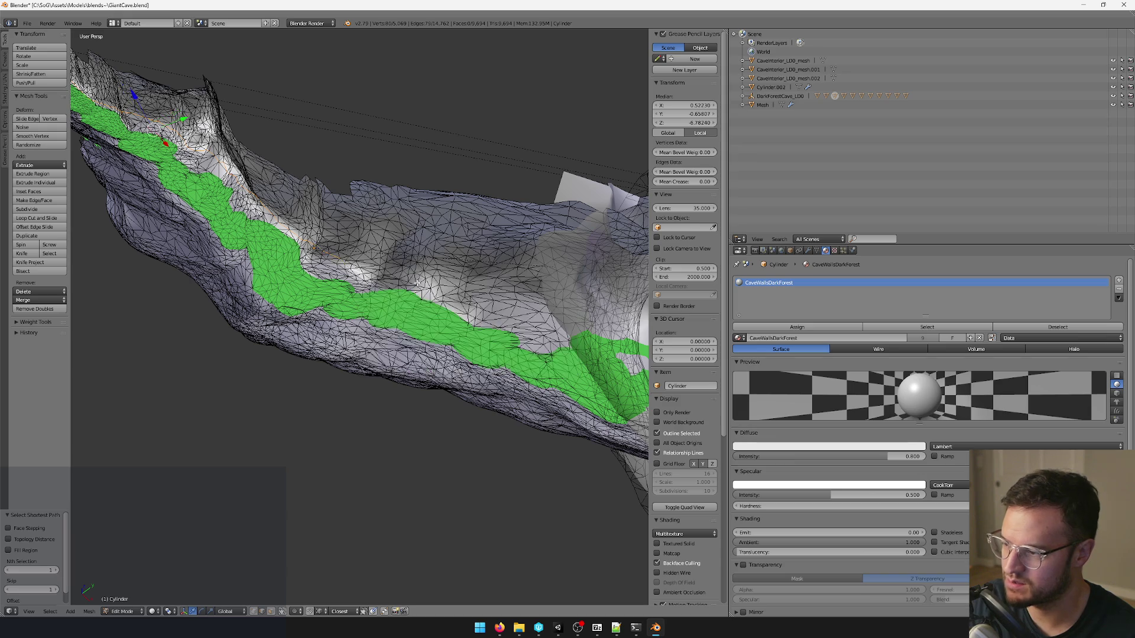
# Extend the edge path through two more vertices, tracing it across the tunnel wall.
pyautogui.keyDown('ctrl'); pyautogui.rightClick(425, 277); pyautogui.keyUp('ctrl')
pyautogui.press('space')
pyautogui.press('Return')
pyautogui.keyDown('ctrl'); pyautogui.rightClick(545, 324); pyautogui.keyUp('ctrl')
pyautogui.press('space')
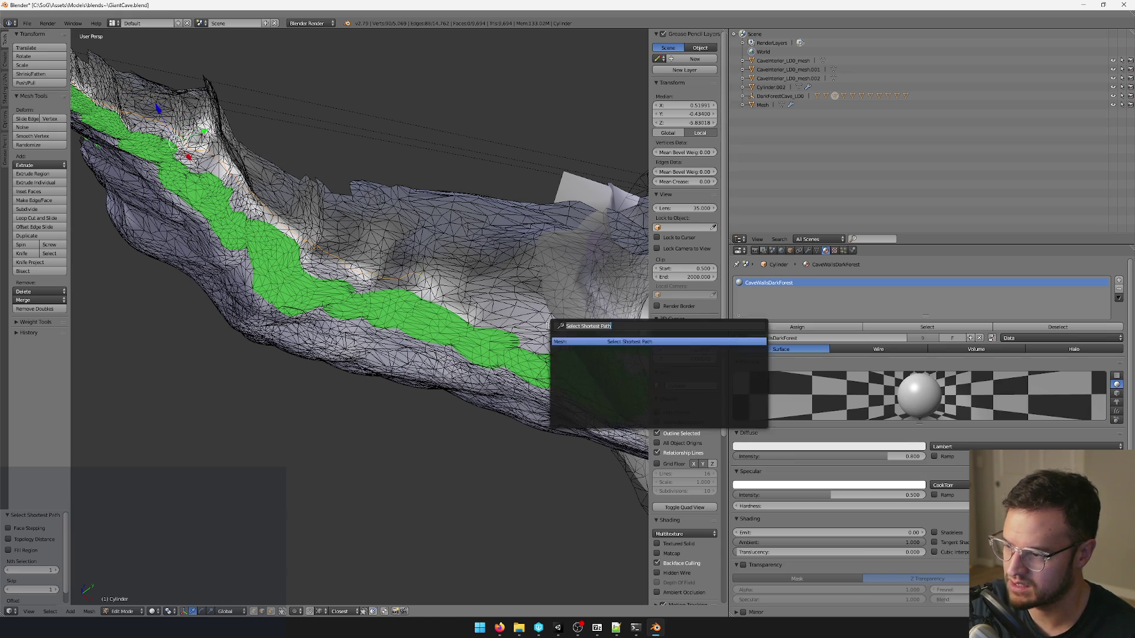
pyautogui.press('Return')
pyautogui.moveTo(571, 341); pyautogui.dragTo(518, 339, button='middle')
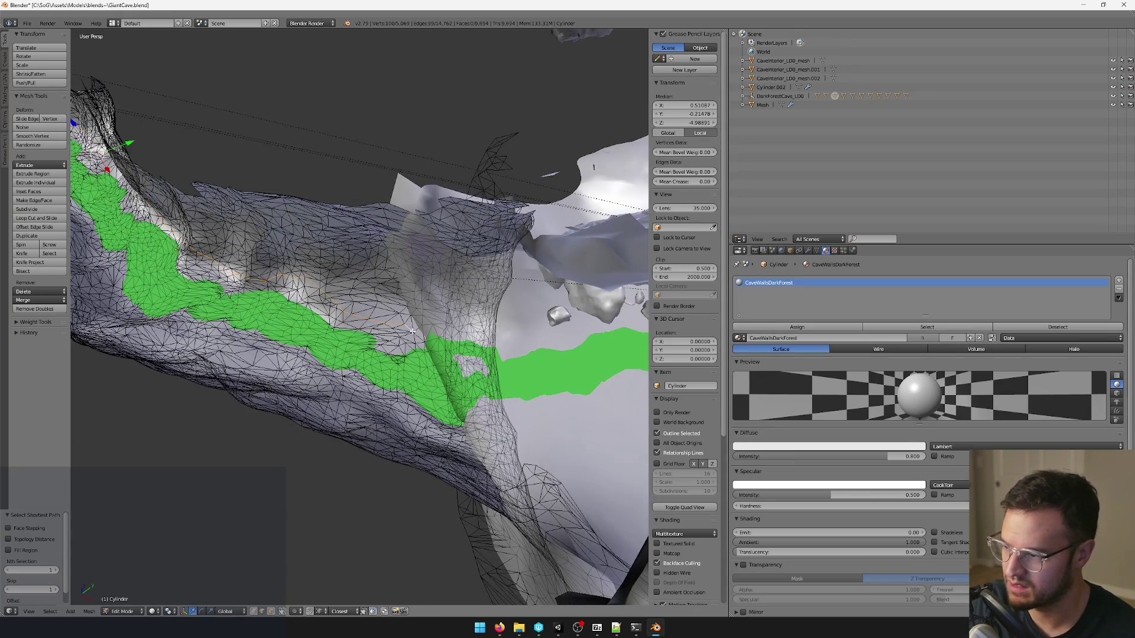
pyautogui.moveTo(461, 319)
pyautogui.mouseDown(button='middle')
pyautogui.moveTo(474, 322)
pyautogui.moveTo(412, 343)
pyautogui.moveTo(439, 346)
pyautogui.mouseUp(button='middle')
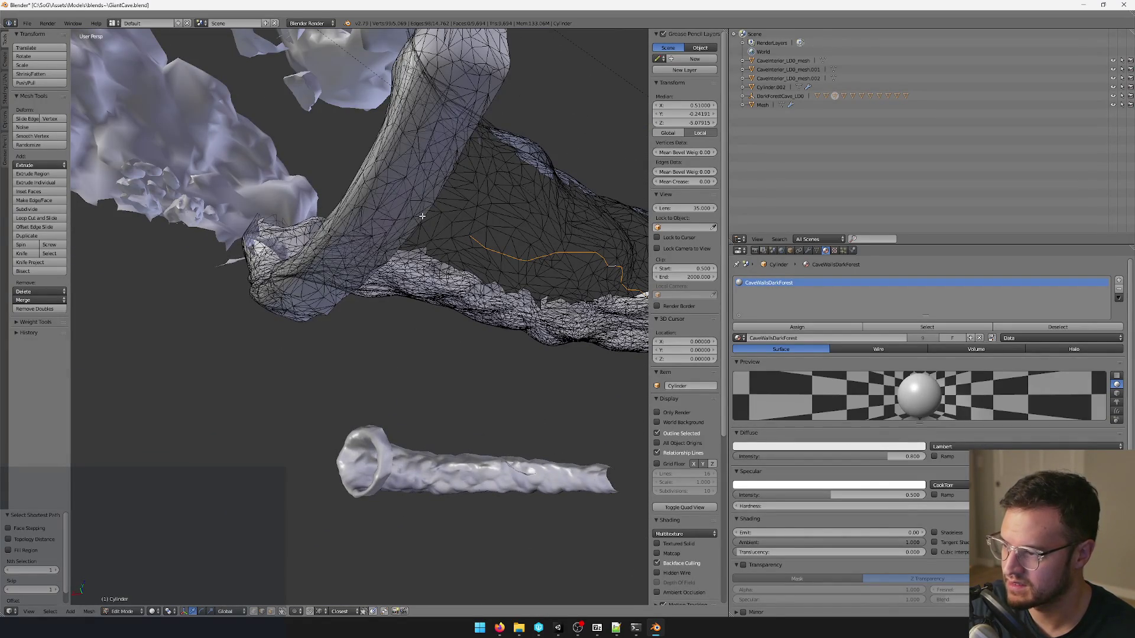
# Inspect the cave mesh from inside and below, then Rip the mesh along the selected edge path.
pyautogui.press('space')
pyautogui.press('Escape')
pyautogui.moveTo(443, 215)
pyautogui.mouseDown(button='middle')
pyautogui.moveTo(393, 256)
pyautogui.moveTo(336, 258)
pyautogui.moveTo(397, 284)
pyautogui.mouseUp(button='middle')
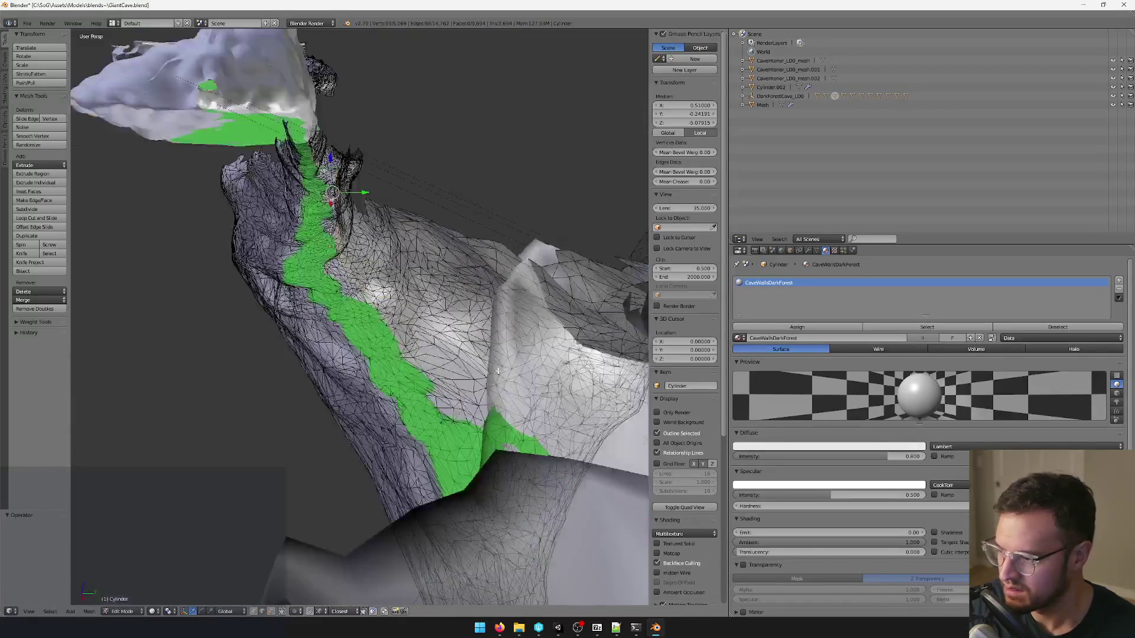
pyautogui.moveTo(399, 295); pyautogui.dragTo(432, 334, button='middle')
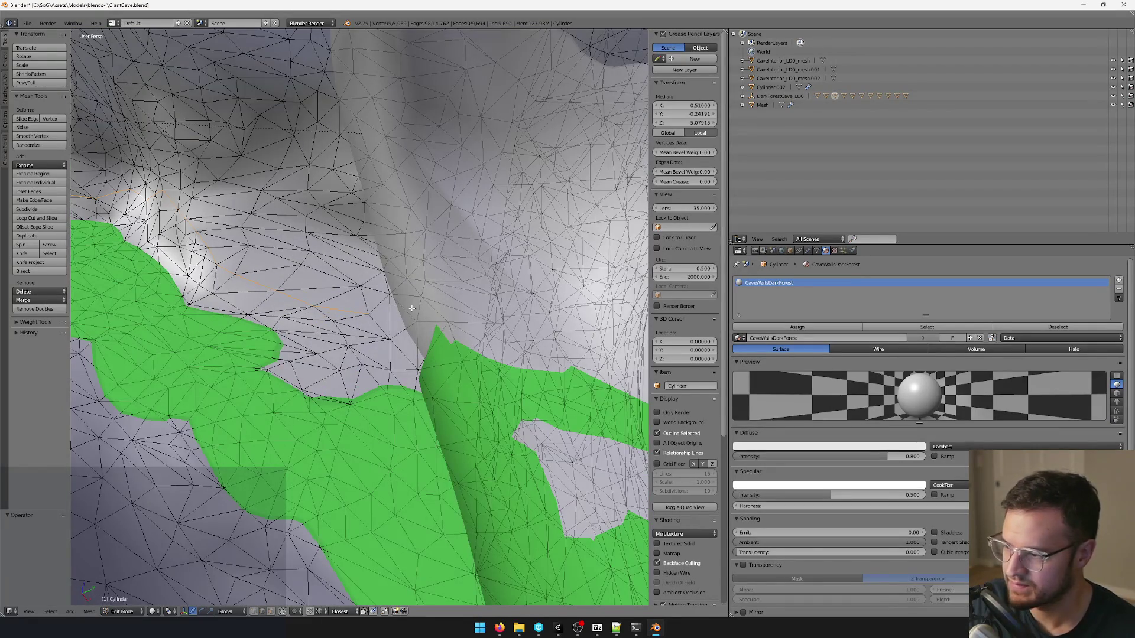
pyautogui.moveTo(499, 328)
pyautogui.mouseDown(button='middle')
pyautogui.moveTo(325, 259)
pyautogui.moveTo(298, 266)
pyautogui.mouseUp(button='middle')
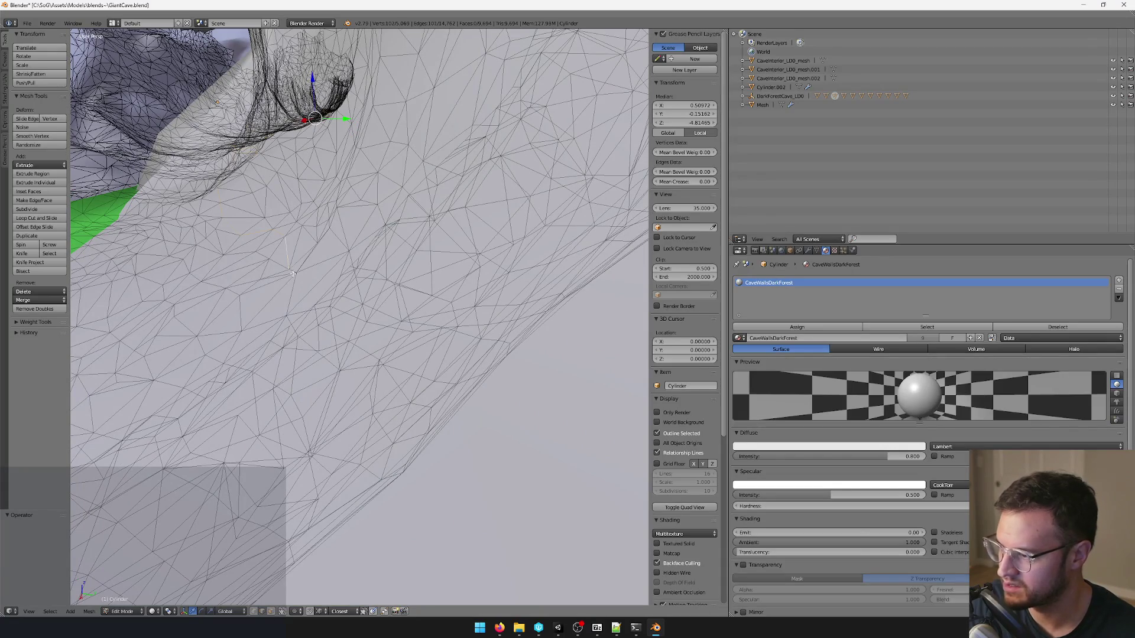
pyautogui.scroll(-3, 290, 320)
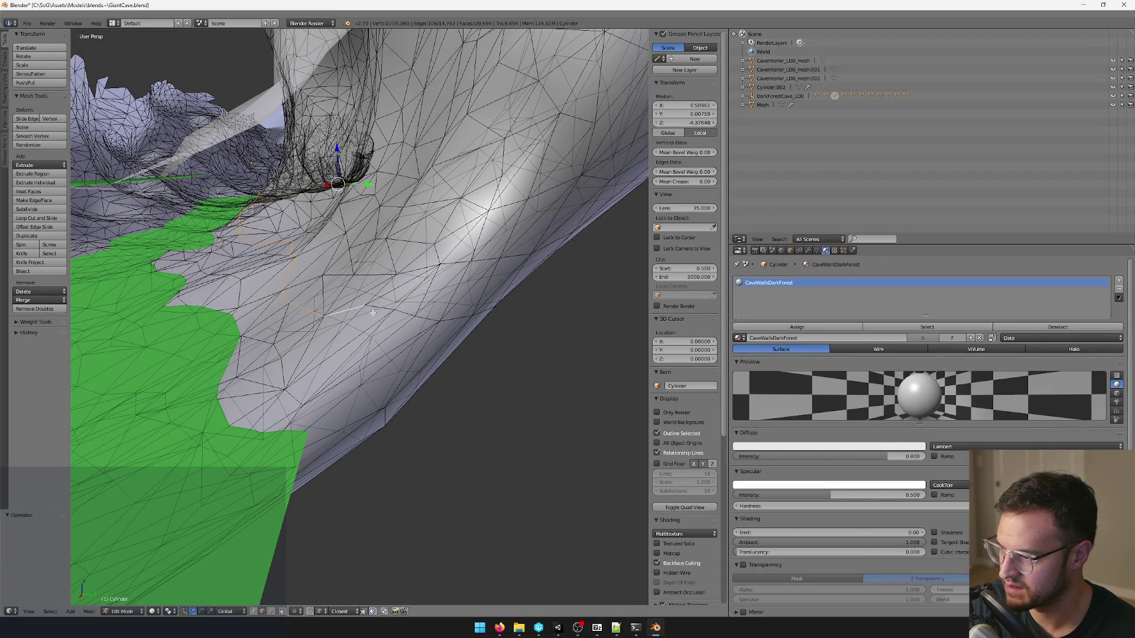
pyautogui.moveTo(453, 326)
pyautogui.mouseDown(button='middle')
pyautogui.moveTo(456, 307)
pyautogui.moveTo(413, 291)
pyautogui.moveTo(363, 286)
pyautogui.moveTo(344, 301)
pyautogui.moveTo(369, 307)
pyautogui.mouseUp(button='middle')
pyautogui.press('space')
pyautogui.press('Return')
pyautogui.press('space')
pyautogui.write('rip')
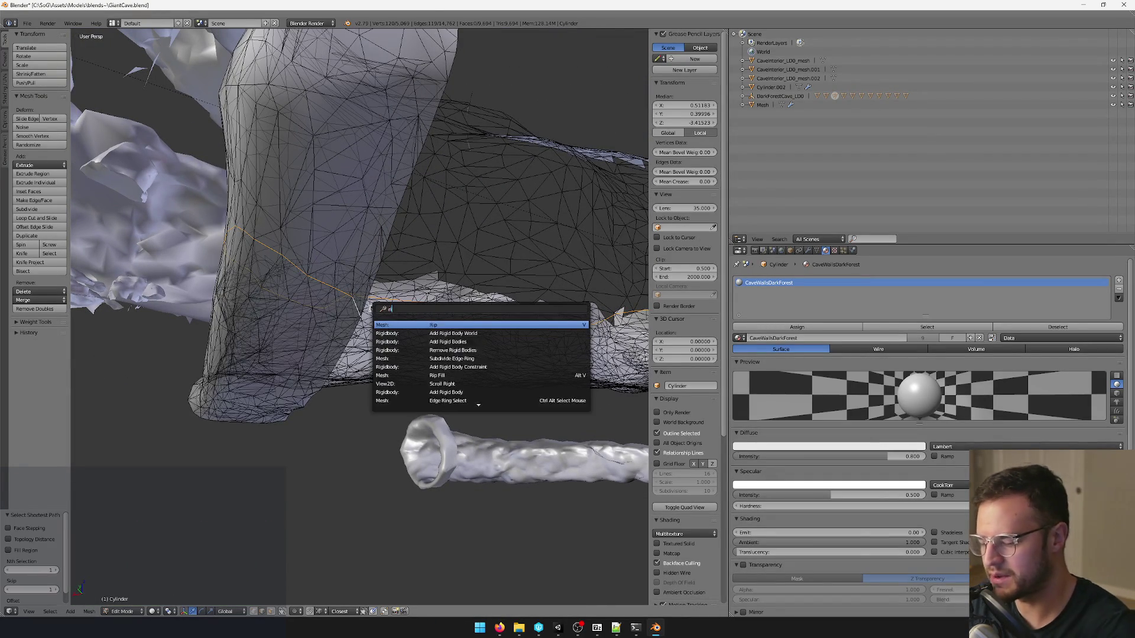
pyautogui.press('Return')
pyautogui.click(302, 435)
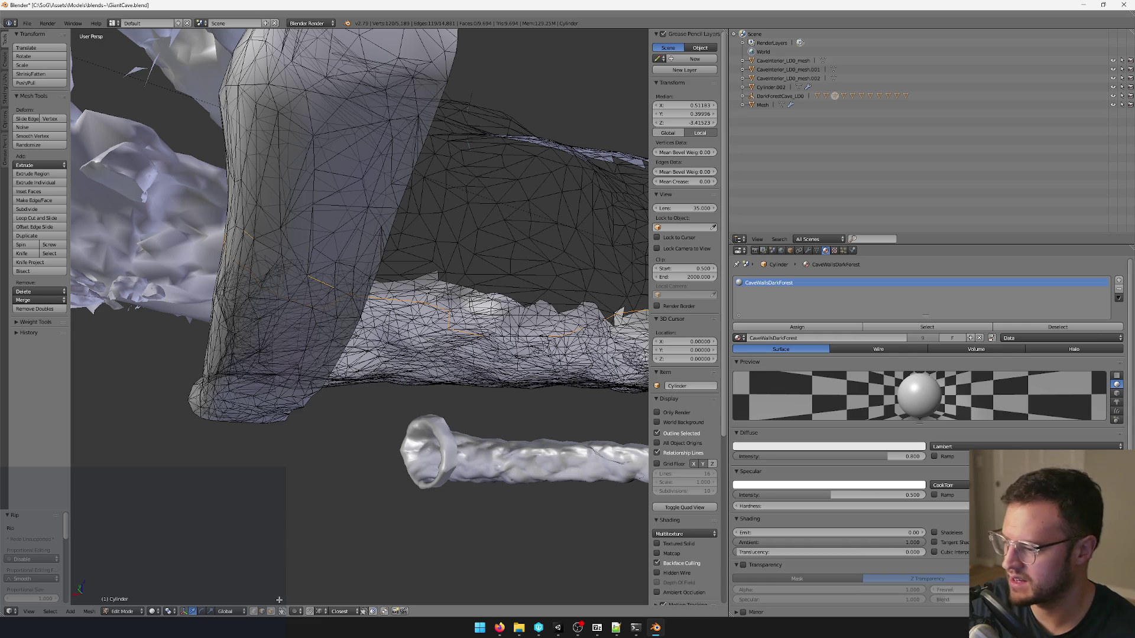
# Select the part linked to the split and delete its faces.
pyautogui.press('a')
pyautogui.moveTo(279, 599); pyautogui.dragTo(500, 185, button='middle')
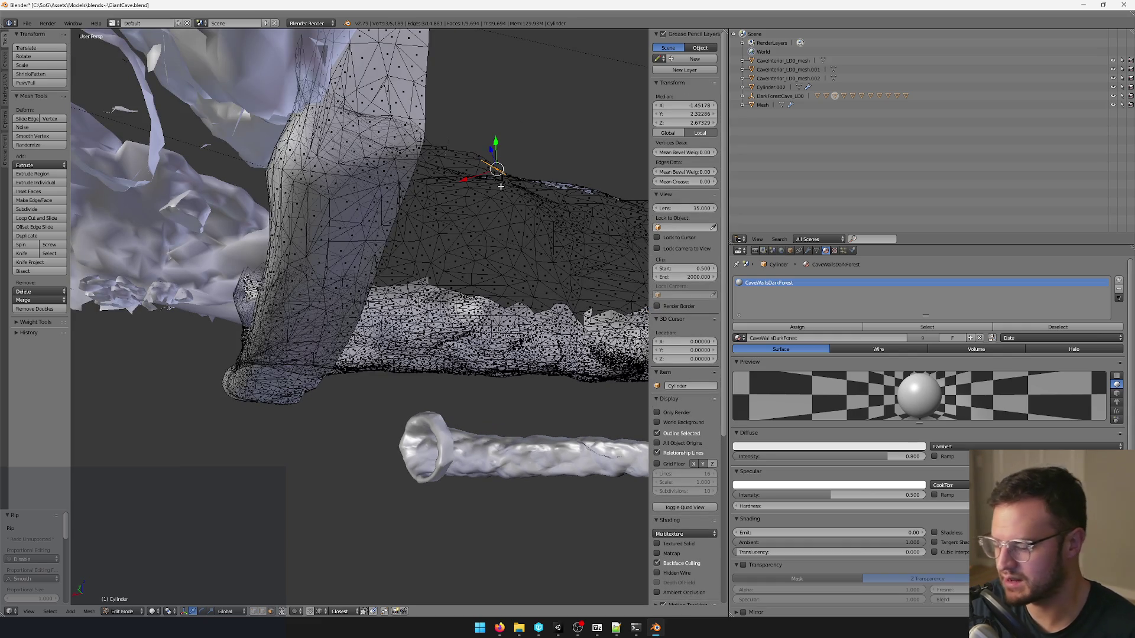
pyautogui.hotkey('ctrl', 'l')
pyautogui.press('x')
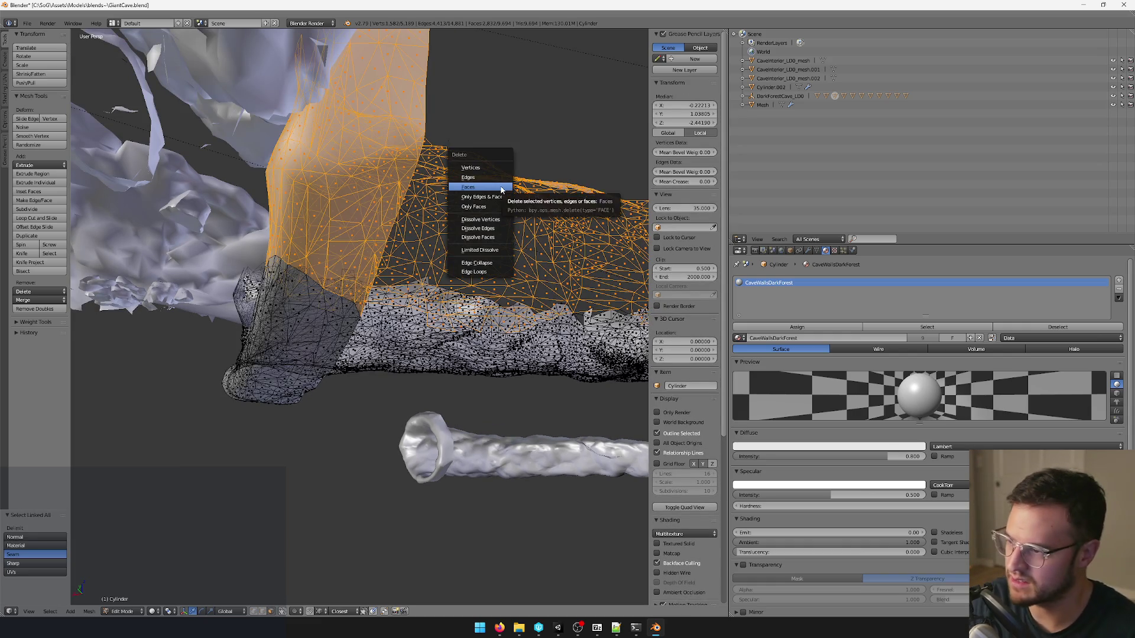
pyautogui.click(501, 188)
pyautogui.moveTo(512, 203)
pyautogui.mouseDown(button='middle')
pyautogui.moveTo(370, 356)
pyautogui.moveTo(346, 325)
pyautogui.moveTo(517, 294)
pyautogui.moveTo(332, 514)
pyautogui.mouseUp(button='middle')
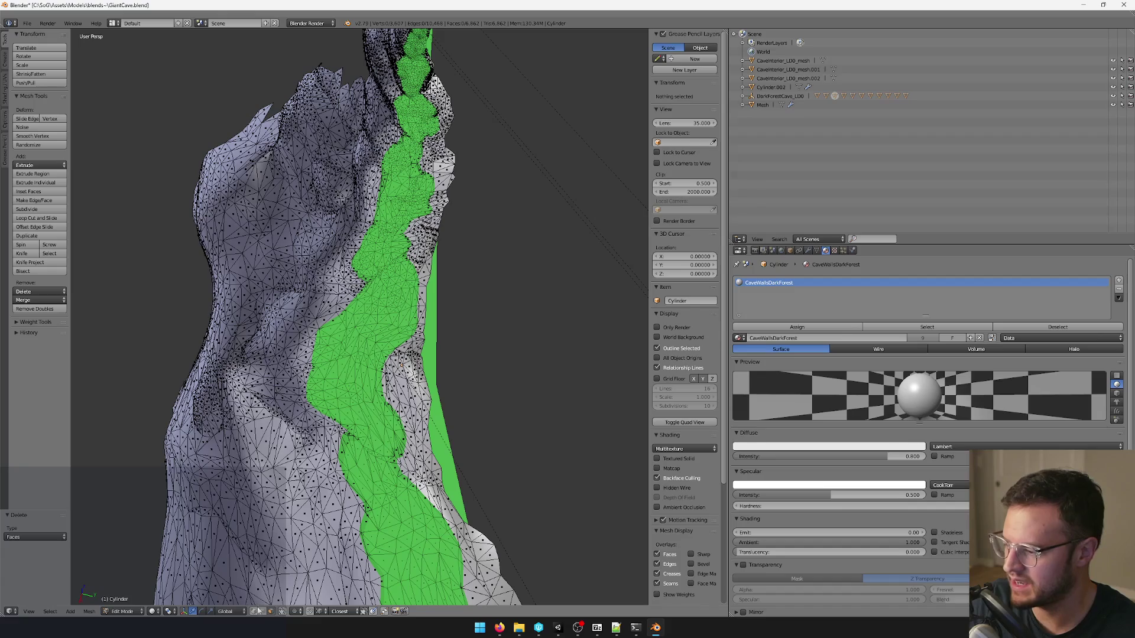
# Select an edge loop running through the cave wall and orbit in close to the mesh.
pyautogui.rightClick(451, 208)
pyautogui.moveTo(451, 208); pyautogui.dragTo(433, 242, button='middle')
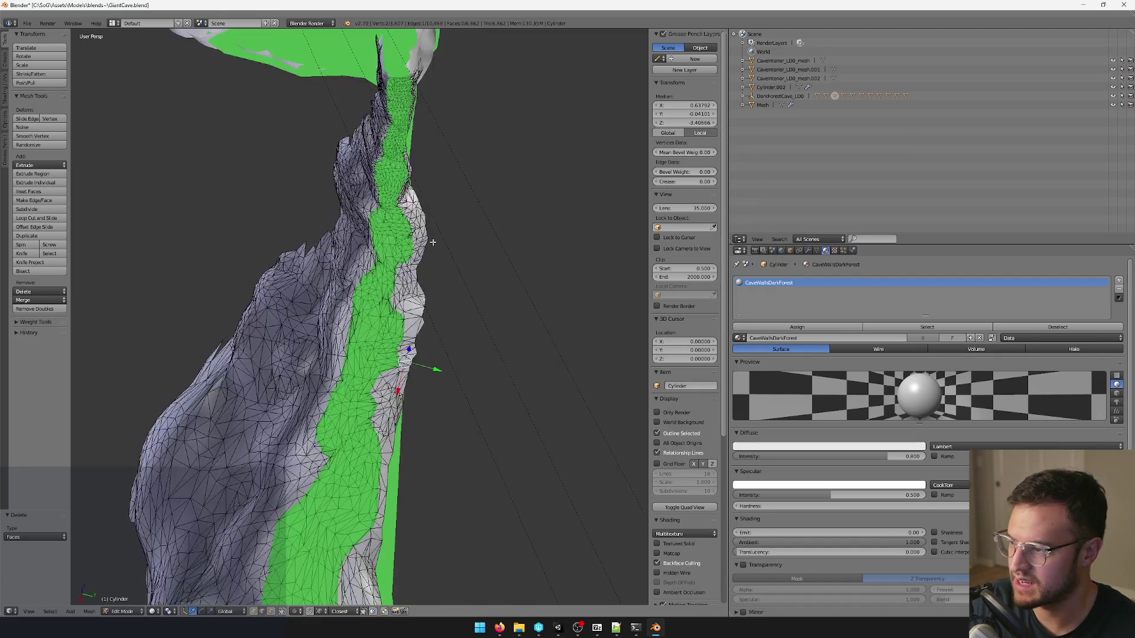
pyautogui.hotkey('ctrl', 'e')
pyautogui.click(456, 198)
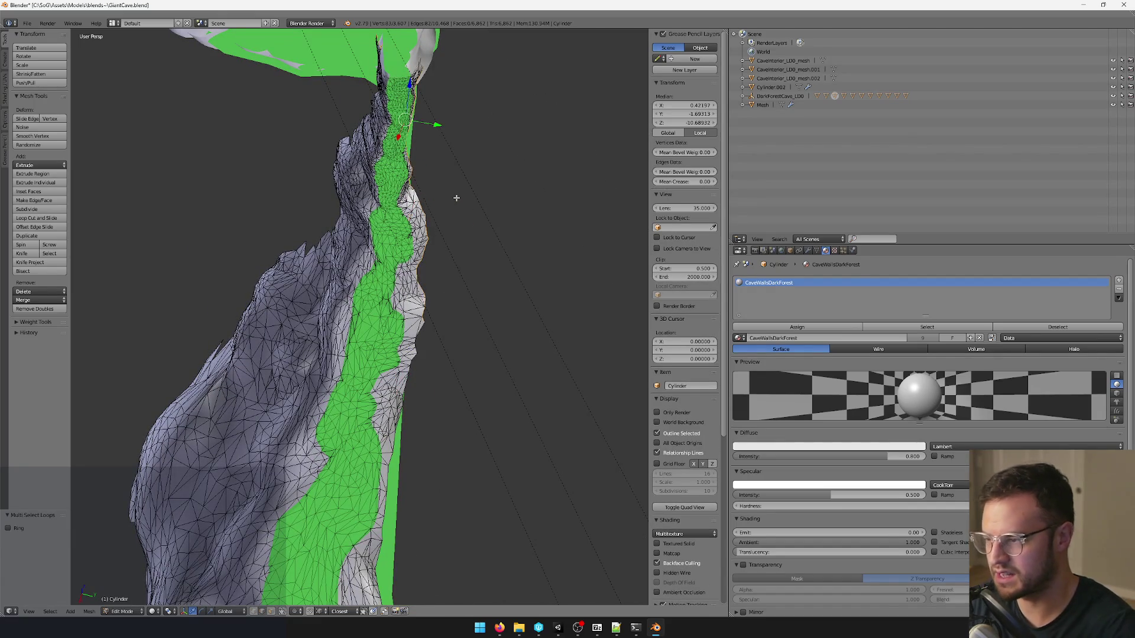
pyautogui.moveTo(456, 198); pyautogui.dragTo(399, 195, button='middle')
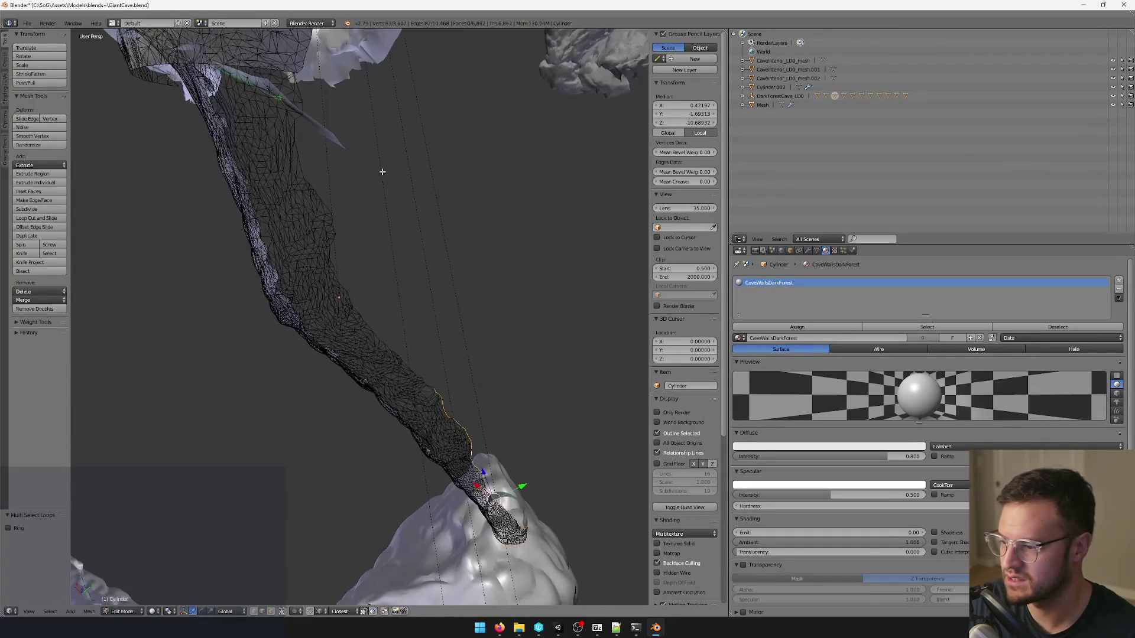
pyautogui.moveTo(399, 195)
pyautogui.mouseDown(button='middle')
pyautogui.moveTo(395, 293)
pyautogui.moveTo(304, 268)
pyautogui.mouseUp(button='middle')
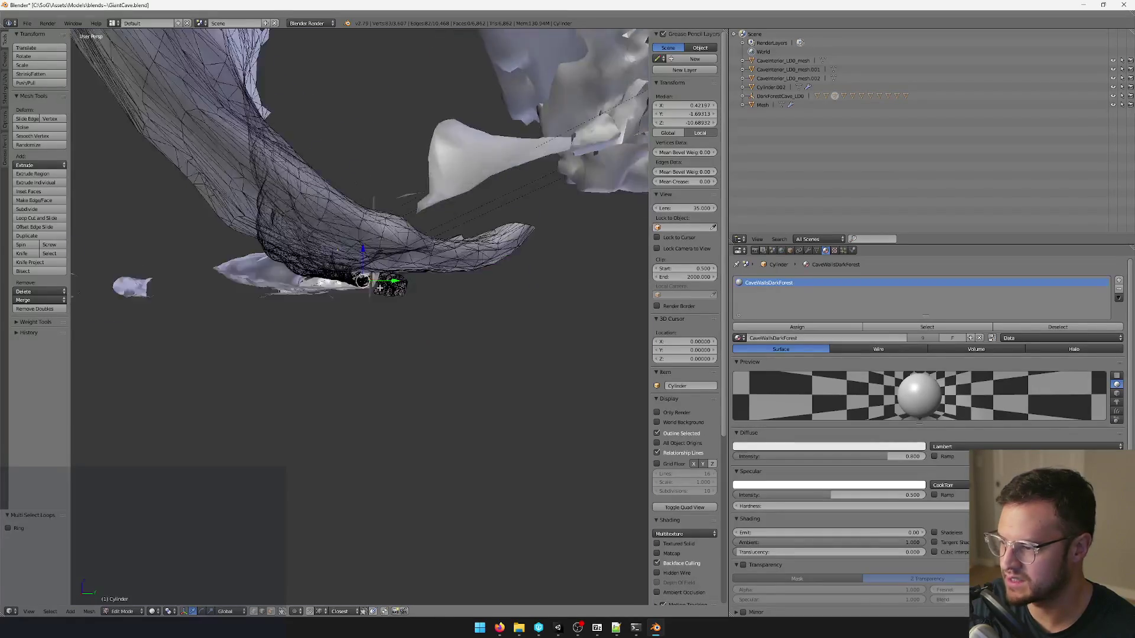
pyautogui.moveTo(304, 268)
pyautogui.mouseDown(button='middle')
pyautogui.moveTo(431, 254)
pyautogui.moveTo(416, 311)
pyautogui.mouseUp(button='middle')
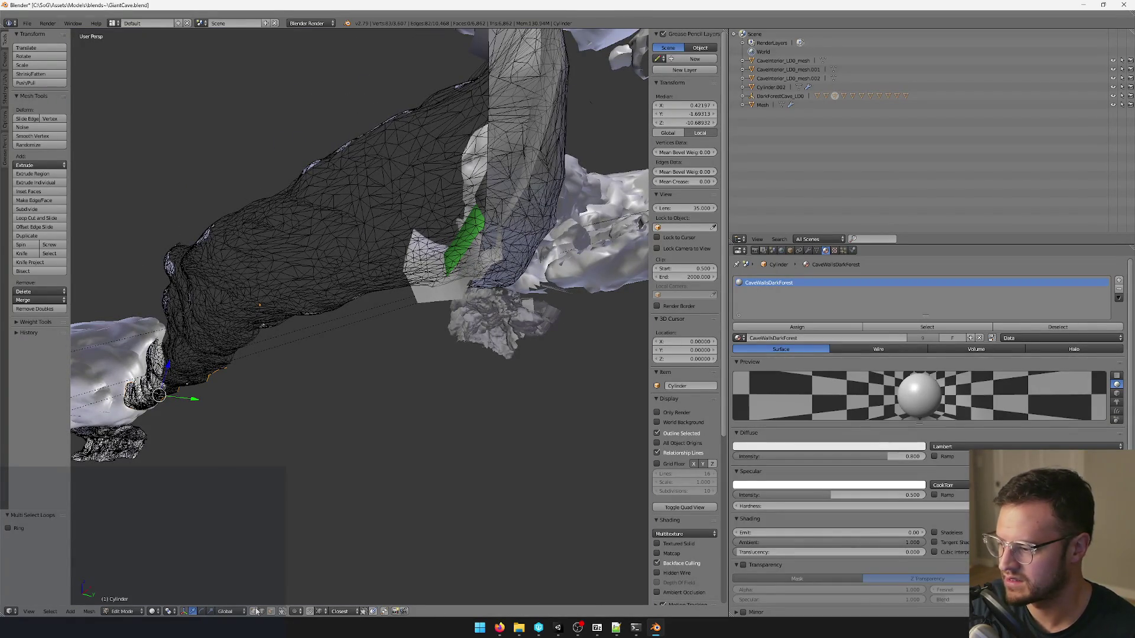
# Deselect all and select the mesh's non-manifold boundary edges via the command search.
pyautogui.press('a')
pyautogui.press('space')
pyautogui.write('select non')
pyautogui.press('Return')
pyautogui.moveTo(376, 389)
pyautogui.mouseDown(button='middle')
pyautogui.moveTo(375, 417)
pyautogui.moveTo(443, 375)
pyautogui.moveTo(380, 399)
pyautogui.moveTo(342, 337)
pyautogui.moveTo(312, 321)
pyautogui.mouseUp(button='middle')
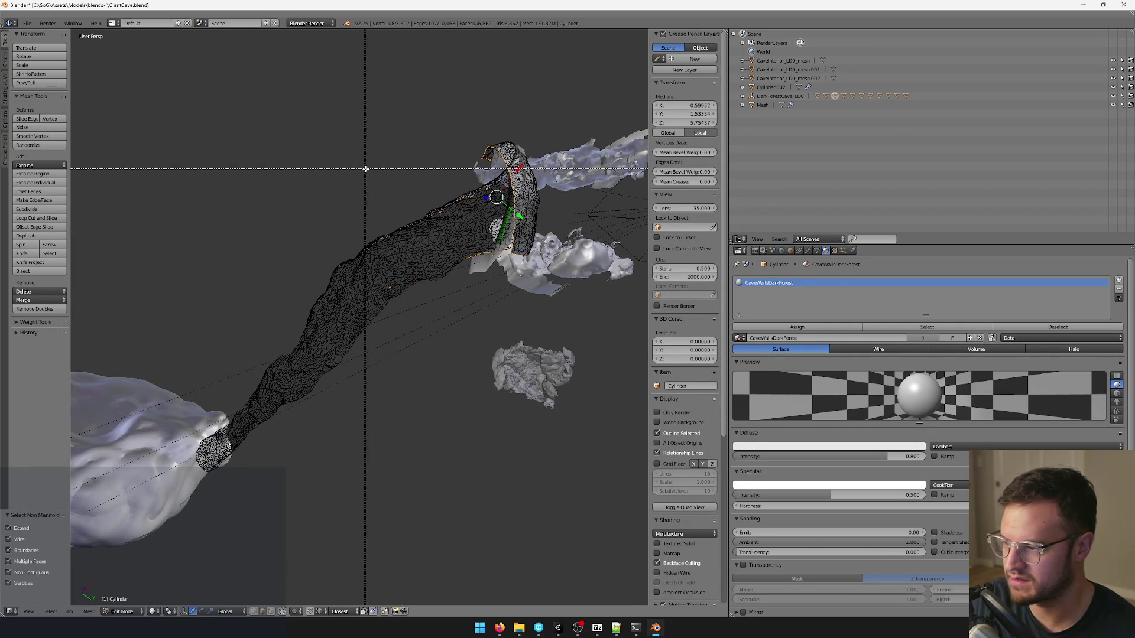
# Box-select to trim the selection toward the end loop of the cave tube.
pyautogui.moveTo(490, 271)
pyautogui.mouseDown(button='middle')
pyautogui.moveTo(389, 349)
pyautogui.moveTo(418, 279)
pyautogui.moveTo(380, 385)
pyautogui.moveTo(461, 349)
pyautogui.moveTo(441, 399)
pyautogui.moveTo(520, 263)
pyautogui.moveTo(520, 243)
pyautogui.moveTo(354, 312)
pyautogui.moveTo(424, 206)
pyautogui.moveTo(452, 211)
pyautogui.moveTo(465, 153)
pyautogui.moveTo(403, 213)
pyautogui.moveTo(396, 182)
pyautogui.mouseUp(button='middle')
pyautogui.press('b')
pyautogui.press('b')
pyautogui.press('b')
pyautogui.moveTo(402, 133); pyautogui.dragTo(345, 193, button='middle')
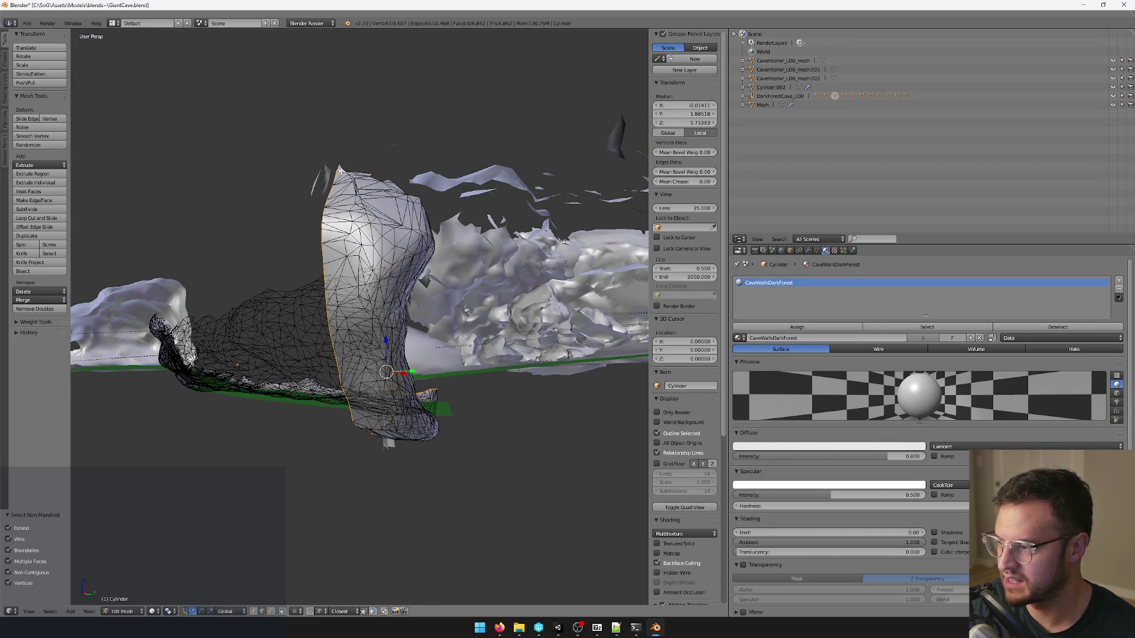
pyautogui.moveTo(339, 161)
pyautogui.mouseDown(button='middle')
pyautogui.moveTo(332, 176)
pyautogui.moveTo(436, 190)
pyautogui.moveTo(399, 235)
pyautogui.moveTo(355, 205)
pyautogui.moveTo(340, 324)
pyautogui.mouseUp(button='middle')
pyautogui.scroll(3, 330, 182)
# Start another box selection and orbit in close on the open tube end.
pyautogui.press('b')
pyautogui.scroll(2, 355, 205)
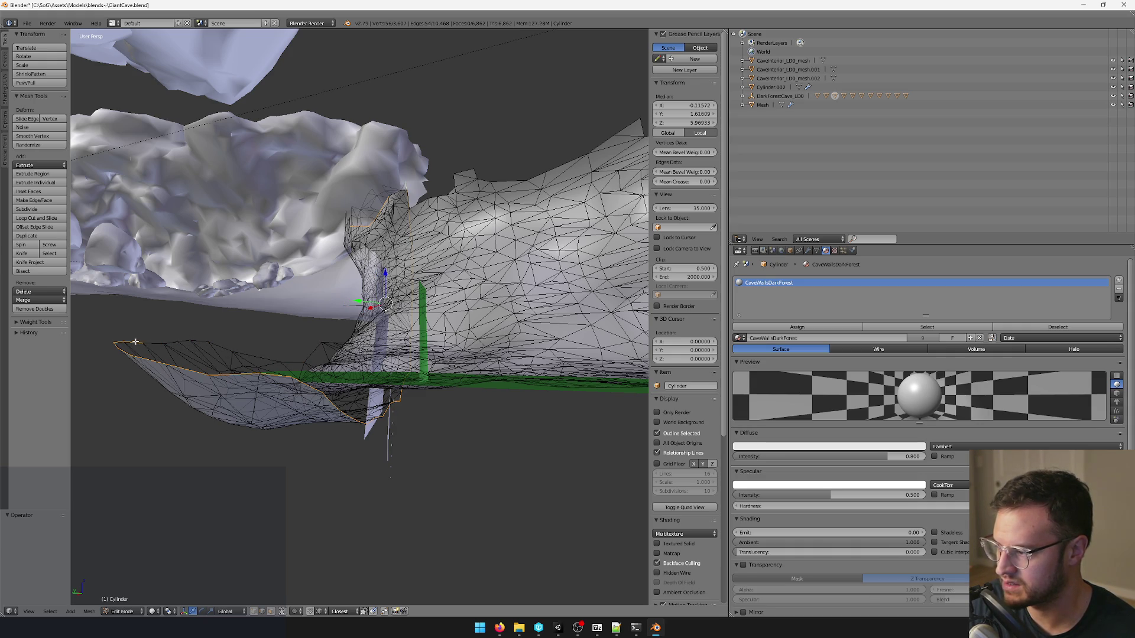
pyautogui.moveTo(120, 341)
pyautogui.mouseDown(button='middle')
pyautogui.moveTo(355, 233)
pyautogui.moveTo(345, 289)
pyautogui.mouseUp(button='middle')
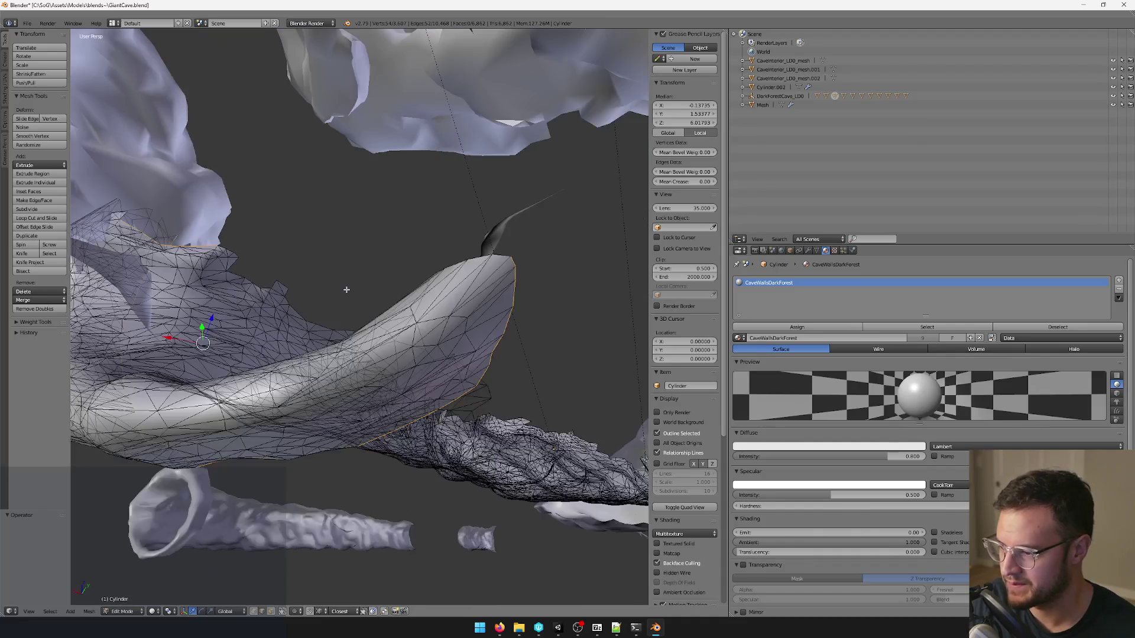
pyautogui.moveTo(513, 317)
pyautogui.mouseDown(button='middle')
pyautogui.moveTo(488, 256)
pyautogui.moveTo(478, 263)
pyautogui.mouseUp(button='middle')
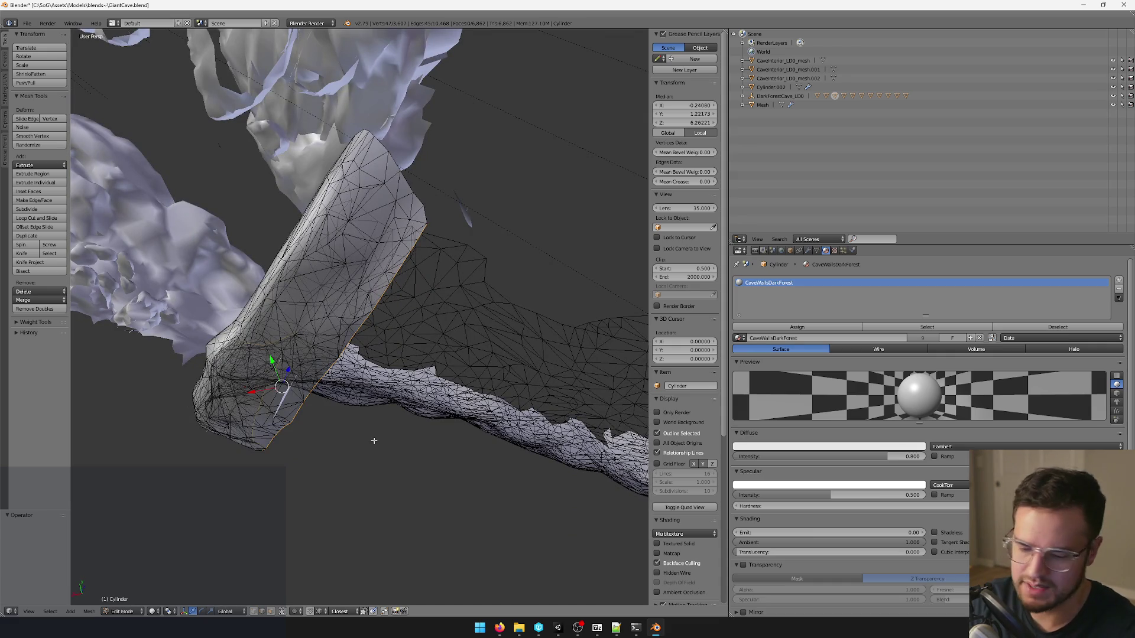
# Grow the rim selection and box-select the remaining vertices of the cave tube's extra end section.
pyautogui.press('ctrl+KP_Add')
pyautogui.press('ctrl+KP_Add')
pyautogui.press('ctrl+KP_Add')
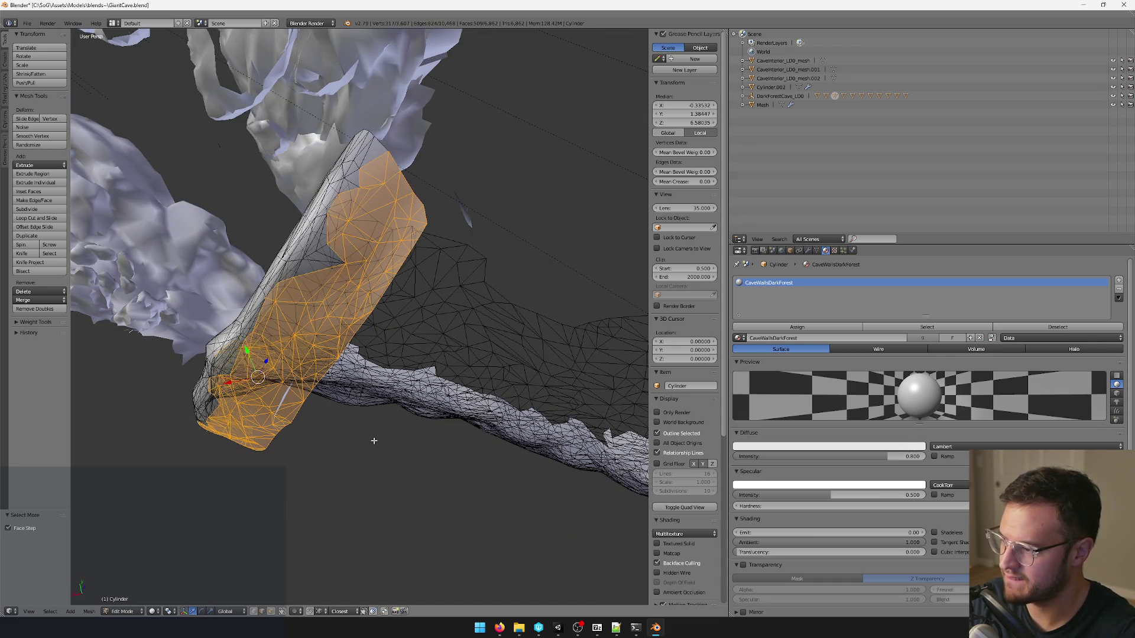
pyautogui.press('ctrl+KP_Add')
pyautogui.press('ctrl+KP_Add')
pyautogui.moveTo(374, 440)
pyautogui.mouseDown(button='middle')
pyautogui.moveTo(346, 336)
pyautogui.moveTo(372, 231)
pyautogui.mouseUp(button='middle')
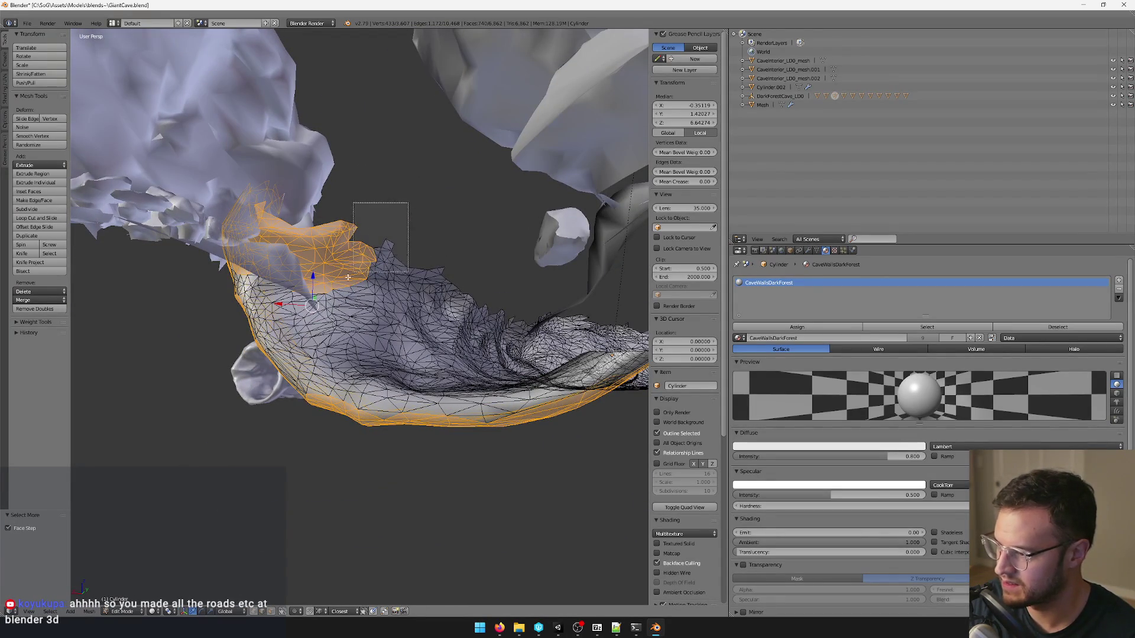
pyautogui.moveTo(299, 280); pyautogui.dragTo(364, 226, button='middle')
pyautogui.press('b')
pyautogui.moveTo(364, 225); pyautogui.dragTo(288, 302)
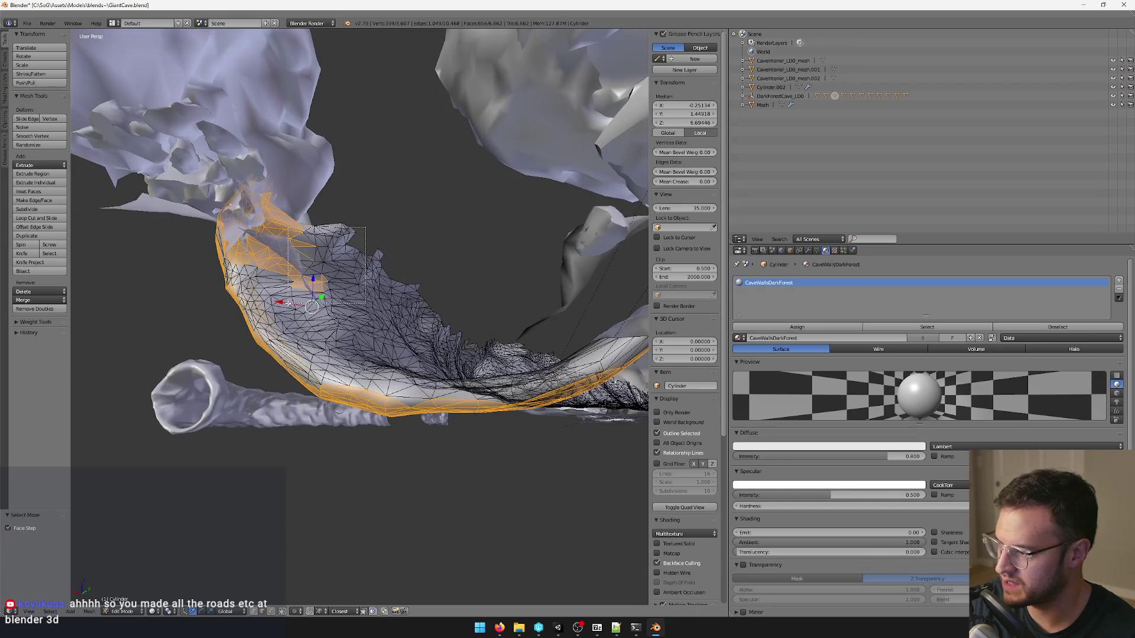
pyautogui.moveTo(331, 281); pyautogui.dragTo(367, 193, button='middle')
pyautogui.press('b')
pyautogui.moveTo(367, 193); pyautogui.dragTo(341, 225)
# Delete the end section's faces, then a leftover stray vertex and a leftover wireframe strip.
pyautogui.press('x')
pyautogui.click(357, 238)
pyautogui.moveTo(357, 239); pyautogui.dragTo(363, 244, button='middle')
pyautogui.press('b')
pyautogui.moveTo(219, 125); pyautogui.dragTo(315, 230)
pyautogui.press('x')
pyautogui.click(302, 221)
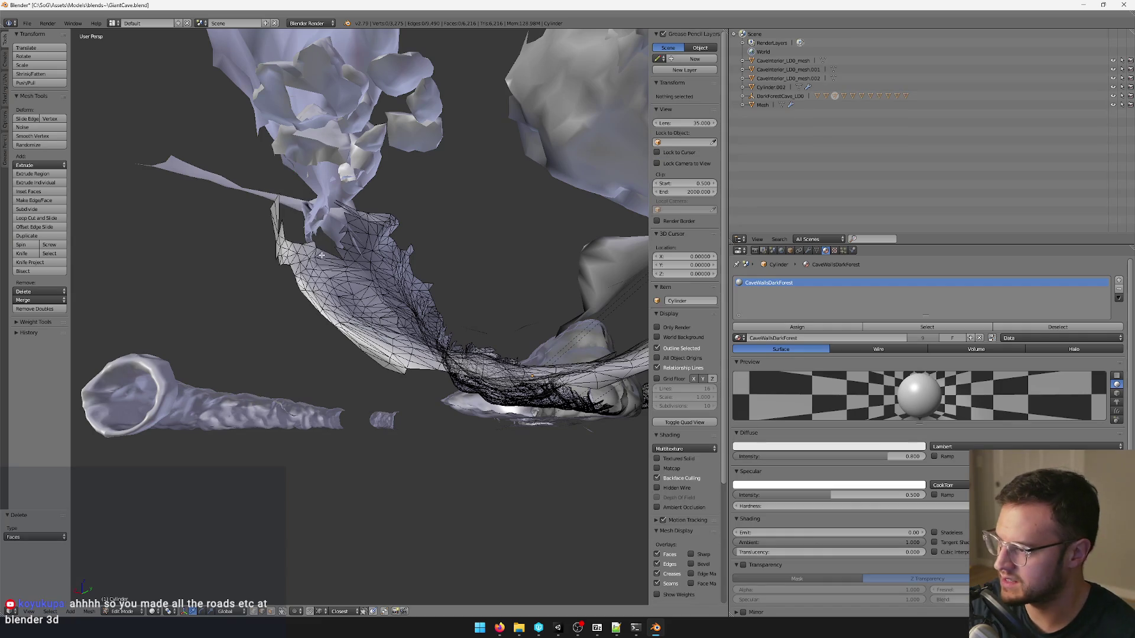
pyautogui.press('b')
pyautogui.moveTo(245, 190); pyautogui.dragTo(294, 295)
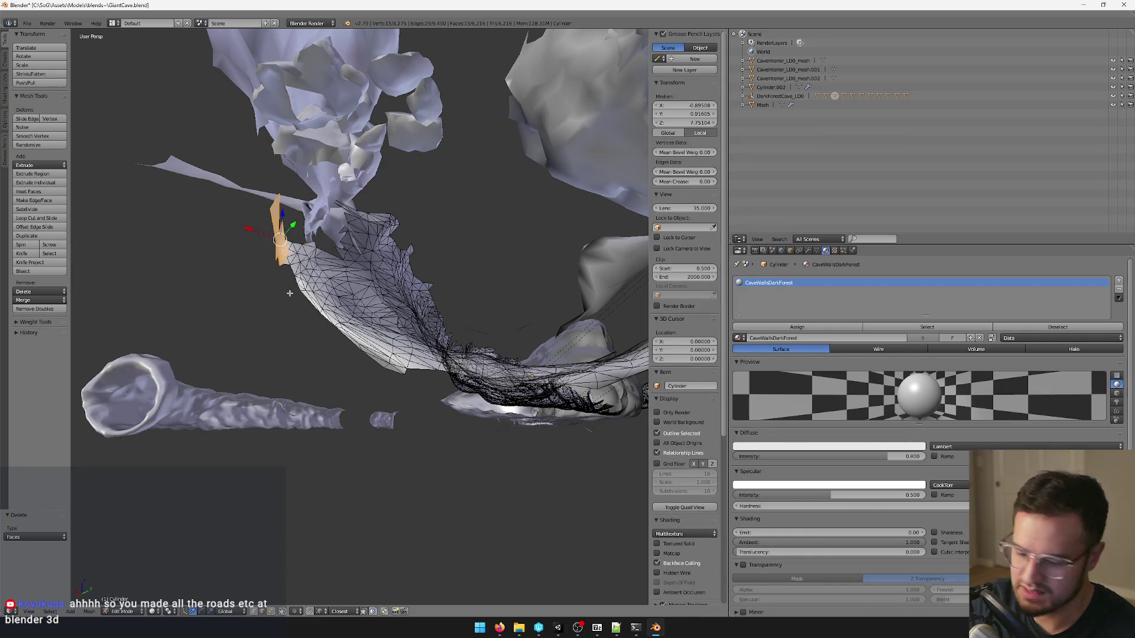
pyautogui.press('x')
pyautogui.click(289, 293)
# Check wall-edge vertices inside the cave in vertex select mode, then return to object mode.
pyautogui.moveTo(420, 474); pyautogui.dragTo(447, 483, button='middle')
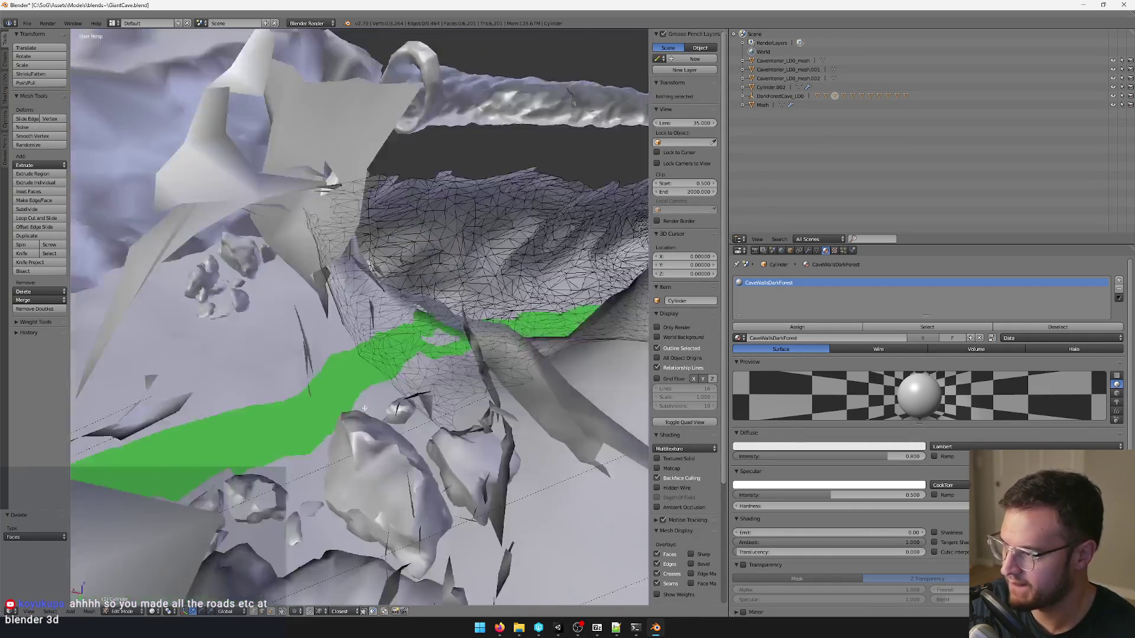
pyautogui.moveTo(447, 483)
pyautogui.mouseDown(button='middle')
pyautogui.moveTo(407, 472)
pyautogui.moveTo(383, 393)
pyautogui.mouseUp(button='middle')
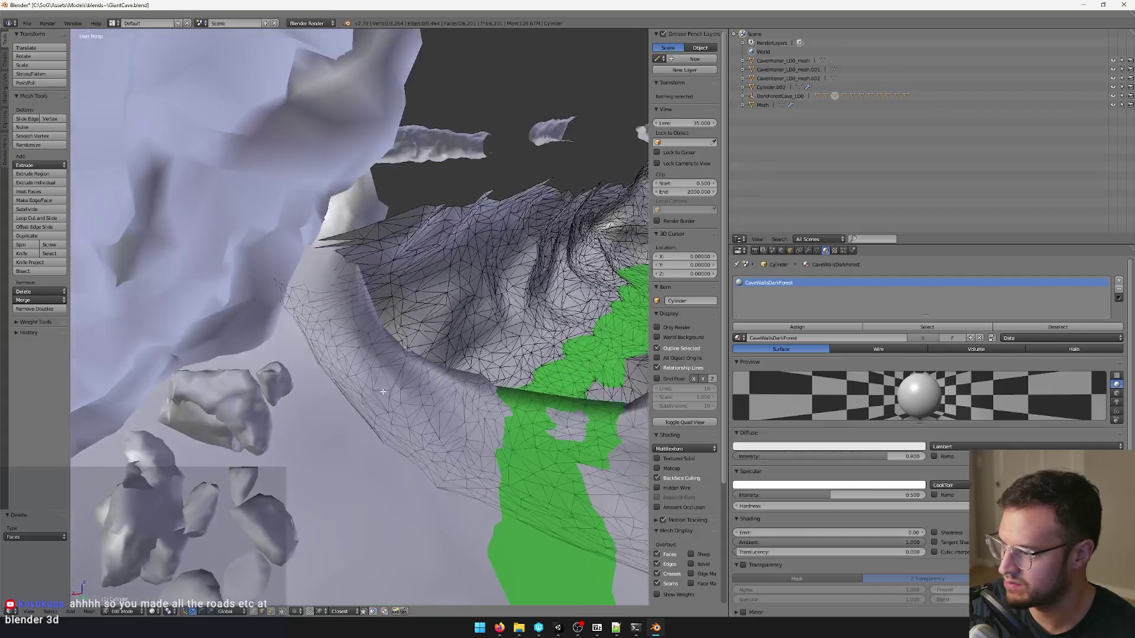
pyautogui.rightClick(330, 233)
pyautogui.moveTo(330, 233); pyautogui.dragTo(364, 218, button='middle')
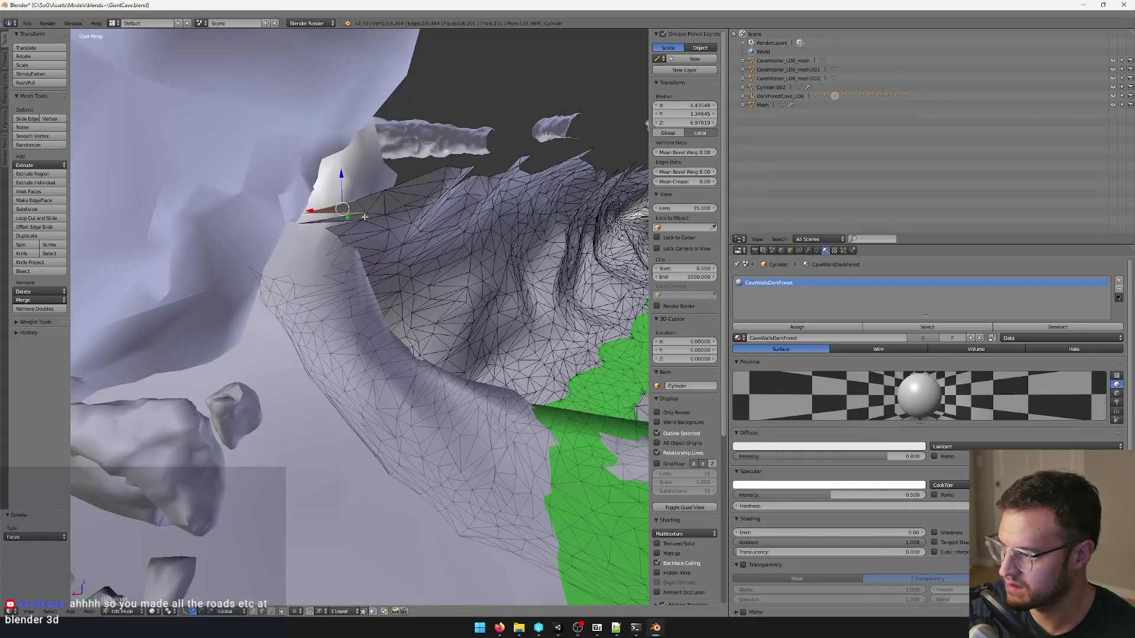
pyautogui.click(276, 612)
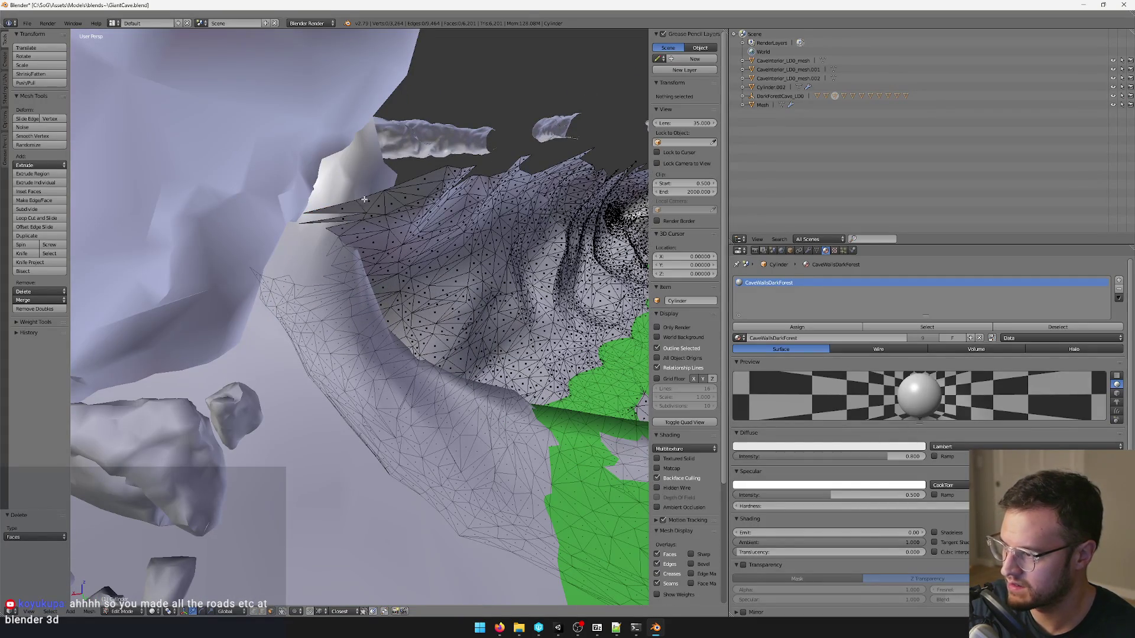
pyautogui.rightClick(330, 217)
pyautogui.scroll(-2, 329, 220)
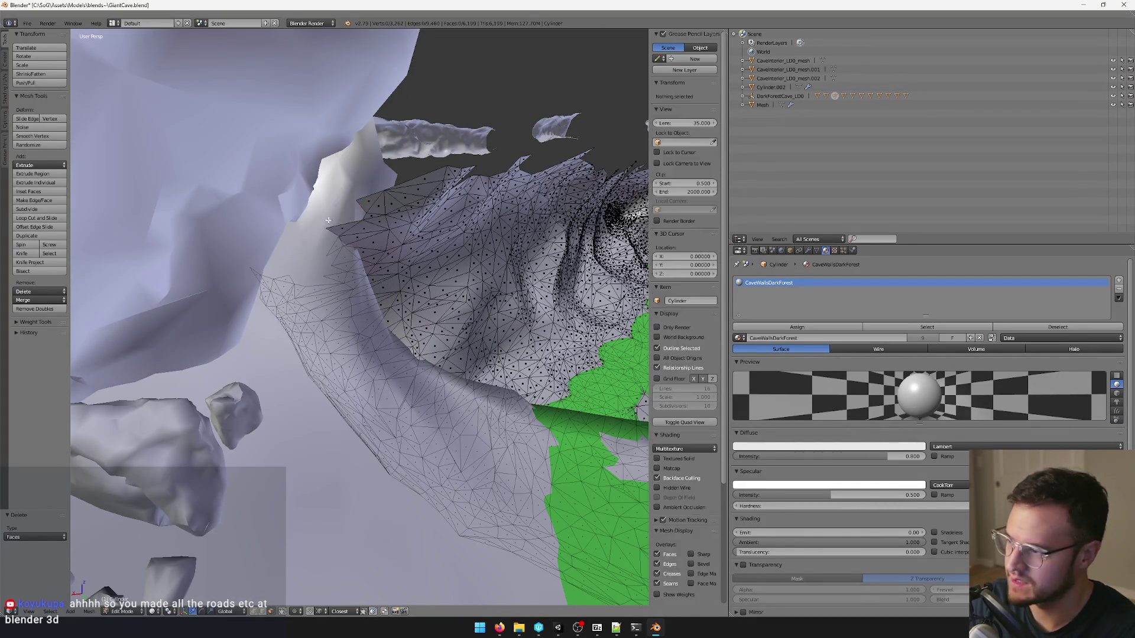
pyautogui.press('Tab')
pyautogui.moveTo(373, 235)
pyautogui.mouseDown(button='middle')
pyautogui.moveTo(277, 237)
pyautogui.moveTo(295, 230)
pyautogui.mouseUp(button='middle')
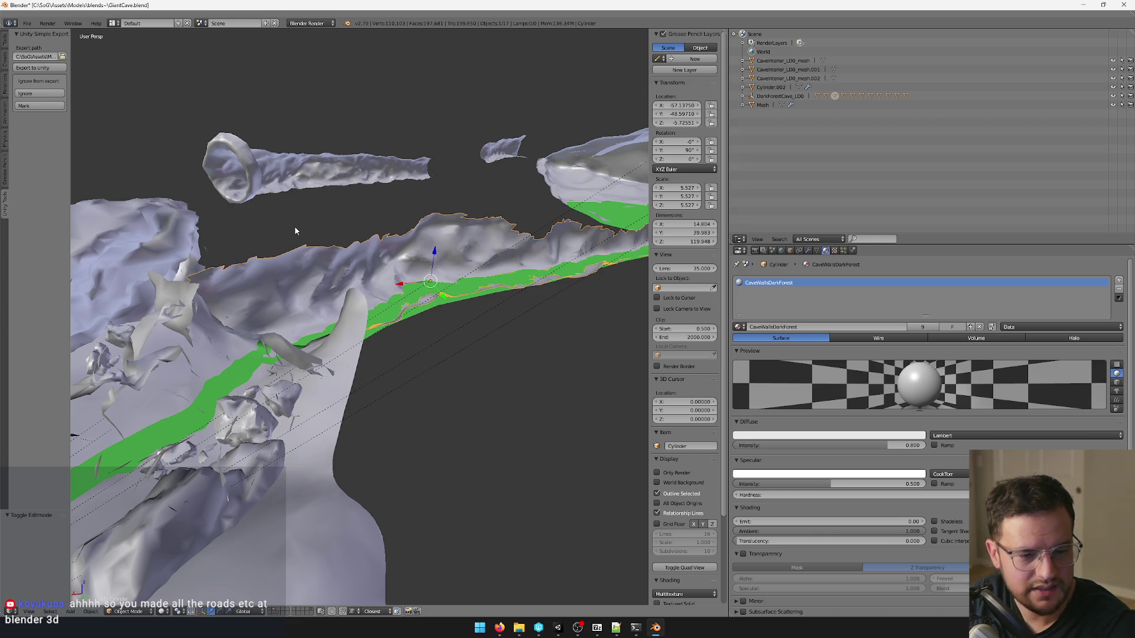
pyautogui.scroll(-3, 295, 227)
# Orbit over the cave scene and select the cave ground mesh to view the green road.
pyautogui.moveTo(294, 226)
pyautogui.mouseDown(button='middle')
pyautogui.moveTo(347, 335)
pyautogui.moveTo(350, 287)
pyautogui.mouseUp(button='middle')
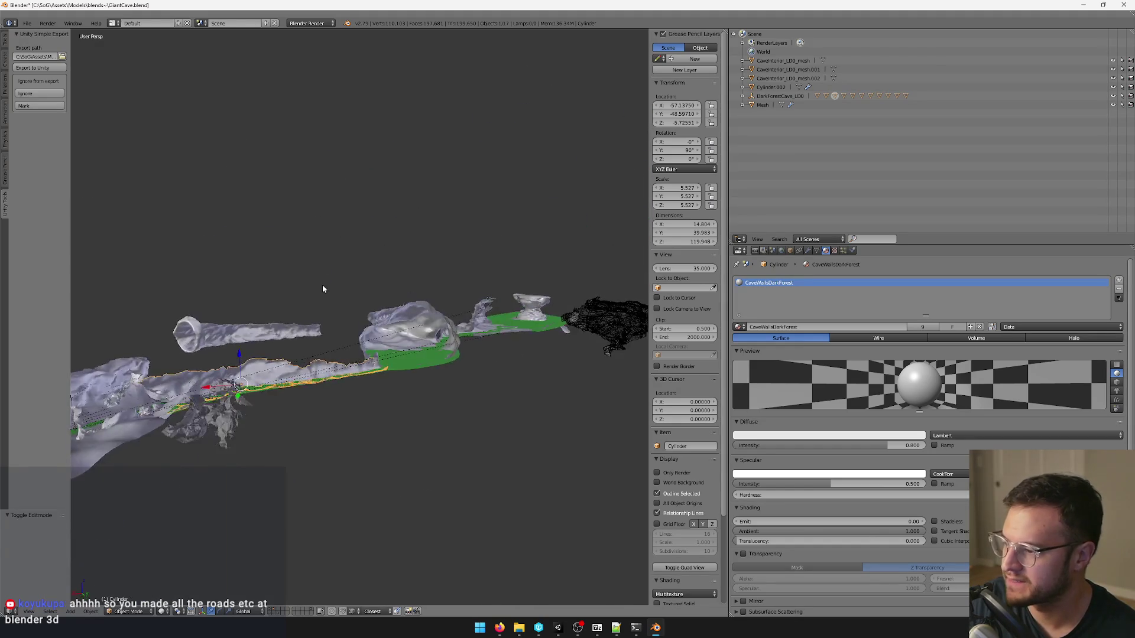
pyautogui.scroll(3, 350, 286)
pyautogui.scroll(2, 337, 286)
pyautogui.scroll(2, 299, 284)
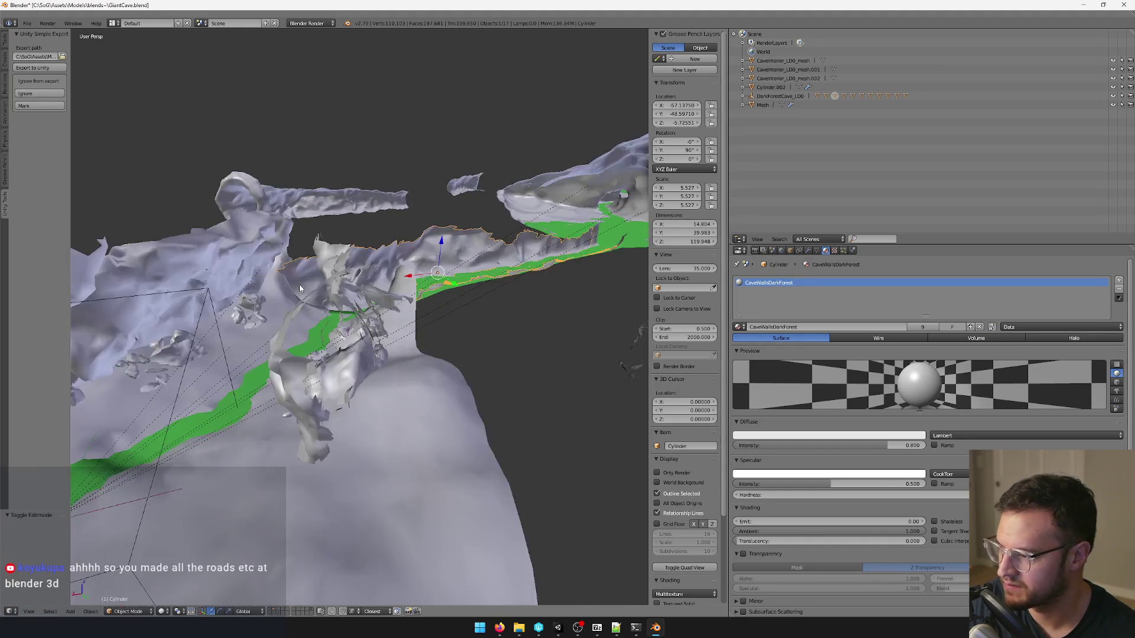
pyautogui.scroll(2, 384, 263)
pyautogui.scroll(1, 385, 263)
pyautogui.moveTo(438, 287); pyautogui.dragTo(417, 287, button='middle')
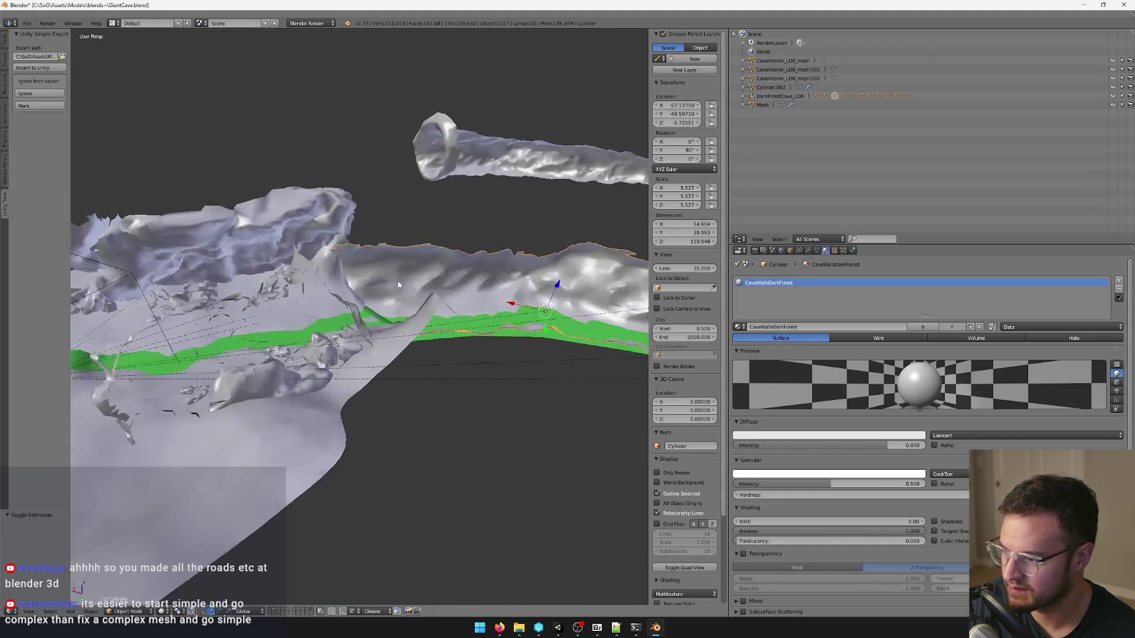
pyautogui.scroll(-2, 417, 286)
pyautogui.rightClick(486, 330)
pyautogui.scroll(-3, 487, 329)
pyautogui.moveTo(482, 348); pyautogui.dragTo(505, 360, button='middle')
pyautogui.scroll(4, 444, 366)
pyautogui.scroll(1, 382, 376)
pyautogui.scroll(2, 364, 381)
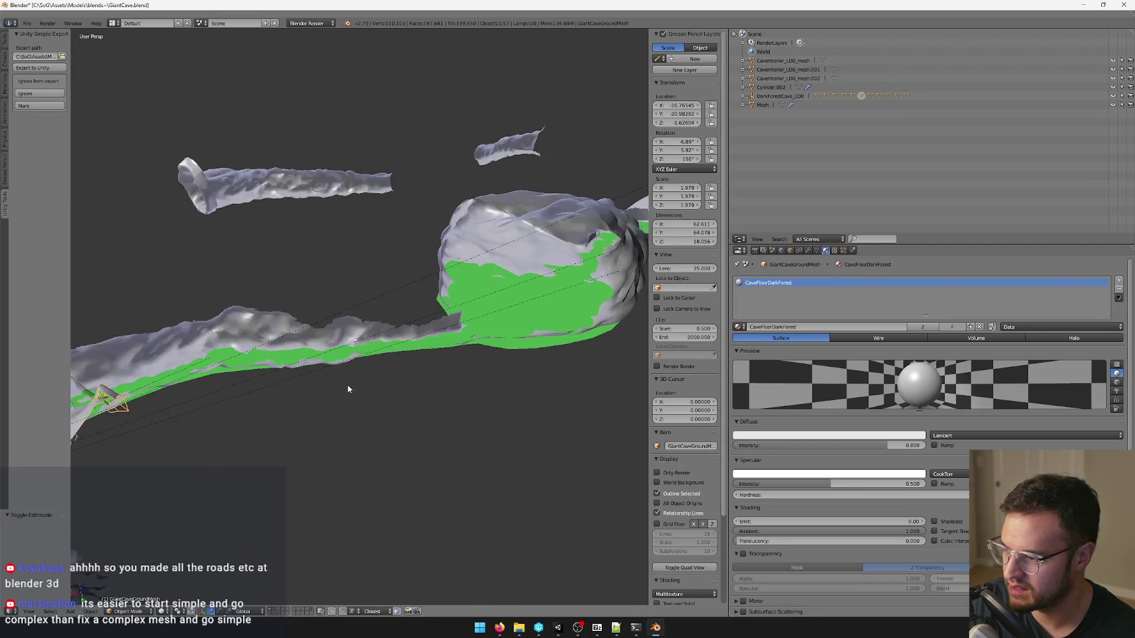
pyautogui.scroll(1, 341, 390)
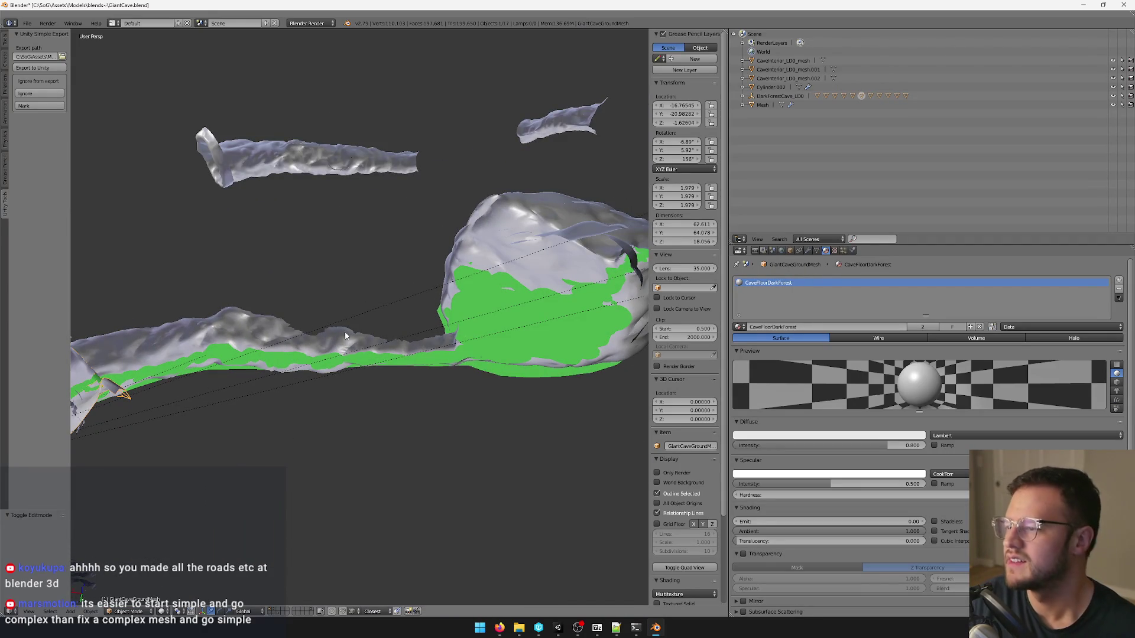
pyautogui.moveTo(343, 338); pyautogui.dragTo(364, 310, button='middle')
pyautogui.scroll(-1, 382, 302)
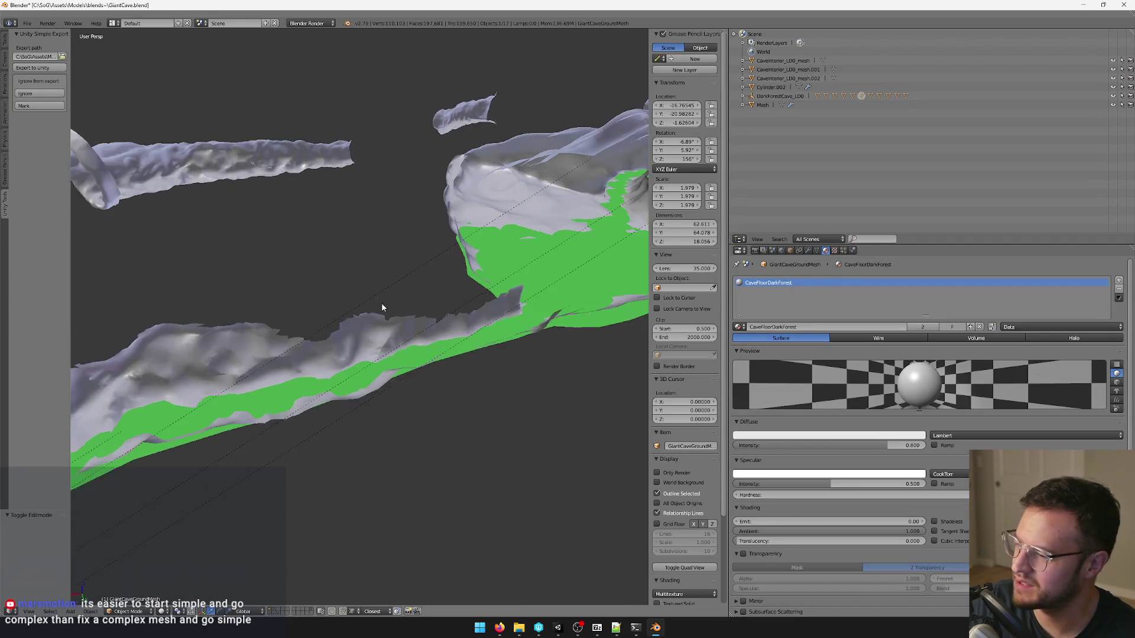
pyautogui.scroll(-2, 381, 302)
pyautogui.scroll(-2, 371, 378)
pyautogui.scroll(-1, 371, 379)
# Orbit along the green road and select the cave walls mesh from a new angle.
pyautogui.moveTo(371, 379)
pyautogui.mouseDown(button='middle')
pyautogui.moveTo(360, 385)
pyautogui.moveTo(464, 281)
pyautogui.mouseUp(button='middle')
pyautogui.scroll(1, 464, 281)
pyautogui.scroll(2, 361, 325)
pyautogui.scroll(2, 362, 325)
pyautogui.moveTo(362, 325); pyautogui.dragTo(358, 330, button='middle')
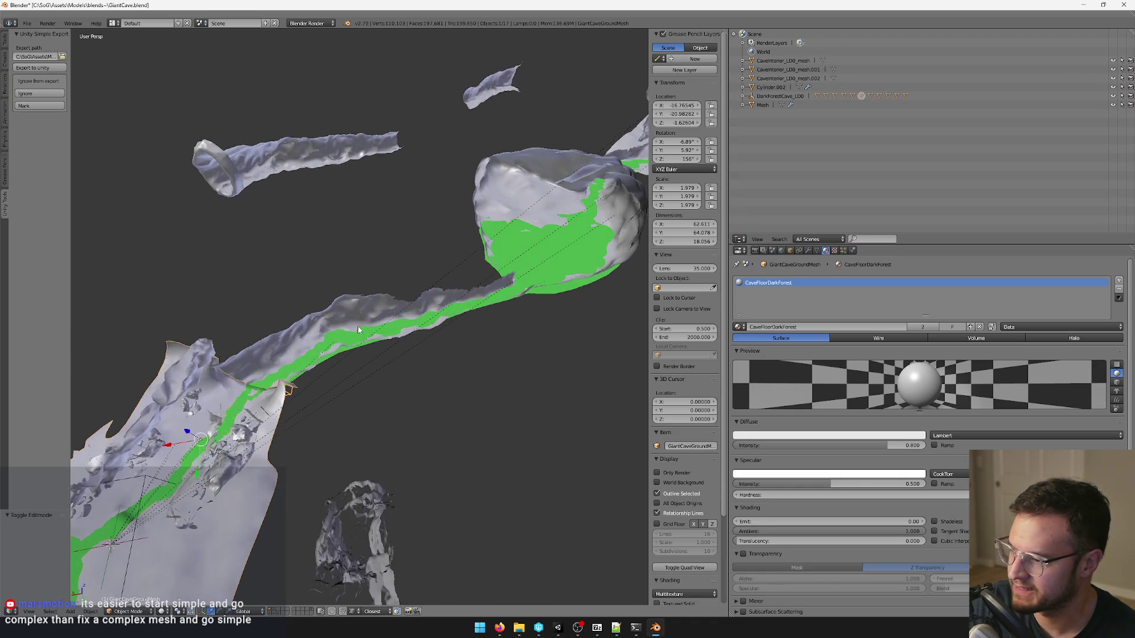
pyautogui.scroll(1, 341, 343)
pyautogui.scroll(1, 337, 344)
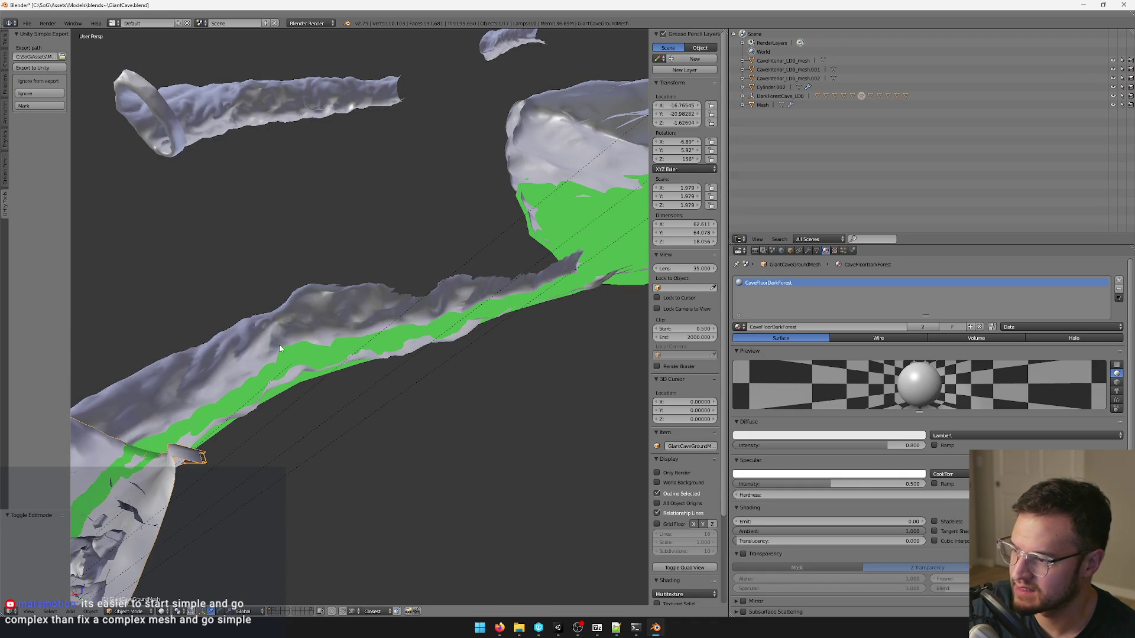
pyautogui.moveTo(280, 349)
pyautogui.mouseDown(button='middle')
pyautogui.moveTo(366, 315)
pyautogui.moveTo(497, 301)
pyautogui.moveTo(324, 354)
pyautogui.moveTo(352, 319)
pyautogui.moveTo(433, 317)
pyautogui.moveTo(291, 590)
pyautogui.moveTo(394, 423)
pyautogui.moveTo(332, 424)
pyautogui.mouseUp(button='middle')
pyautogui.rightClick(505, 300)
pyautogui.scroll(3, 434, 317)
pyautogui.moveTo(335, 421); pyautogui.dragTo(374, 424, button='middle')
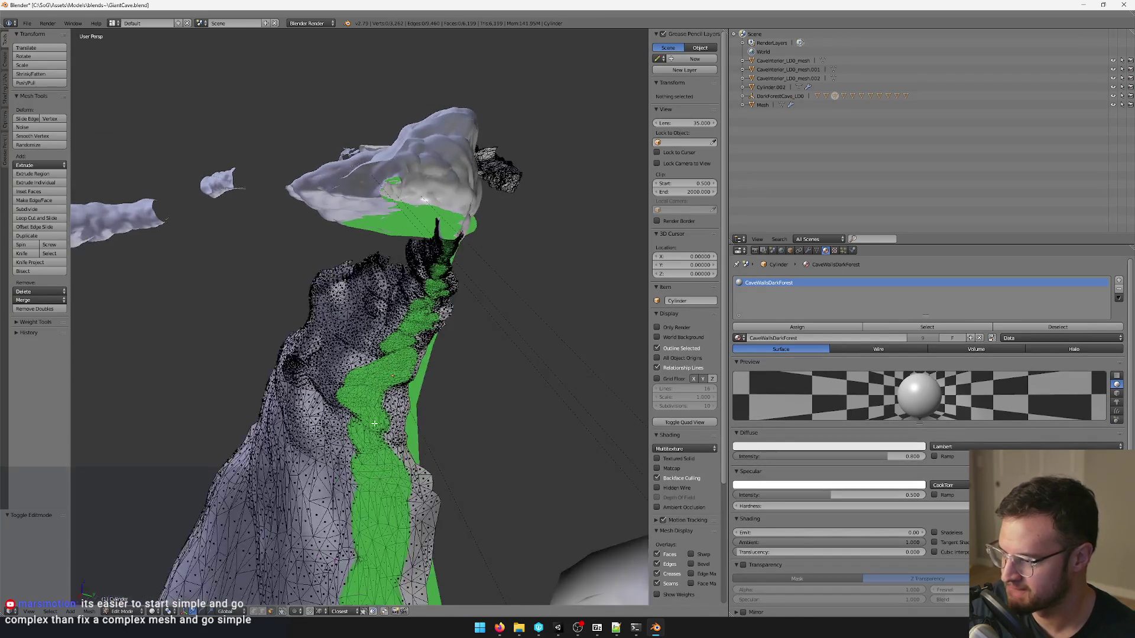
# Select the green path's boundary edge loop using Select Non Manifold and box selection, centred in view.
pyautogui.click(267, 612)
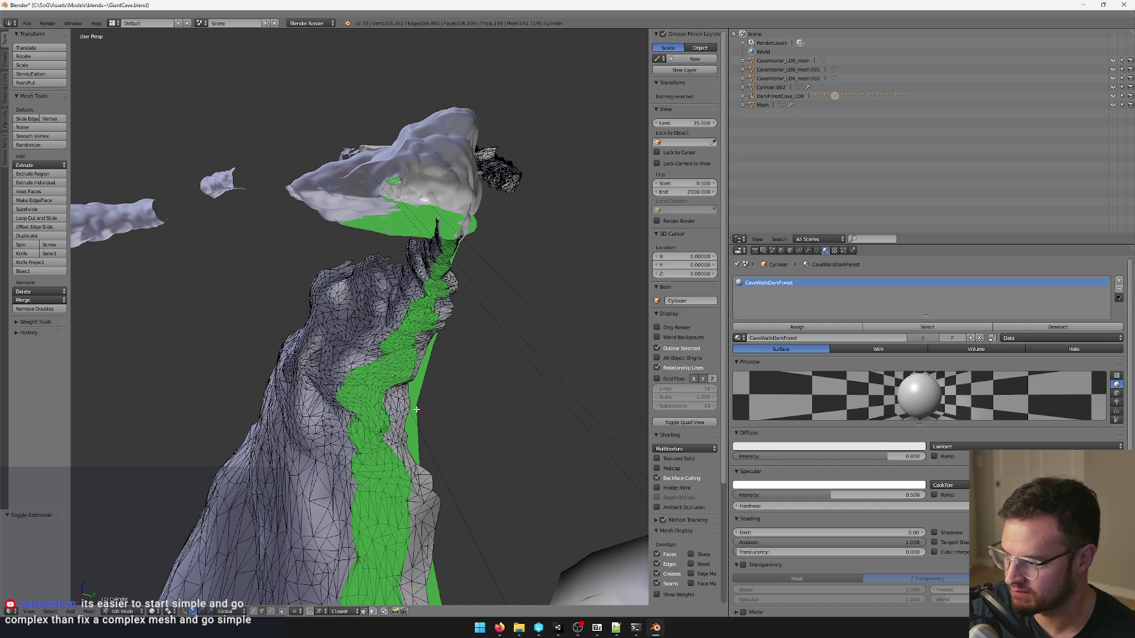
pyautogui.rightClick(406, 397)
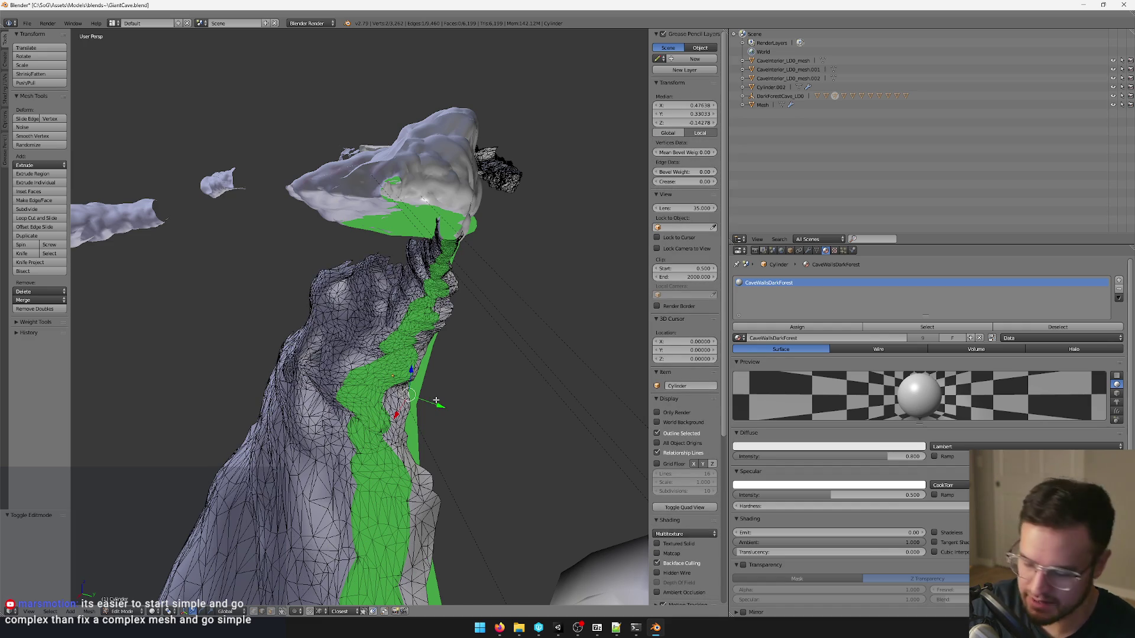
pyautogui.keyDown('alt'); pyautogui.rightClick(436, 400); pyautogui.keyUp('alt')
pyautogui.moveTo(436, 400)
pyautogui.mouseDown(button='middle')
pyautogui.moveTo(353, 376)
pyautogui.moveTo(338, 329)
pyautogui.moveTo(398, 354)
pyautogui.moveTo(336, 350)
pyautogui.moveTo(345, 381)
pyautogui.moveTo(319, 417)
pyautogui.moveTo(284, 436)
pyautogui.moveTo(345, 427)
pyautogui.mouseUp(button='middle')
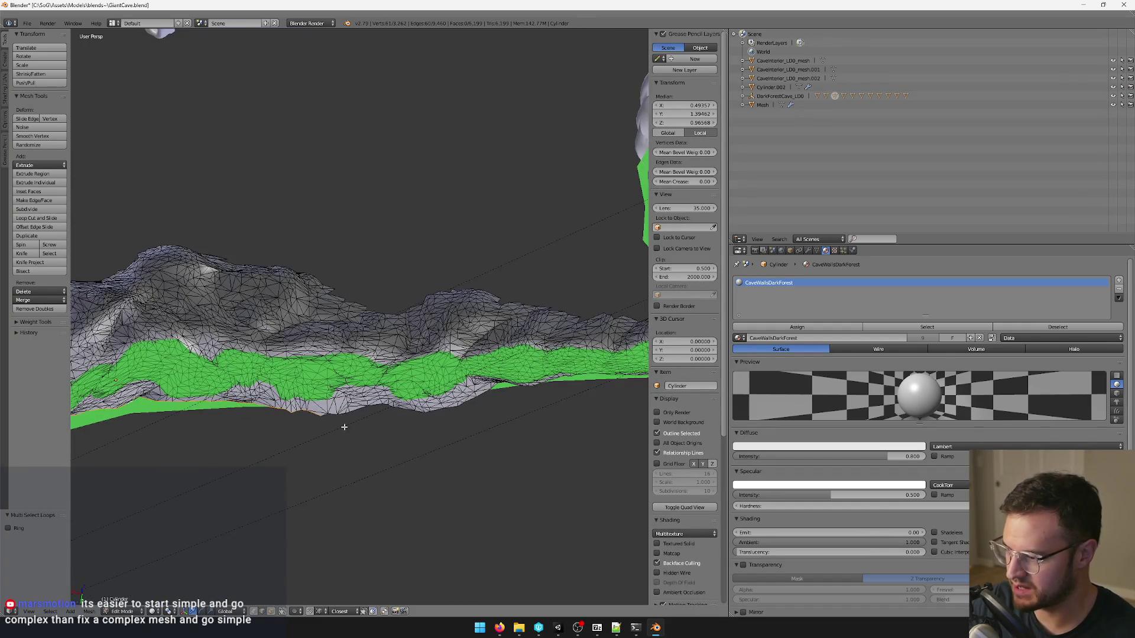
pyautogui.press('space')
pyautogui.press('Return')
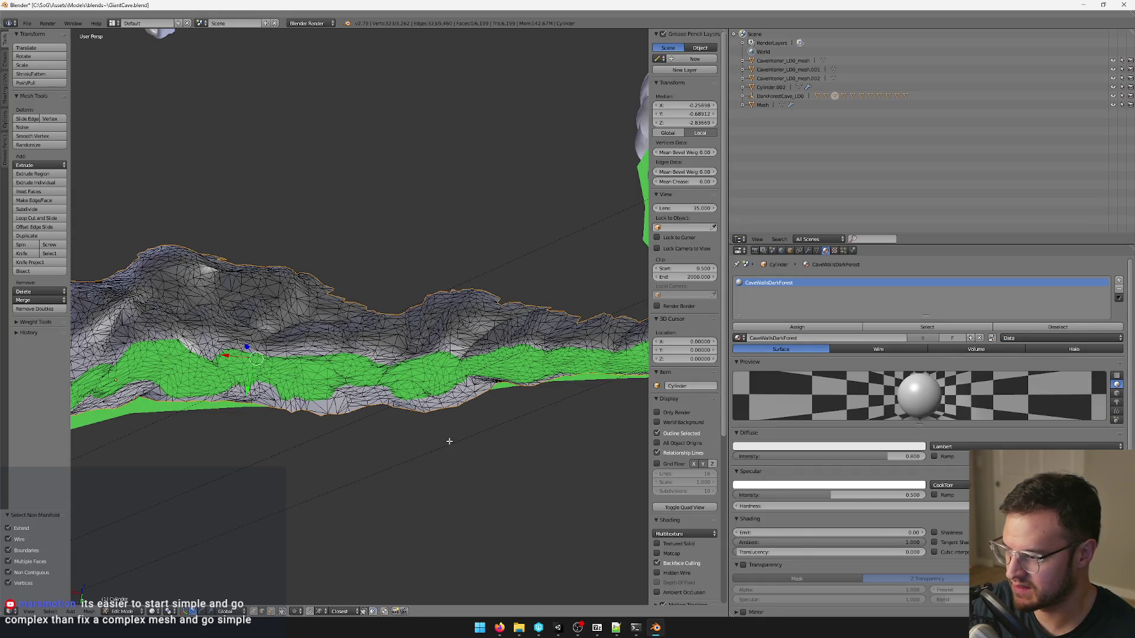
pyautogui.moveTo(448, 438); pyautogui.dragTo(435, 437, button='middle')
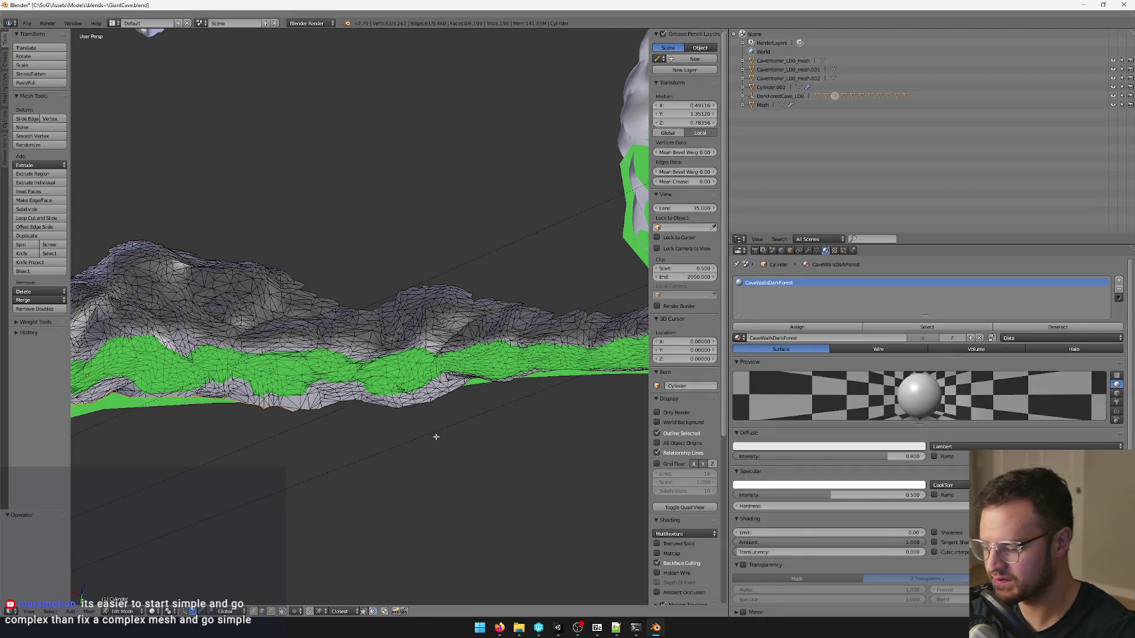
pyautogui.moveTo(499, 406)
pyautogui.mouseDown(button='middle')
pyautogui.moveTo(373, 407)
pyautogui.moveTo(407, 408)
pyautogui.mouseUp(button='middle')
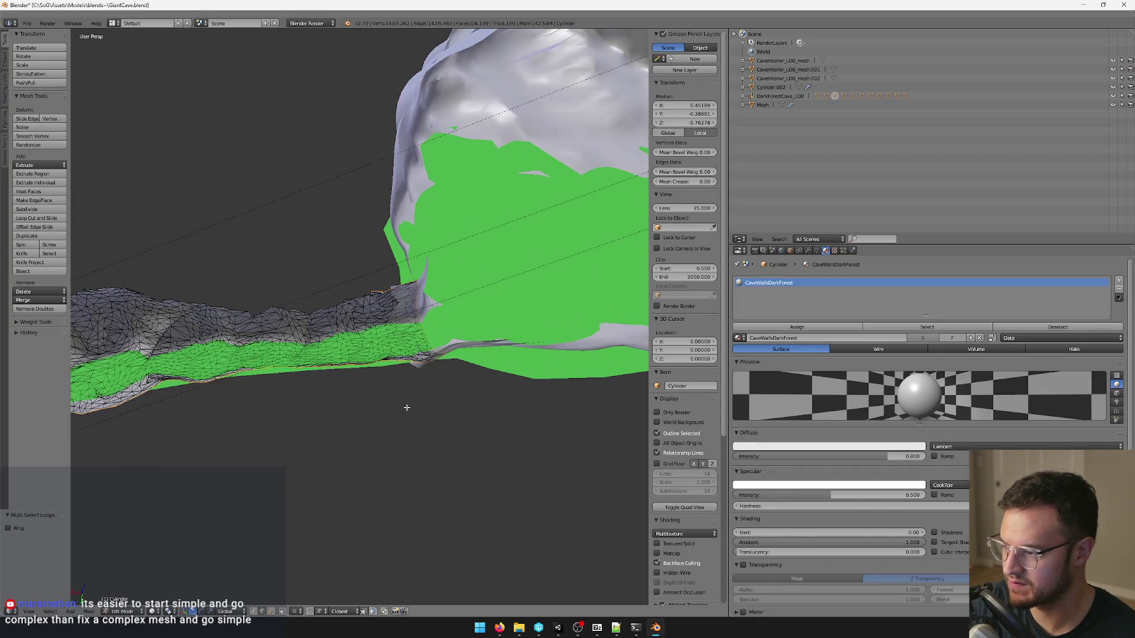
pyautogui.press('.')
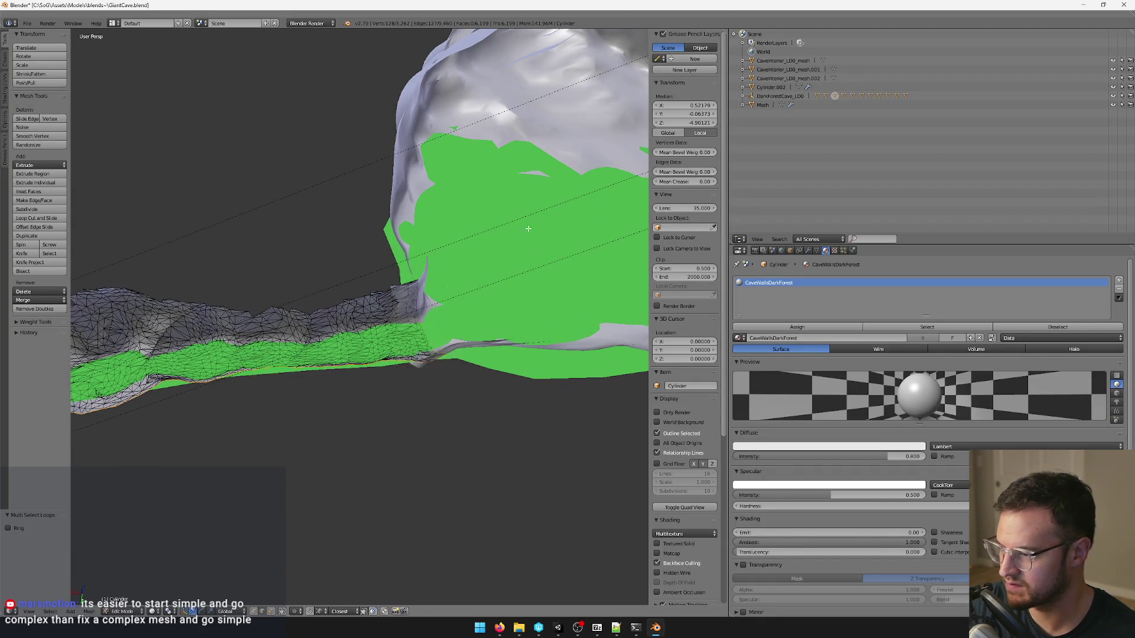
pyautogui.press('KP_Decimal')
pyautogui.moveTo(485, 300)
pyautogui.mouseDown(button='middle')
pyautogui.moveTo(409, 240)
pyautogui.moveTo(444, 325)
pyautogui.mouseUp(button='middle')
pyautogui.scroll(5, 409, 239)
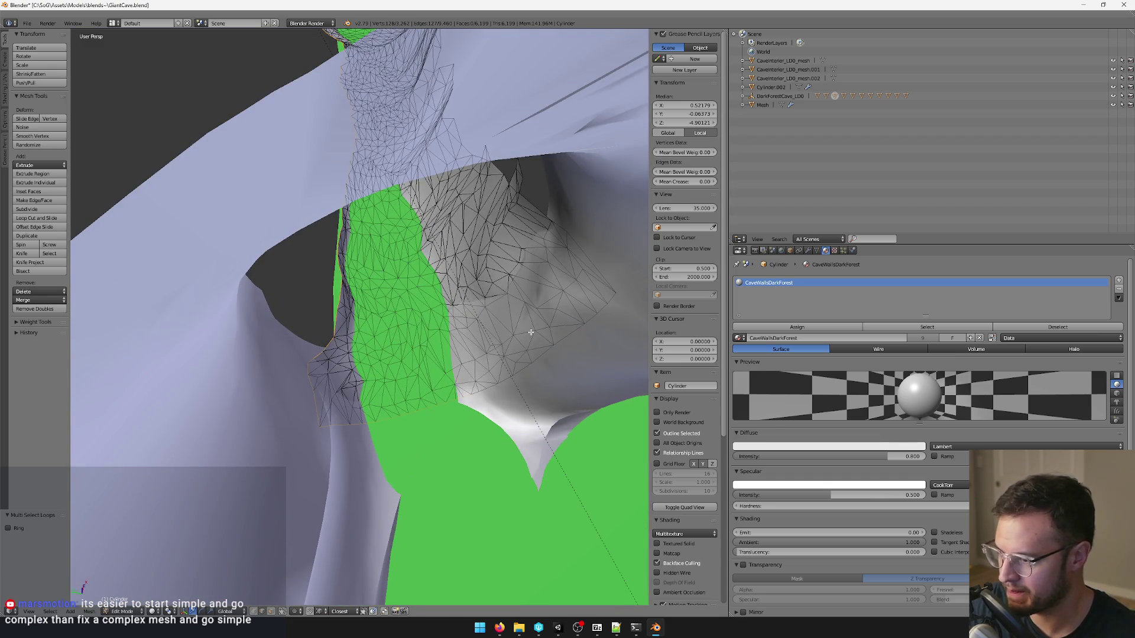
pyautogui.moveTo(325, 467); pyautogui.dragTo(324, 468)
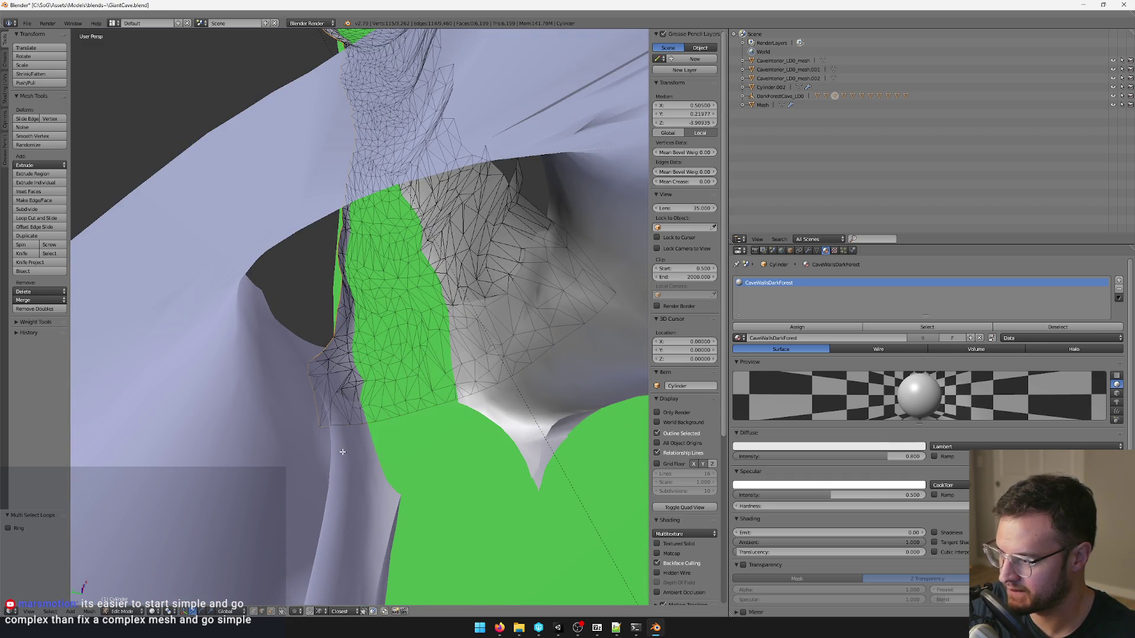
pyautogui.moveTo(321, 448)
pyautogui.mouseDown(button='middle')
pyautogui.moveTo(352, 440)
pyautogui.moveTo(289, 385)
pyautogui.moveTo(323, 355)
pyautogui.moveTo(381, 337)
pyautogui.mouseUp(button='middle')
pyautogui.scroll(-3, 352, 441)
pyautogui.scroll(-5, 290, 385)
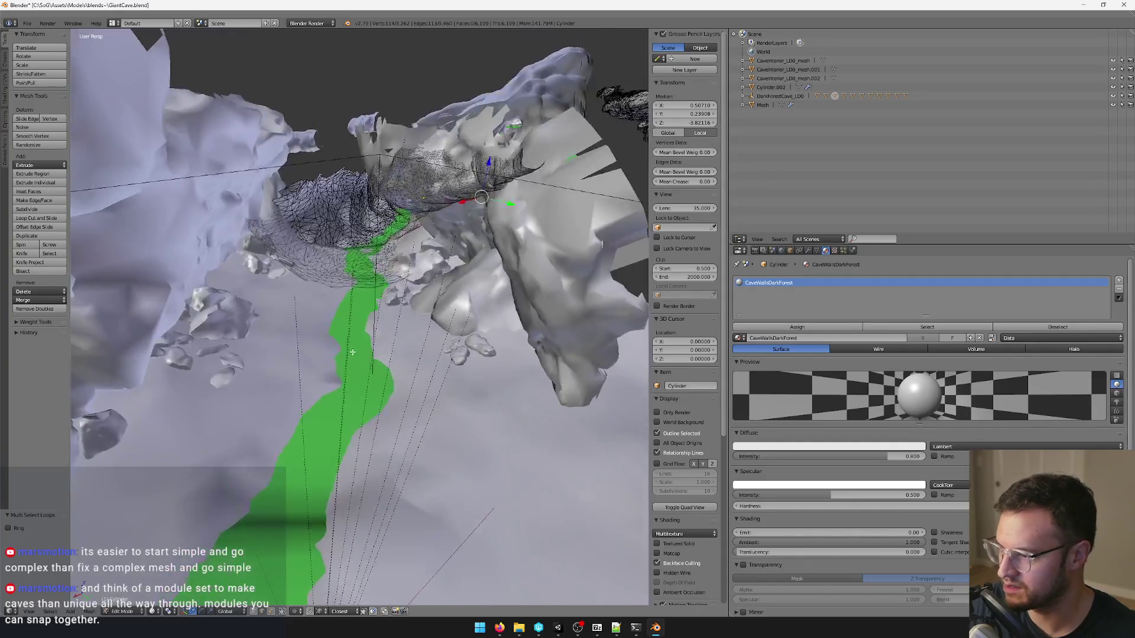
# Extrude the selected edge downward into a tall cliff wall beneath the path.
pyautogui.press('e')
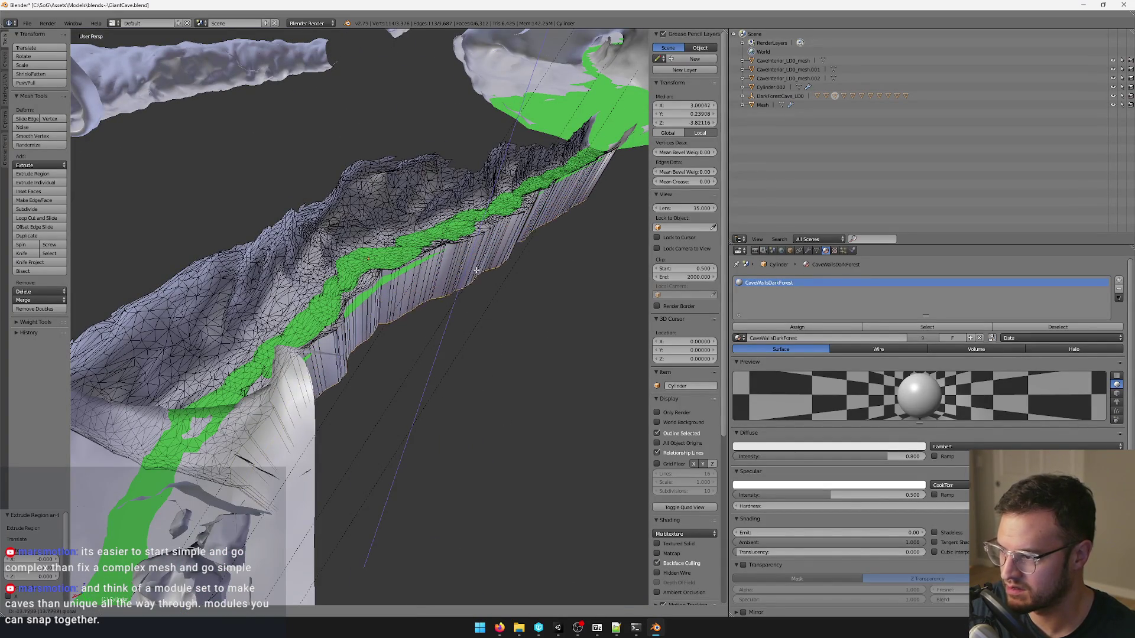
pyautogui.click(483, 292)
pyautogui.moveTo(484, 293); pyautogui.dragTo(473, 264, button='middle')
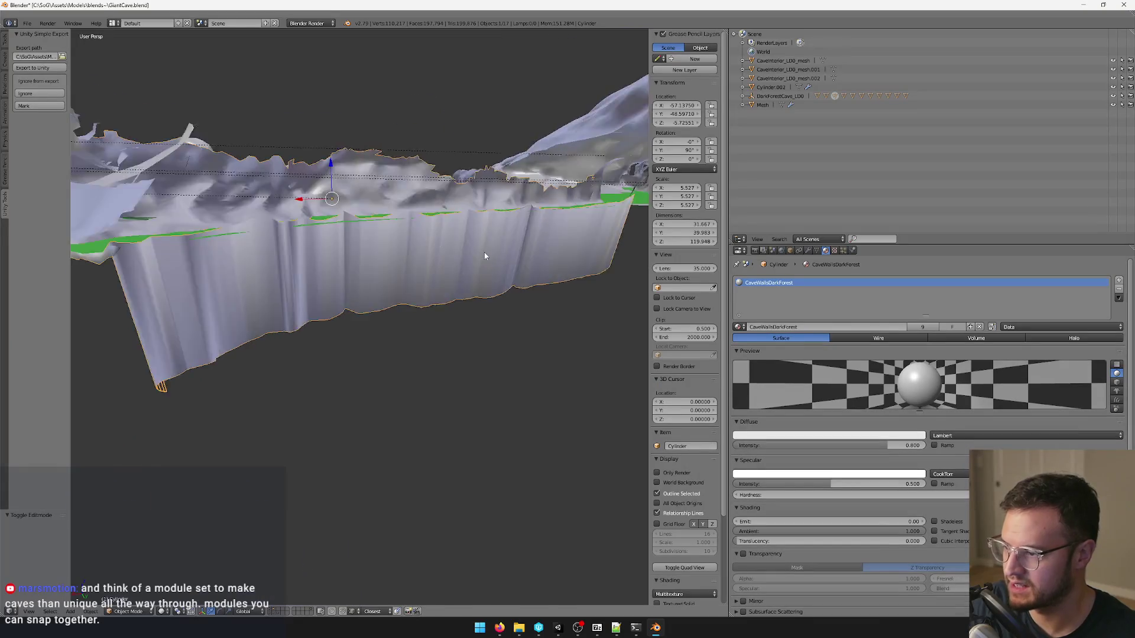
pyautogui.moveTo(473, 265)
pyautogui.mouseDown(button='middle')
pyautogui.moveTo(231, 276)
pyautogui.moveTo(487, 293)
pyautogui.moveTo(393, 292)
pyautogui.moveTo(501, 309)
pyautogui.moveTo(451, 304)
pyautogui.moveTo(484, 310)
pyautogui.moveTo(487, 345)
pyautogui.mouseUp(button='middle')
pyautogui.press('Tab')
pyautogui.press('Tab')
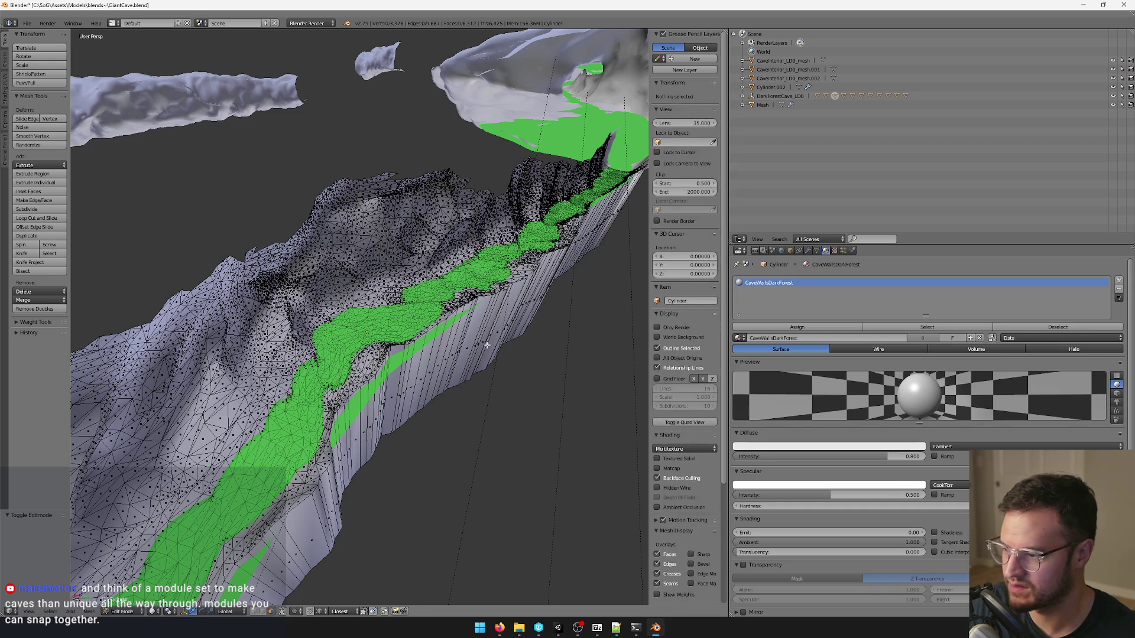
# Select the whole cliff wall and toggle mesh editing to review it solid from several angles.
pyautogui.press('l')
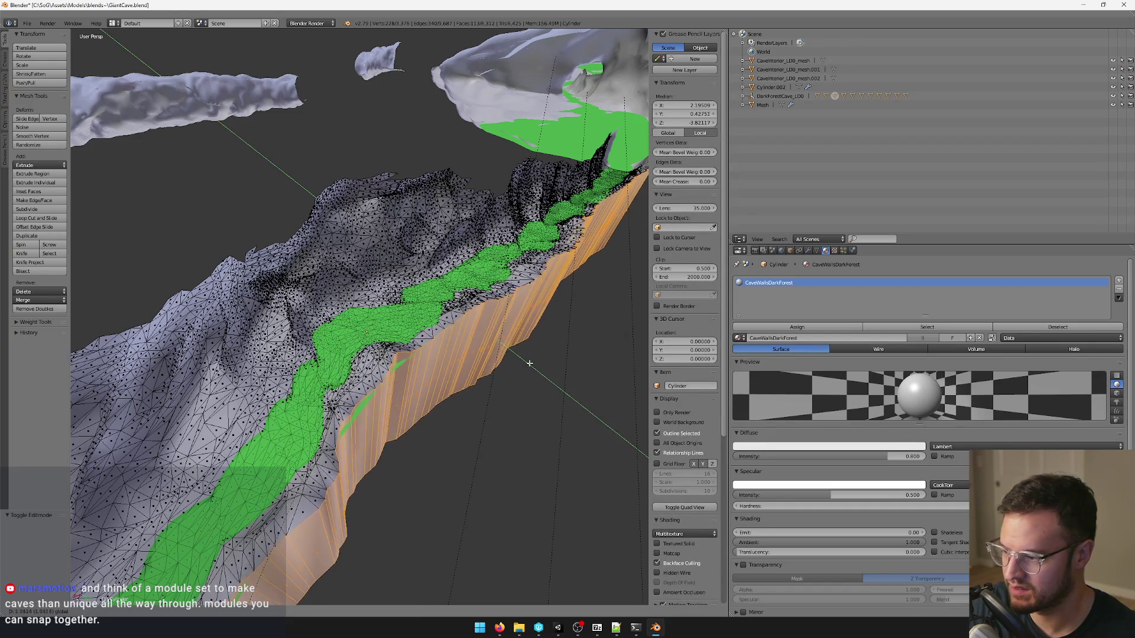
pyautogui.press('Tab')
pyautogui.moveTo(527, 374)
pyautogui.mouseDown(button='middle')
pyautogui.moveTo(527, 385)
pyautogui.moveTo(515, 365)
pyautogui.mouseUp(button='middle')
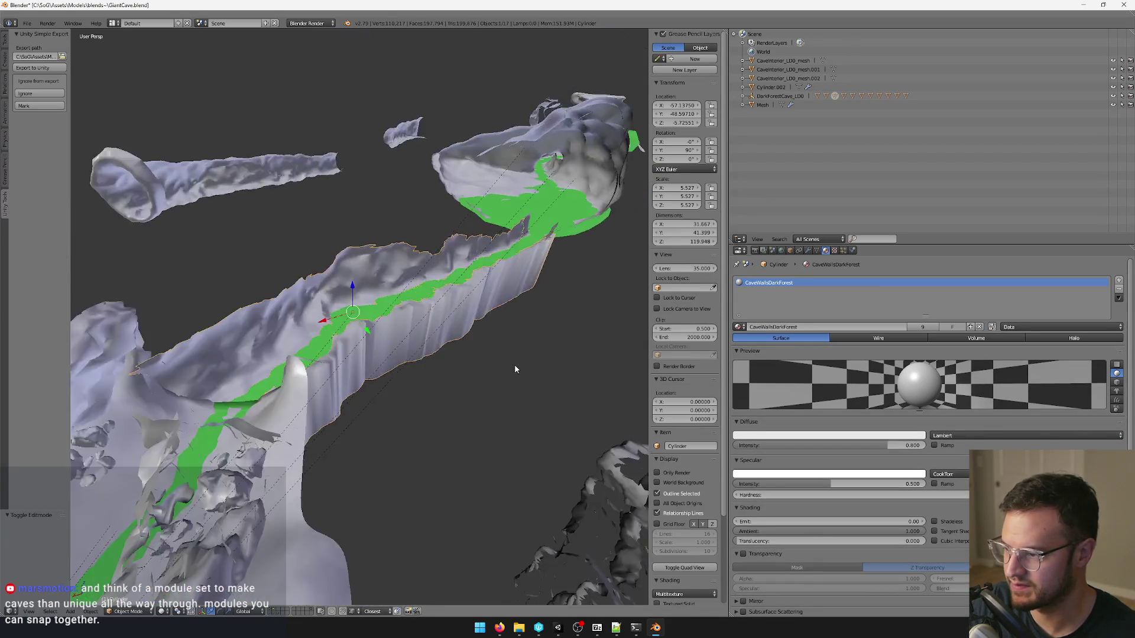
pyautogui.press('Tab')
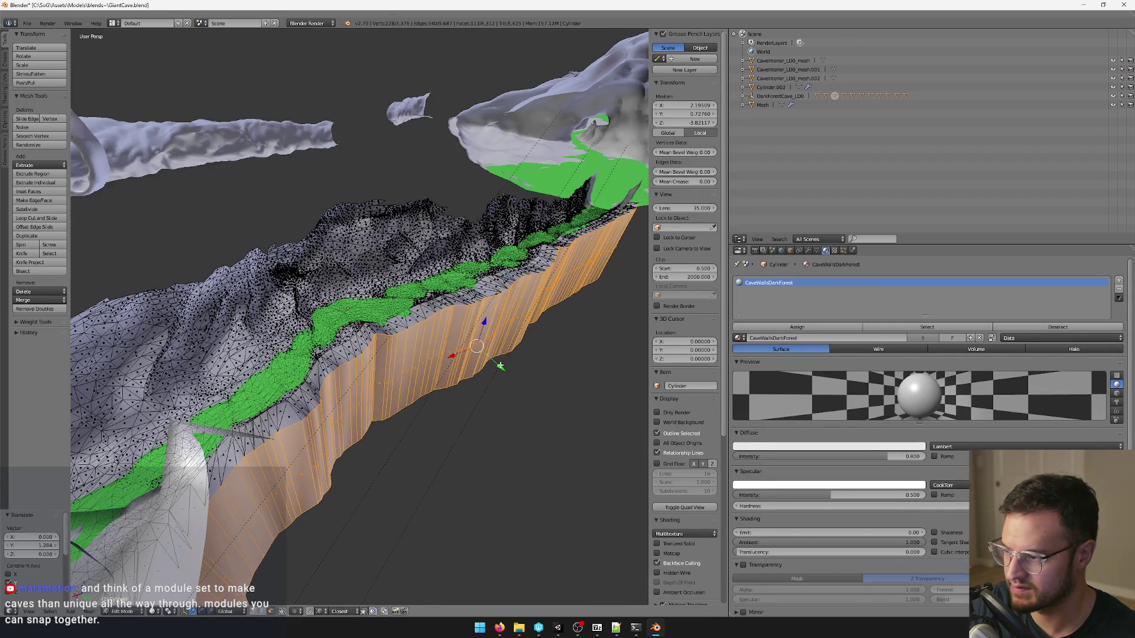
pyautogui.press('Tab')
pyautogui.moveTo(495, 363)
pyautogui.mouseDown(button='middle')
pyautogui.moveTo(545, 379)
pyautogui.moveTo(489, 375)
pyautogui.moveTo(474, 365)
pyautogui.moveTo(486, 336)
pyautogui.moveTo(492, 346)
pyautogui.moveTo(471, 347)
pyautogui.mouseUp(button='middle')
pyautogui.press('Tab')
pyautogui.press('Tab')
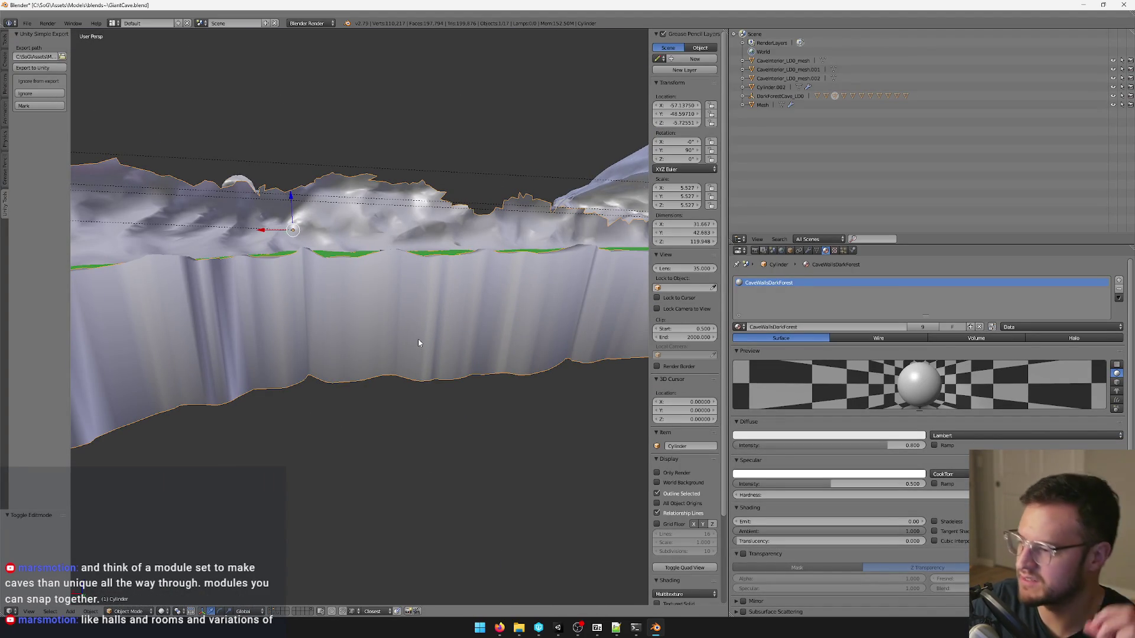
# Inspect the cliff wall from above in edge-only edit view, then switch to the Unity editor.
pyautogui.moveTo(352, 311)
pyautogui.mouseDown(button='middle')
pyautogui.moveTo(331, 300)
pyautogui.moveTo(405, 272)
pyautogui.moveTo(386, 286)
pyautogui.mouseUp(button='middle')
pyautogui.moveTo(488, 398)
pyautogui.mouseDown(button='middle')
pyautogui.moveTo(461, 431)
pyautogui.moveTo(525, 409)
pyautogui.moveTo(396, 411)
pyautogui.moveTo(429, 286)
pyautogui.moveTo(446, 297)
pyautogui.moveTo(398, 266)
pyautogui.moveTo(431, 270)
pyautogui.moveTo(368, 257)
pyautogui.moveTo(416, 304)
pyautogui.moveTo(387, 267)
pyautogui.mouseUp(button='middle')
pyautogui.press('Tab')
pyautogui.press('2')
pyautogui.press('Tab')
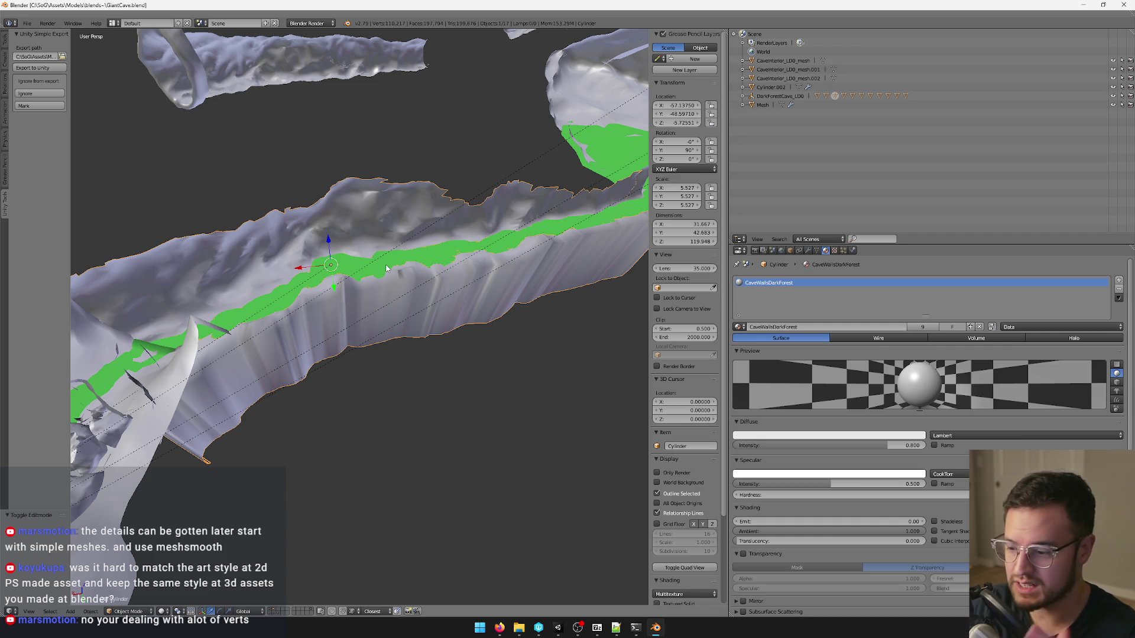
pyautogui.click(558, 627)
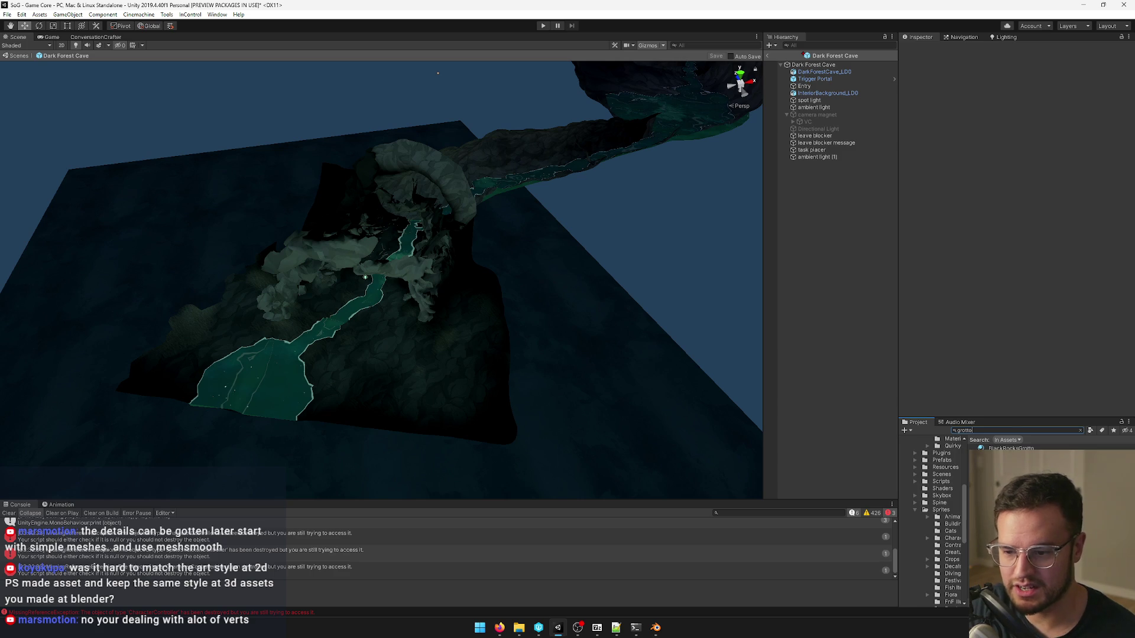
pyautogui.write('waterfa')
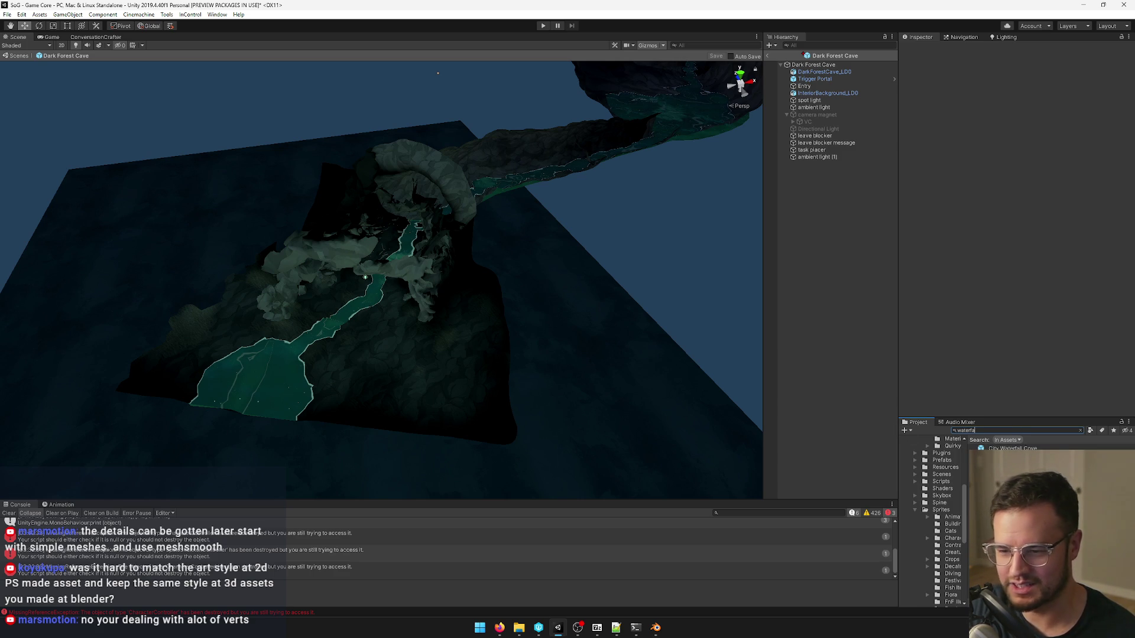
# Open the City Waterfall Cove scene, frame the dark (6) object and fly the camera around its cave.
pyautogui.doubleClick(1011, 447)
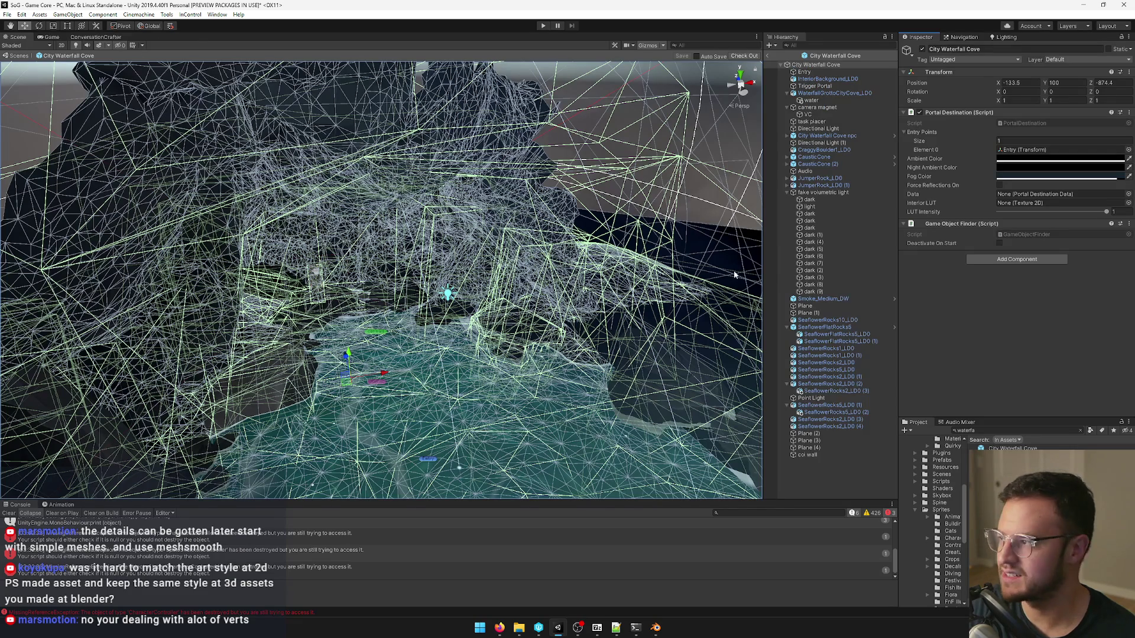
pyautogui.doubleClick(834, 257)
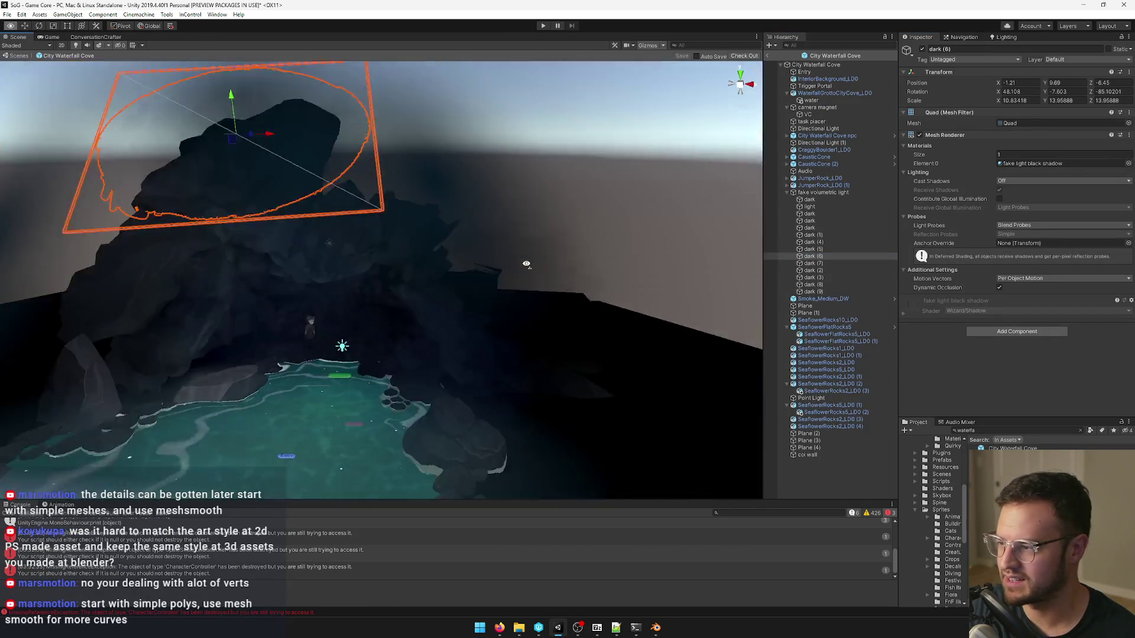
pyautogui.moveTo(526, 263); pyautogui.dragTo(527, 327, button='right')
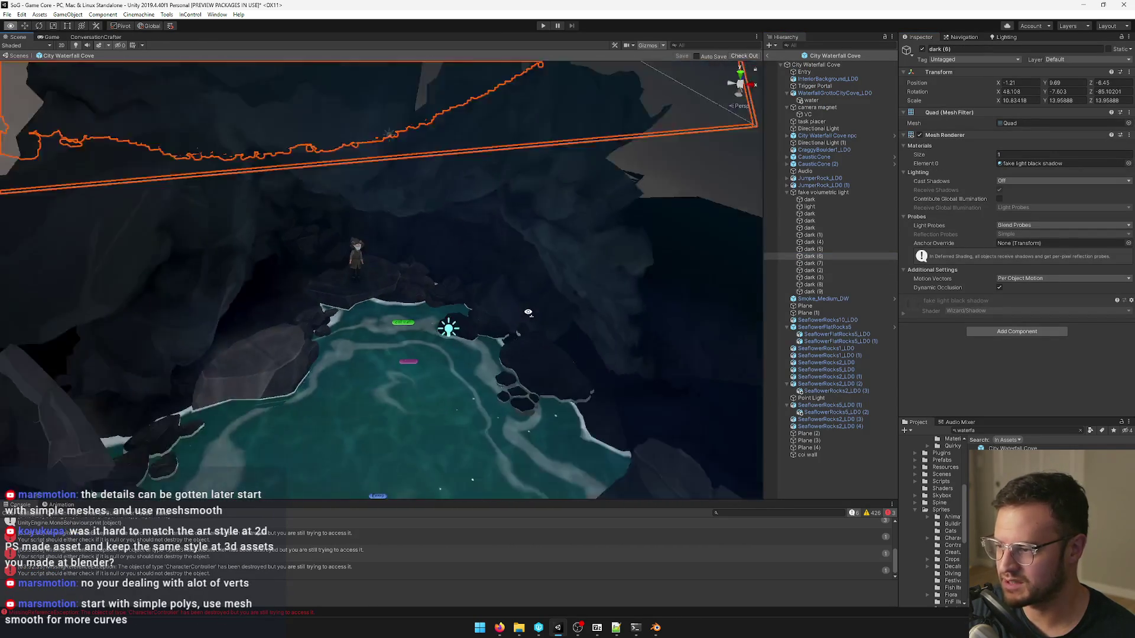
pyautogui.moveTo(527, 328)
pyautogui.mouseDown(button='right')
pyautogui.moveTo(525, 308)
pyautogui.moveTo(540, 332)
pyautogui.moveTo(505, 270)
pyautogui.mouseUp(button='right')
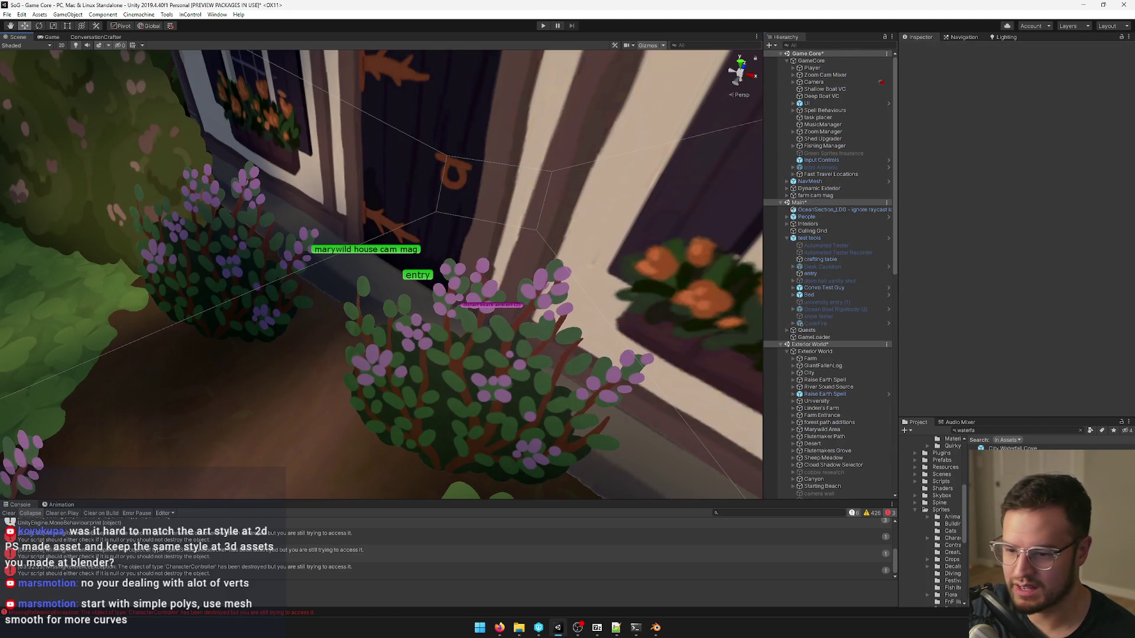
pyautogui.click(1004, 432)
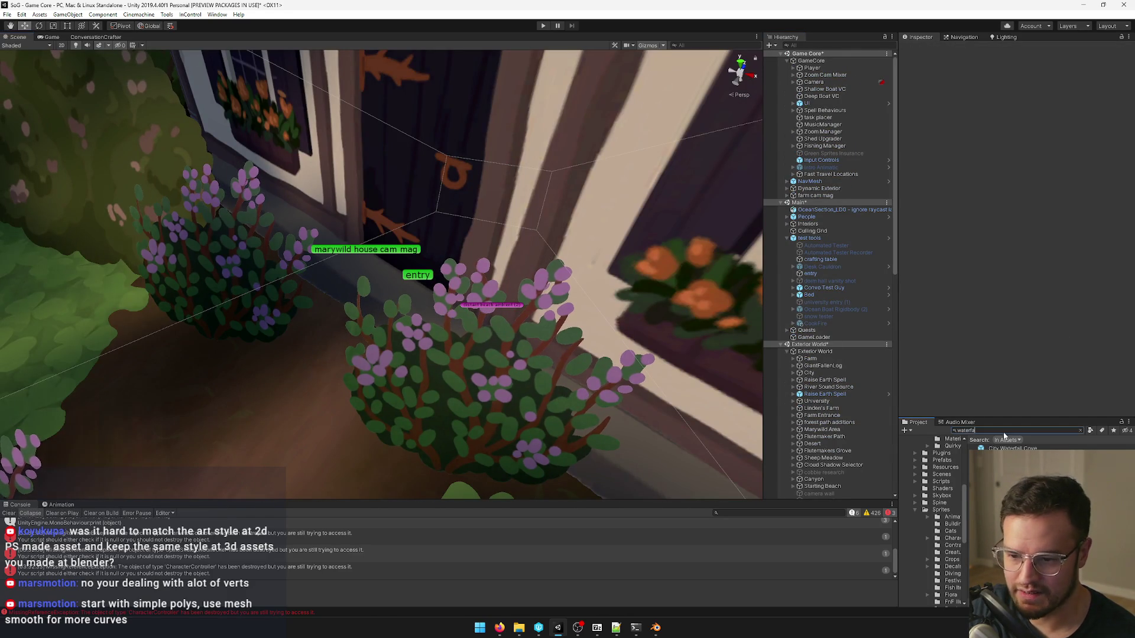
pyautogui.write('dark for')
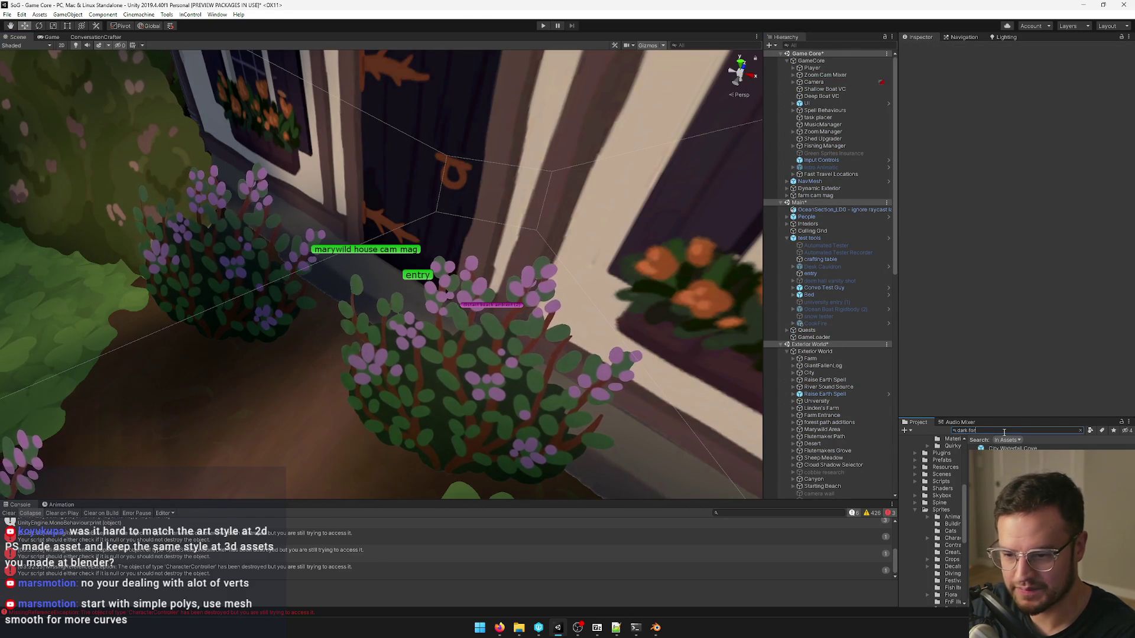
pyautogui.write('est inter')
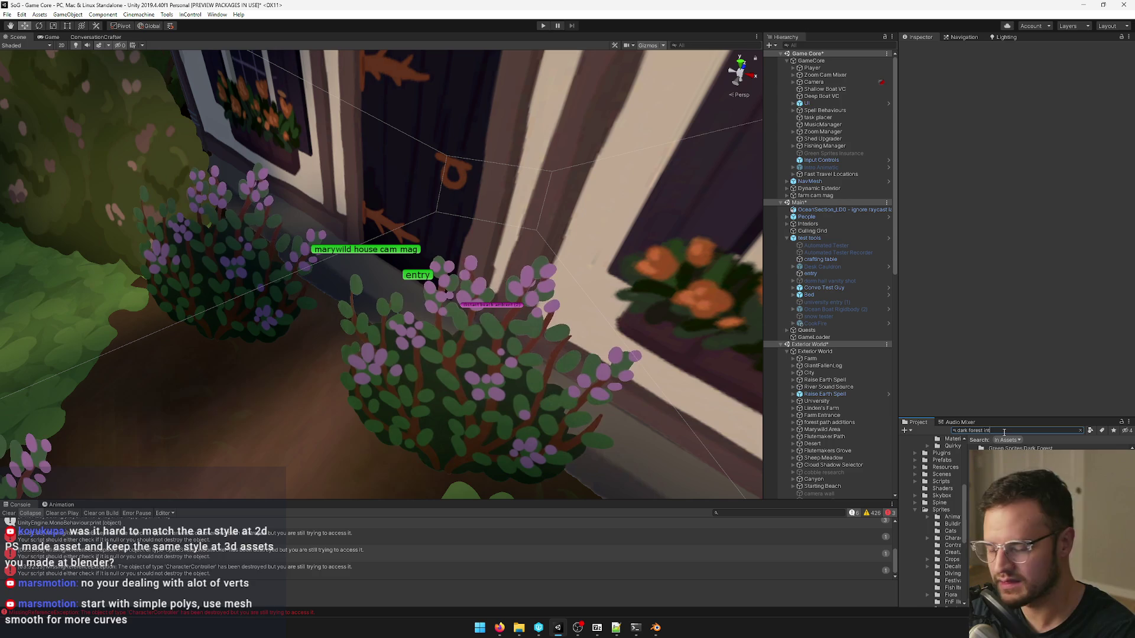
# Trim the project search to 'dark forest' and show the Dark Forest Cave prefab in the Inspector.
pyautogui.press('BackSpace')
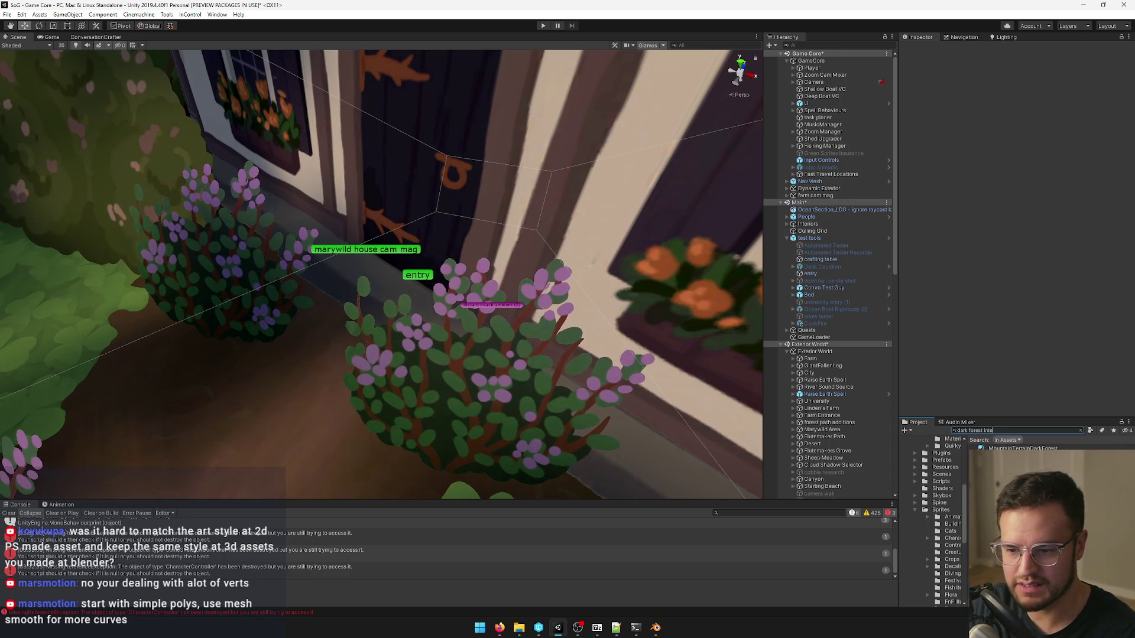
pyautogui.press('BackSpace')
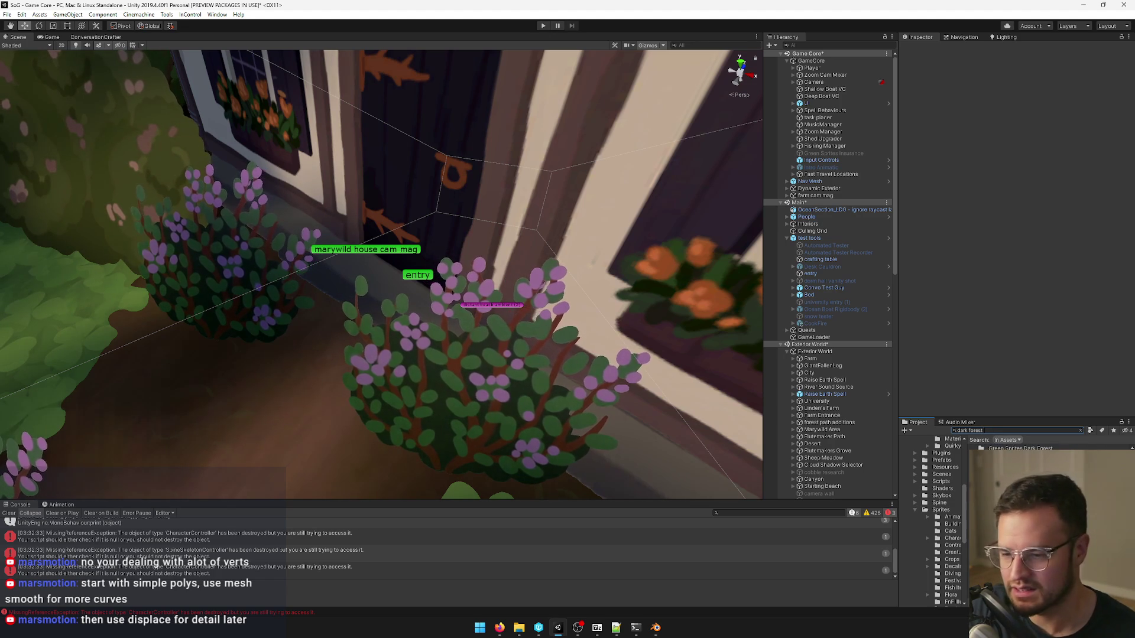
pyautogui.click(1005, 430)
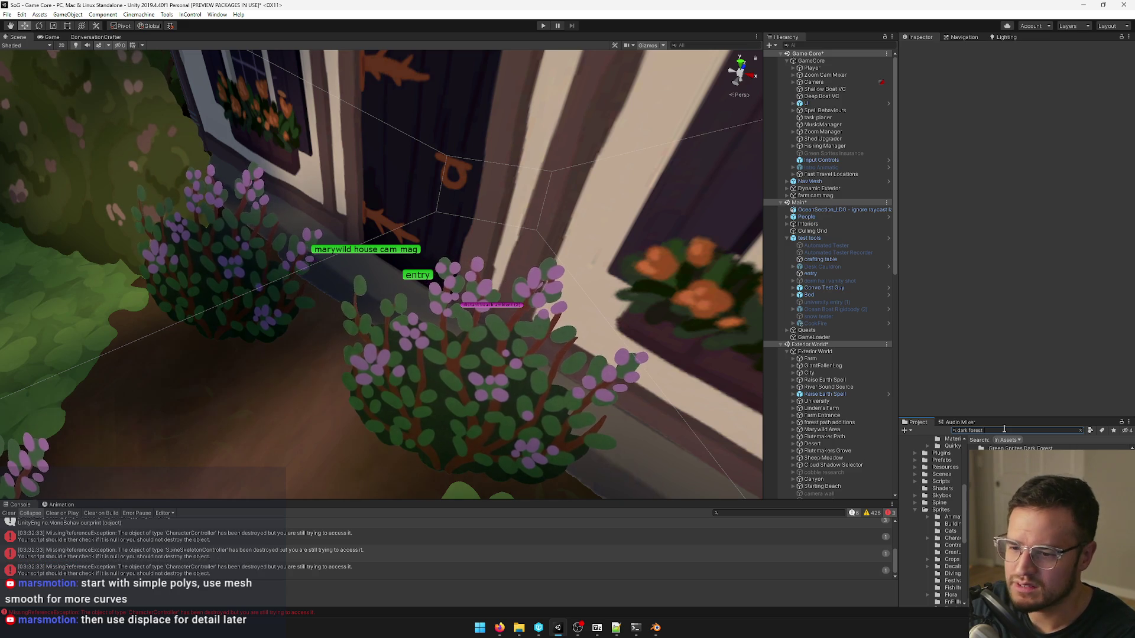
pyautogui.write('cav')
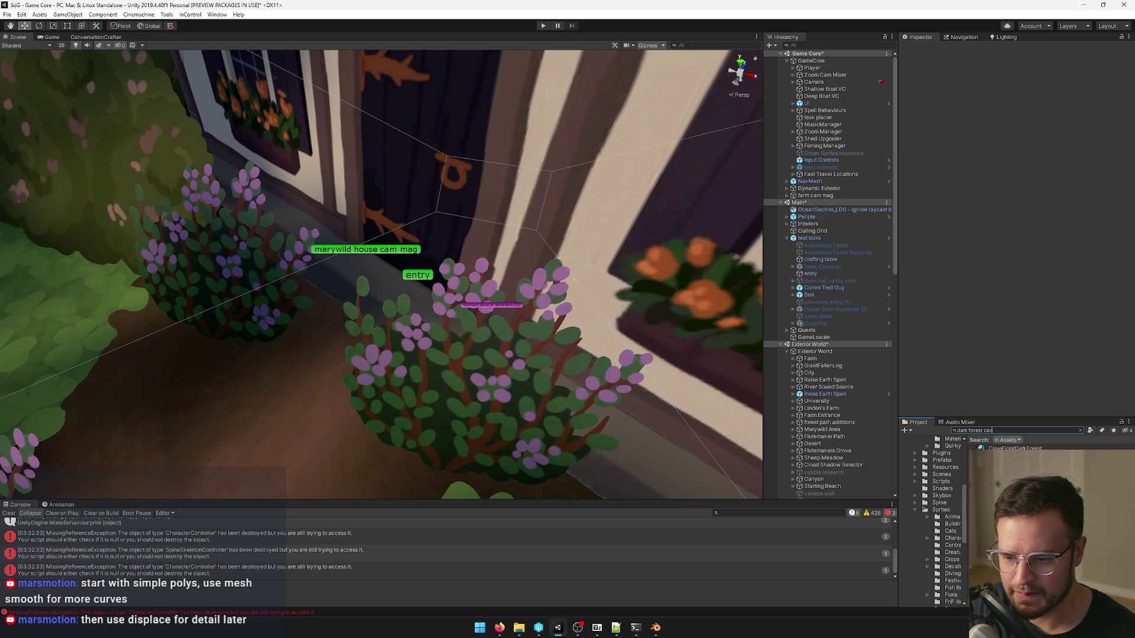
pyautogui.click(1019, 469)
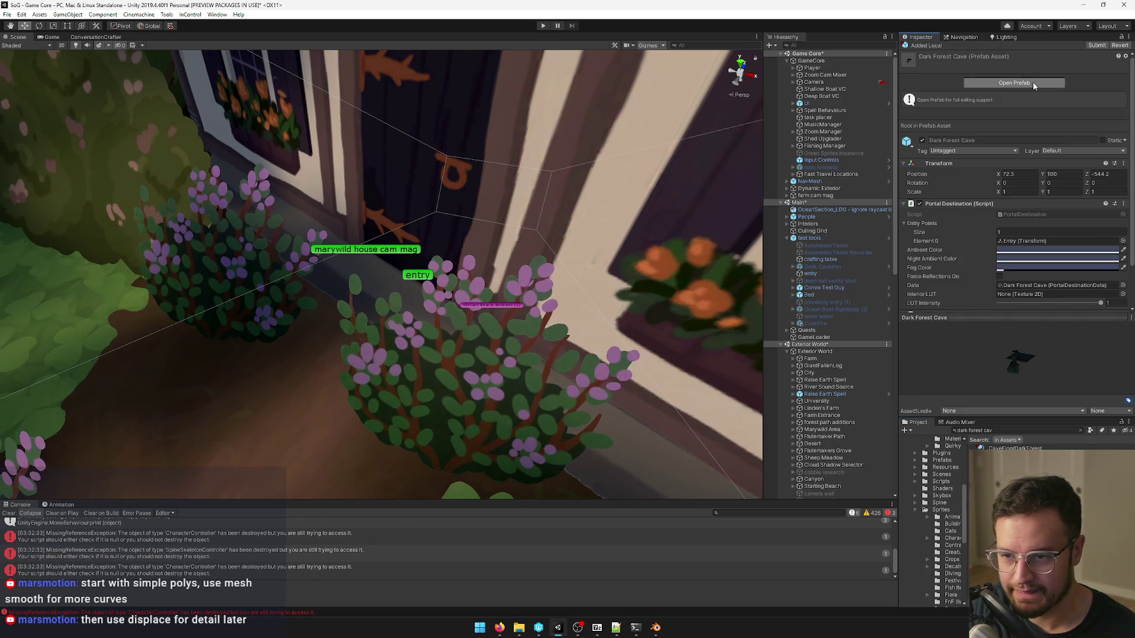
# Open the Dark Forest Cave prefab for editing and orbit over its cave mesh.
pyautogui.click(1013, 82)
pyautogui.moveTo(522, 245)
pyautogui.mouseDown(button='right')
pyautogui.moveTo(482, 196)
pyautogui.moveTo(512, 211)
pyautogui.mouseUp(button='right')
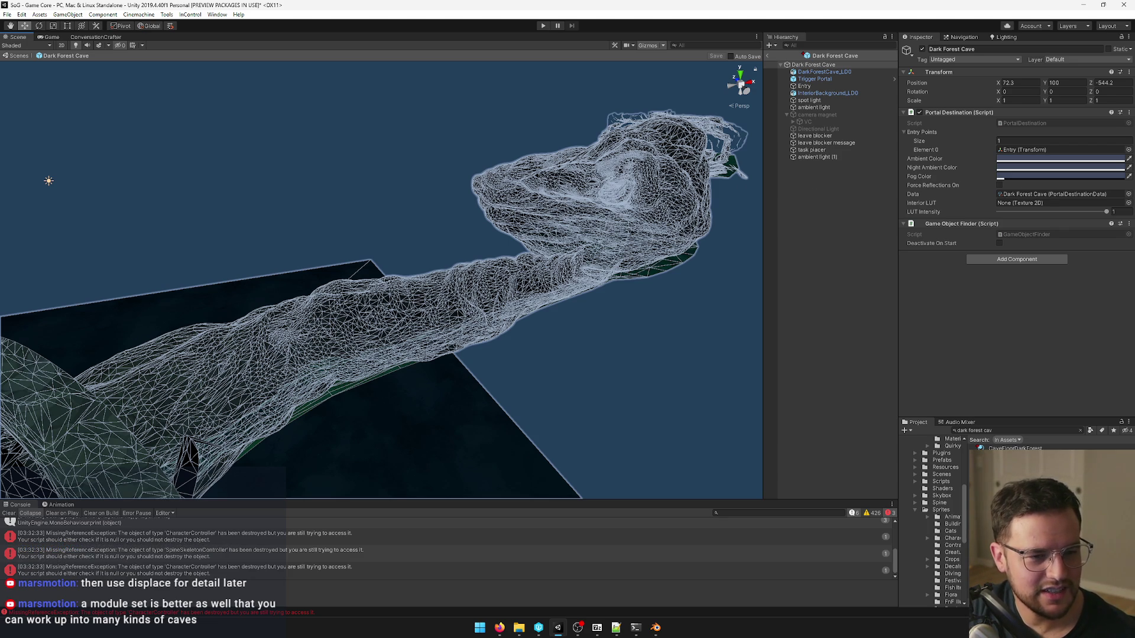
pyautogui.hotkey('alt', 'Tab')
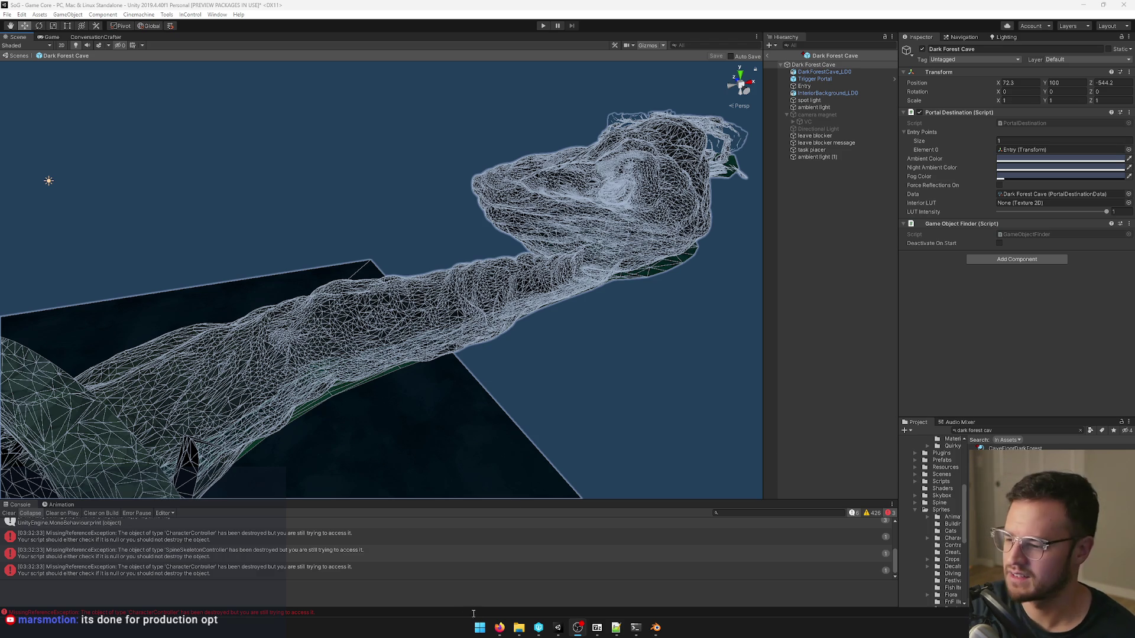
# Fly through the cave prefab mesh, then switch to Blender and enter edit mode on the cave model.
pyautogui.moveTo(475, 243); pyautogui.dragTo(477, 257, button='right')
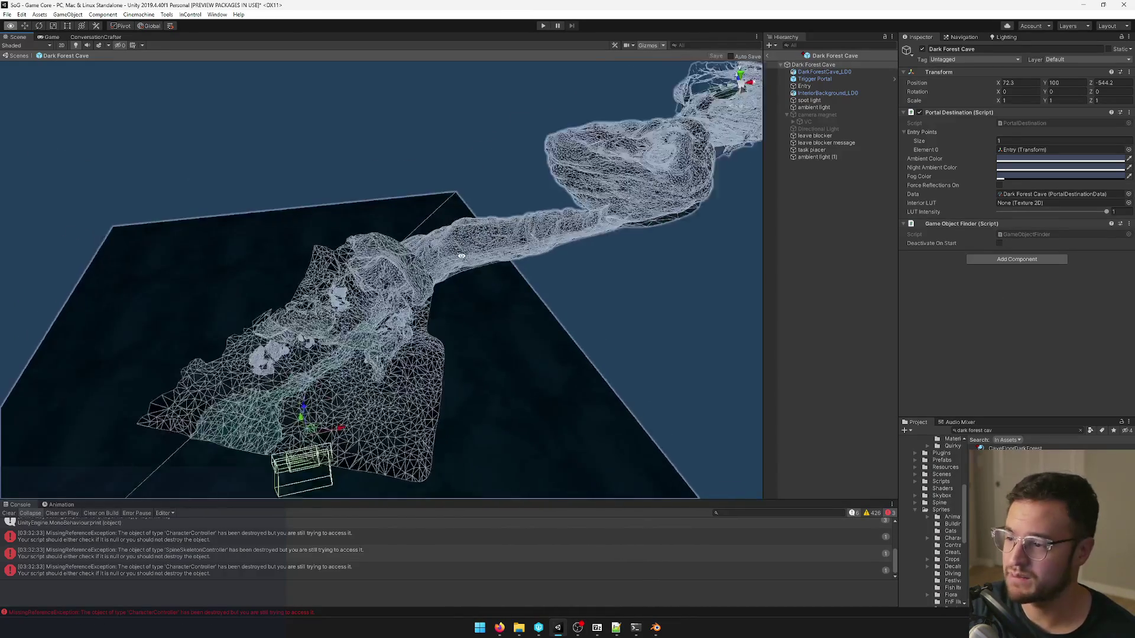
pyautogui.moveTo(476, 258)
pyautogui.mouseDown(button='right')
pyautogui.moveTo(485, 250)
pyautogui.moveTo(633, 538)
pyautogui.mouseUp(button='right')
pyautogui.click(655, 628)
pyautogui.moveTo(551, 422)
pyautogui.mouseDown(button='middle')
pyautogui.moveTo(462, 326)
pyautogui.moveTo(456, 282)
pyautogui.mouseUp(button='middle')
pyautogui.press('Tab')
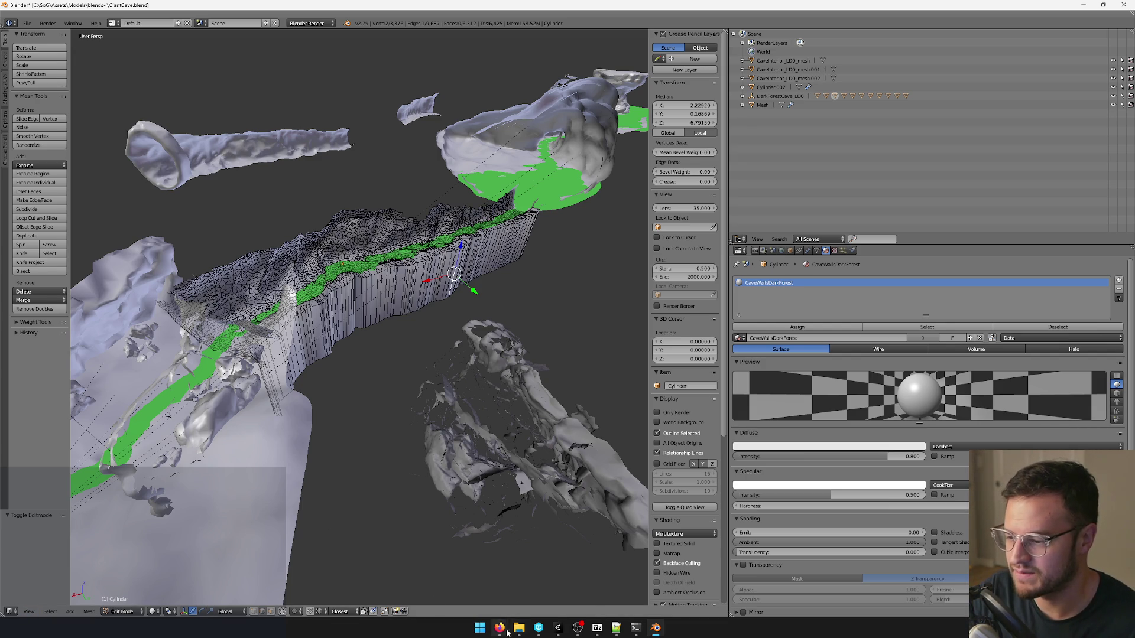
# Search Google Images for 'howling caverns eastshade' in a new Firefox tab.
pyautogui.click(550, 578)
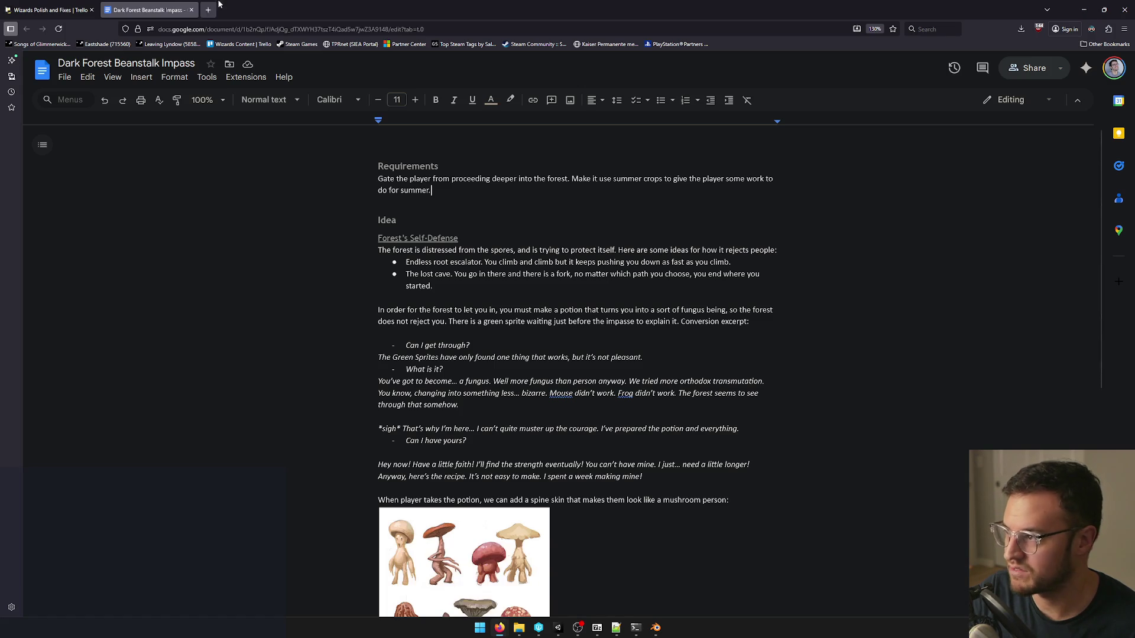
pyautogui.hotkey('ctrl', 't')
pyautogui.write('howling caverns eastsha')
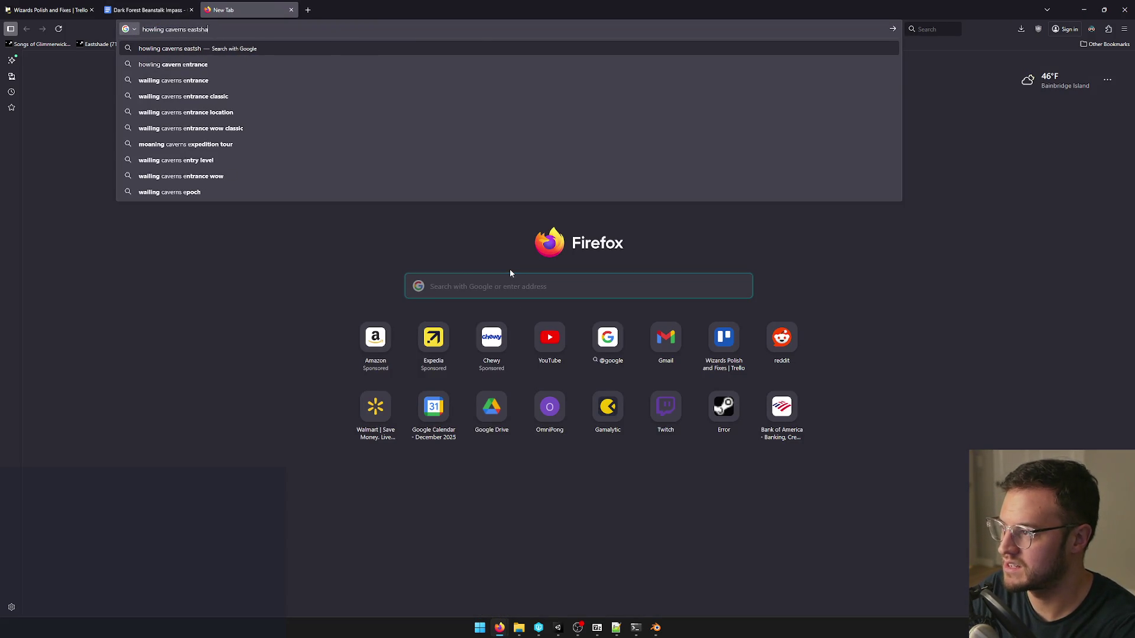
pyautogui.write('de')
pyautogui.press('Return')
pyautogui.click(275, 113)
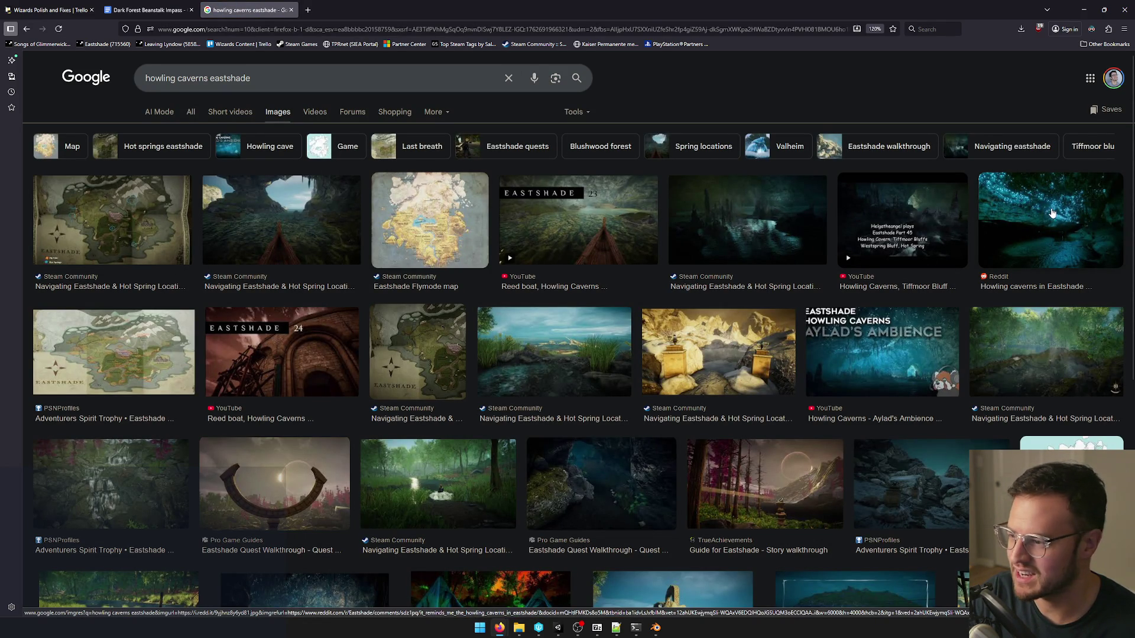
# Preview the Howling Caverns ambience picture and its video page, then return to Blender.
pyautogui.click(886, 341)
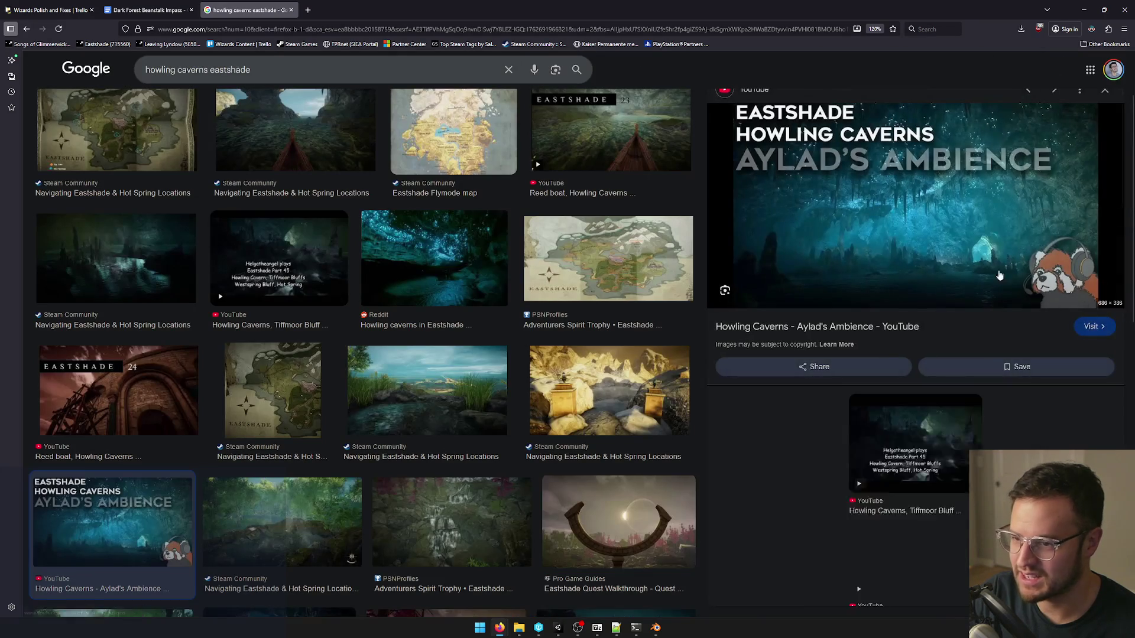
pyautogui.click(872, 209)
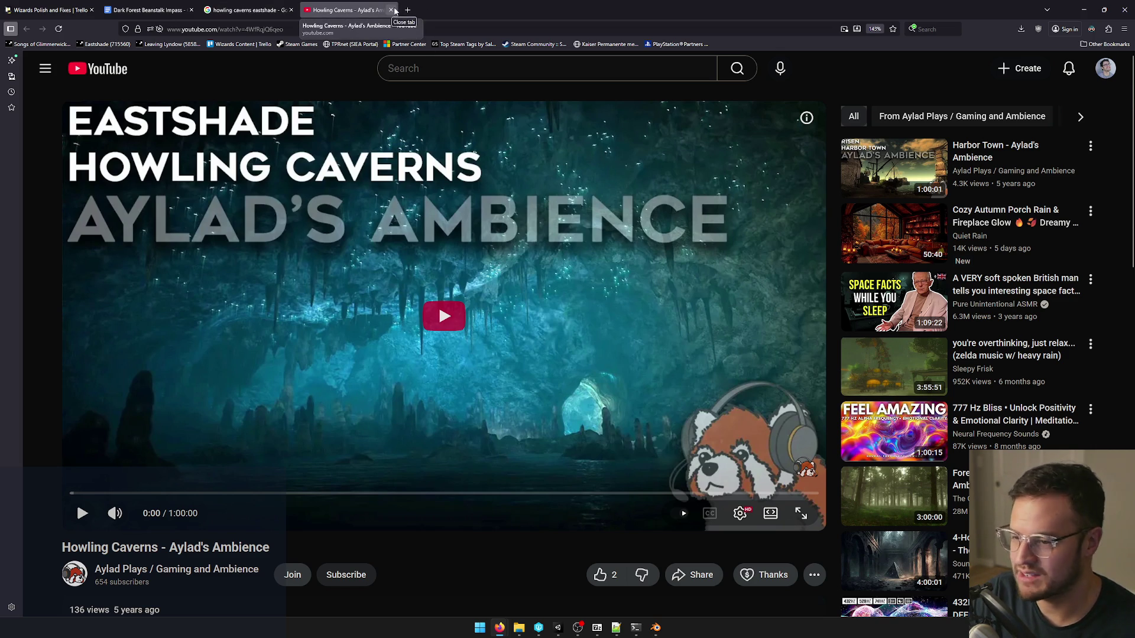
pyautogui.click(395, 10)
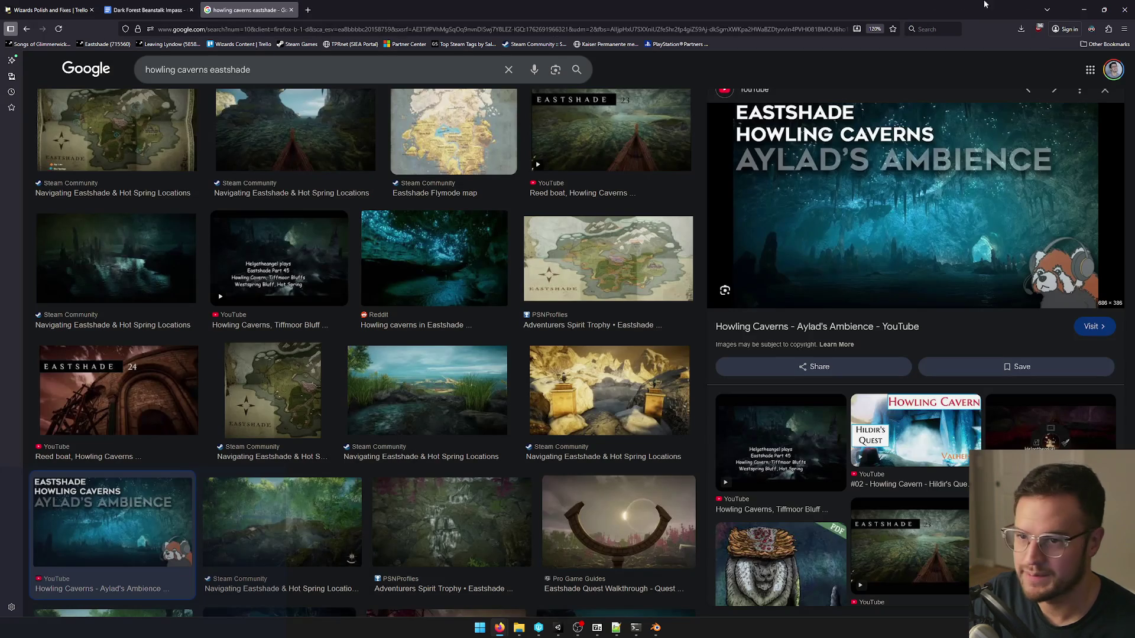
pyautogui.click(1084, 9)
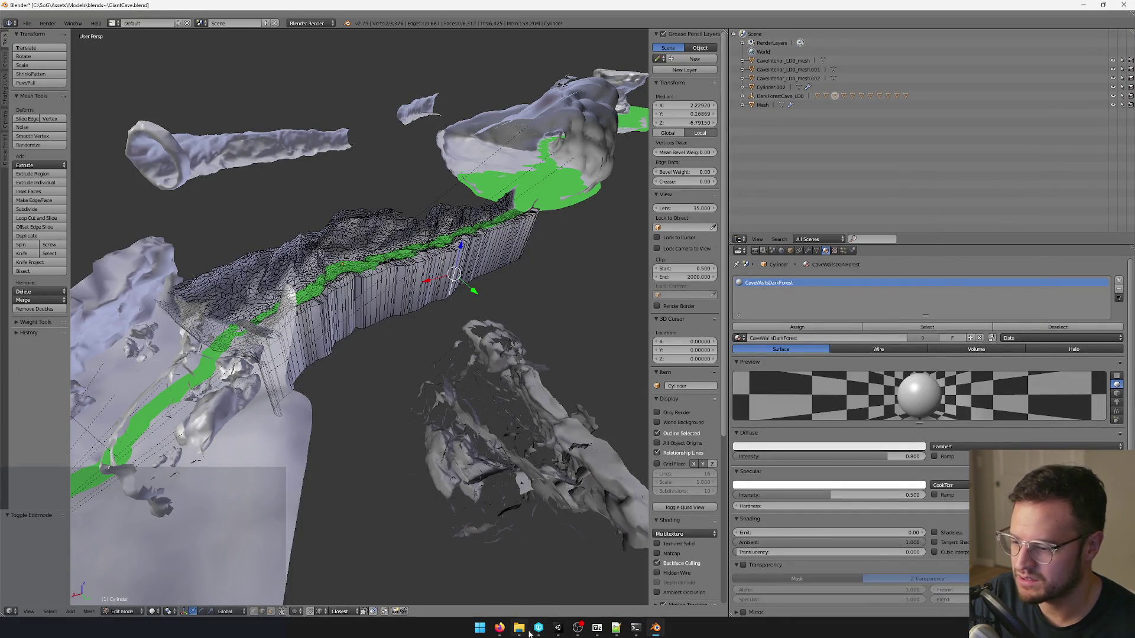
# Return the cave mesh to object mode and open the app search to find Photoshop.
pyautogui.moveTo(478, 293)
pyautogui.mouseDown(button='middle')
pyautogui.moveTo(439, 260)
pyautogui.moveTo(510, 301)
pyautogui.moveTo(524, 290)
pyautogui.moveTo(483, 333)
pyautogui.moveTo(478, 358)
pyautogui.moveTo(550, 566)
pyautogui.mouseUp(button='middle')
pyautogui.press('Tab')
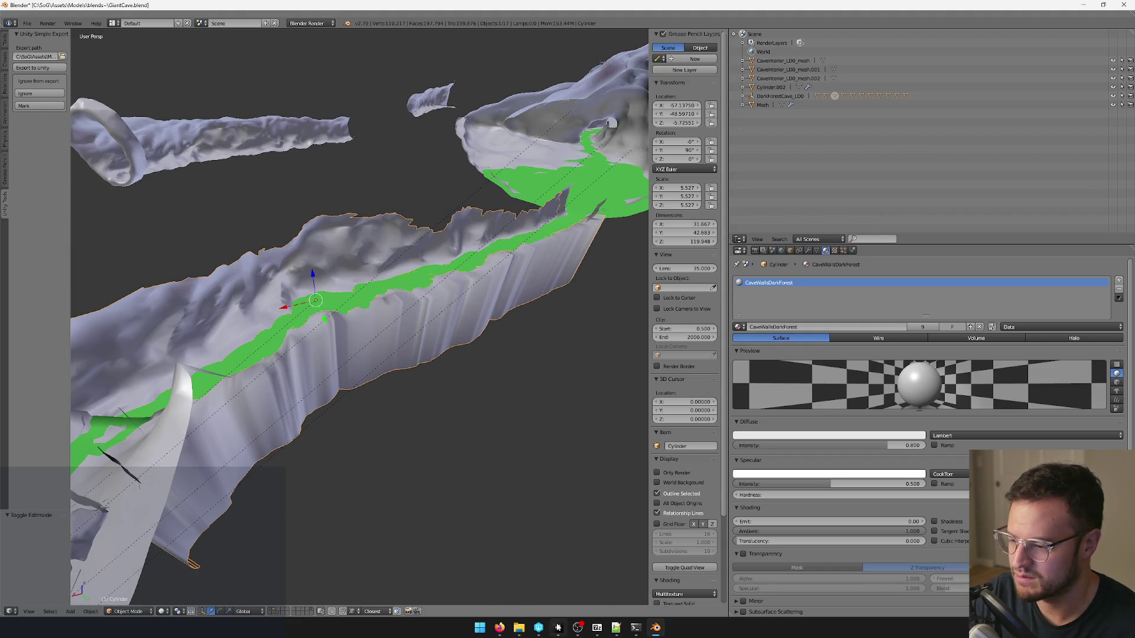
pyautogui.click(477, 631)
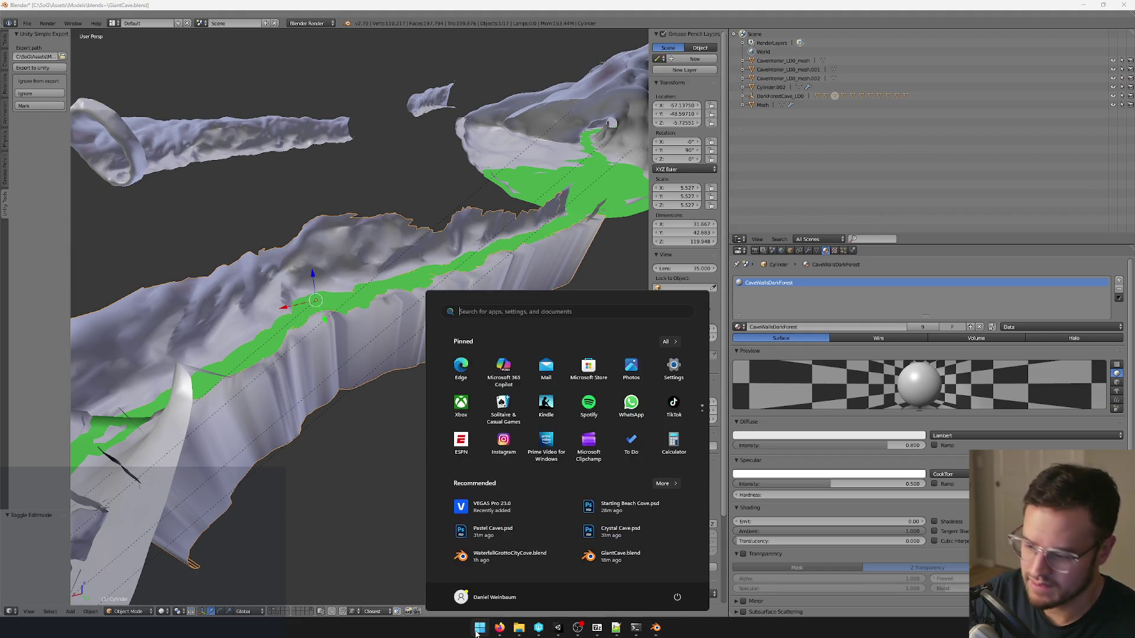
pyautogui.write('photosho')
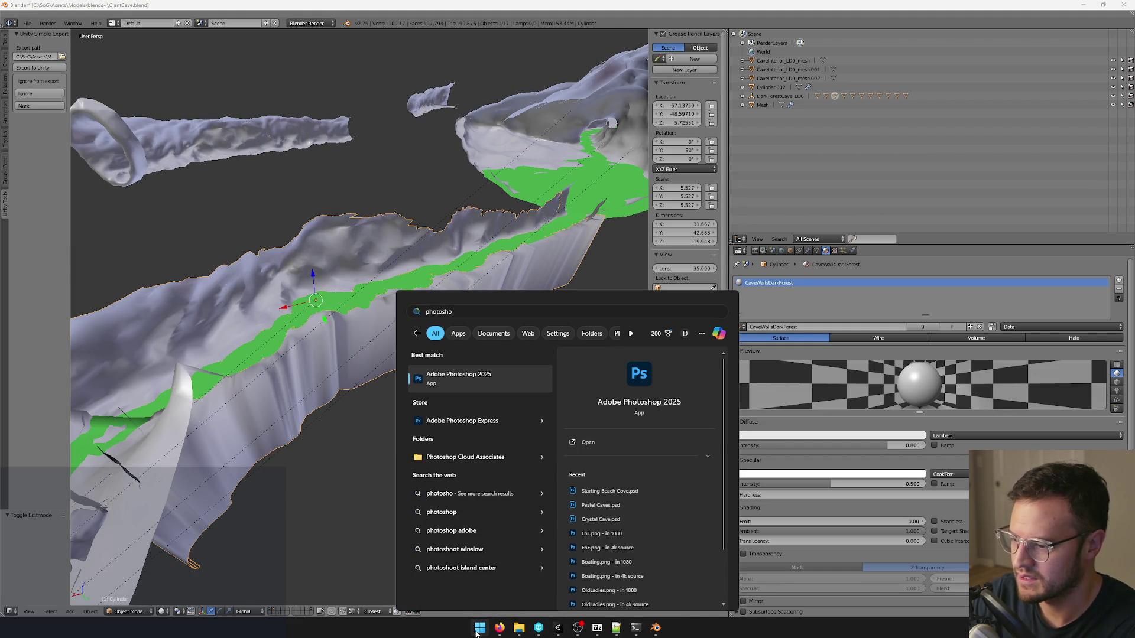
# Launch the matched Adobe Photoshop 2025 app from the Start menu search.
pyautogui.press('Return')
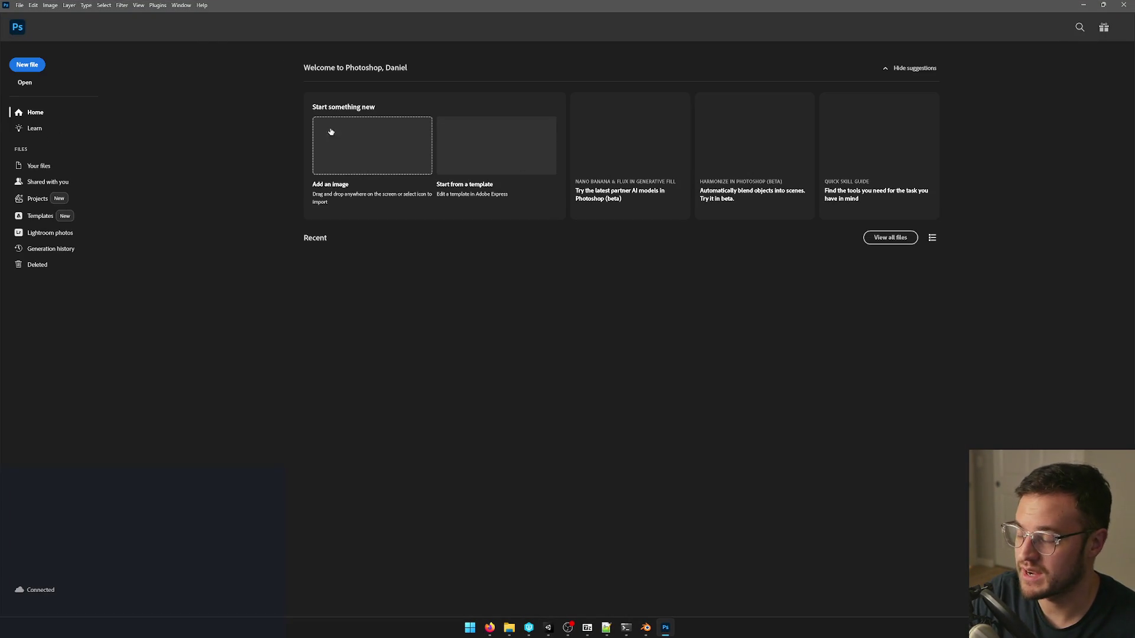
# Start a new document from Photoshop's Home screen.
pyautogui.click(19, 6)
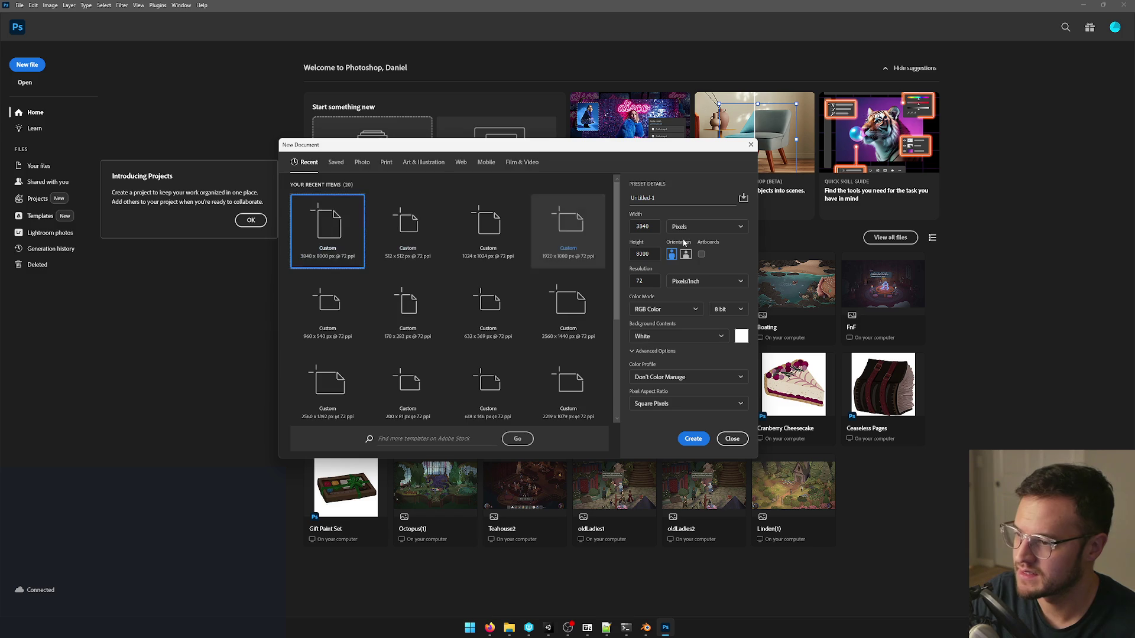
# Set the new document to 1024 by 1024 pixels and create it.
pyautogui.click(657, 227)
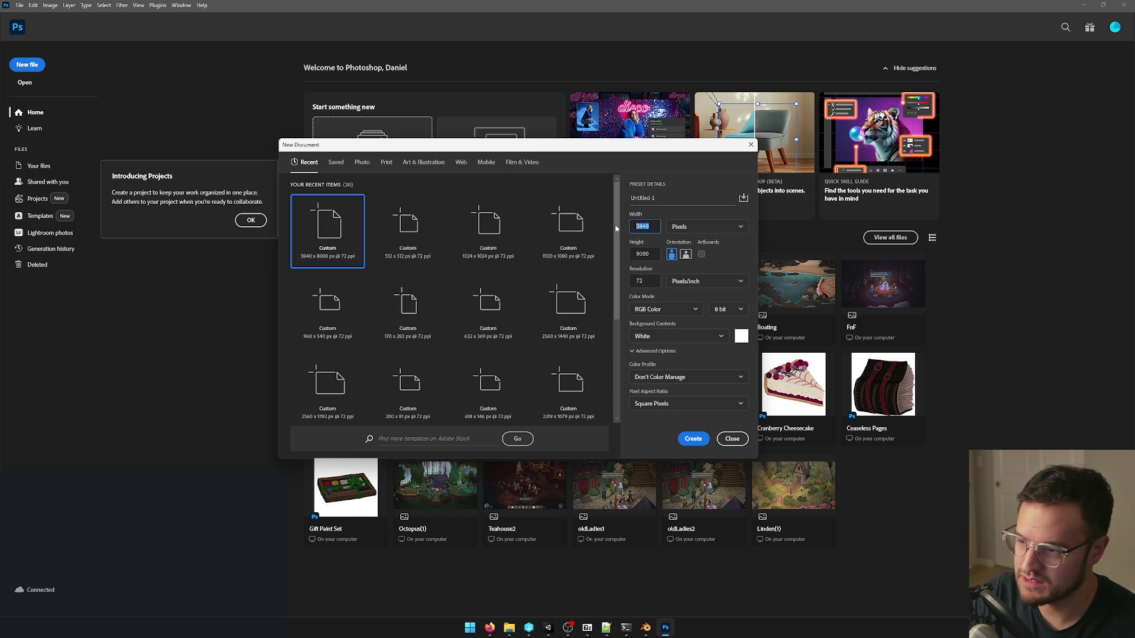
pyautogui.write('1024')
pyautogui.press('Tab')
pyautogui.write('10')
pyautogui.click(637, 226)
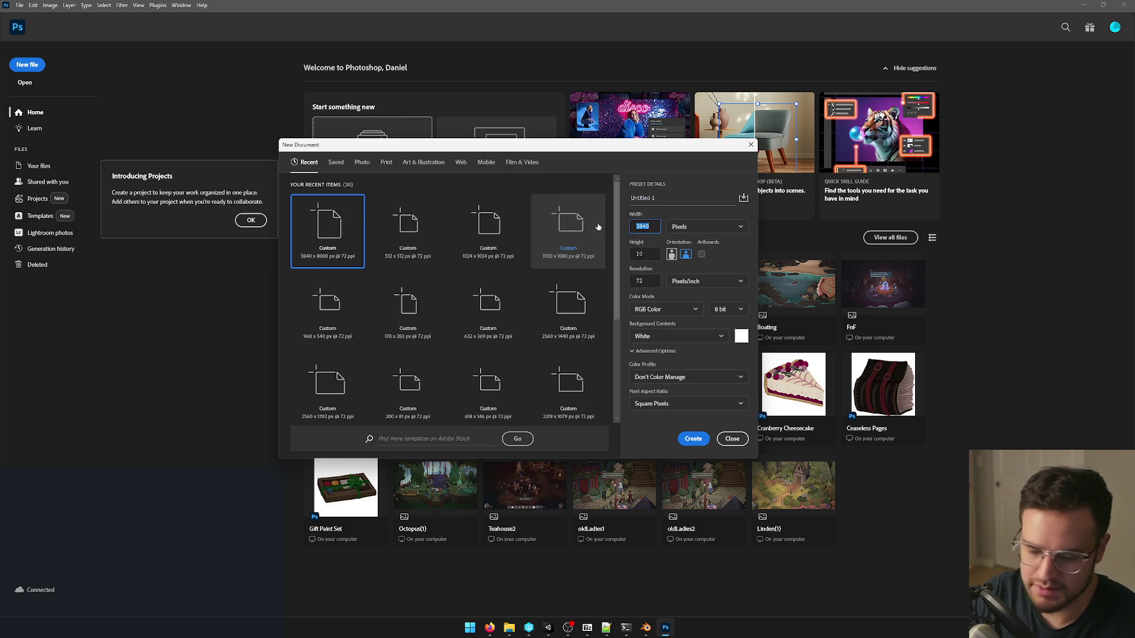
pyautogui.write('1024')
pyautogui.press('Tab')
pyautogui.click(680, 227)
pyautogui.click(646, 253)
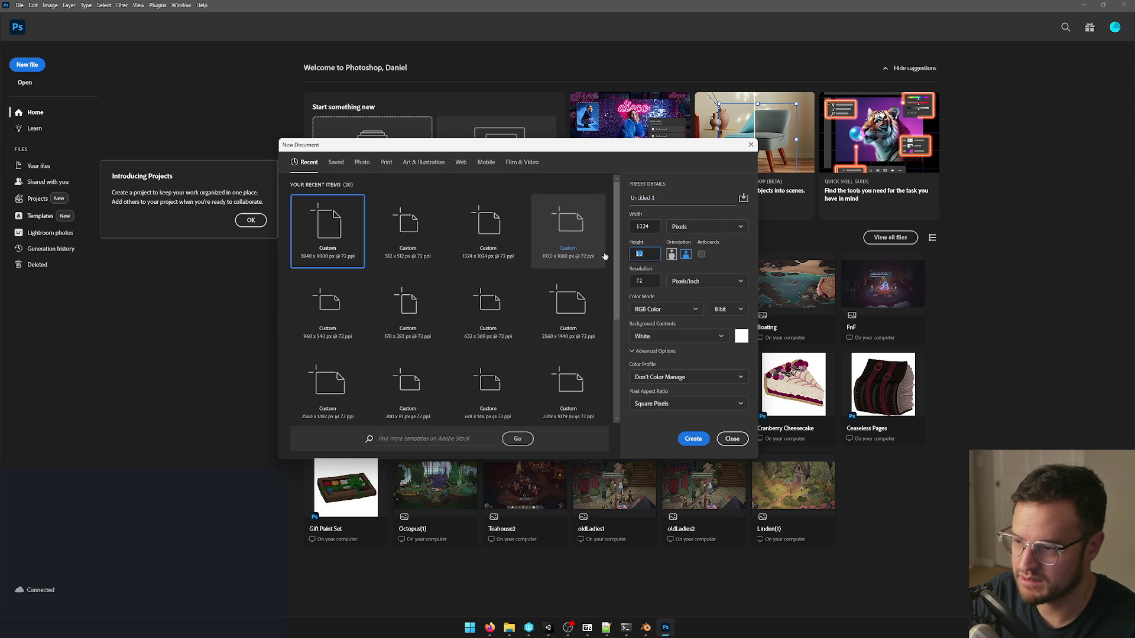
pyautogui.write('1024')
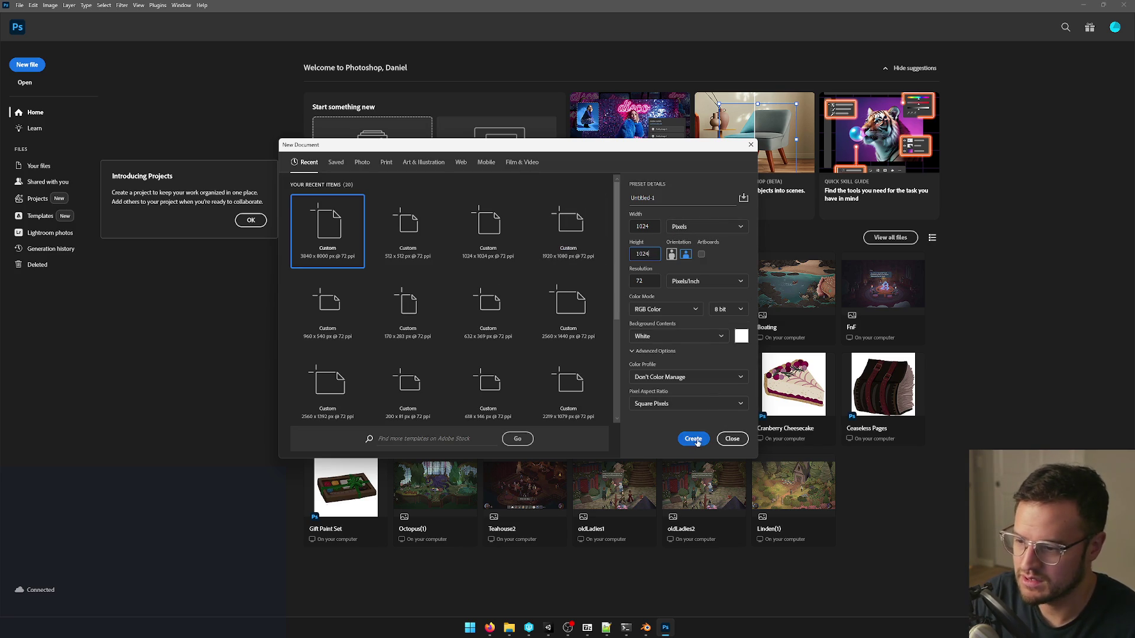
pyautogui.click(693, 438)
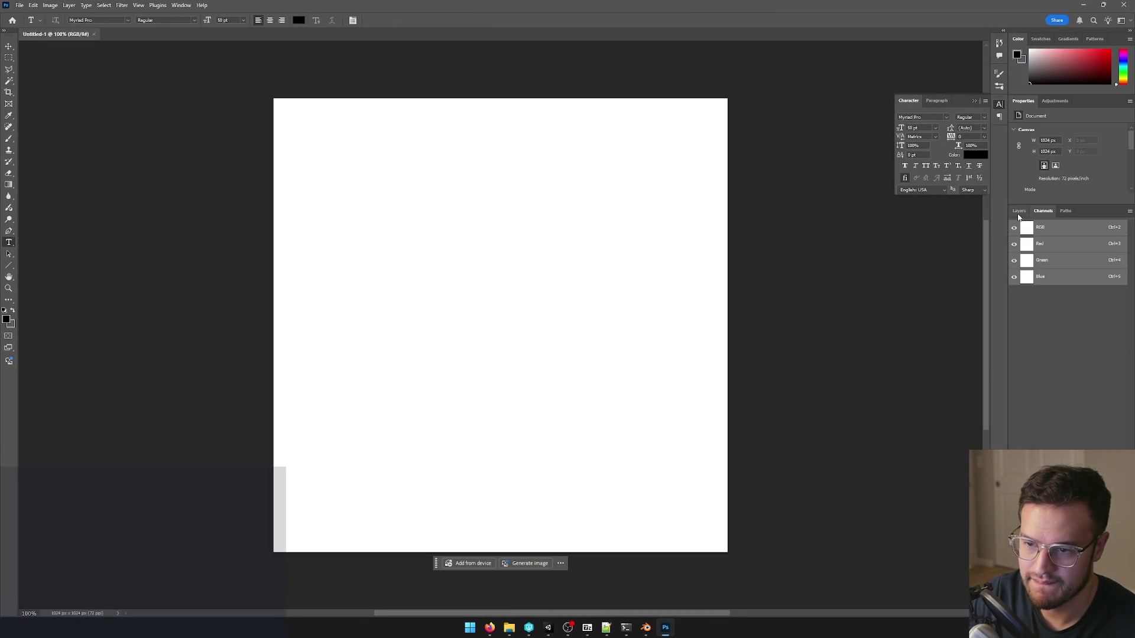
# Pick a dark brush colour and add a new empty layer to paint on.
pyautogui.click(1019, 211)
pyautogui.press('b')
pyautogui.keyDown('alt'); pyautogui.scroll(-2, 393, 311); pyautogui.keyUp('alt')
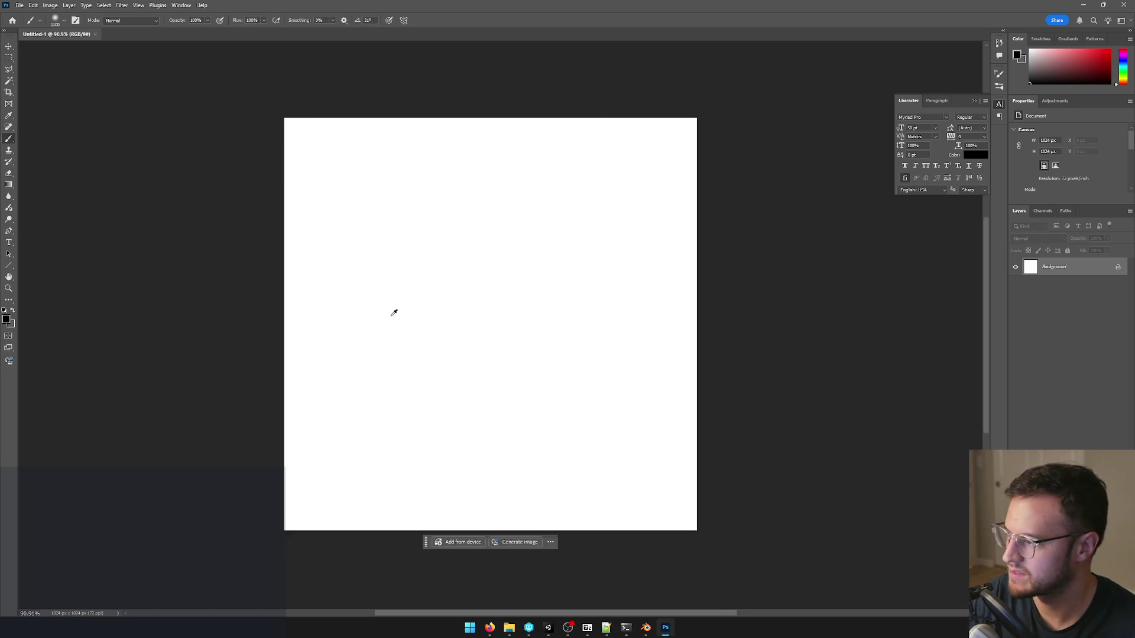
pyautogui.moveTo(397, 177); pyautogui.dragTo(397, 178)
pyautogui.hotkey('ctrl', 'z')
pyautogui.hotkey('ctrl', 'z')
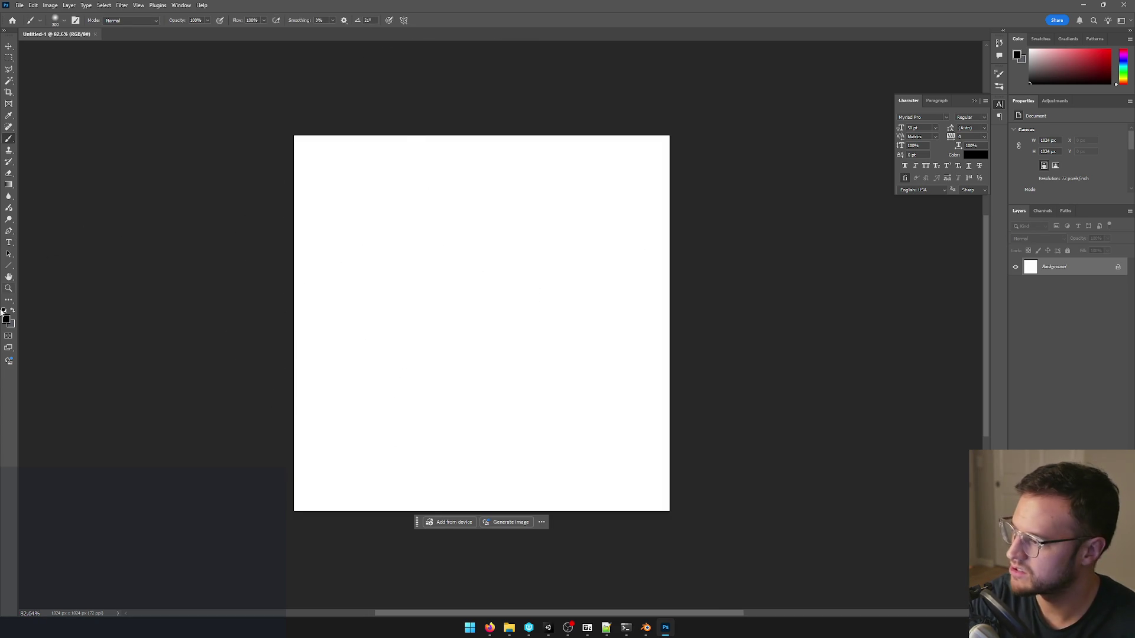
pyautogui.click(1019, 55)
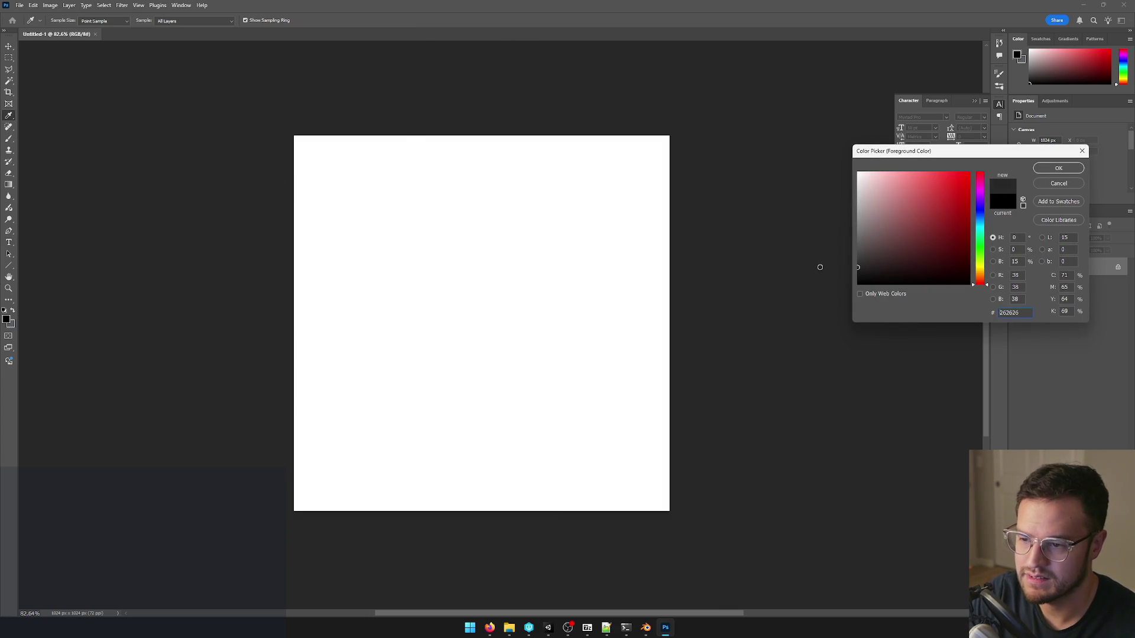
pyautogui.click(1058, 167)
pyautogui.press('b')
pyautogui.keyDown('alt'); pyautogui.scroll(-1, 355, 223); pyautogui.keyUp('alt')
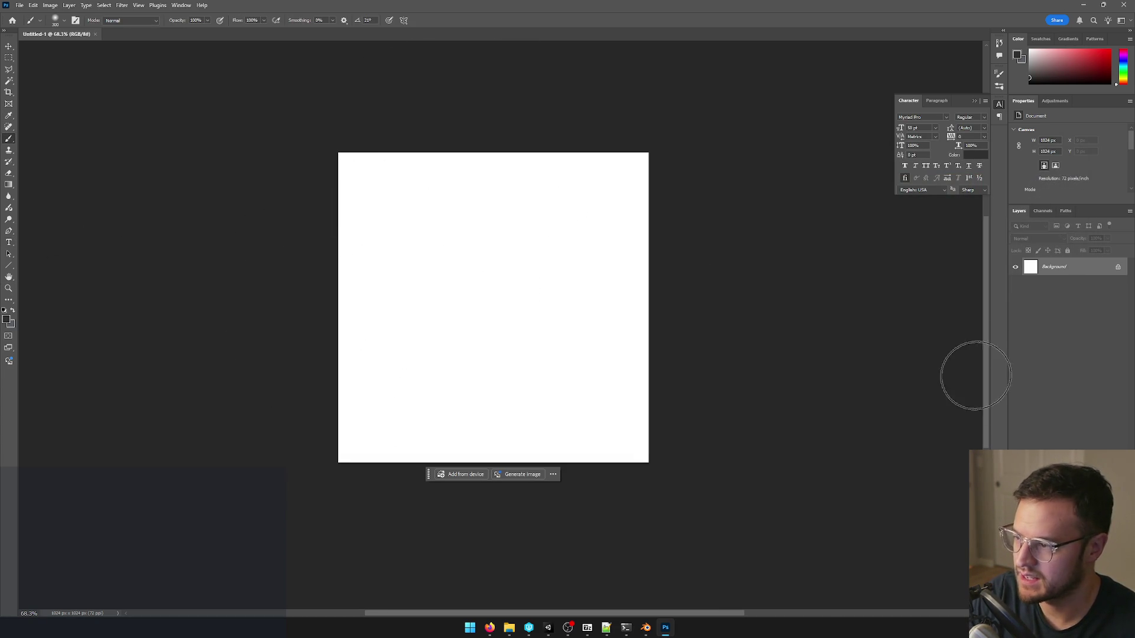
pyautogui.hotkey('ctrl', 'shift', 'alt', 'n')
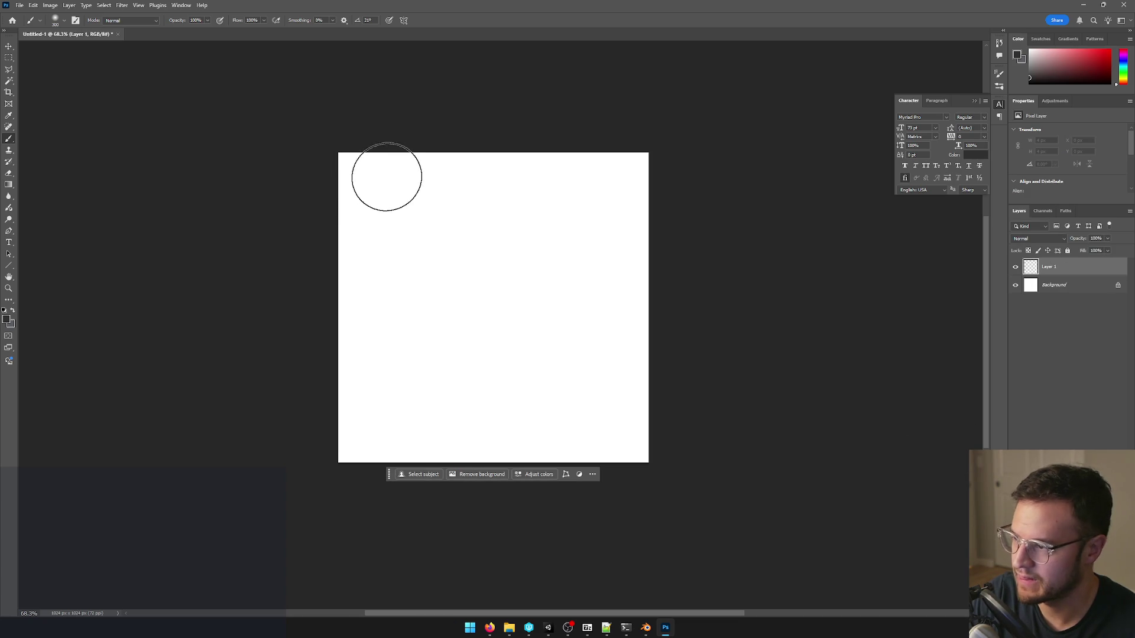
# Paint trial dark strokes down the left edge, raising brush hardness and undoing them.
pyautogui.moveTo(350, 156); pyautogui.dragTo(337, 335)
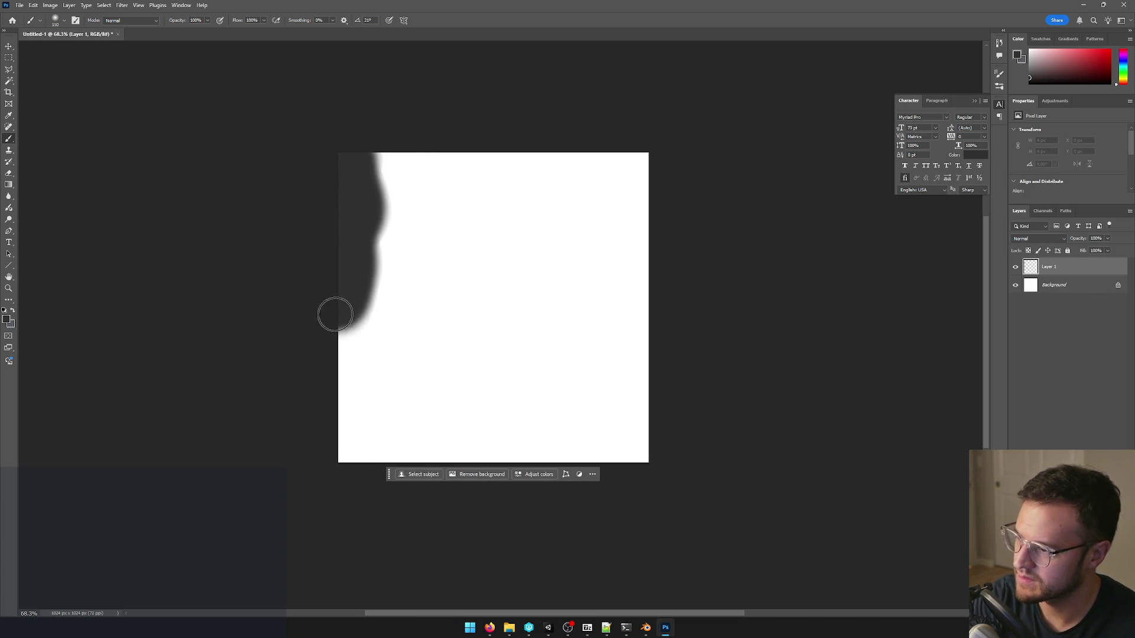
pyautogui.hotkey('ctrl', 'z')
pyautogui.click(56, 20)
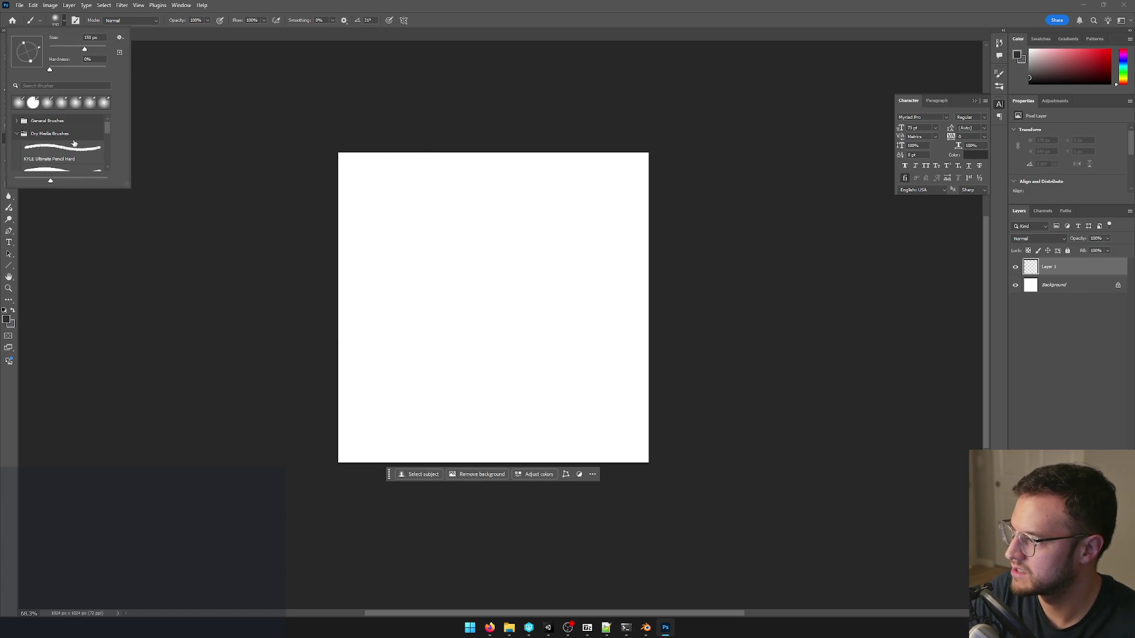
pyautogui.moveTo(53, 70); pyautogui.dragTo(107, 70)
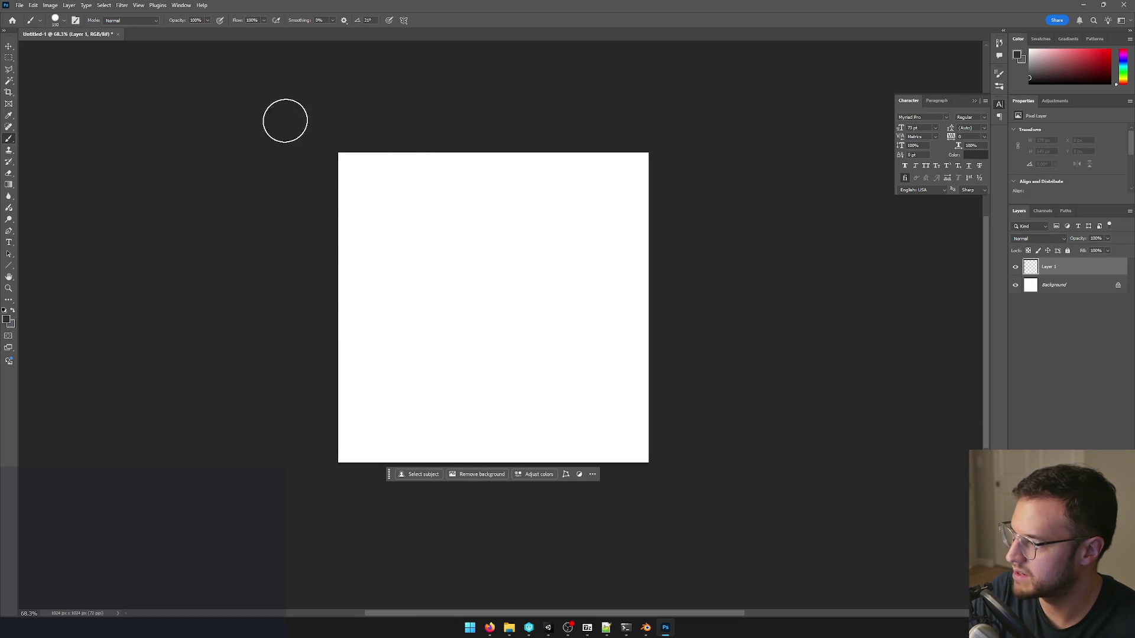
pyautogui.moveTo(355, 155); pyautogui.dragTo(342, 364)
pyautogui.hotkey('ctrl', 'z')
# Paint and undo trial drips from the canvas top, shrinking the brush for a thinner tip.
pyautogui.moveTo(351, 158)
pyautogui.mouseDown()
pyautogui.moveTo(347, 190)
pyautogui.moveTo(386, 231)
pyautogui.moveTo(389, 324)
pyautogui.mouseUp()
pyautogui.hotkey('ctrl', 'z')
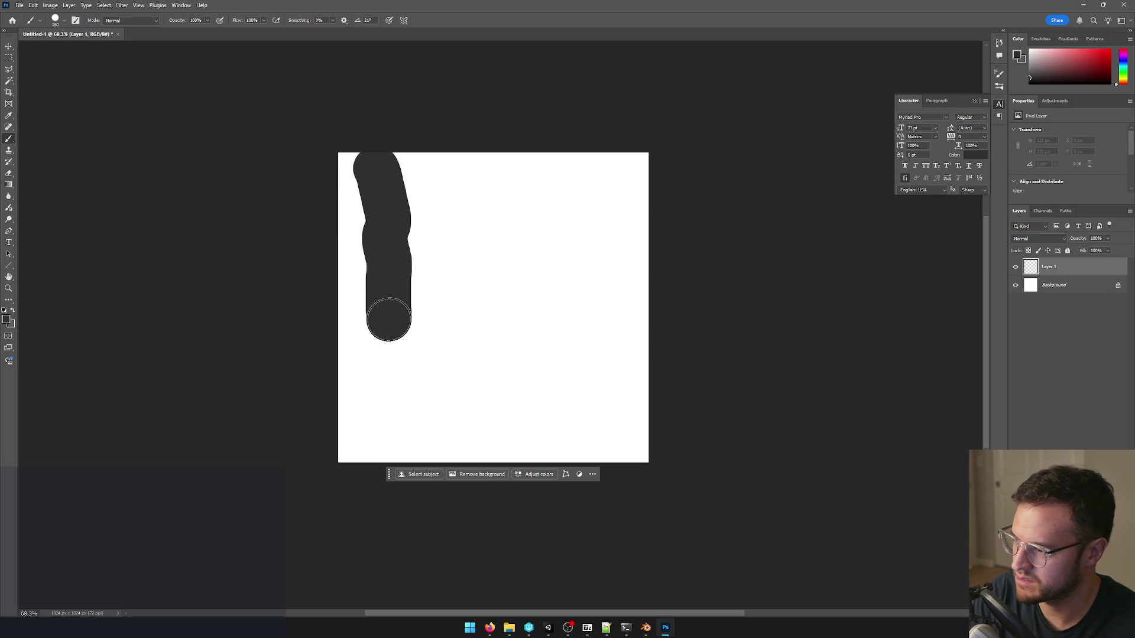
pyautogui.hotkey('ctrl', 'z')
pyautogui.moveTo(390, 160); pyautogui.dragTo(393, 371)
pyautogui.press('[')
pyautogui.press('[')
pyautogui.hotkey('ctrl', 'z')
pyautogui.press('l')
# Lasso a jagged stalactite outline, fill the area above it dark and brush over the right-edge spike.
pyautogui.hotkey('ctrl', 'z')
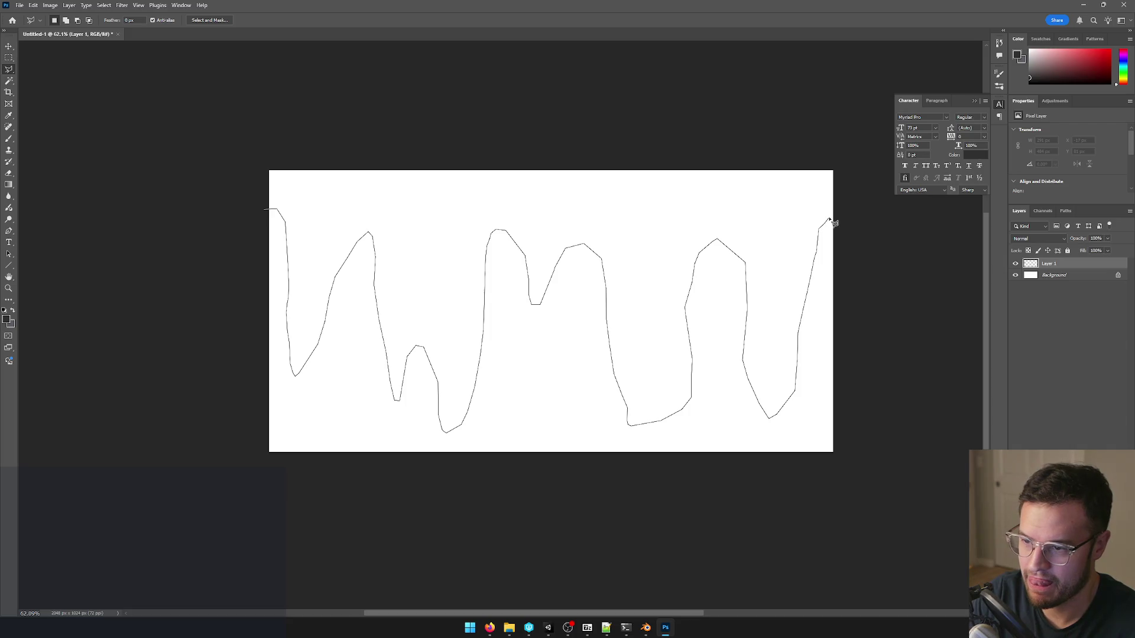
pyautogui.moveTo(838, 218)
pyautogui.mouseDown()
pyautogui.moveTo(836, 168)
pyautogui.moveTo(139, 109)
pyautogui.moveTo(292, 241)
pyautogui.mouseUp()
pyautogui.hotkey('alt', 'BackSpace')
pyautogui.hotkey('ctrl', 'd')
pyautogui.press('b')
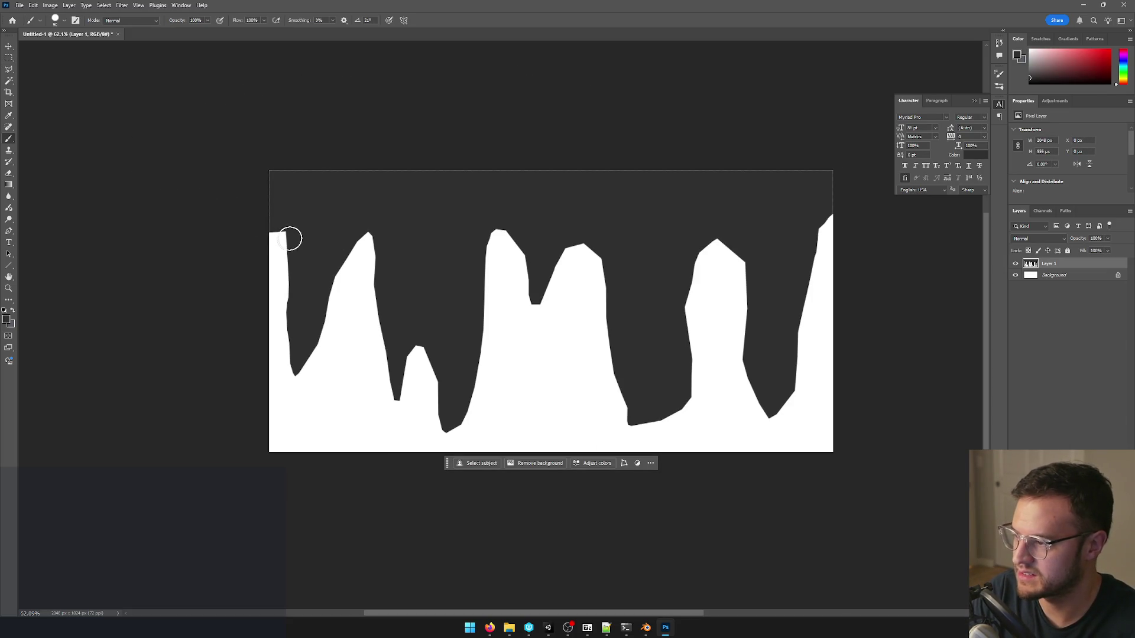
pyautogui.moveTo(793, 257)
pyautogui.mouseDown()
pyautogui.moveTo(849, 248)
pyautogui.moveTo(859, 216)
pyautogui.mouseUp()
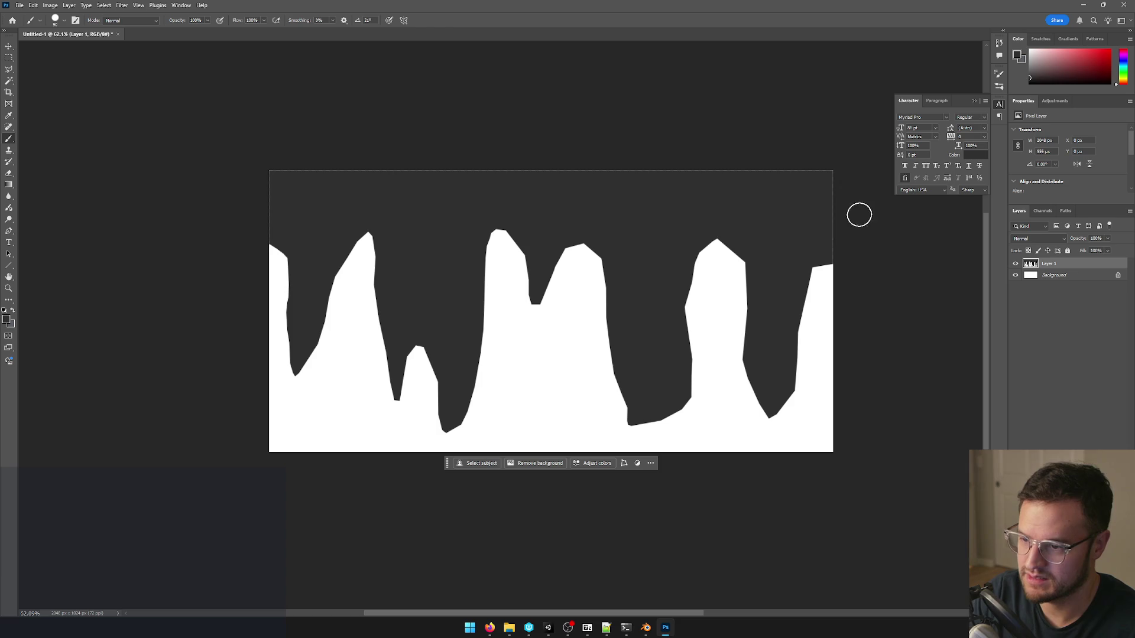
# Delete the white Background layer so the lower area becomes transparent.
pyautogui.click(1077, 276)
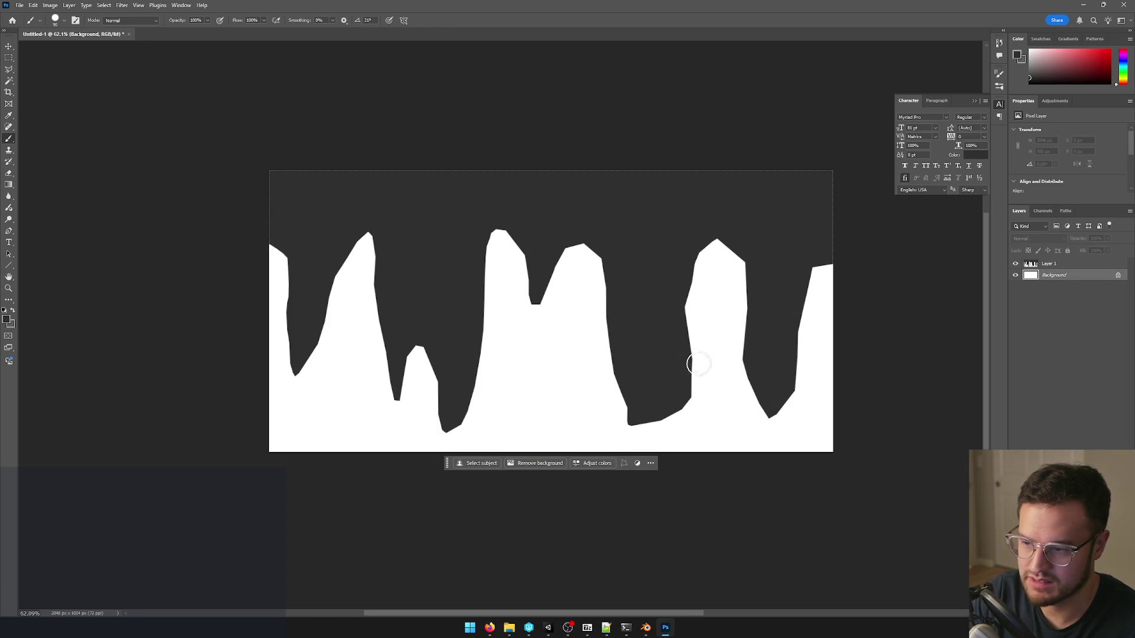
pyautogui.keyDown('alt'); pyautogui.scroll(-1, 698, 364); pyautogui.keyUp('alt')
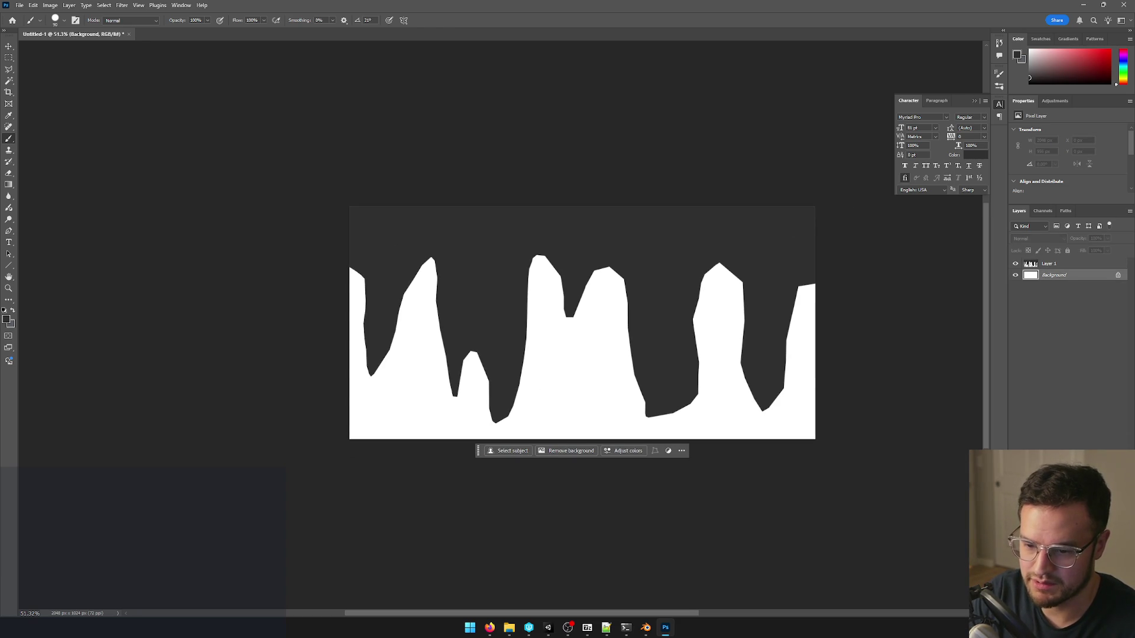
pyautogui.press('Delete')
pyautogui.keyDown('alt'); pyautogui.scroll(-2, 608, 317); pyautogui.keyUp('alt')
pyautogui.keyDown('alt'); pyautogui.scroll(-2, 586, 337); pyautogui.keyUp('alt')
pyautogui.keyDown('alt'); pyautogui.scroll(3, 533, 364); pyautogui.keyUp('alt')
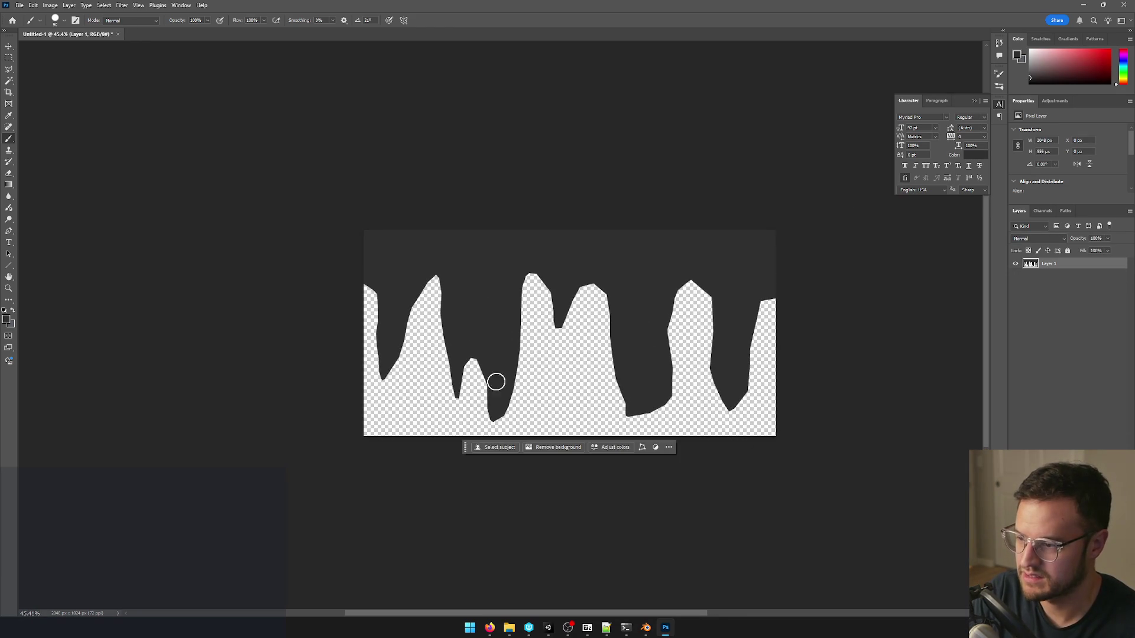
# Deepen the notches between the left peaks and fill the valley bottom with dark strokes.
pyautogui.moveTo(457, 365)
pyautogui.mouseDown()
pyautogui.moveTo(456, 397)
pyautogui.moveTo(456, 357)
pyautogui.mouseUp()
pyautogui.hotkey('ctrl', 'z')
pyautogui.moveTo(561, 324)
pyautogui.mouseDown()
pyautogui.moveTo(562, 287)
pyautogui.moveTo(603, 318)
pyautogui.mouseUp()
pyautogui.moveTo(643, 396); pyautogui.dragTo(647, 425)
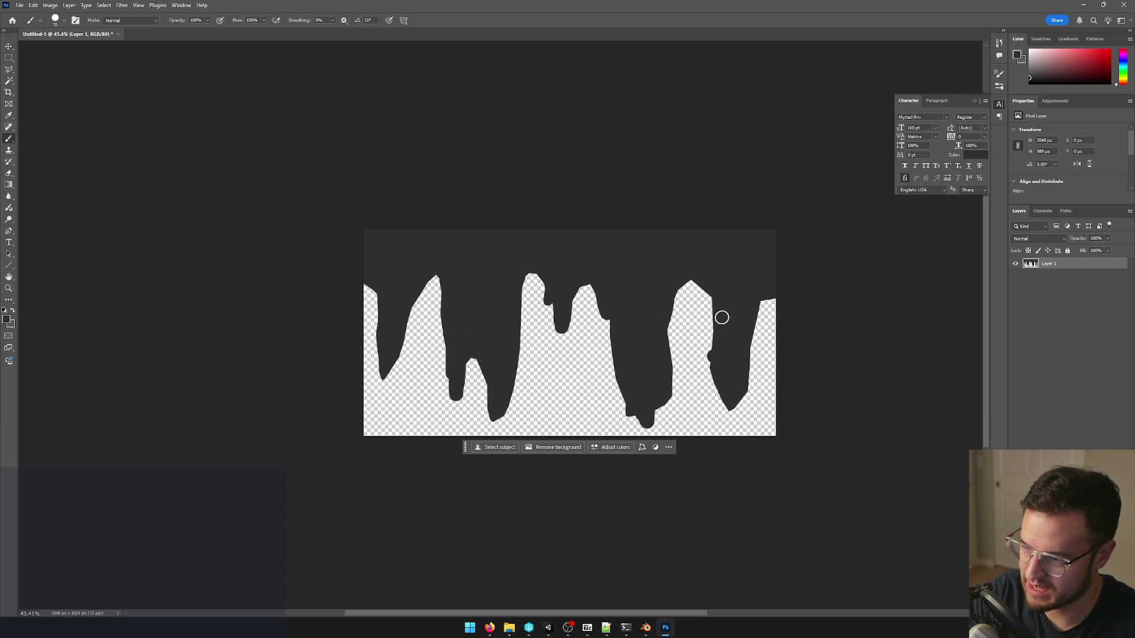
# Cut a notch into the right peak, darken its top and trim its left edge.
pyautogui.moveTo(707, 295)
pyautogui.mouseDown()
pyautogui.moveTo(701, 332)
pyautogui.moveTo(783, 292)
pyautogui.mouseUp()
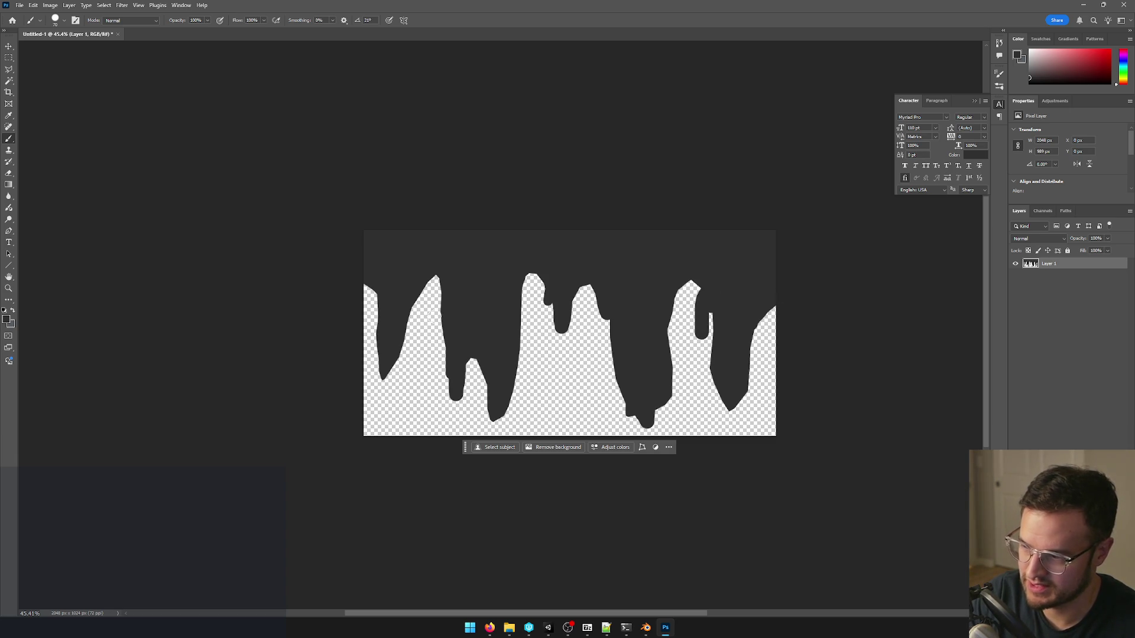
pyautogui.moveTo(381, 321); pyautogui.dragTo(348, 276)
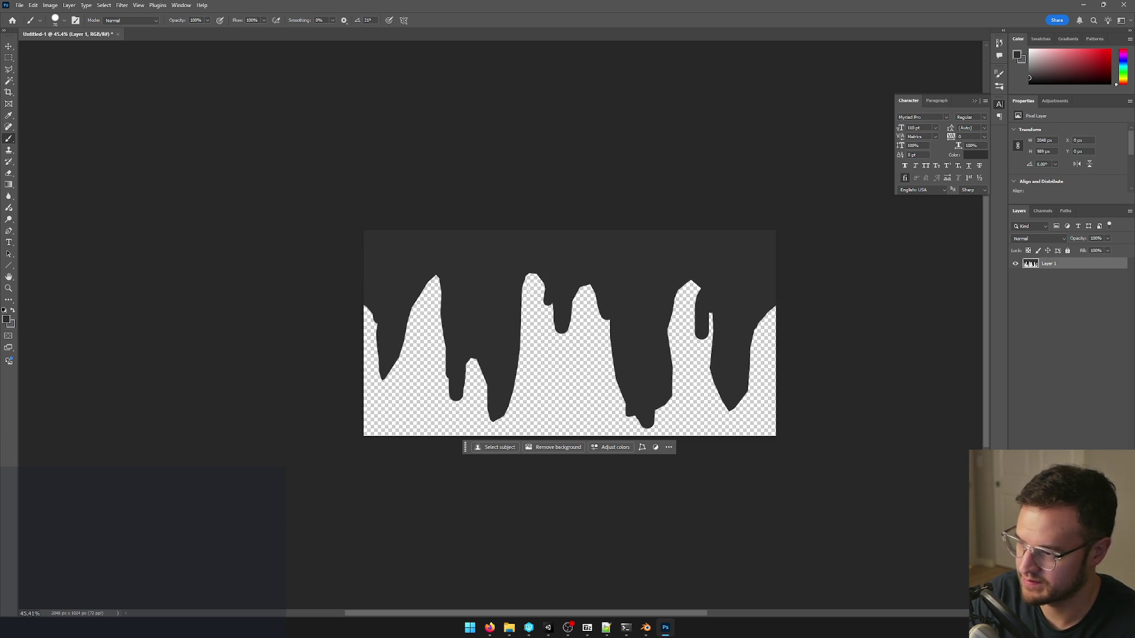
pyautogui.moveTo(672, 272); pyautogui.dragTo(669, 355)
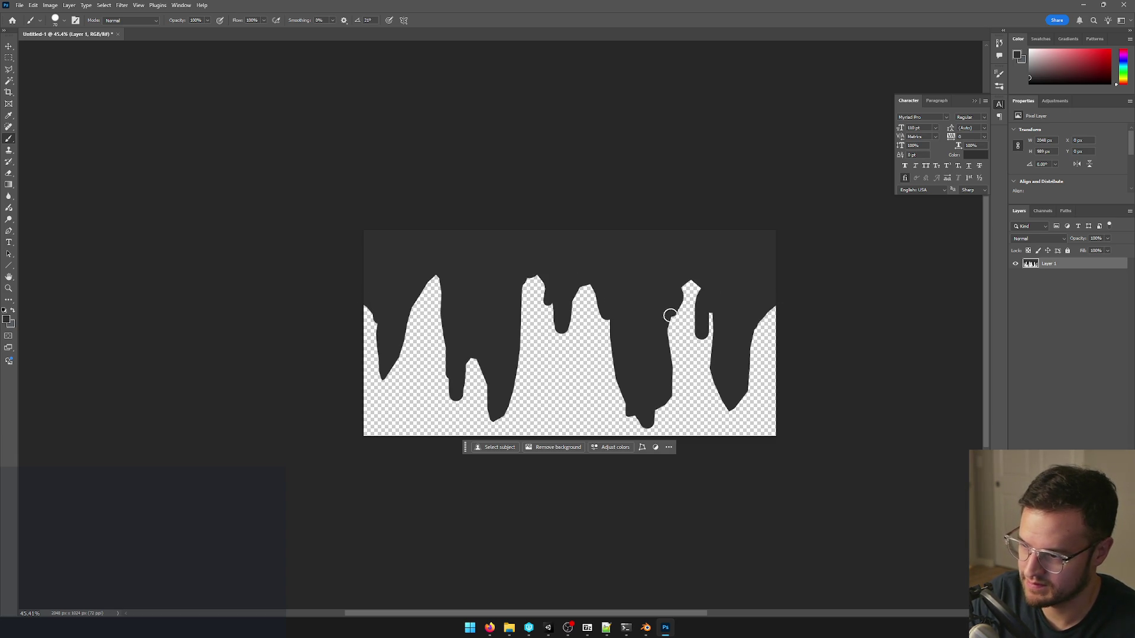
pyautogui.keyDown('alt'); pyautogui.scroll(-3, 648, 266); pyautogui.keyUp('alt')
pyautogui.keyDown('alt'); pyautogui.scroll(2, 710, 298); pyautogui.keyUp('alt')
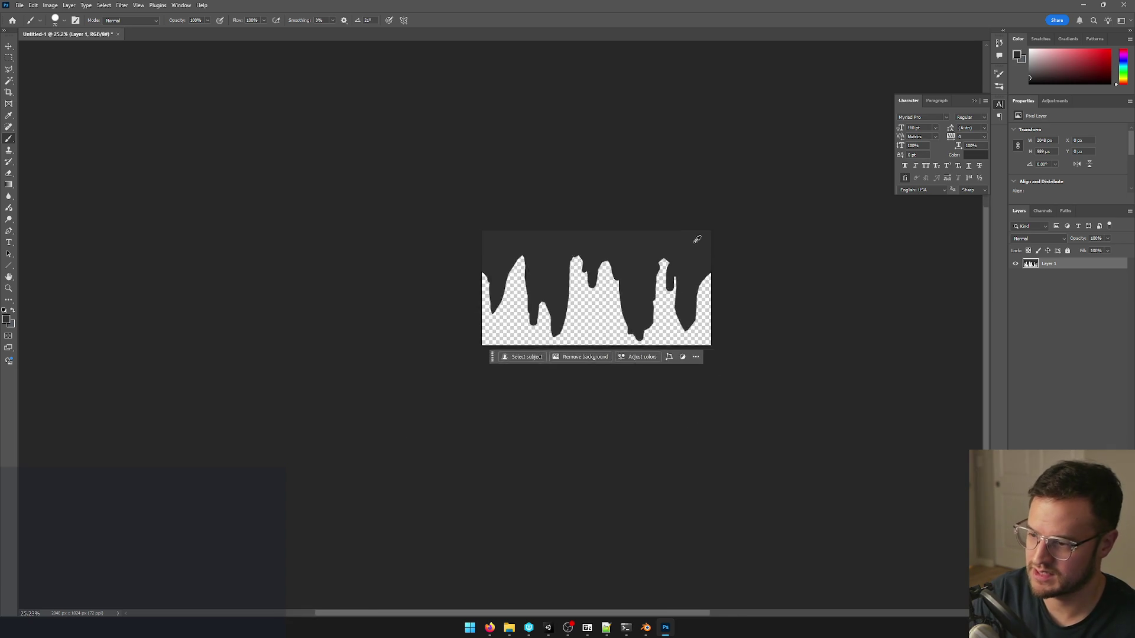
pyautogui.keyDown('alt'); pyautogui.scroll(2, 691, 241); pyautogui.keyUp('alt')
# Save the artwork as Stalagtites.psd in Assets > Textures and switch over to Unity.
pyautogui.click(19, 4)
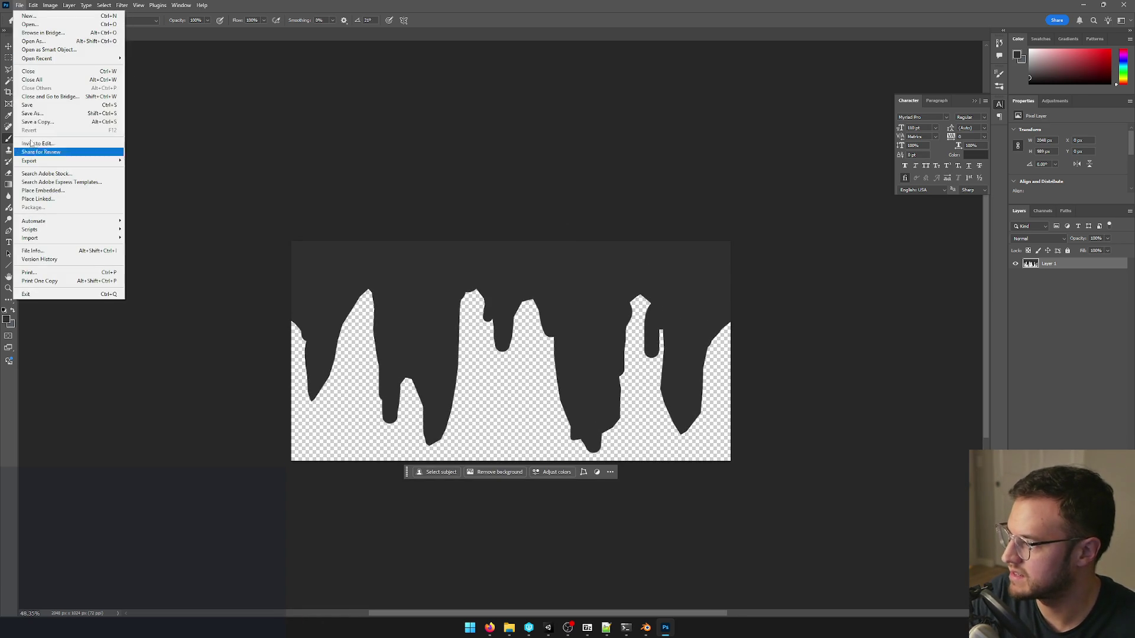
pyautogui.click(35, 114)
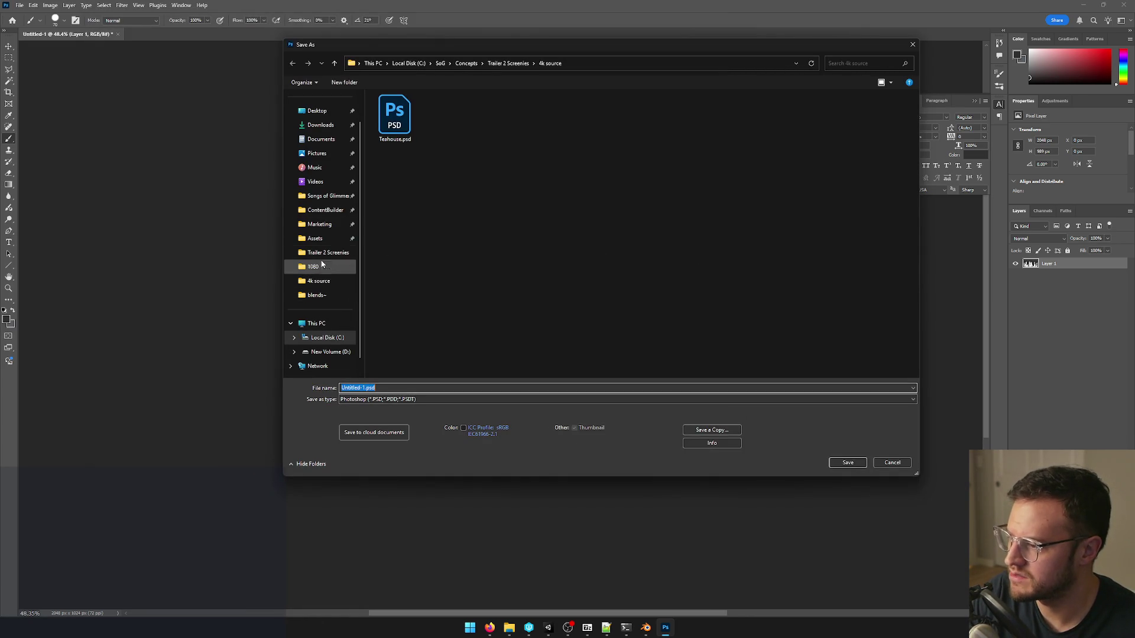
pyautogui.click(344, 237)
pyautogui.scroll(-1, 416, 354)
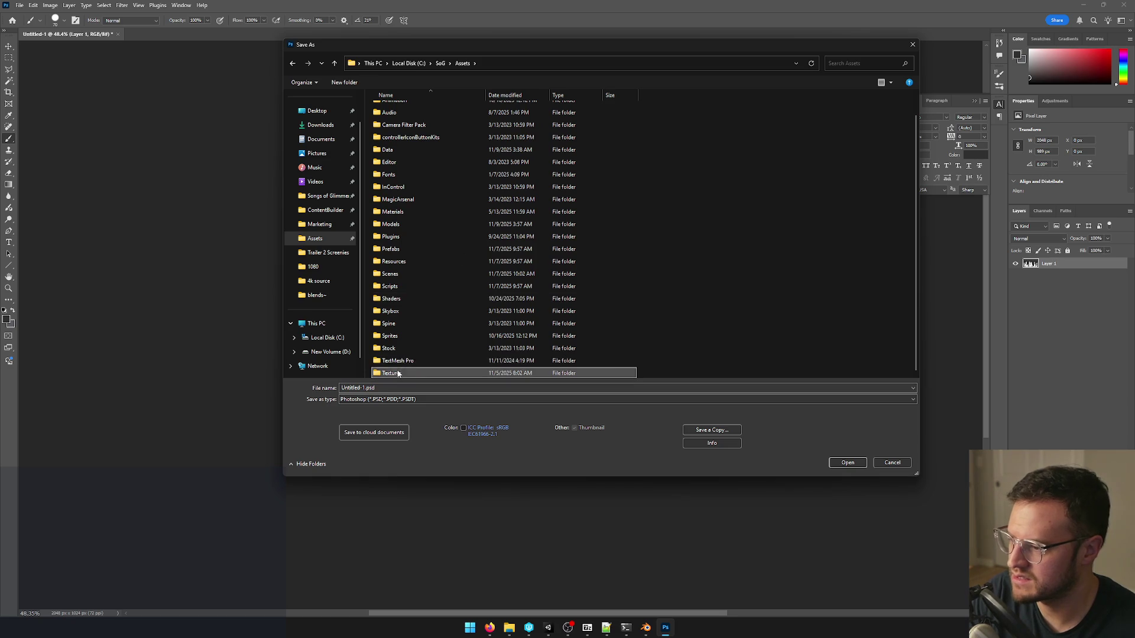
pyautogui.doubleClick(408, 369)
pyautogui.click(363, 388)
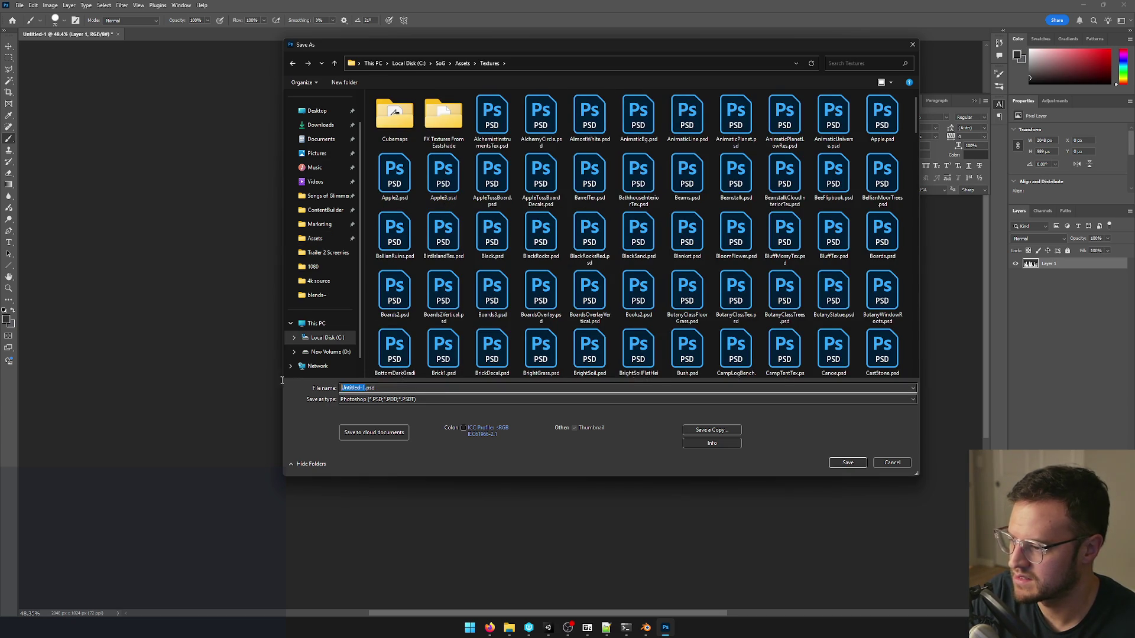
pyautogui.write('Stalag')
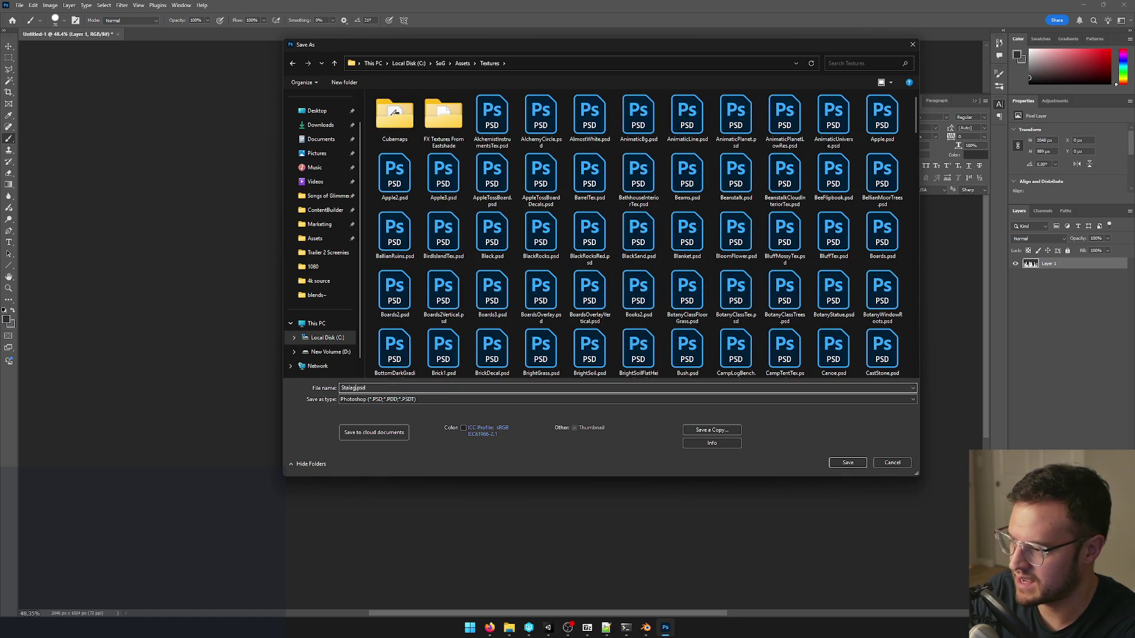
pyautogui.click(847, 463)
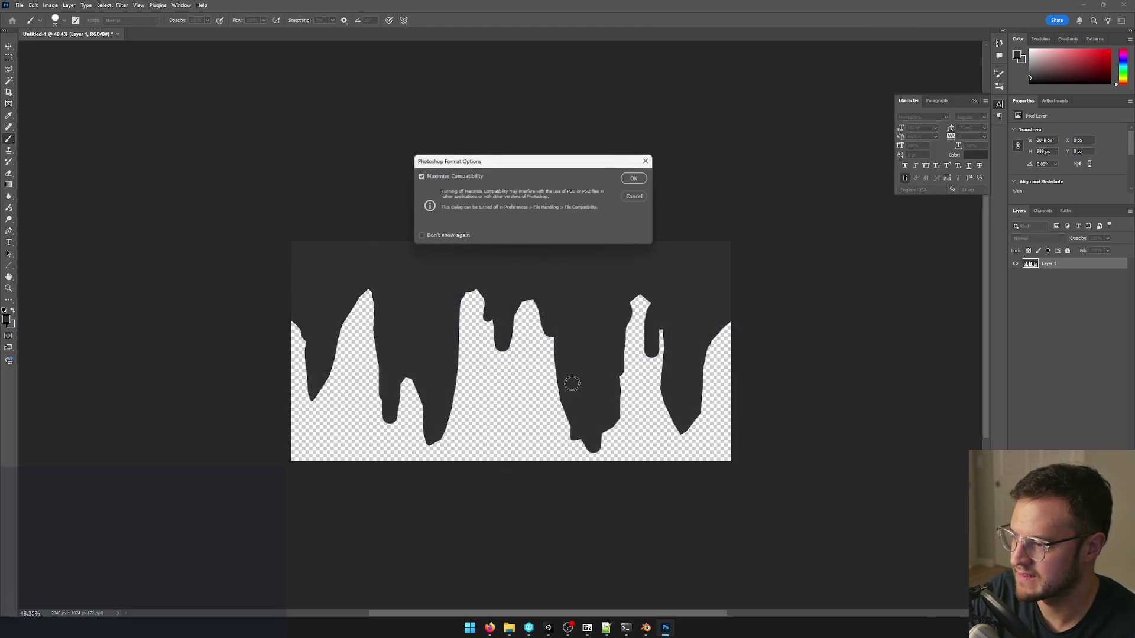
pyautogui.click(634, 183)
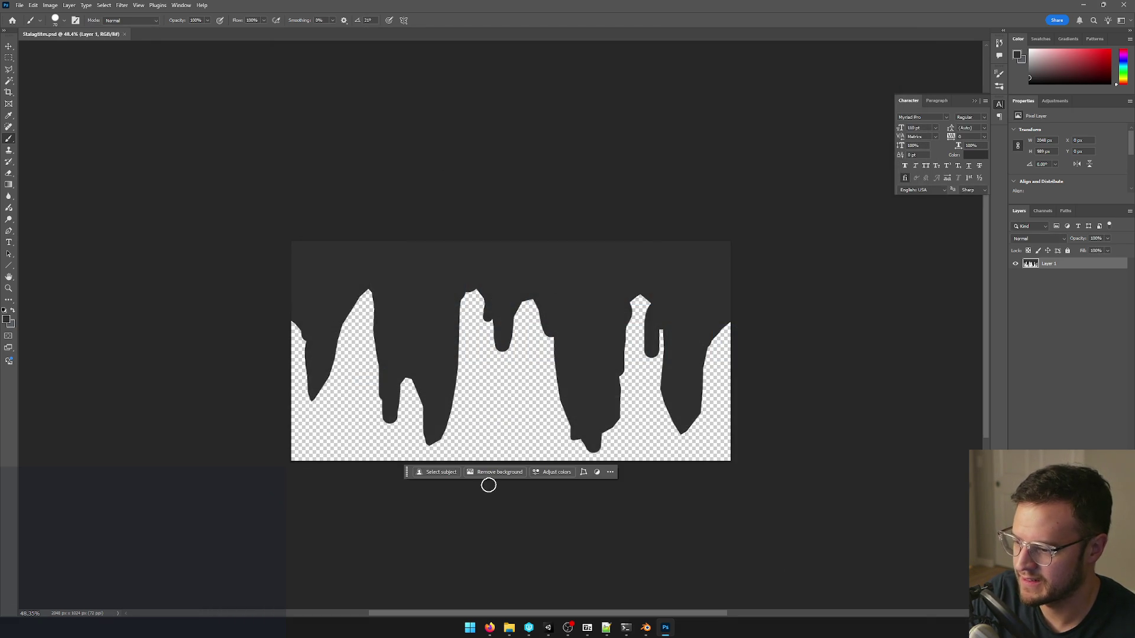
pyautogui.click(547, 627)
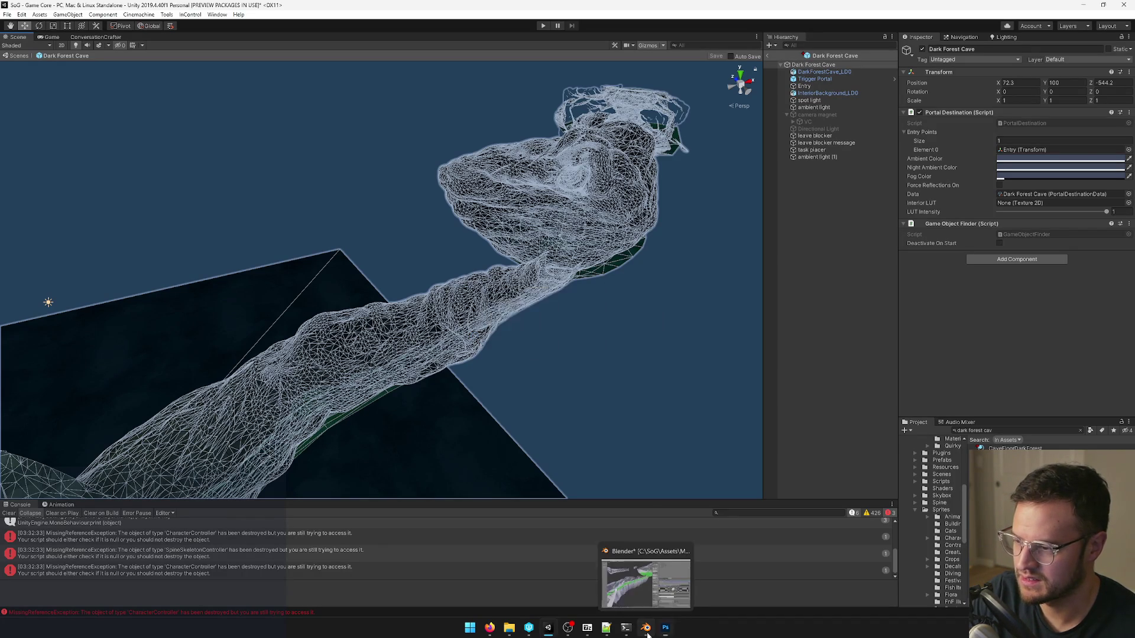
# Duplicate the CaveWallsDarkForest material and rename the copy CaveStalagtitesDarkForest.
pyautogui.click(532, 274)
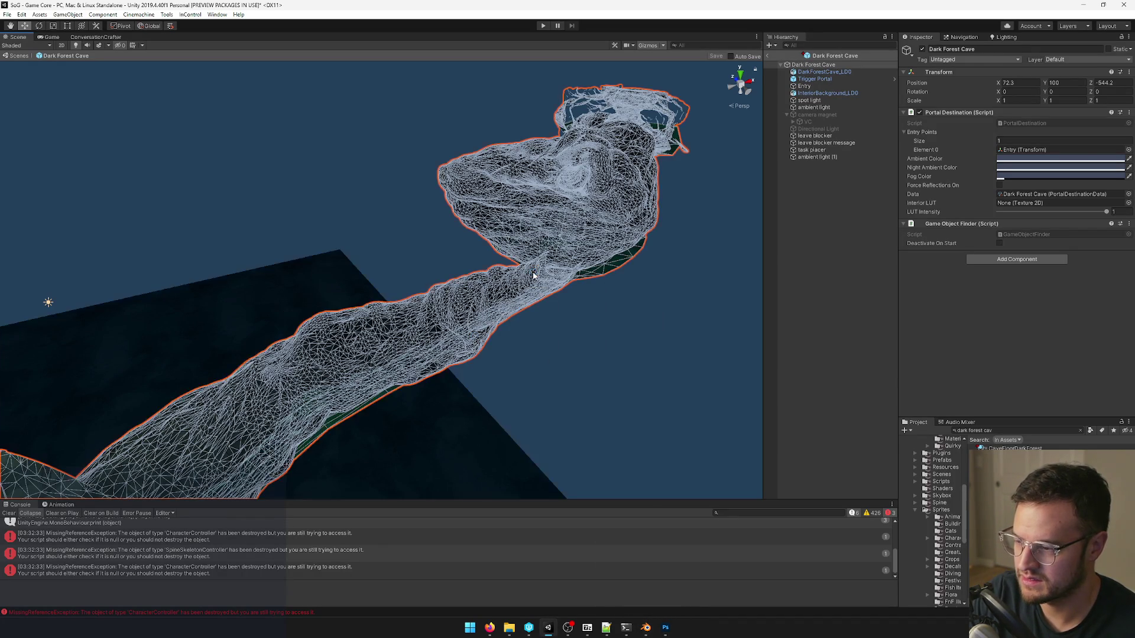
pyautogui.click(1028, 171)
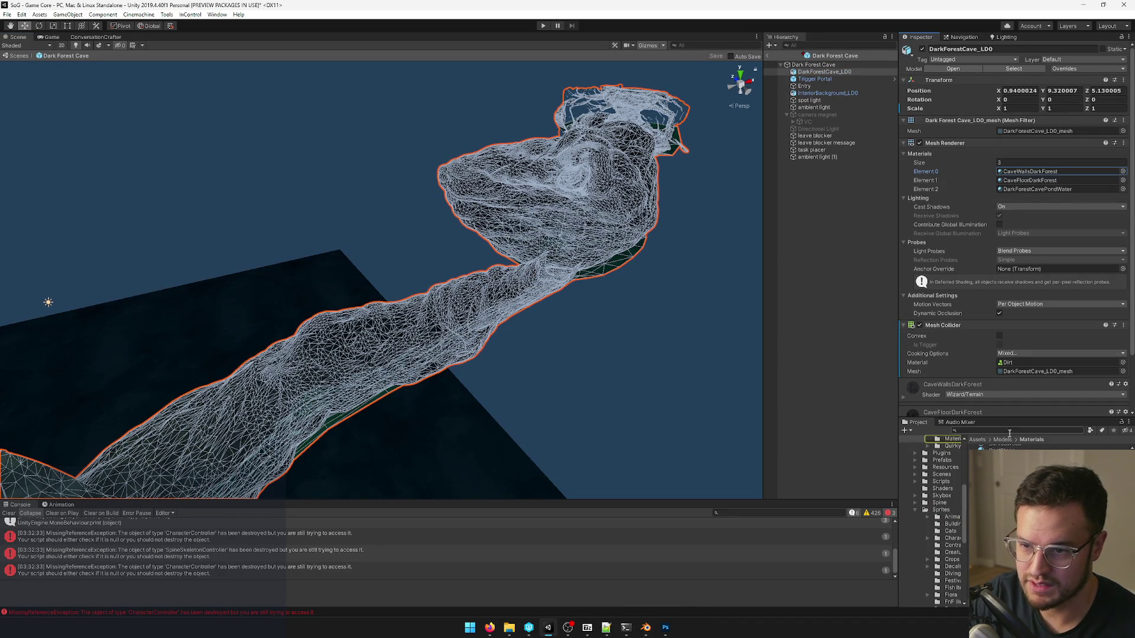
pyautogui.click(979, 448)
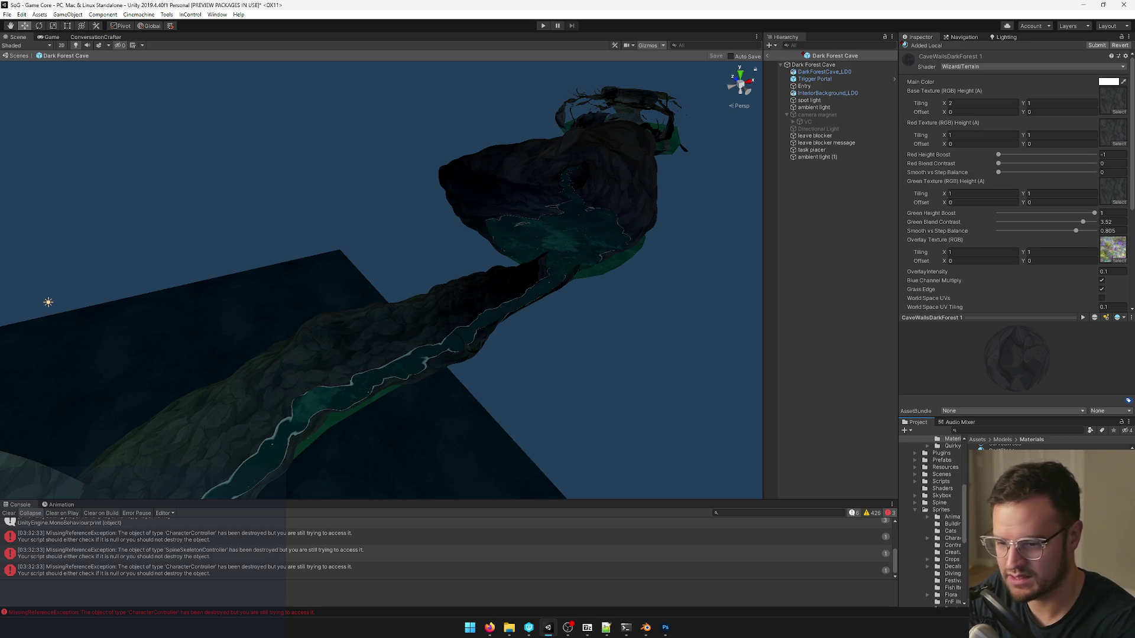
pyautogui.hotkey('ctrl', 's')
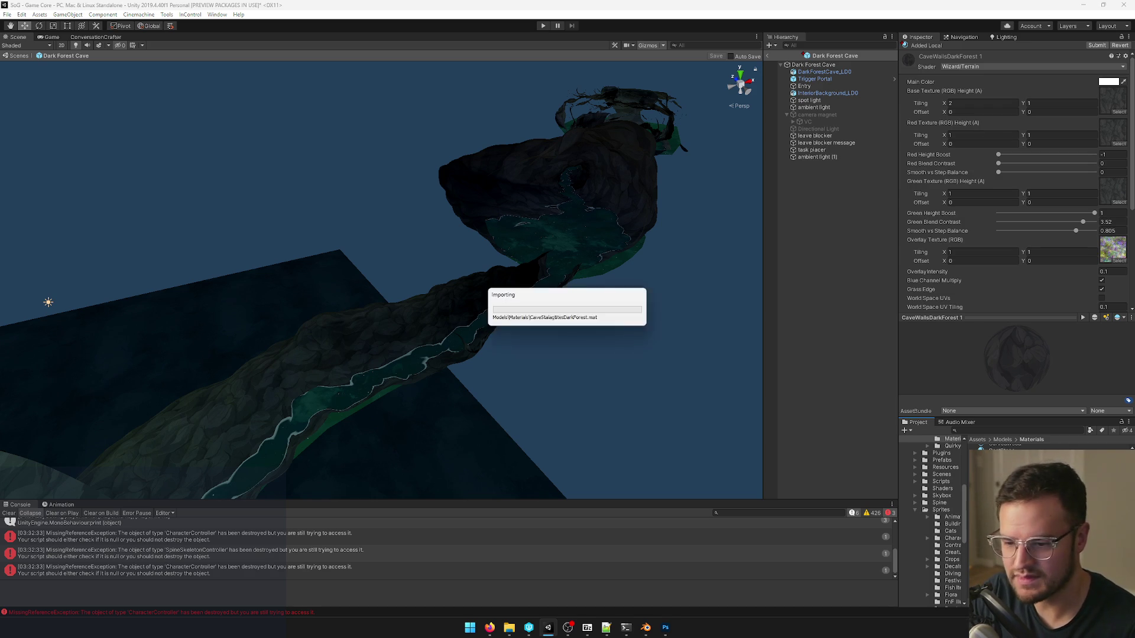
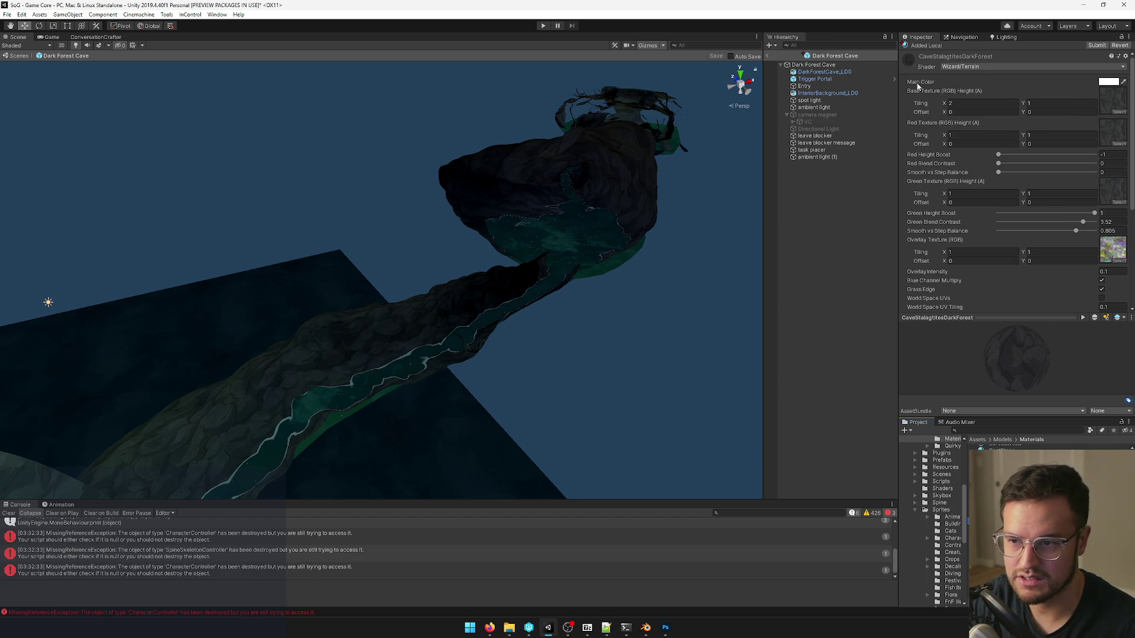
# Set the material's shader to Wizard/Cutout with the Stalagtites texture as its base map.
pyautogui.click(984, 67)
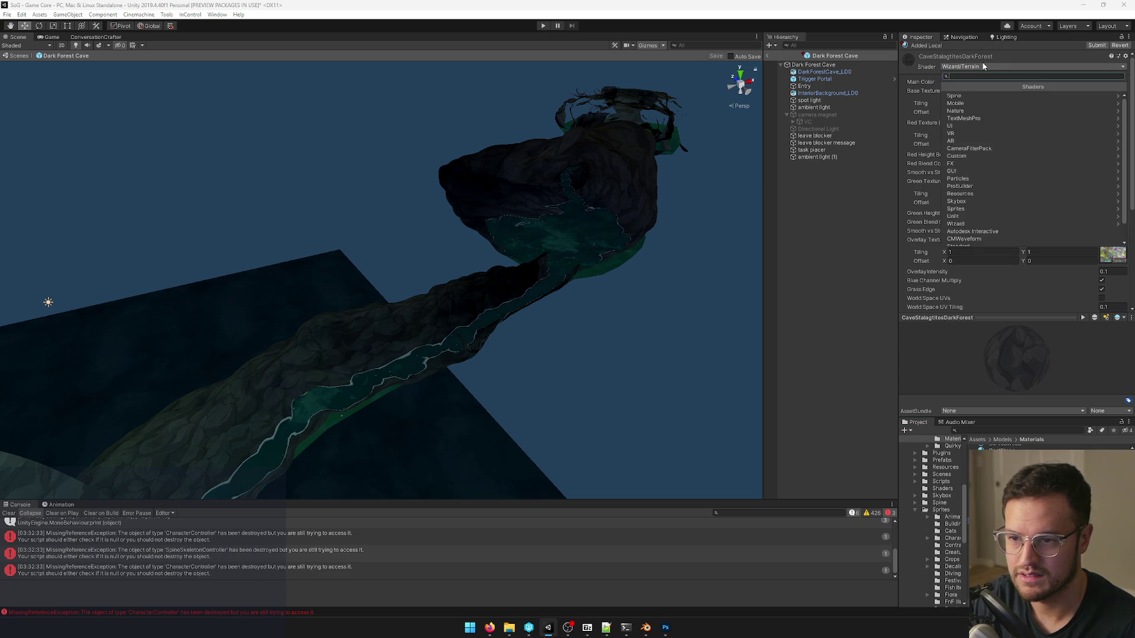
pyautogui.write('cutout')
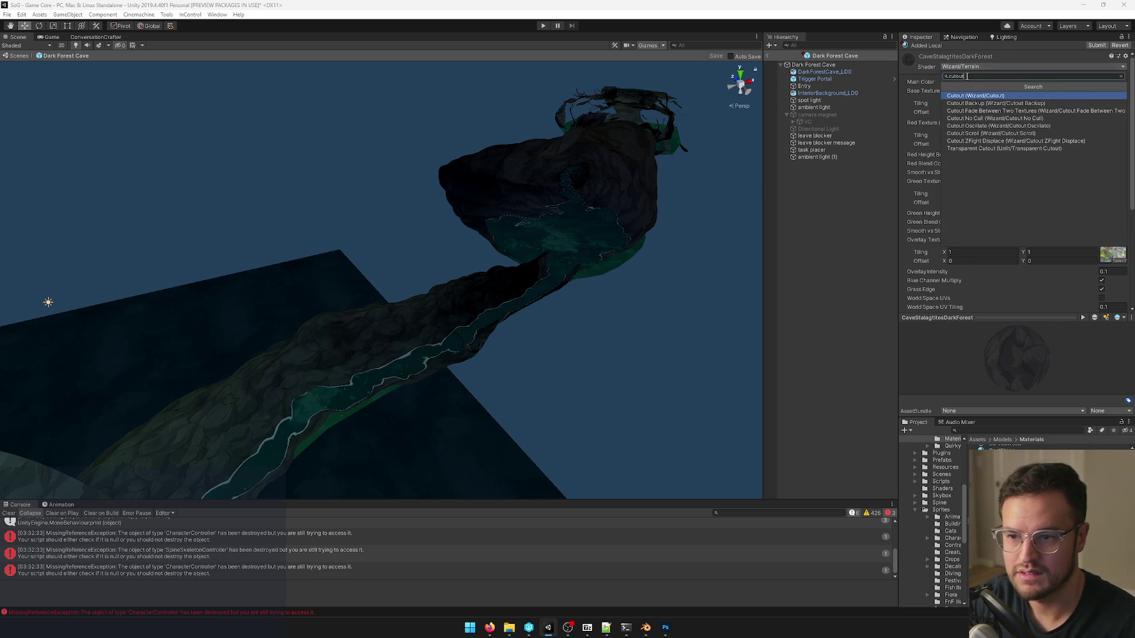
pyautogui.click(963, 95)
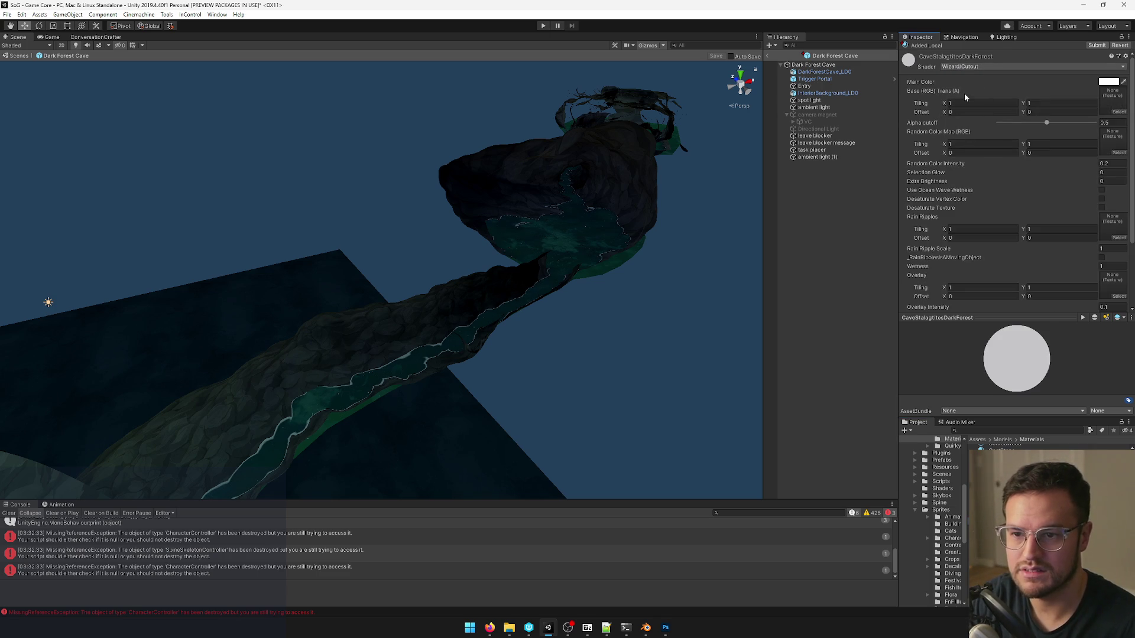
pyautogui.click(1118, 112)
pyautogui.write('stala')
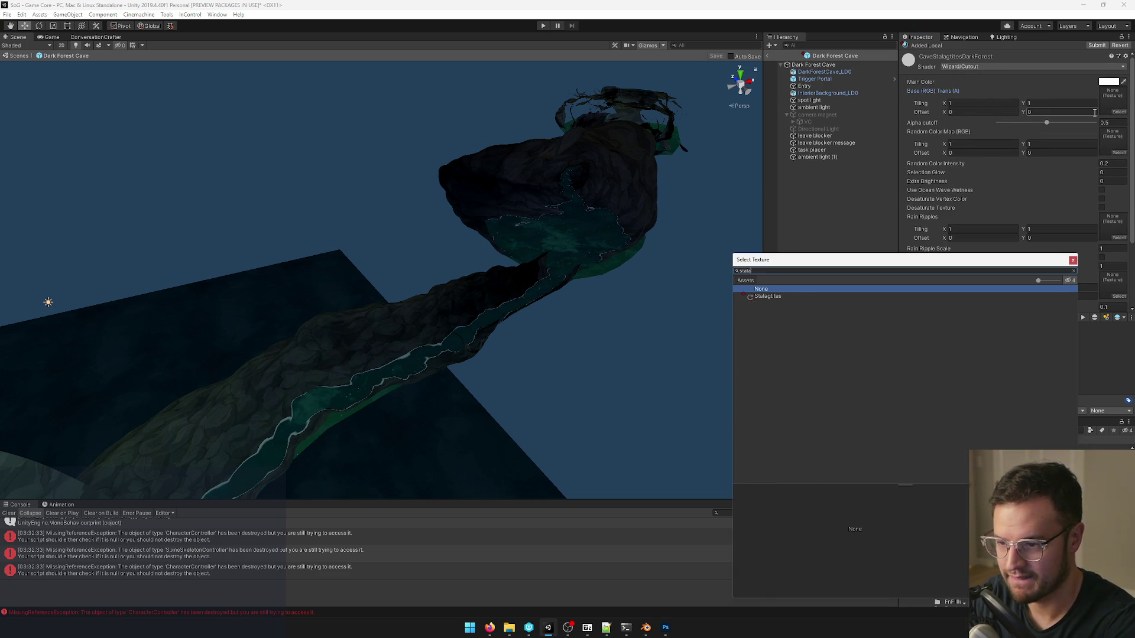
pyautogui.click(777, 297)
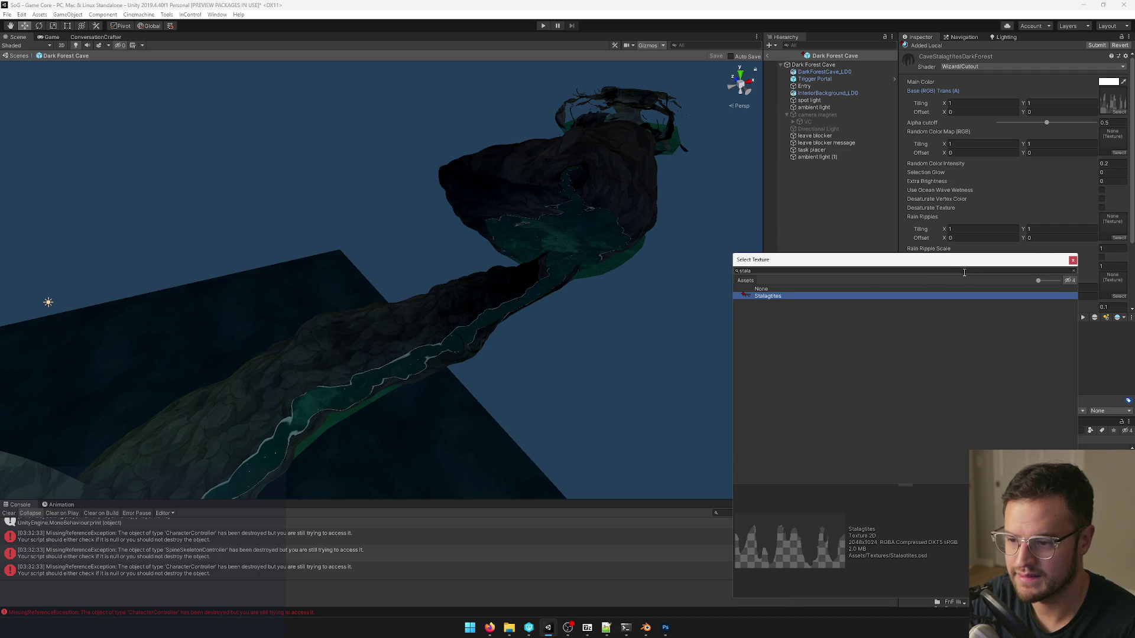
pyautogui.click(1071, 259)
# Fly the Scene view in toward the rock ridge, then bring up Photoshop.
pyautogui.moveTo(380, 284); pyautogui.dragTo(393, 183, button='right')
pyautogui.press('w')
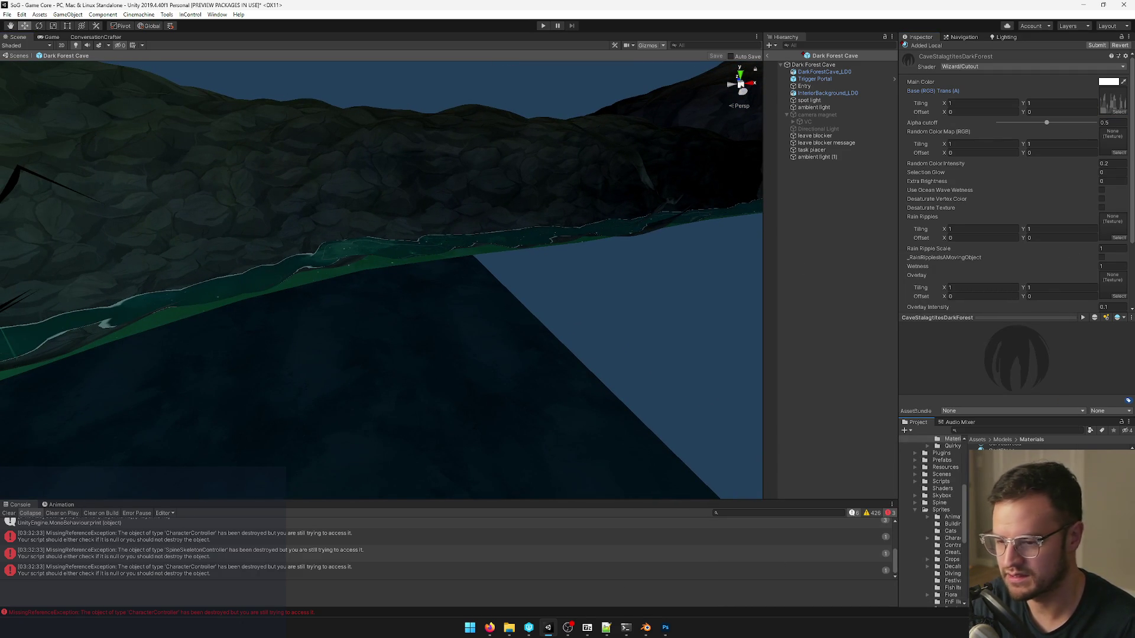
pyautogui.click(664, 628)
# Back in Blender, select the whole cave mesh in edit mode with hidden geometry visible.
pyautogui.click(646, 628)
pyautogui.scroll(-3, 472, 328)
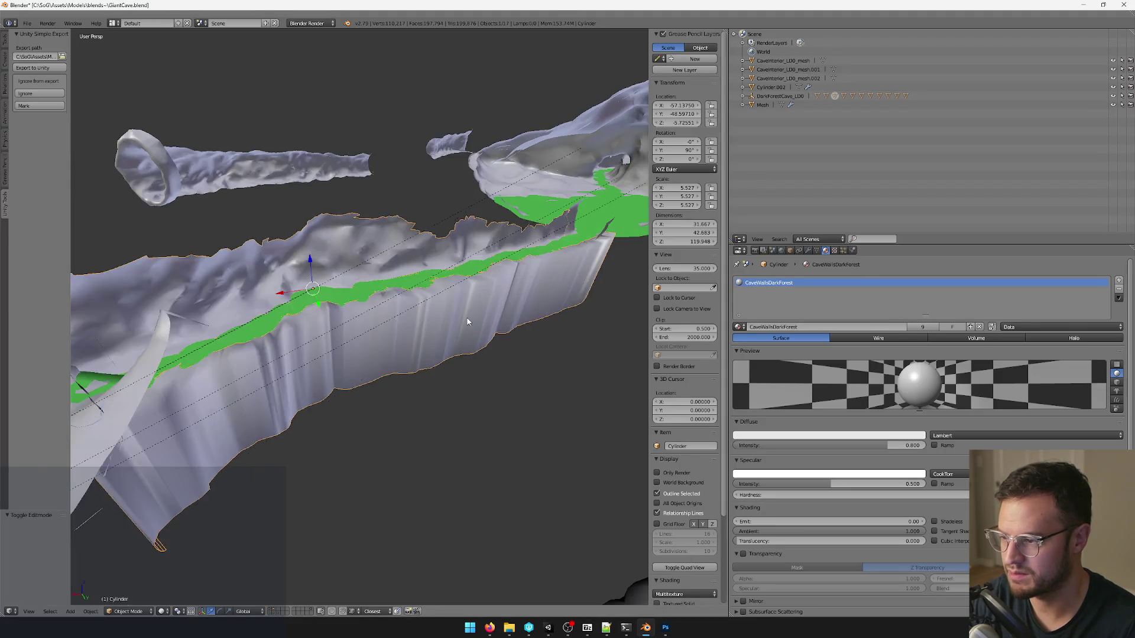
pyautogui.press('Tab')
pyautogui.click(298, 615)
pyautogui.press('a')
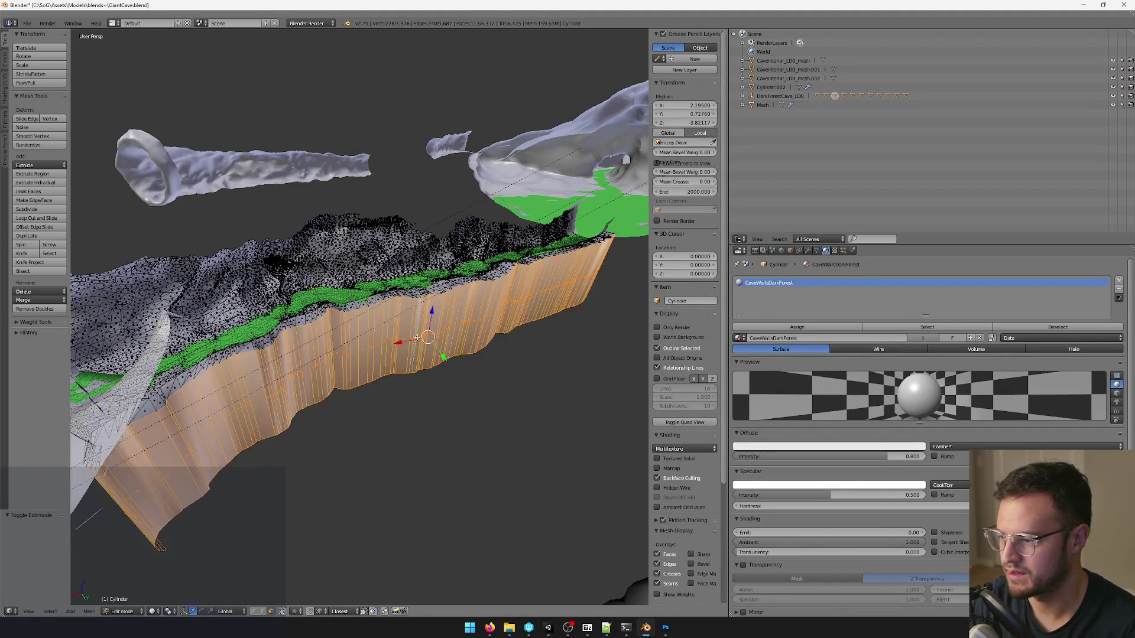
pyautogui.press('Tab')
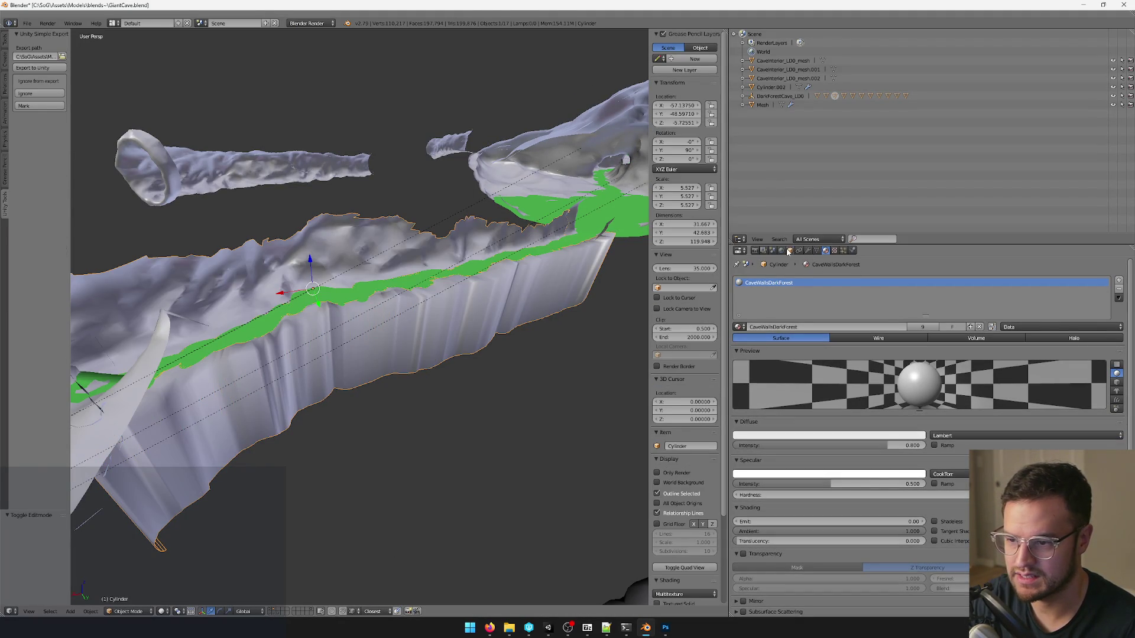
# Duplicate the wall material and rename the copy CaveStalagtitesDarkForest.
pyautogui.click(790, 252)
pyautogui.click(828, 252)
pyautogui.click(959, 326)
pyautogui.click(824, 327)
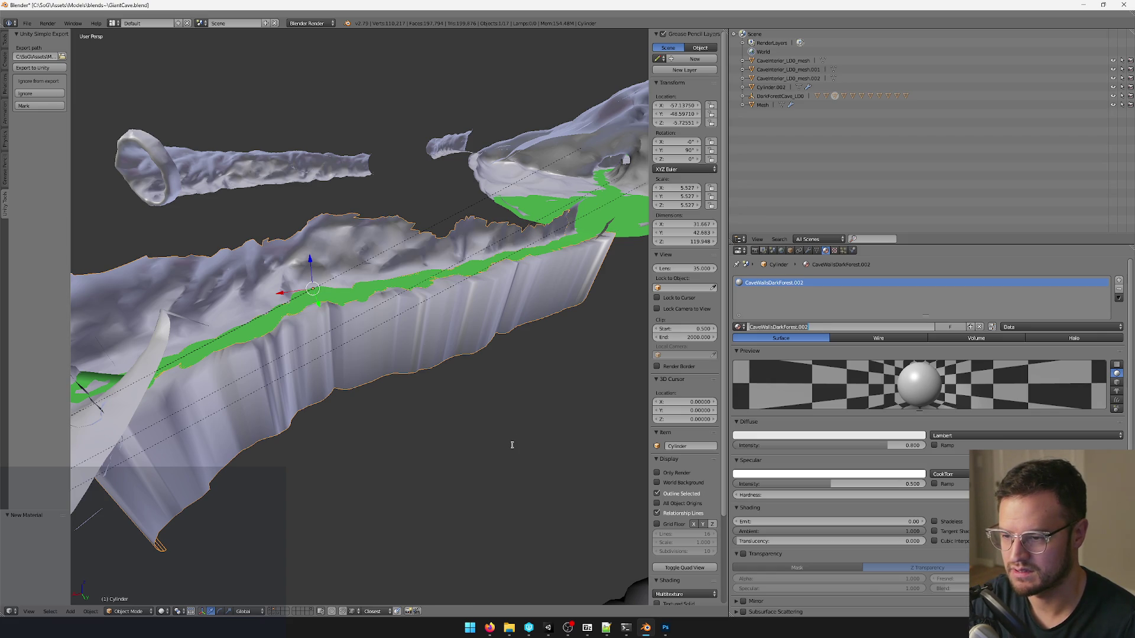
pyautogui.press('Return')
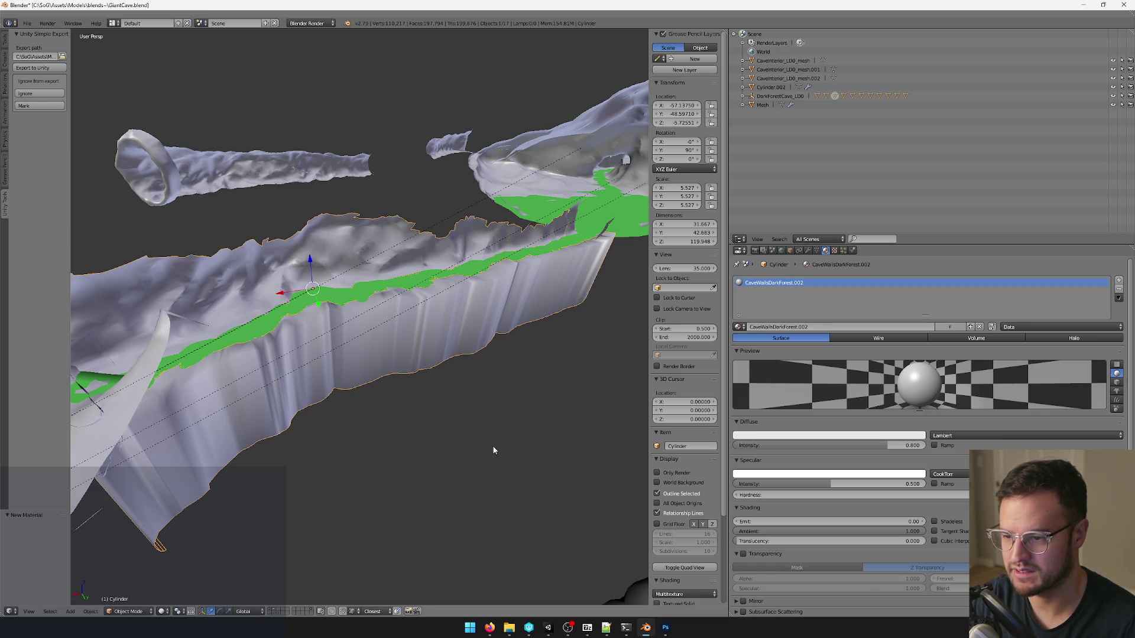
pyautogui.click(829, 327)
pyautogui.write('CaveSkylightsDarkForest')
pyautogui.press('Return')
# Add a second slot with CaveStalagtitesDarkForest, set slot one to CaveWallsDarkForest, and save the file.
pyautogui.moveTo(372, 356); pyautogui.dragTo(390, 345, button='middle')
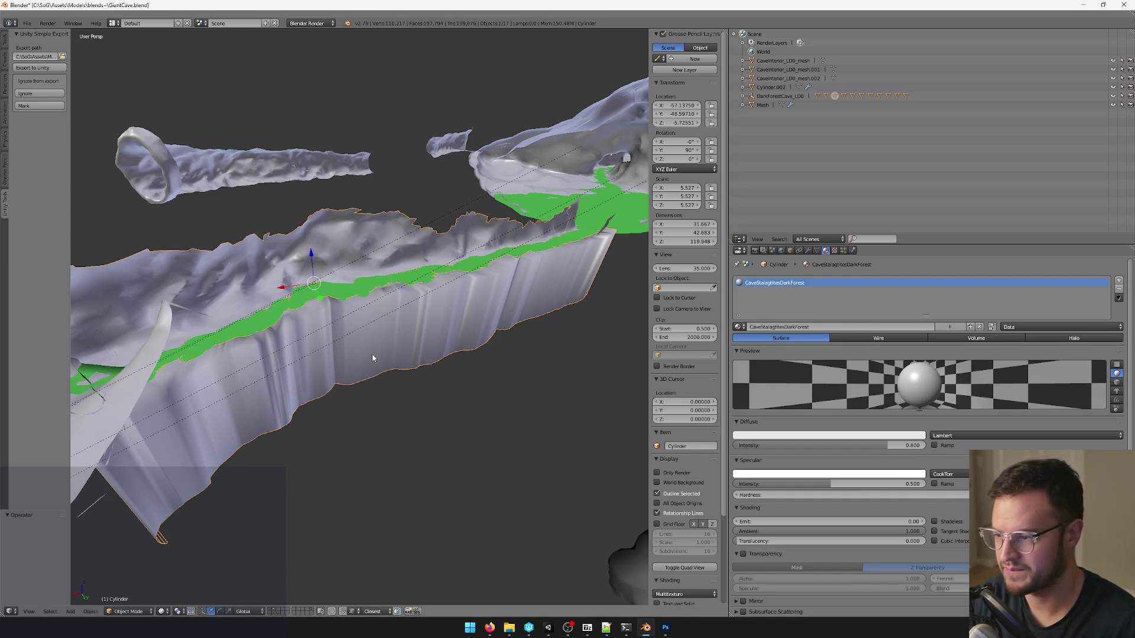
pyautogui.press('Tab')
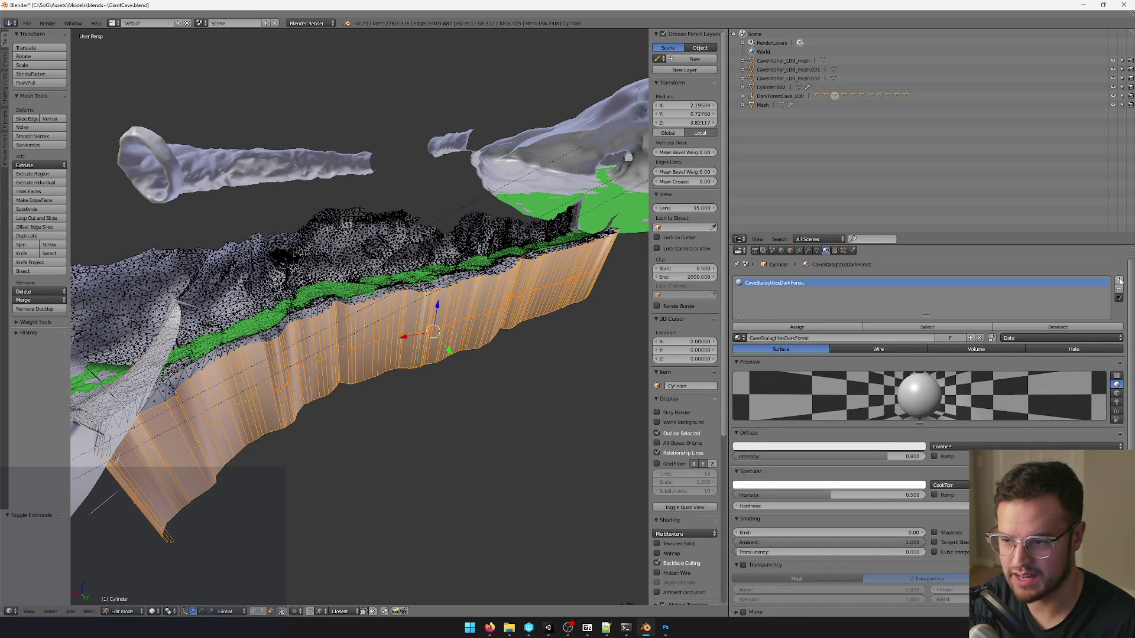
pyautogui.click(1119, 281)
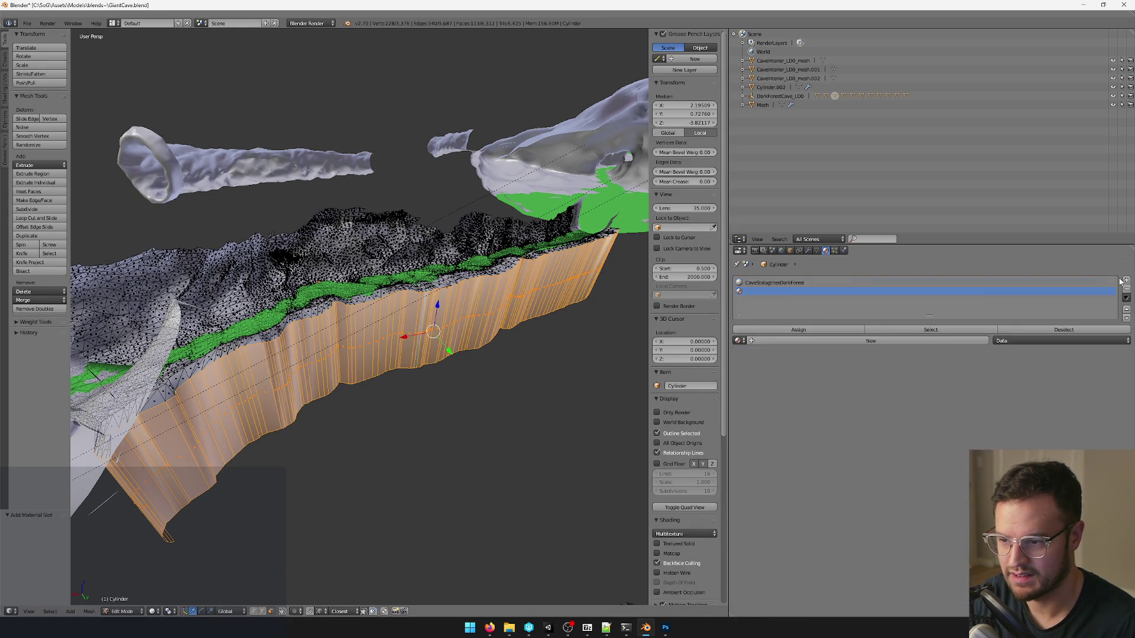
pyautogui.click(739, 341)
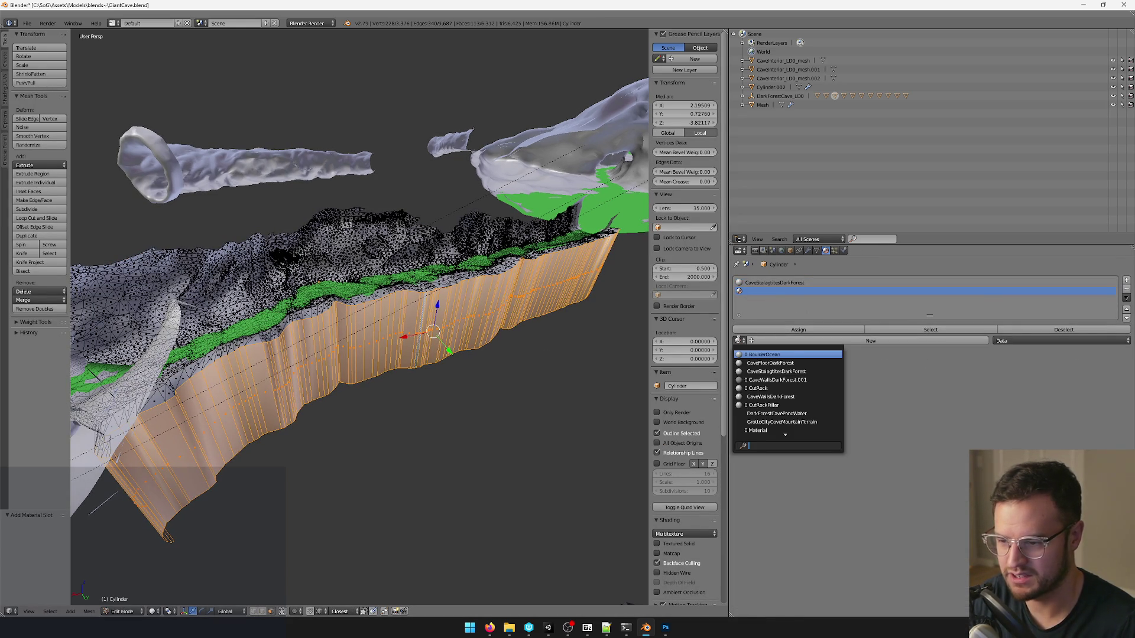
pyautogui.write('sta')
pyautogui.click(782, 354)
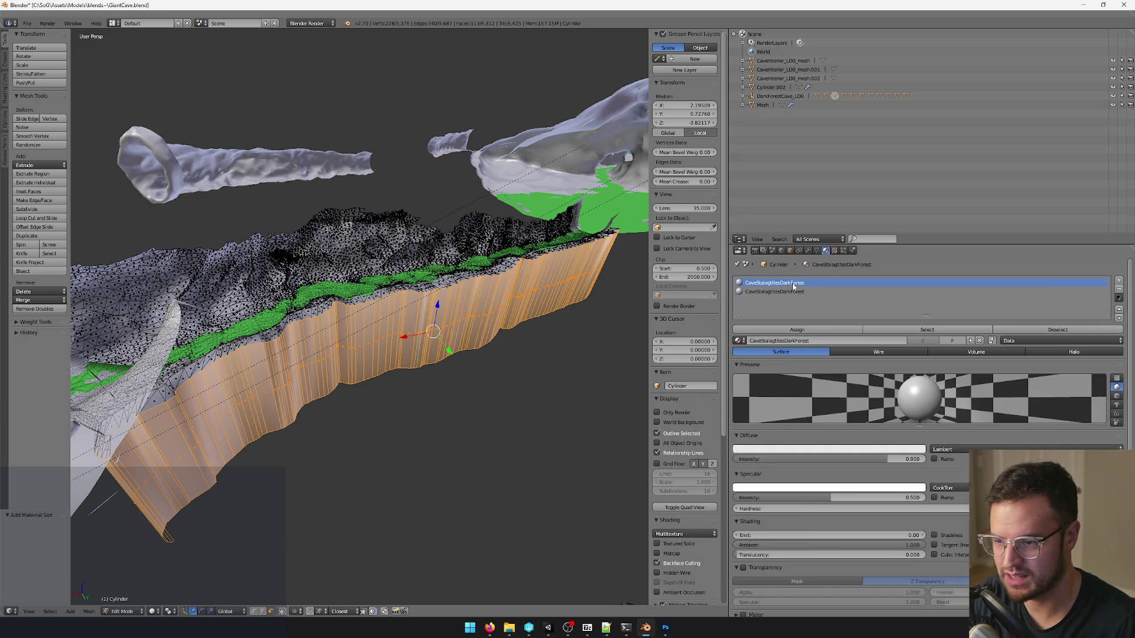
pyautogui.press('Tab')
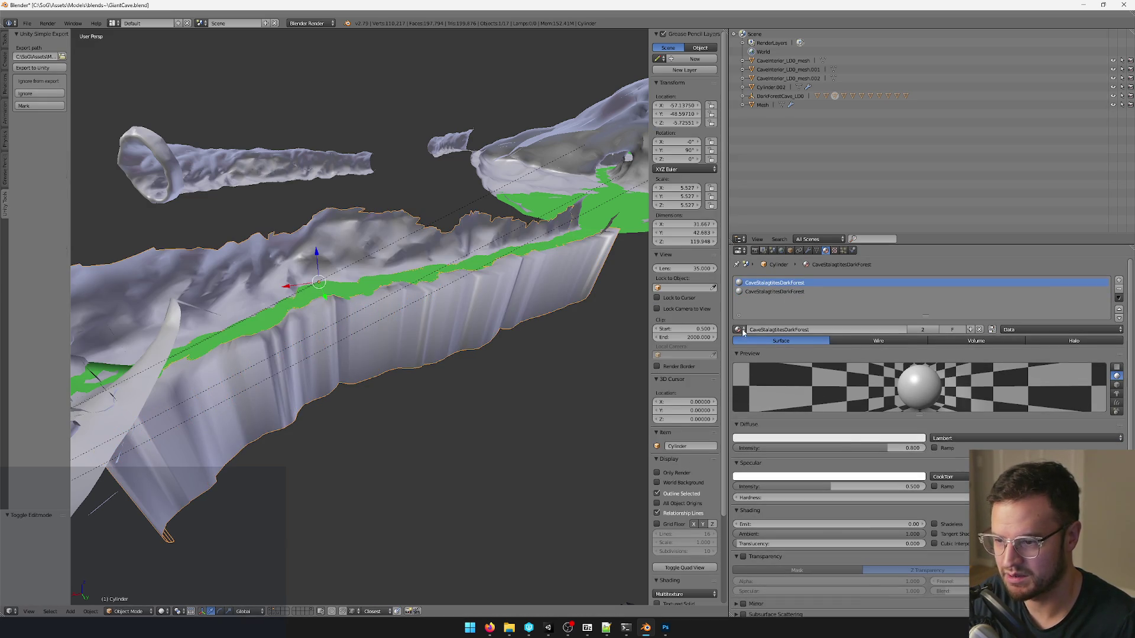
pyautogui.click(744, 329)
pyautogui.write('wal')
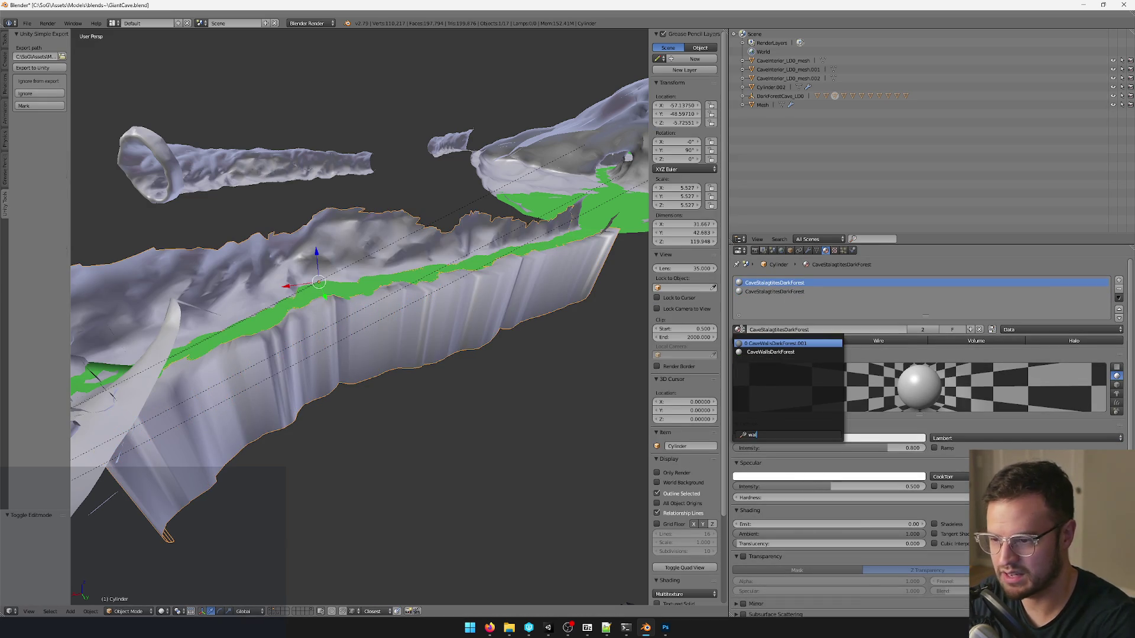
pyautogui.click(769, 352)
pyautogui.moveTo(455, 316); pyautogui.dragTo(309, 278, button='middle')
pyautogui.hotkey('ctrl', 's')
pyautogui.click(445, 302)
# Select only the vertical wall faces and assign them the CaveStalagtitesDarkForest slot.
pyautogui.press('Tab')
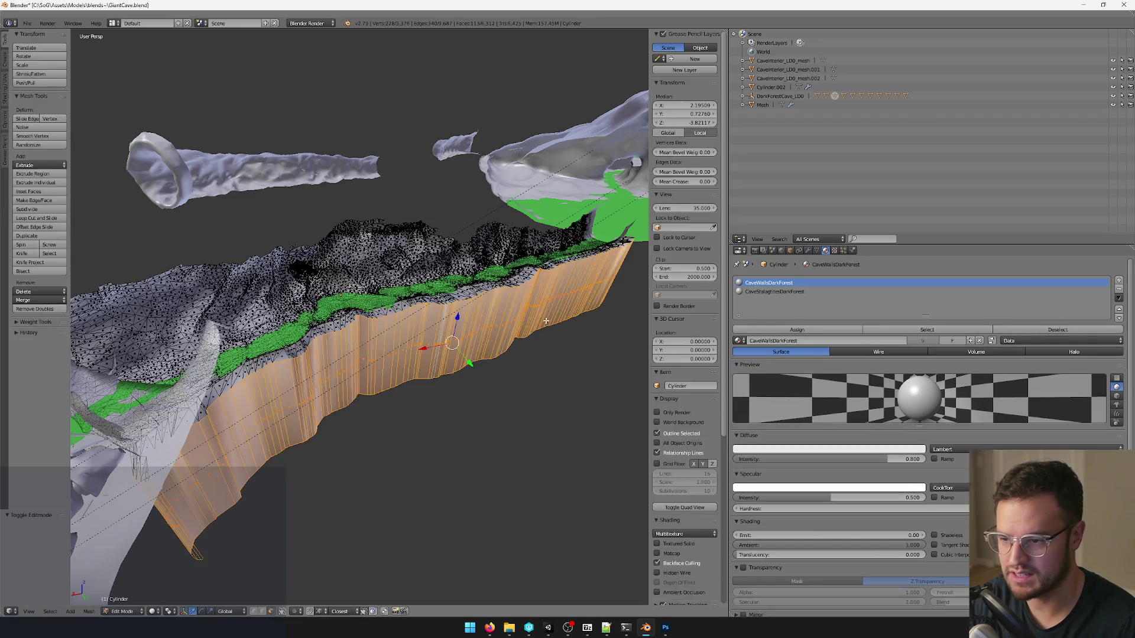
pyautogui.click(926, 329)
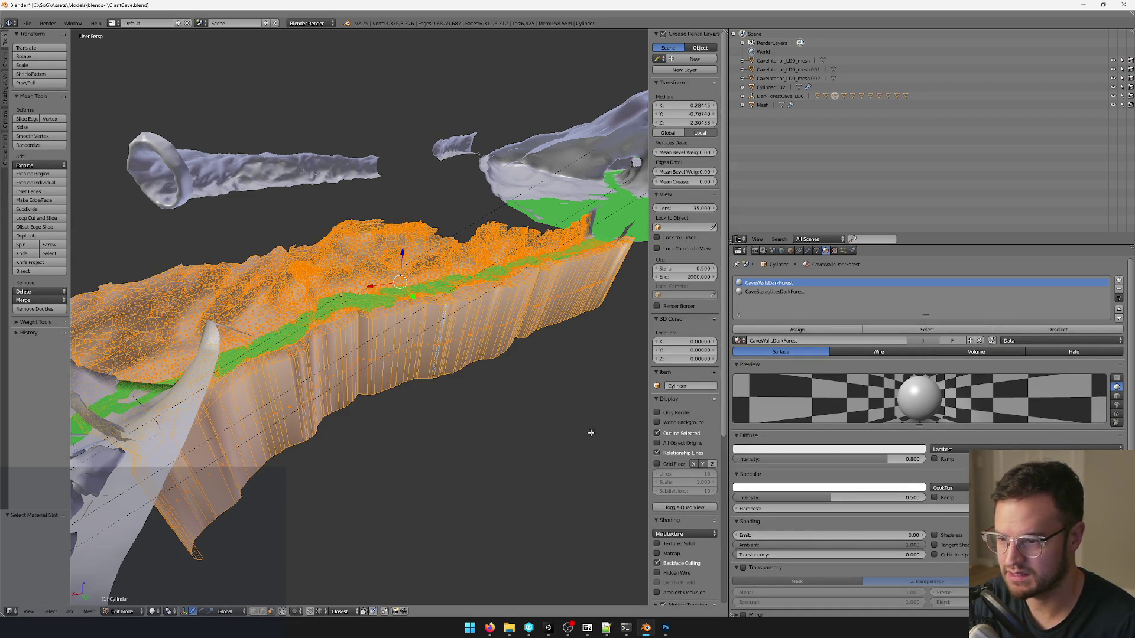
pyautogui.rightClick(523, 327)
pyautogui.press('l')
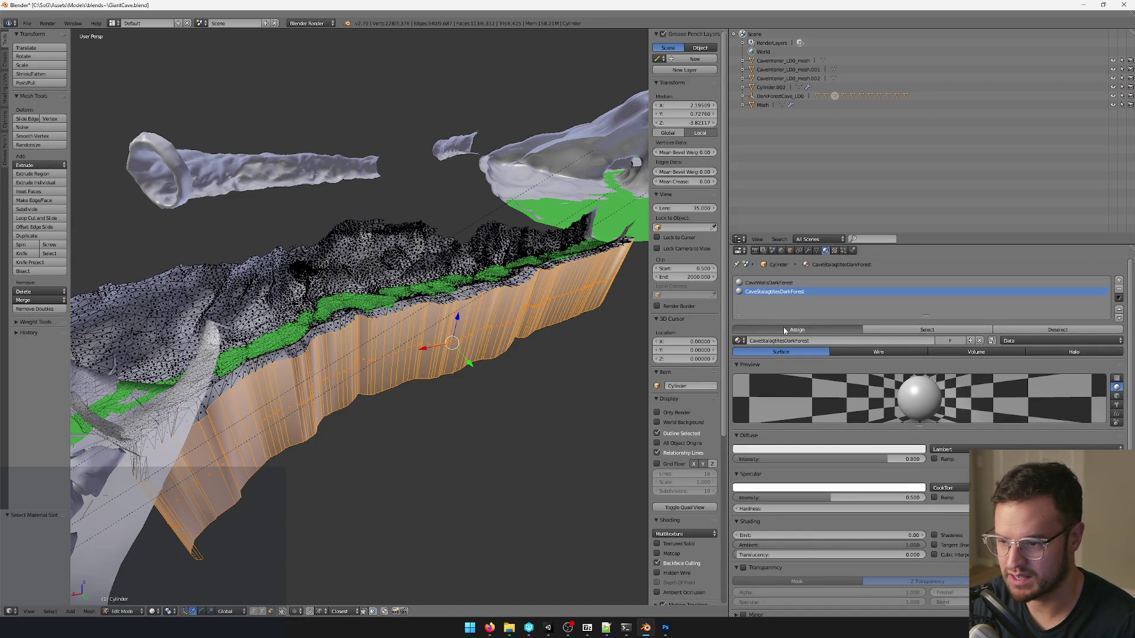
pyautogui.click(1057, 330)
pyautogui.click(926, 329)
pyautogui.click(1057, 329)
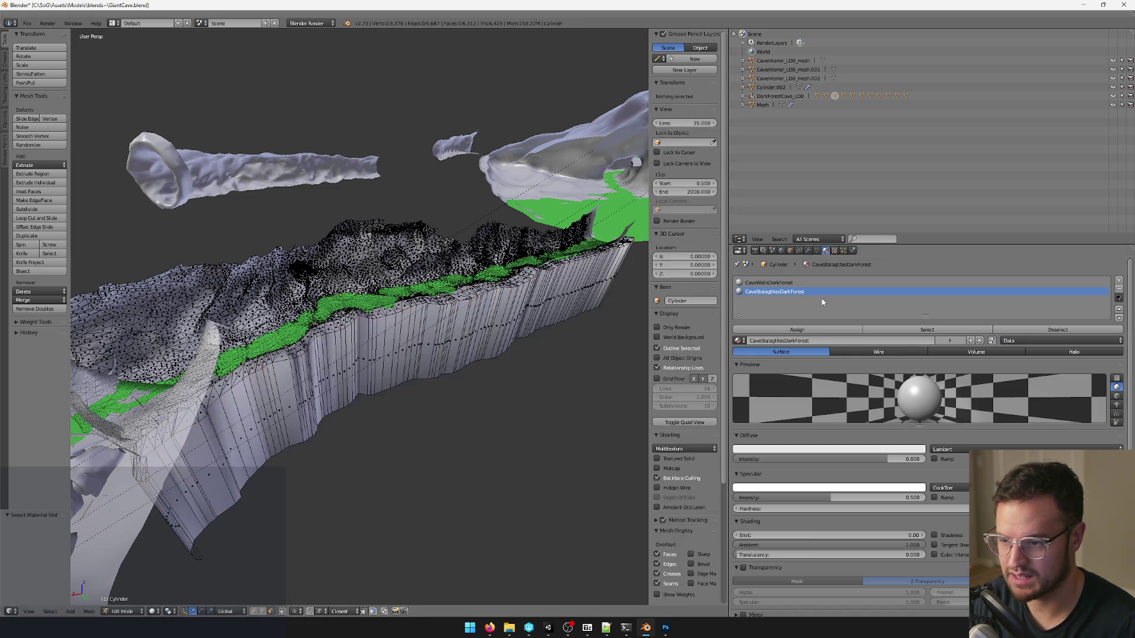
pyautogui.click(944, 331)
pyautogui.press('Tab')
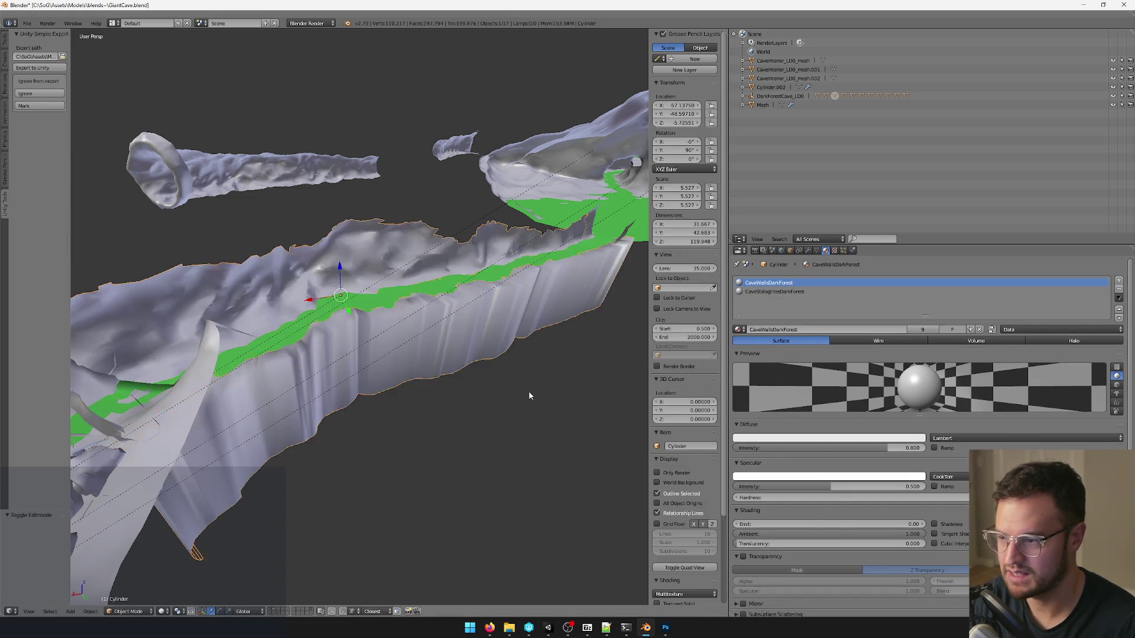
pyautogui.press('Tab')
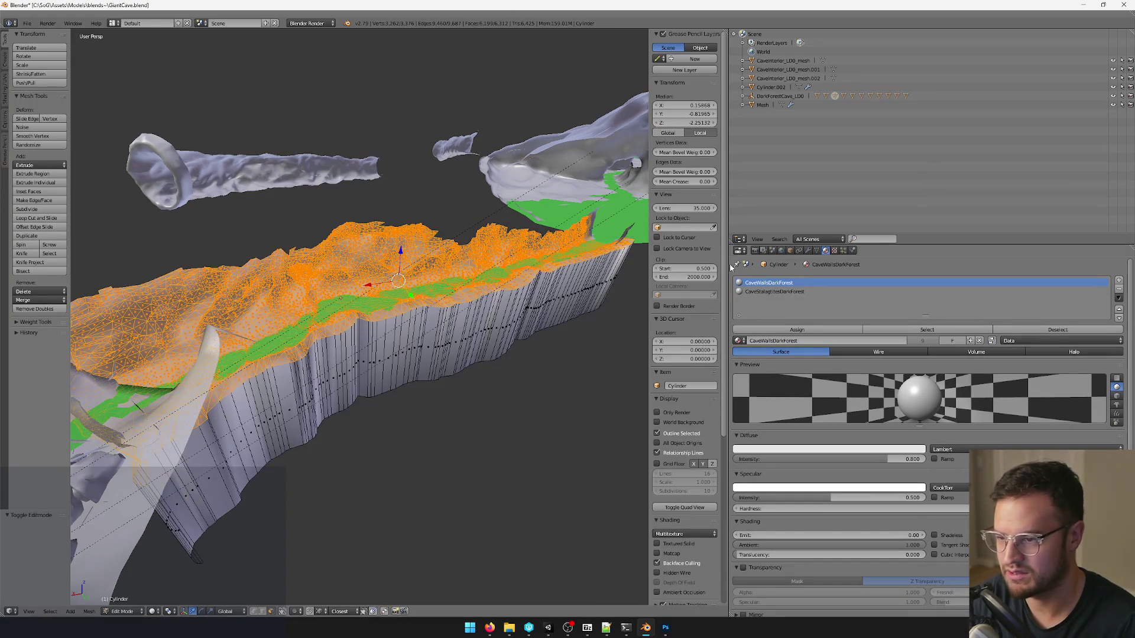
# Turn the upper-right area into a UV editor and unwrap the wall faces.
pyautogui.click(739, 240)
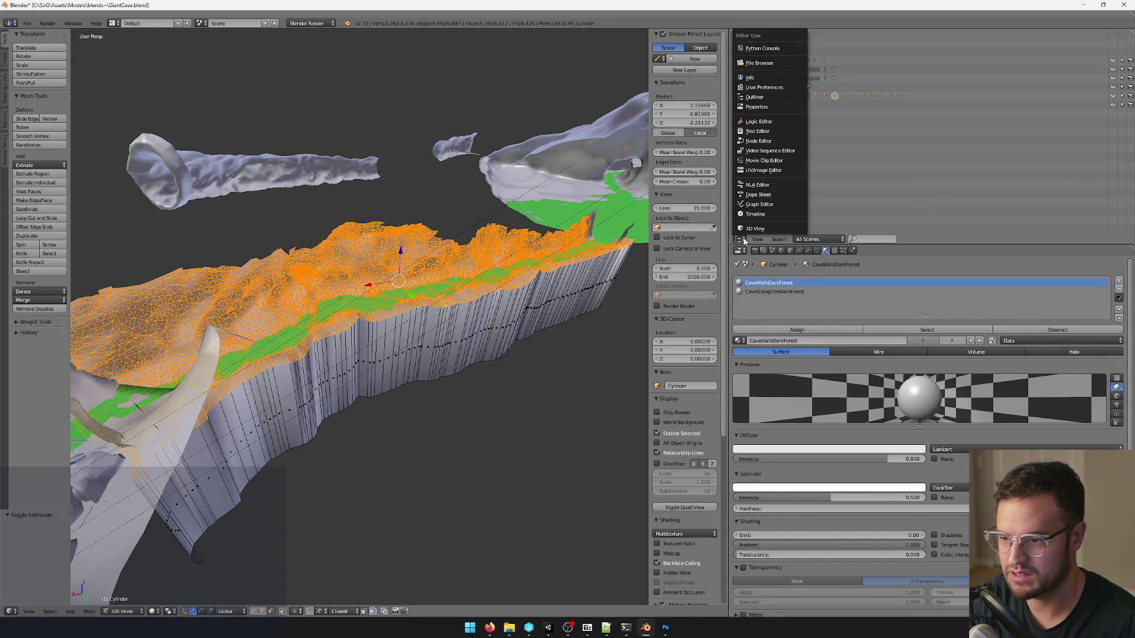
pyautogui.click(755, 170)
pyautogui.moveTo(416, 332); pyautogui.dragTo(470, 353, button='middle')
pyautogui.hotkey('ctrl', 'i')
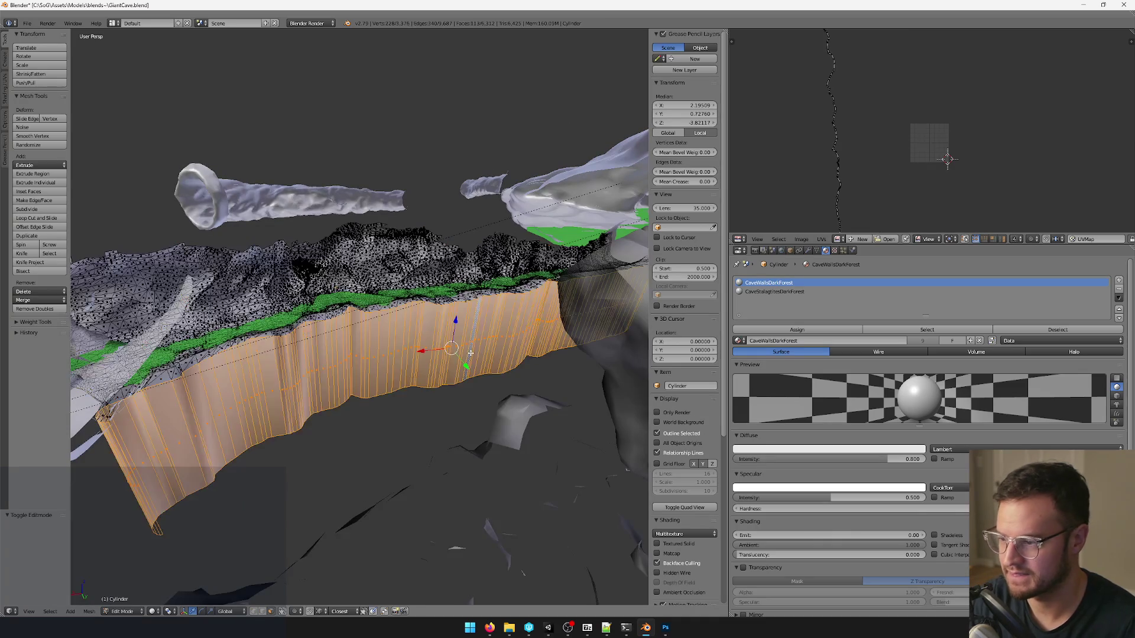
pyautogui.press('u')
pyautogui.click(470, 353)
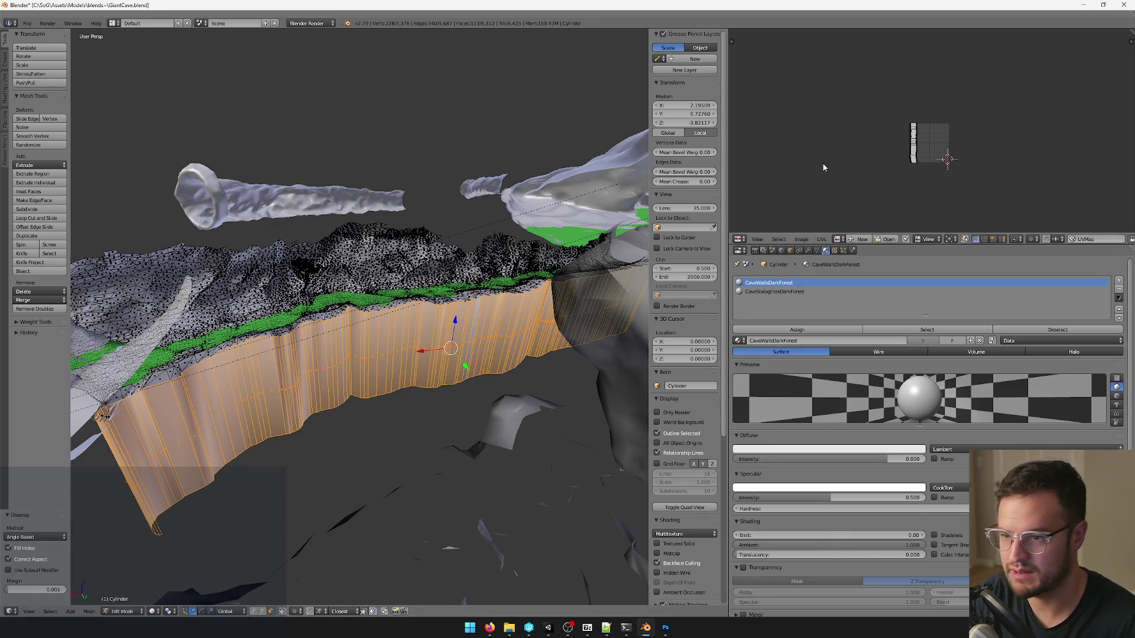
# Rotate the wall UV island 90° and scale it up.
pyautogui.moveTo(425, 267); pyautogui.dragTo(474, 282, button='middle')
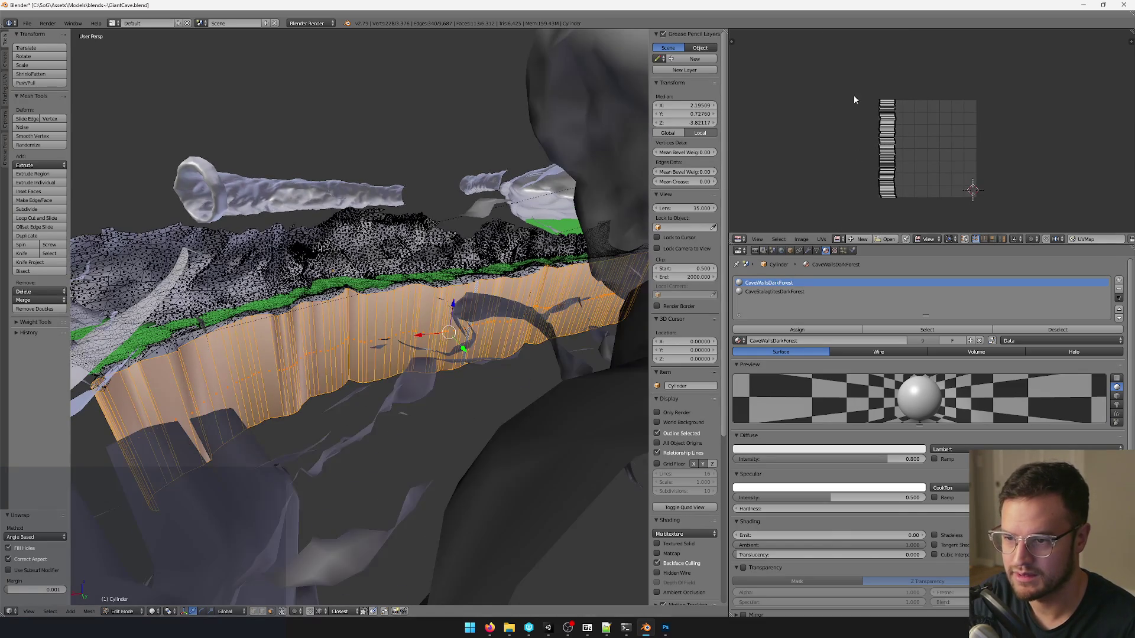
pyautogui.scroll(5, 475, 283)
pyautogui.write('a')
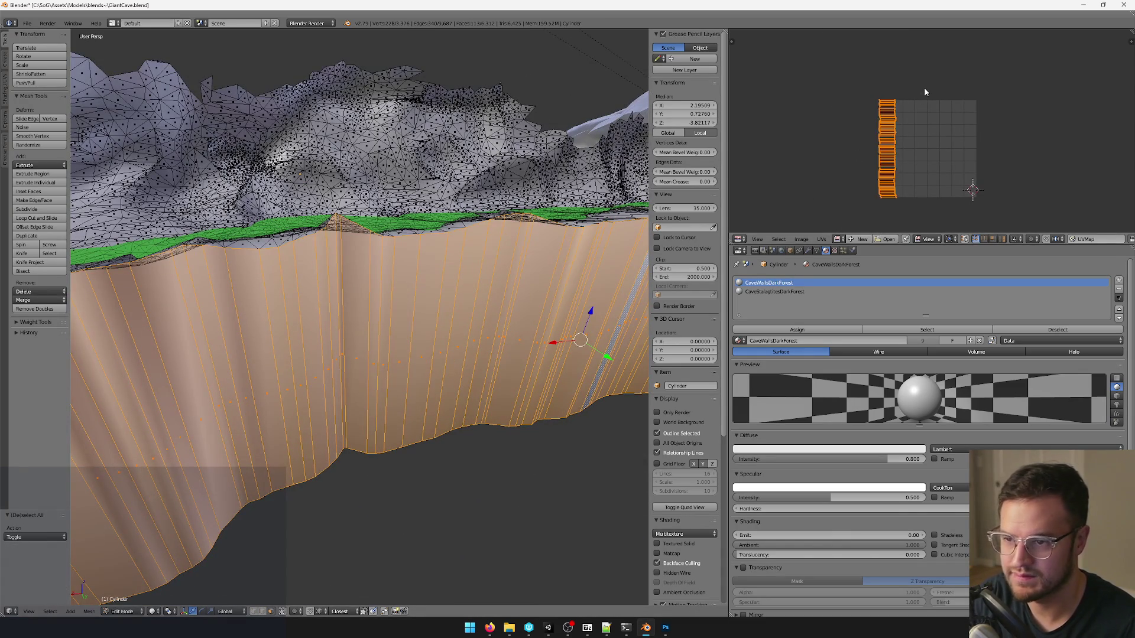
pyautogui.write('r90')
pyautogui.press('Return')
pyautogui.press('s')
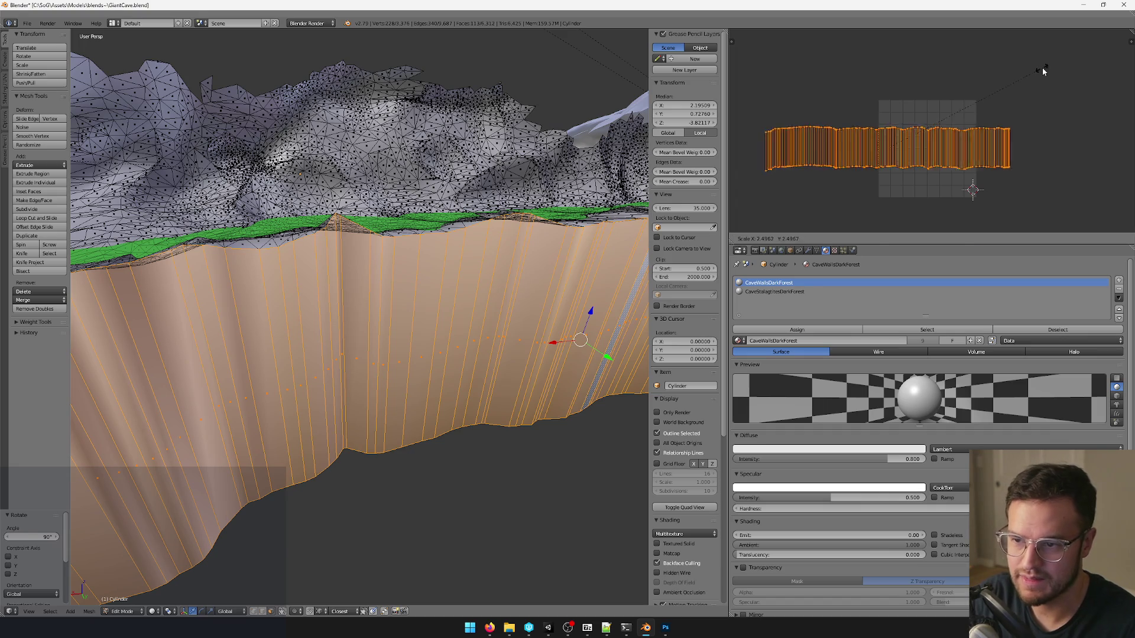
pyautogui.click(937, 102)
pyautogui.moveTo(372, 355); pyautogui.dragTo(382, 341, button='middle')
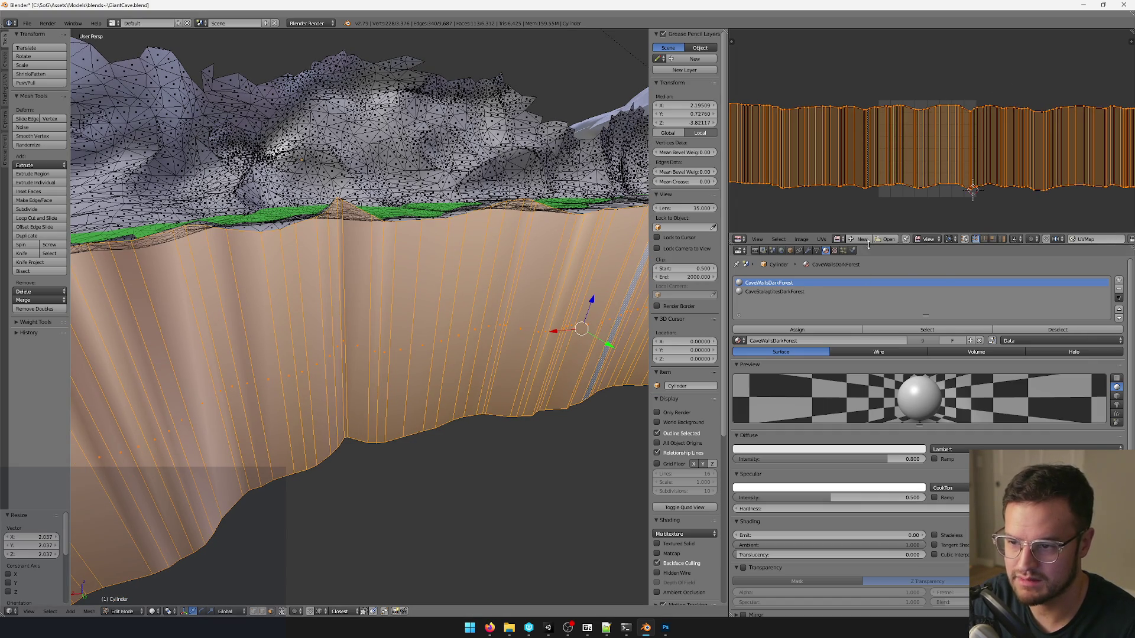
# Launch the file browser via Image > Open Image in the UV editor.
pyautogui.click(838, 238)
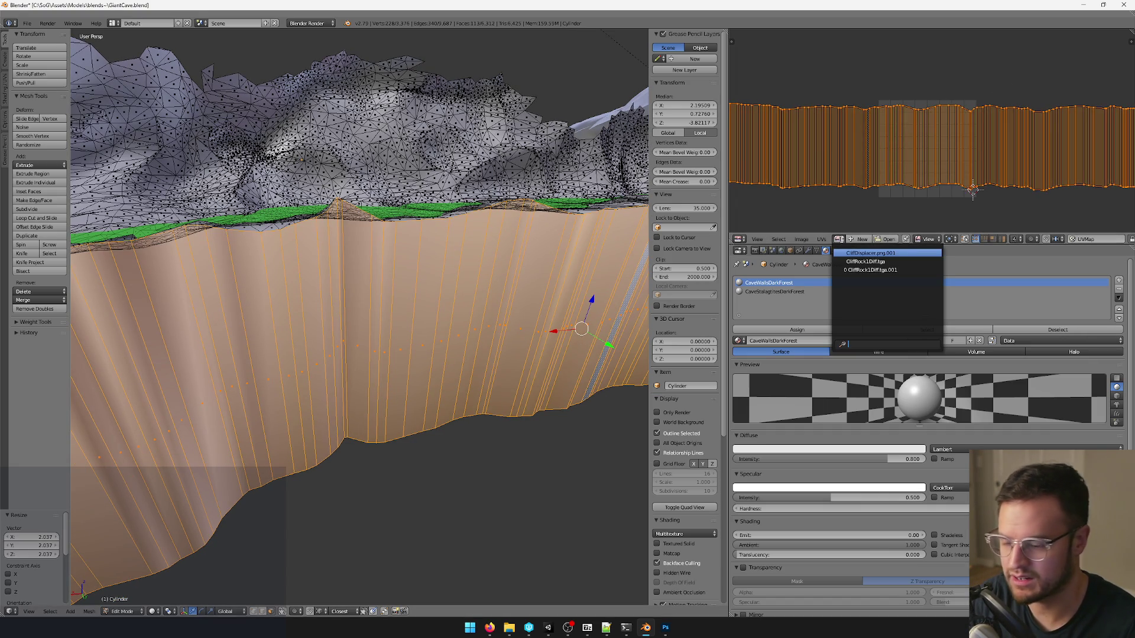
pyautogui.click(800, 240)
pyautogui.click(827, 220)
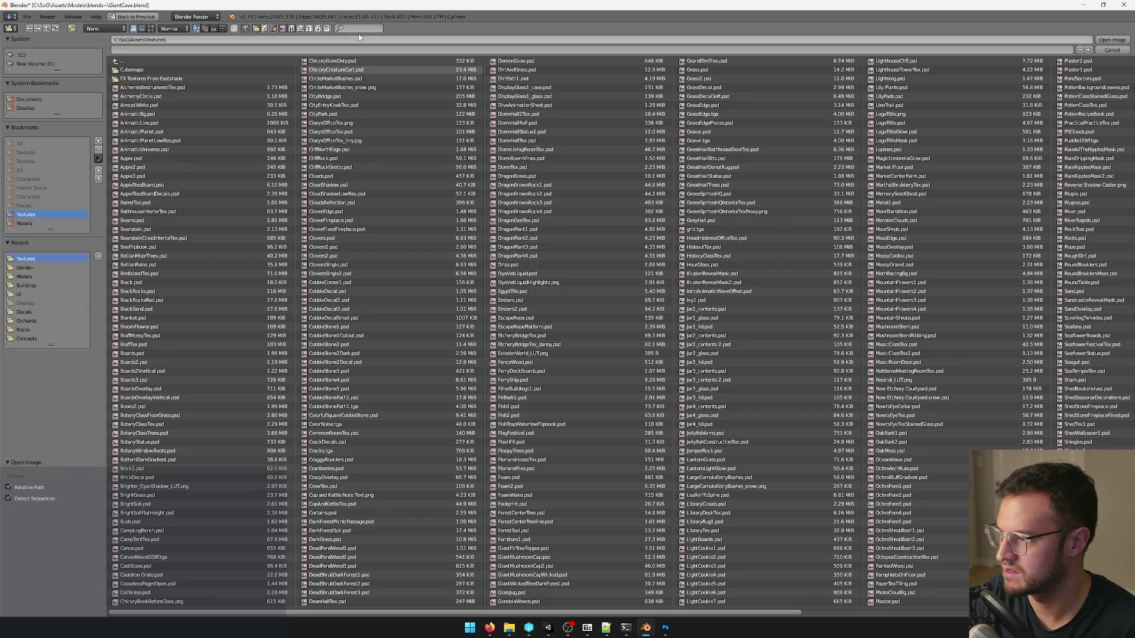
pyautogui.write('stala')
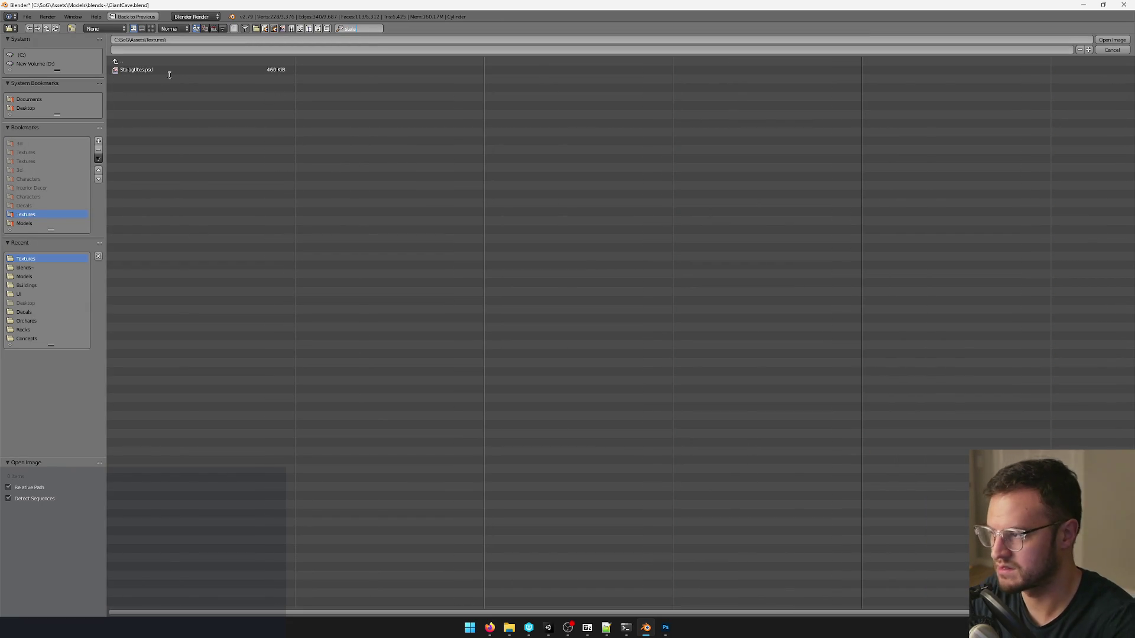
# Load Stalagtites.psd, set viewport shading to Texture and view the textured wall in object mode.
pyautogui.doubleClick(148, 69)
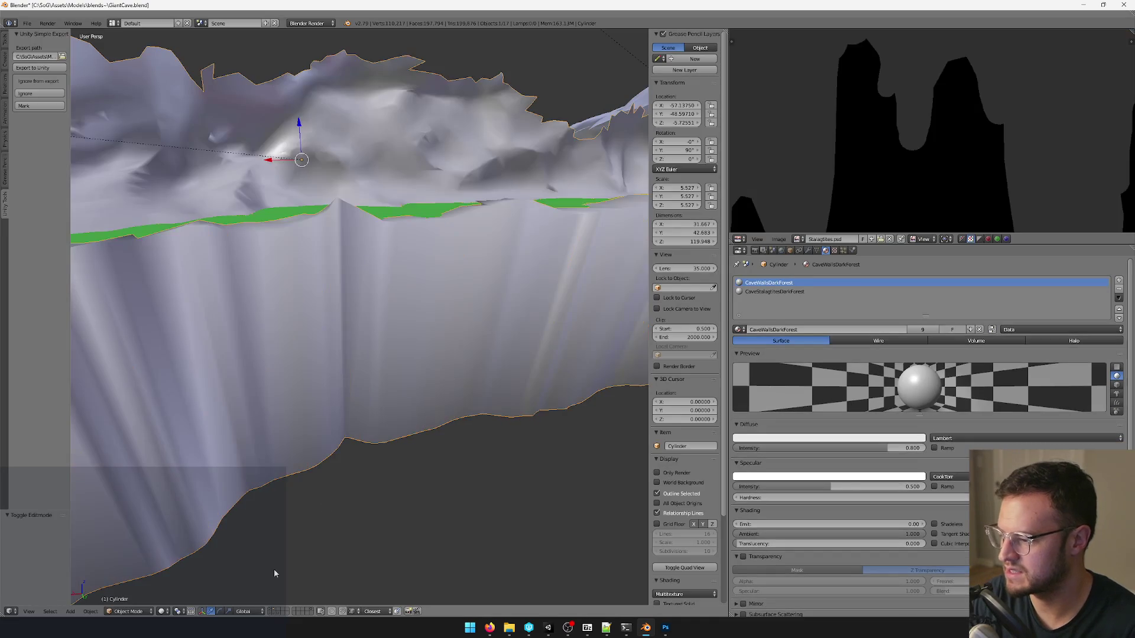
pyautogui.click(167, 613)
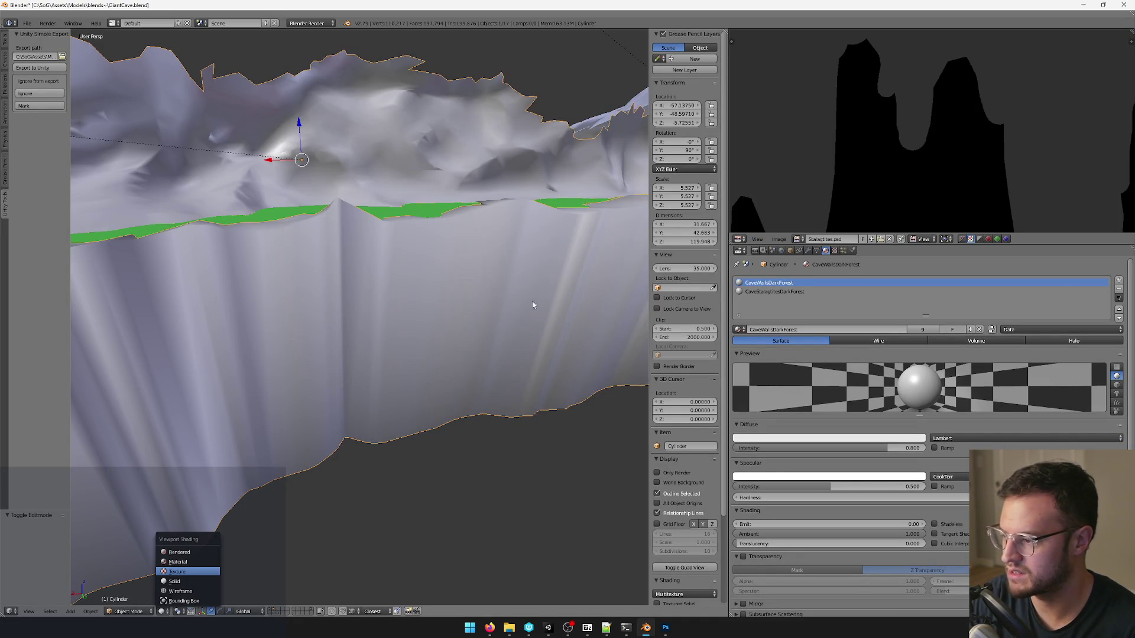
pyautogui.press('Tab')
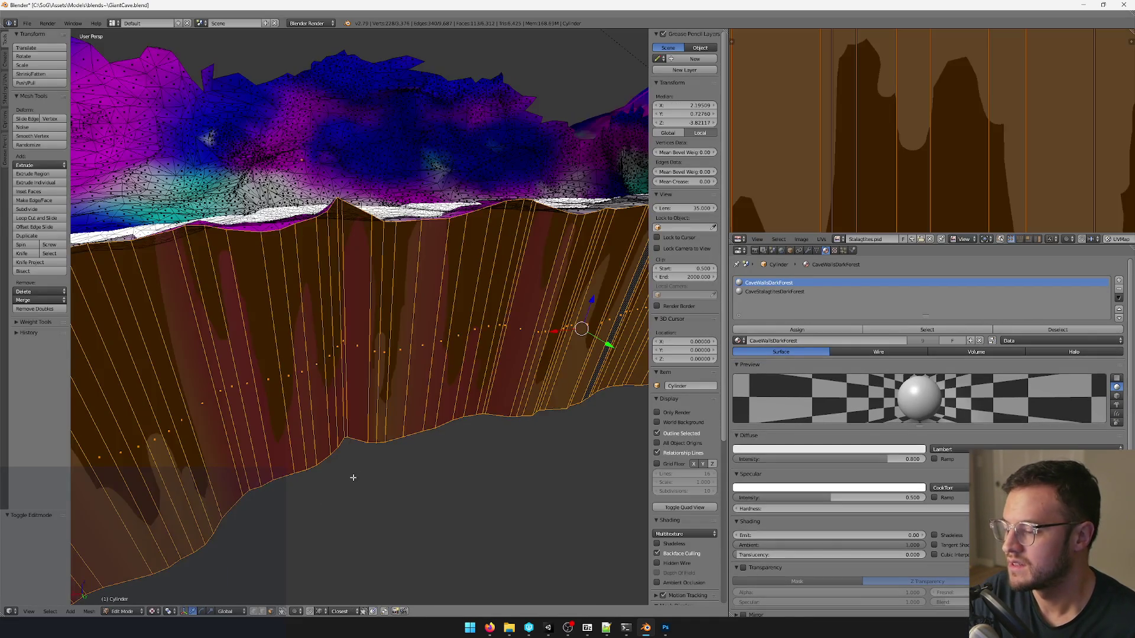
pyautogui.moveTo(403, 424)
pyautogui.mouseDown(button='middle')
pyautogui.moveTo(456, 375)
pyautogui.moveTo(407, 409)
pyautogui.moveTo(422, 307)
pyautogui.moveTo(479, 291)
pyautogui.mouseUp(button='middle')
pyautogui.press('Tab')
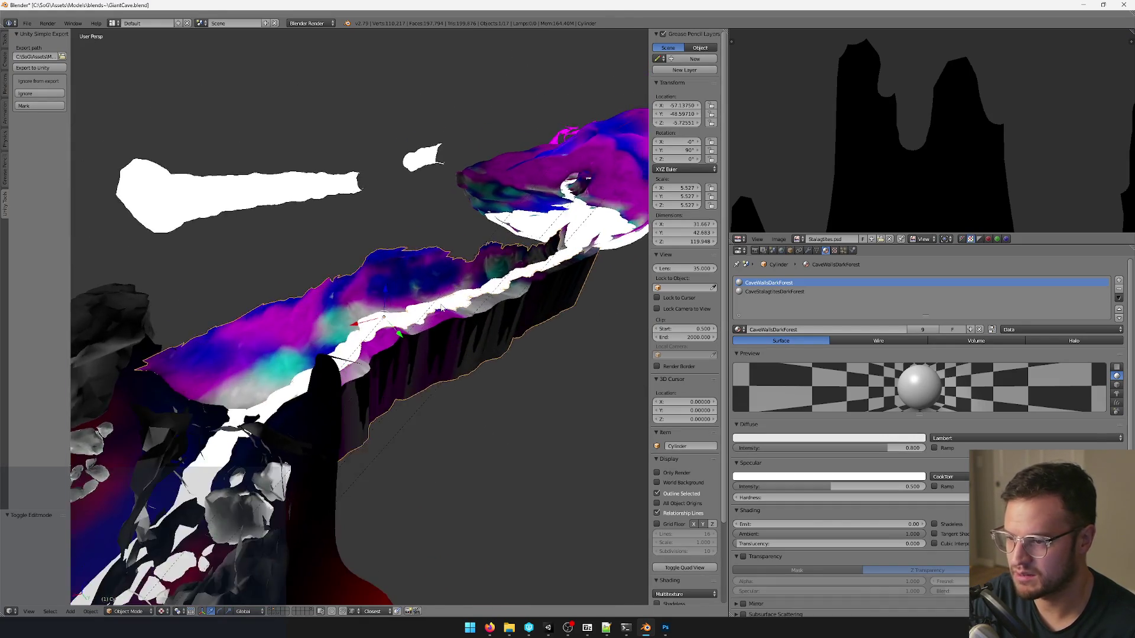
# Add a vertex colour layer to the cave mesh in its Data properties.
pyautogui.moveTo(479, 291)
pyautogui.mouseDown(button='middle')
pyautogui.moveTo(461, 373)
pyautogui.moveTo(532, 293)
pyautogui.mouseUp(button='middle')
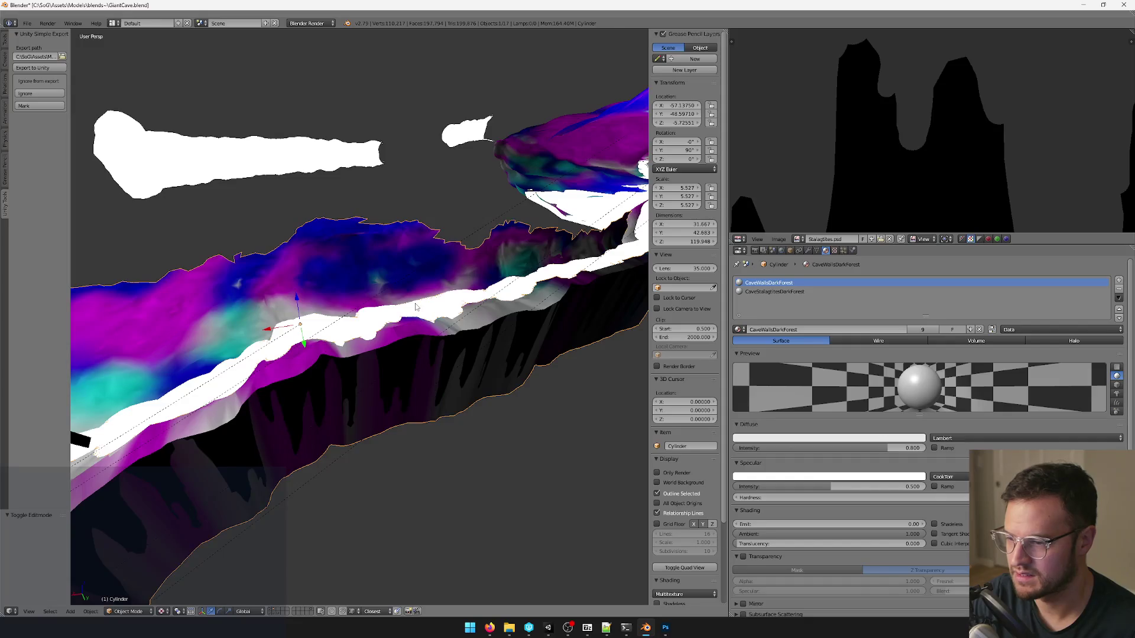
pyautogui.click(807, 251)
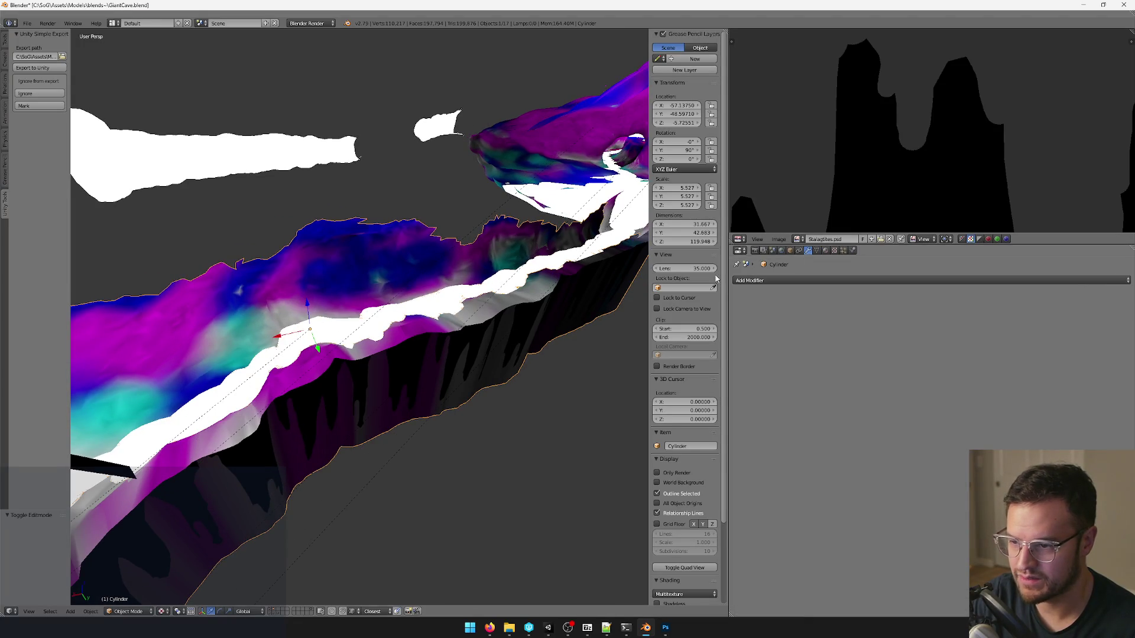
pyautogui.moveTo(550, 336); pyautogui.dragTo(487, 375, button='middle')
pyautogui.click(825, 250)
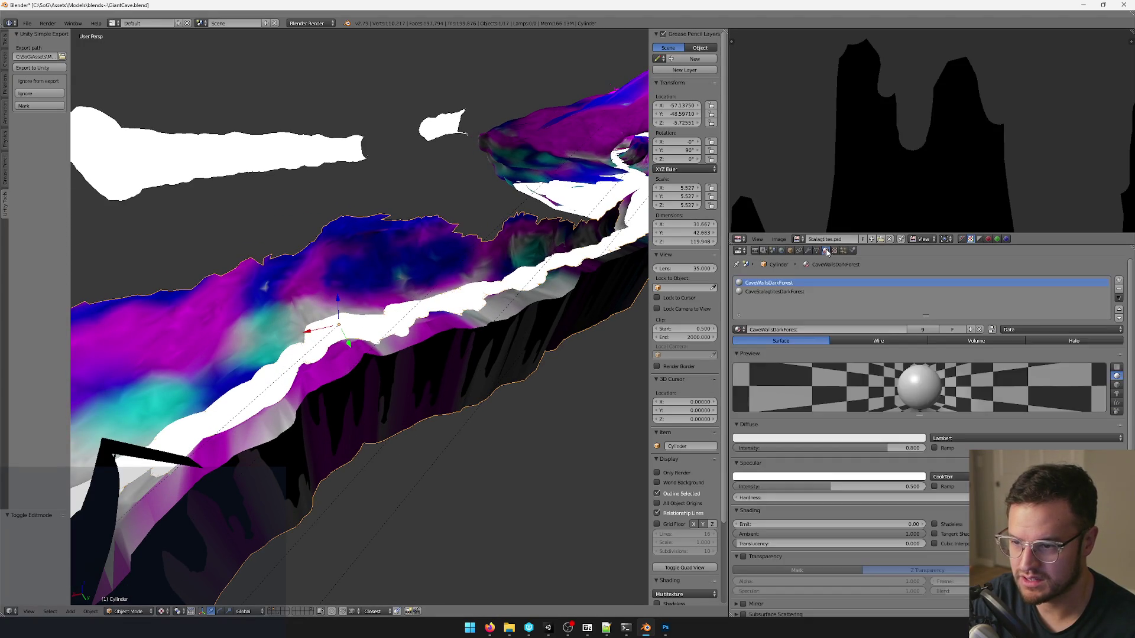
pyautogui.moveTo(354, 310)
pyautogui.mouseDown(button='middle')
pyautogui.moveTo(410, 290)
pyautogui.moveTo(463, 299)
pyautogui.moveTo(746, 221)
pyautogui.mouseUp(button='middle')
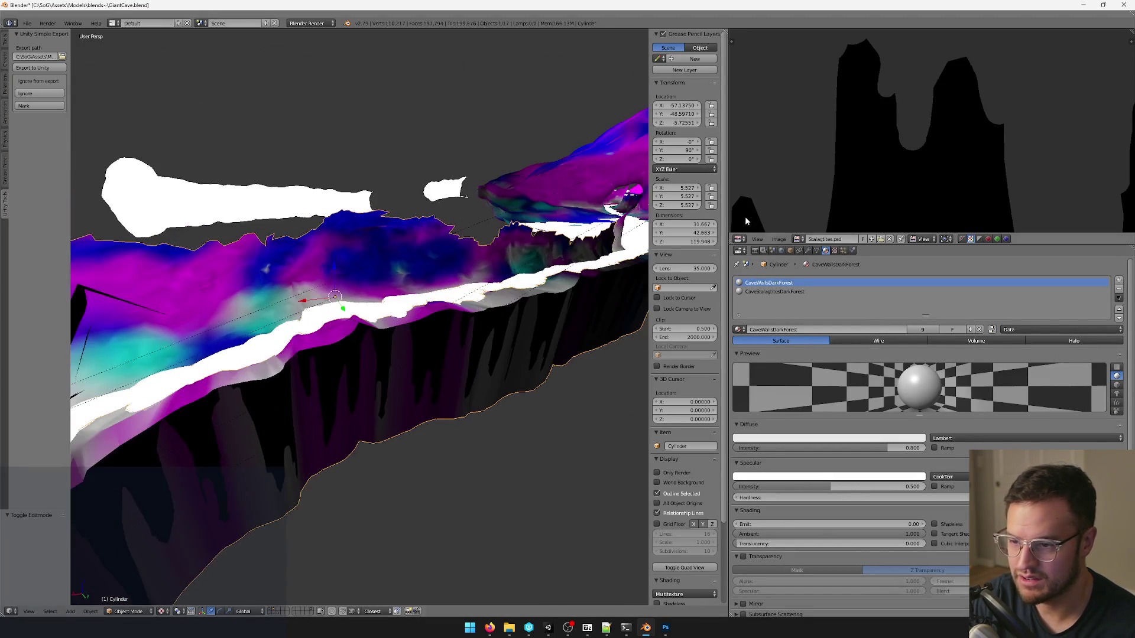
pyautogui.click(799, 250)
pyautogui.press('Tab')
pyautogui.press('Tab')
pyautogui.click(817, 251)
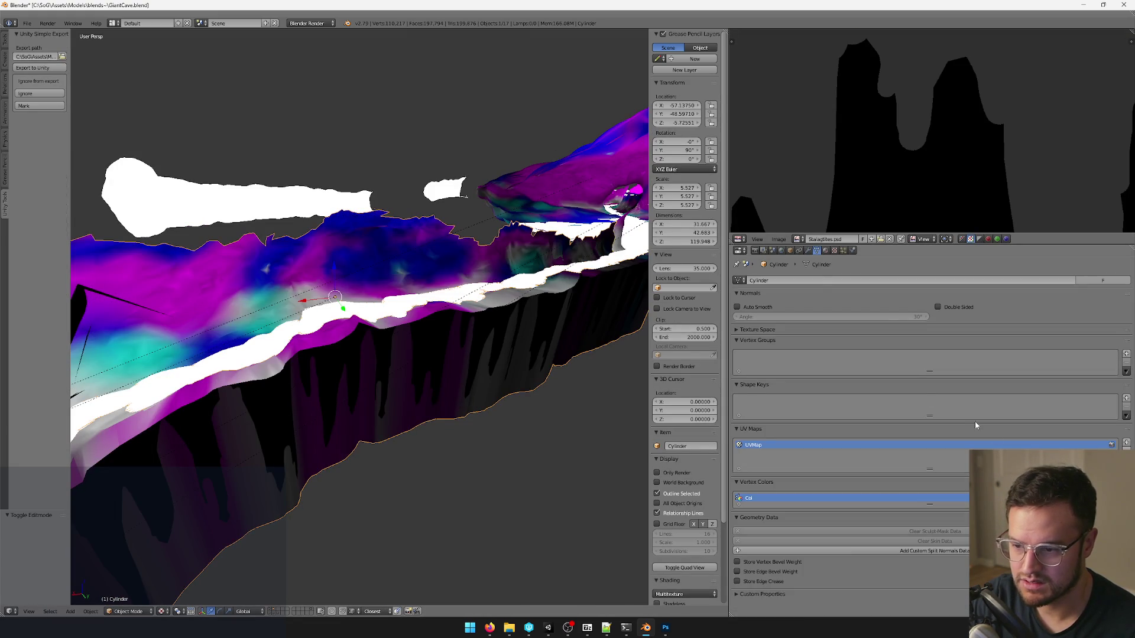
pyautogui.click(1126, 497)
# In edit mode select the whole mesh, then deselect the linked wall faces to leave the terrain.
pyautogui.moveTo(506, 318); pyautogui.dragTo(484, 349, button='middle')
pyautogui.press('Tab')
pyautogui.press('a')
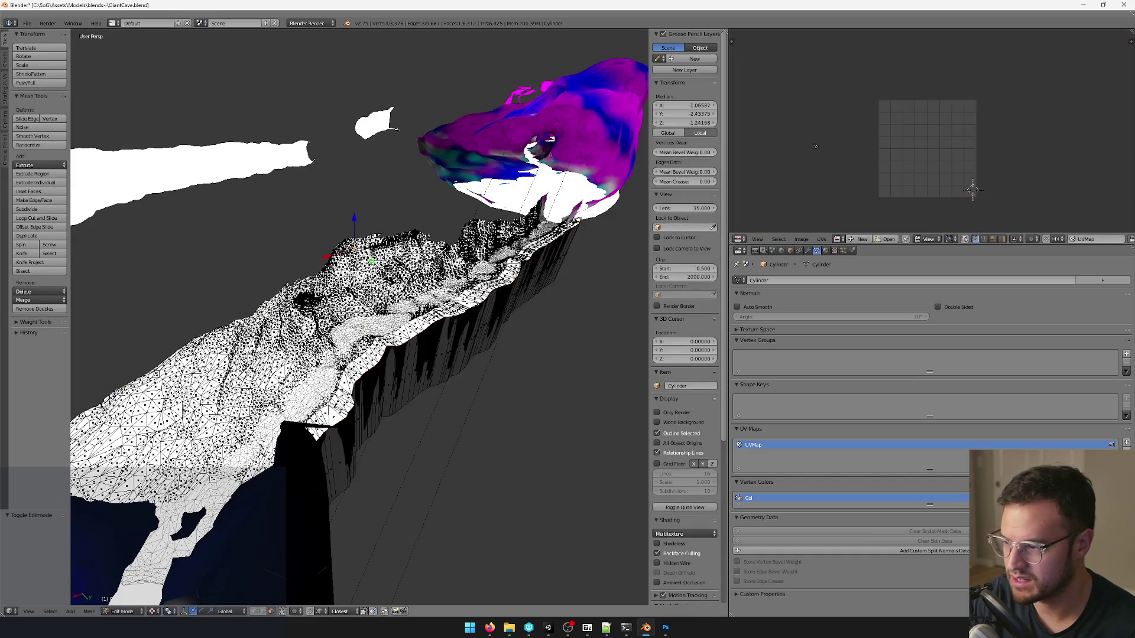
pyautogui.hotkey('ctrl', 'l')
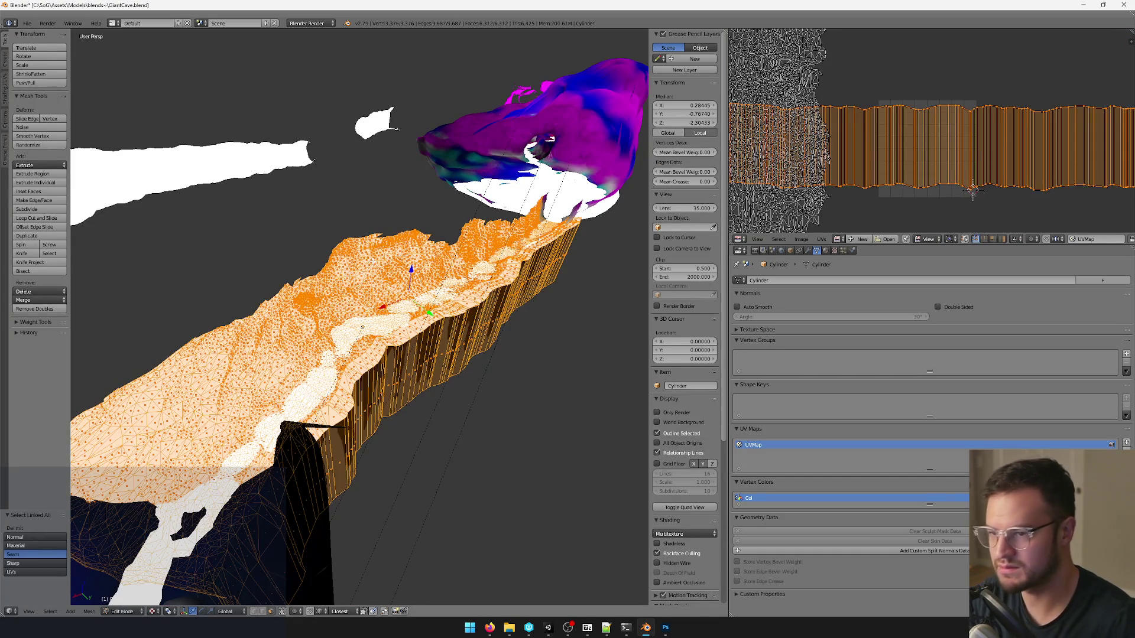
pyautogui.moveTo(399, 310)
pyautogui.mouseDown(button='middle')
pyautogui.moveTo(443, 356)
pyautogui.moveTo(471, 350)
pyautogui.mouseUp(button='middle')
pyautogui.hotkey('shift', 'l')
# Bring up the image file browser on the Textures folder filtered for 'rock'.
pyautogui.click(800, 240)
pyautogui.click(814, 220)
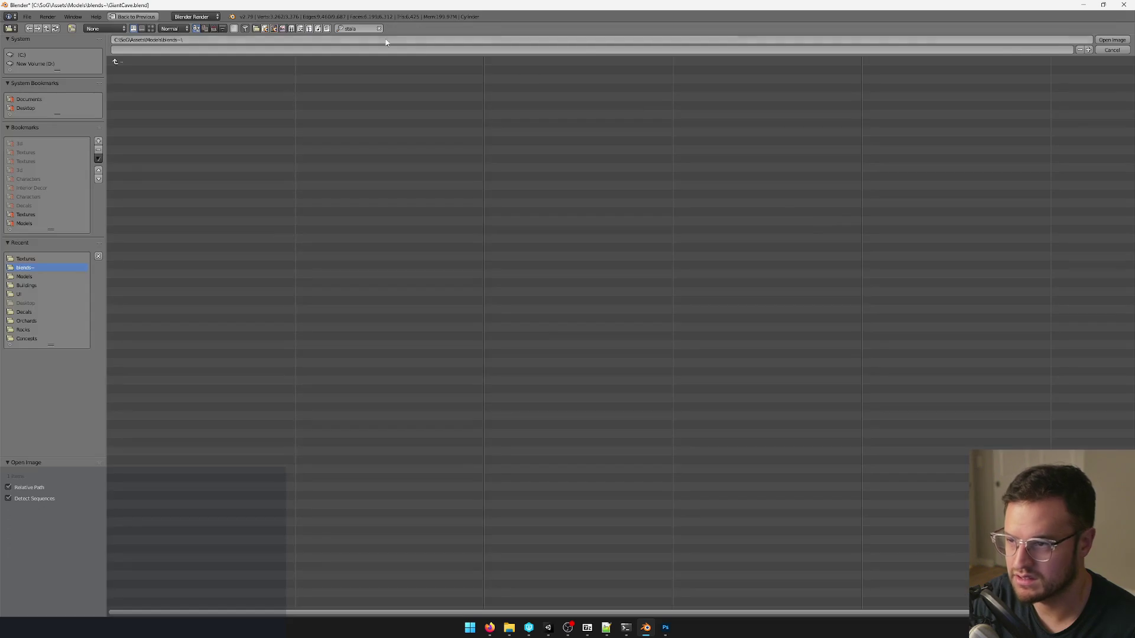
pyautogui.press('Return')
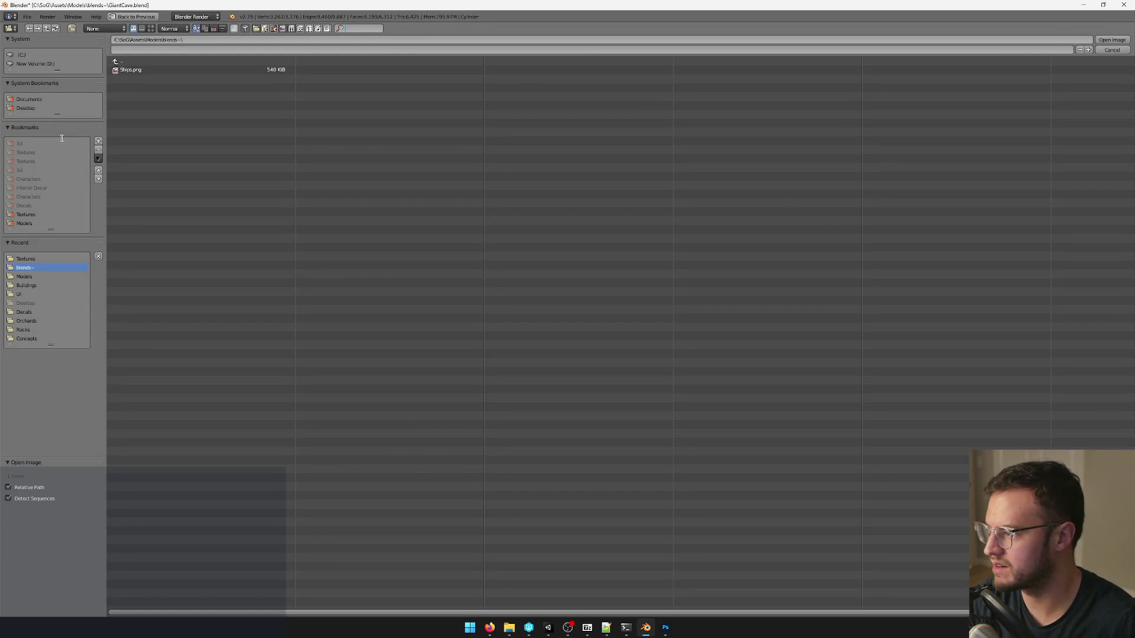
pyautogui.click(25, 214)
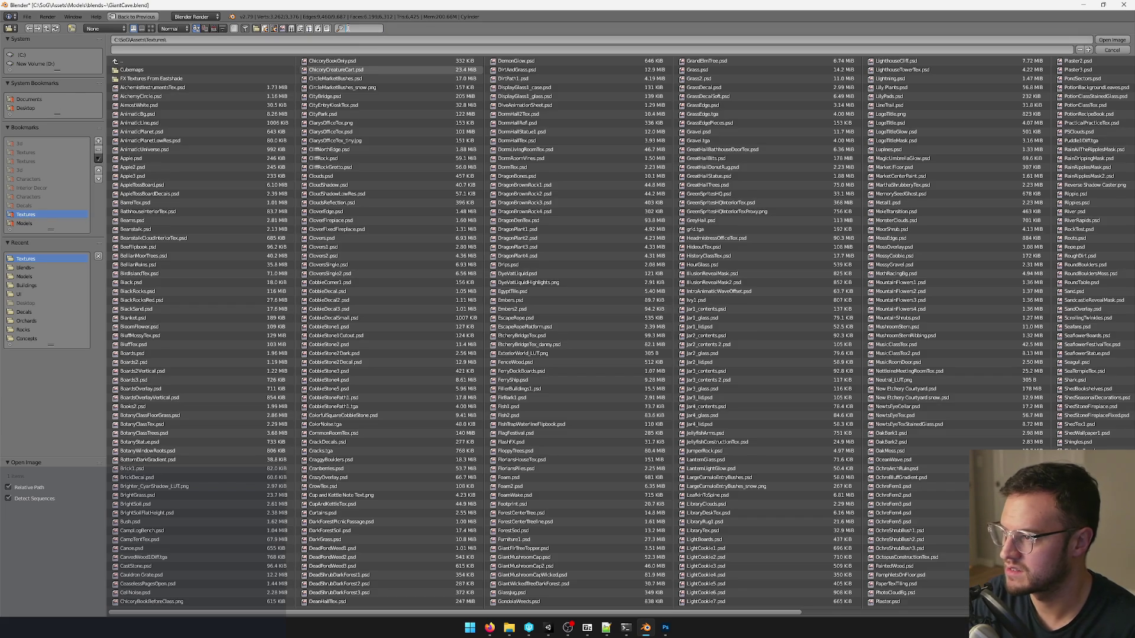
pyautogui.write('rock')
pyautogui.press('Return')
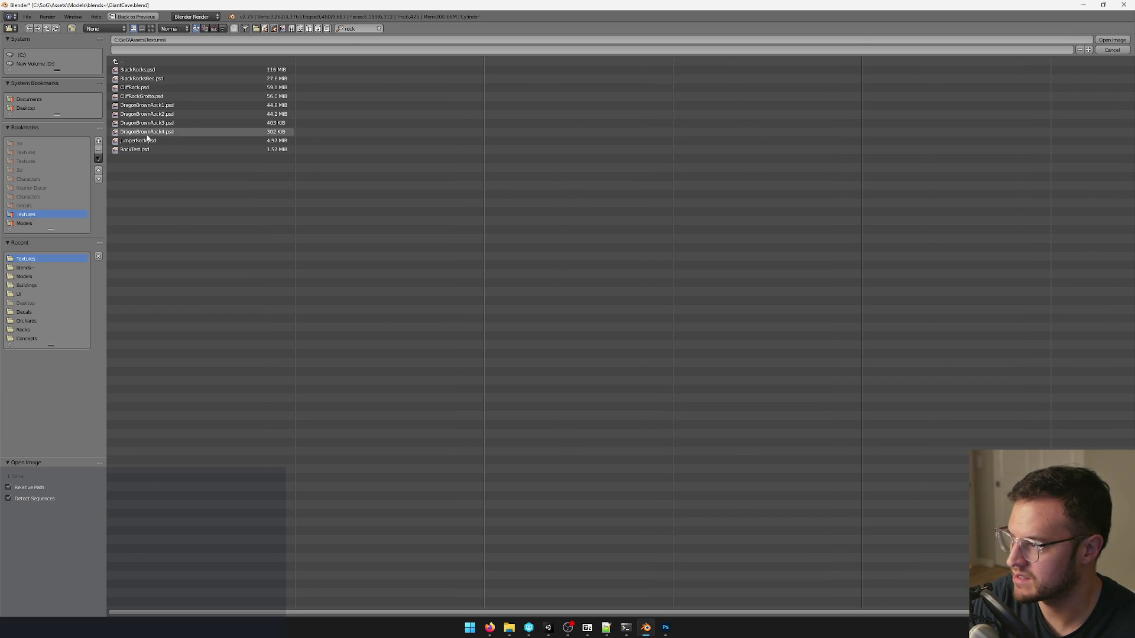
# Check the wall material's texture name in Unity, then load CliffRockGrotto.psd.
pyautogui.click(549, 628)
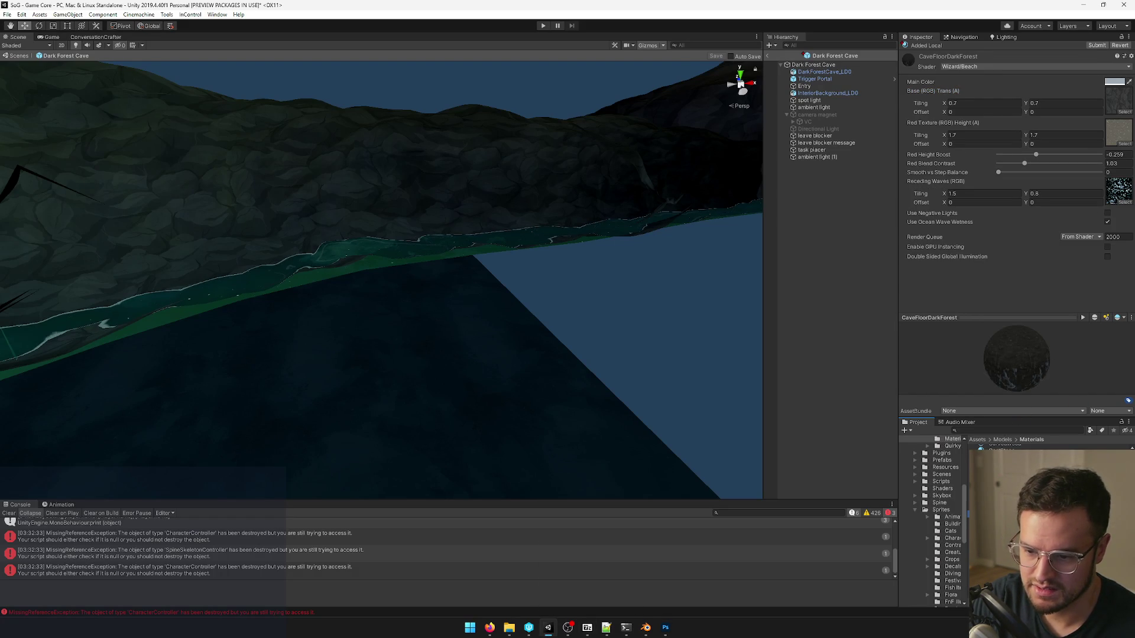
pyautogui.click(1113, 108)
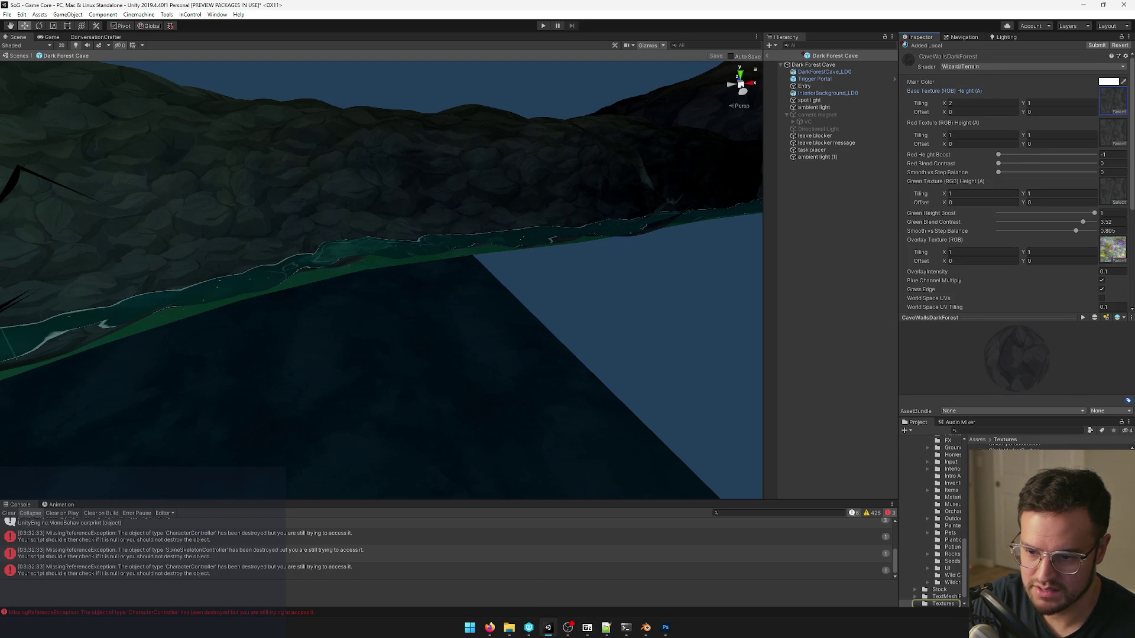
pyautogui.hotkey('alt', 'Tab')
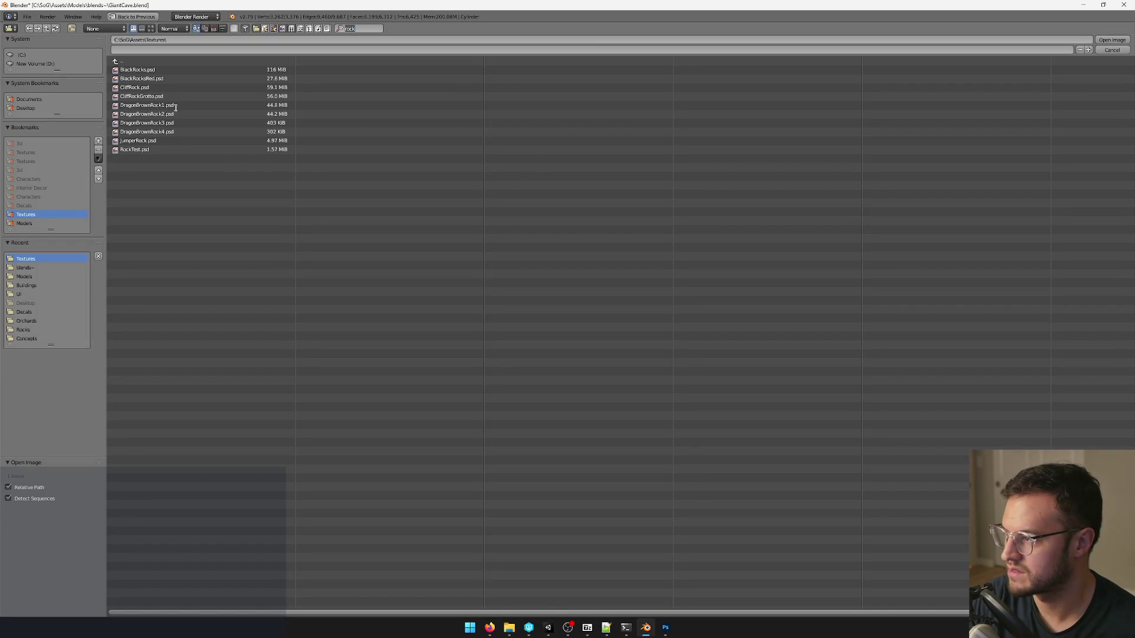
pyautogui.doubleClick(158, 97)
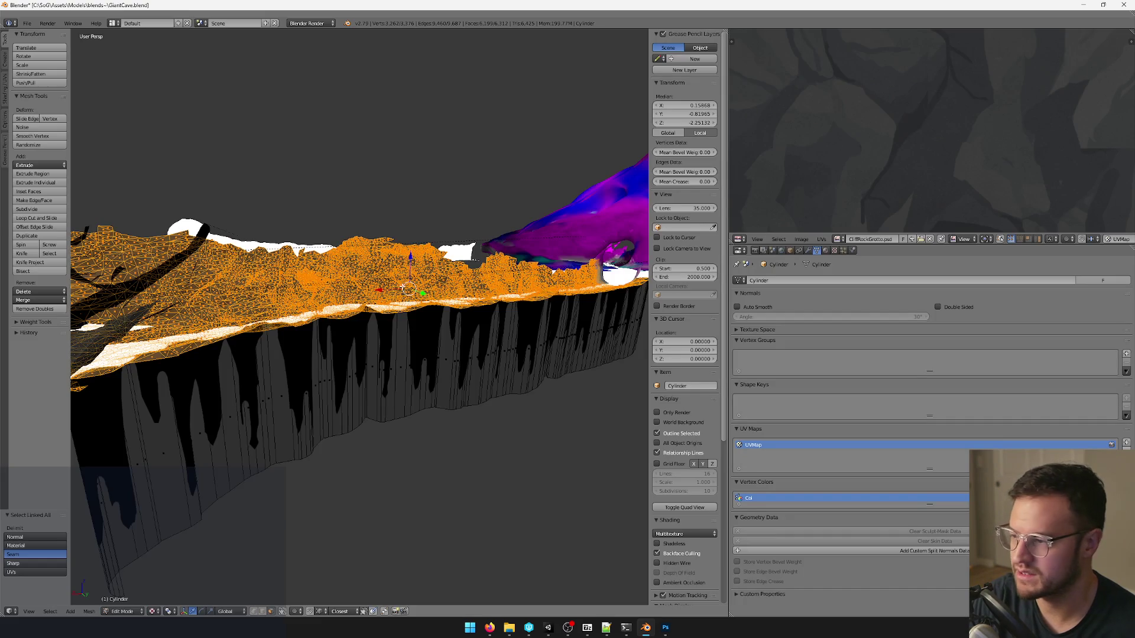
# Select all the terrain UVs and resize the island.
pyautogui.press('Tab')
pyautogui.moveTo(403, 259); pyautogui.dragTo(403, 294, button='middle')
pyautogui.press('Tab')
pyautogui.scroll(-3, 957, 149)
pyautogui.press('a')
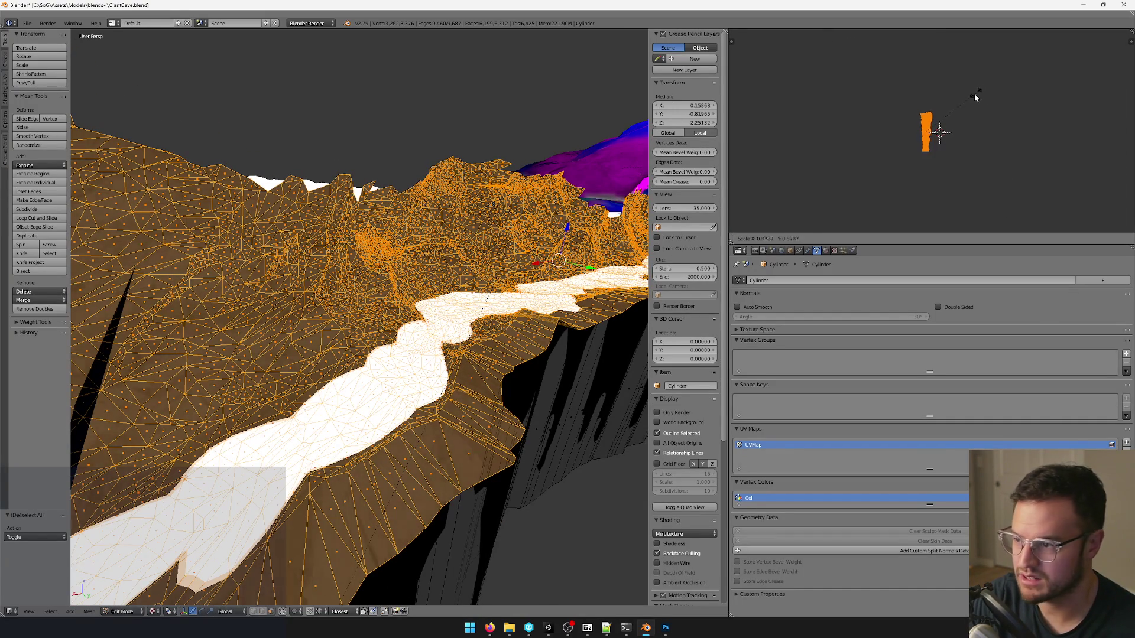
pyautogui.press('Tab')
pyautogui.press('Tab')
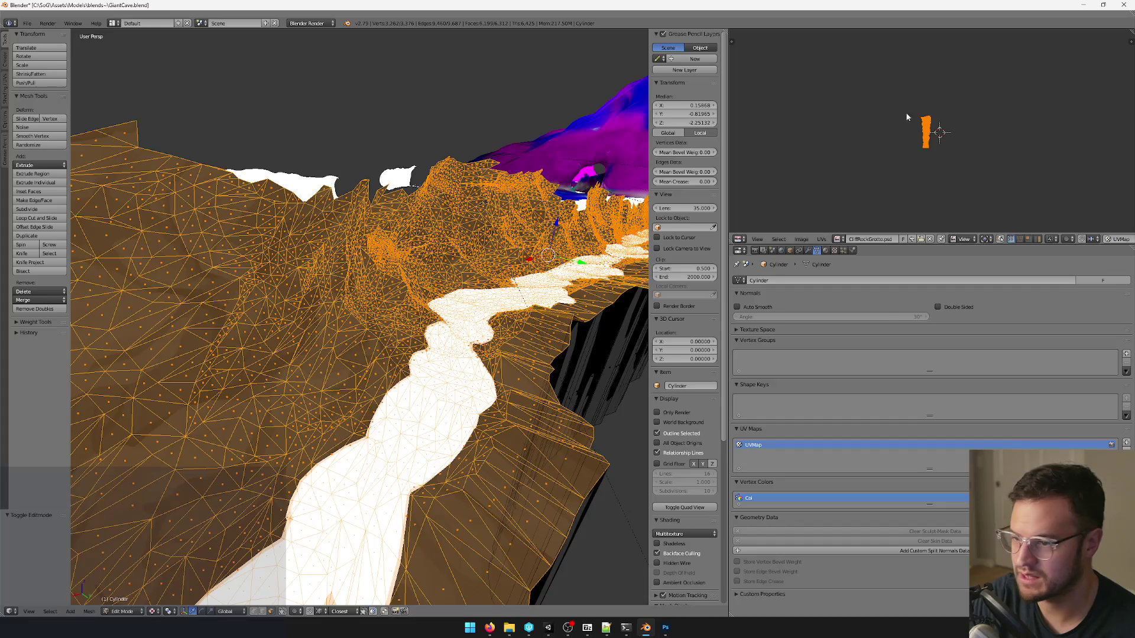
pyautogui.press('s')
pyautogui.click(965, 82)
# Rotate the terrain UV island by 90 twice and leave edit mode.
pyautogui.press('r')
pyautogui.press('9')
pyautogui.press('0')
pyautogui.press('Return')
pyautogui.press('r')
pyautogui.press('9')
pyautogui.press('0')
pyautogui.press('Return')
pyautogui.press('Tab')
pyautogui.scroll(5, 339, 297)
# Select only the wall faces, nudge their UV island and flip it 180 degrees.
pyautogui.moveTo(361, 291)
pyautogui.mouseDown(button='middle')
pyautogui.moveTo(308, 295)
pyautogui.moveTo(368, 317)
pyautogui.moveTo(458, 283)
pyautogui.mouseUp(button='middle')
pyautogui.press('Tab')
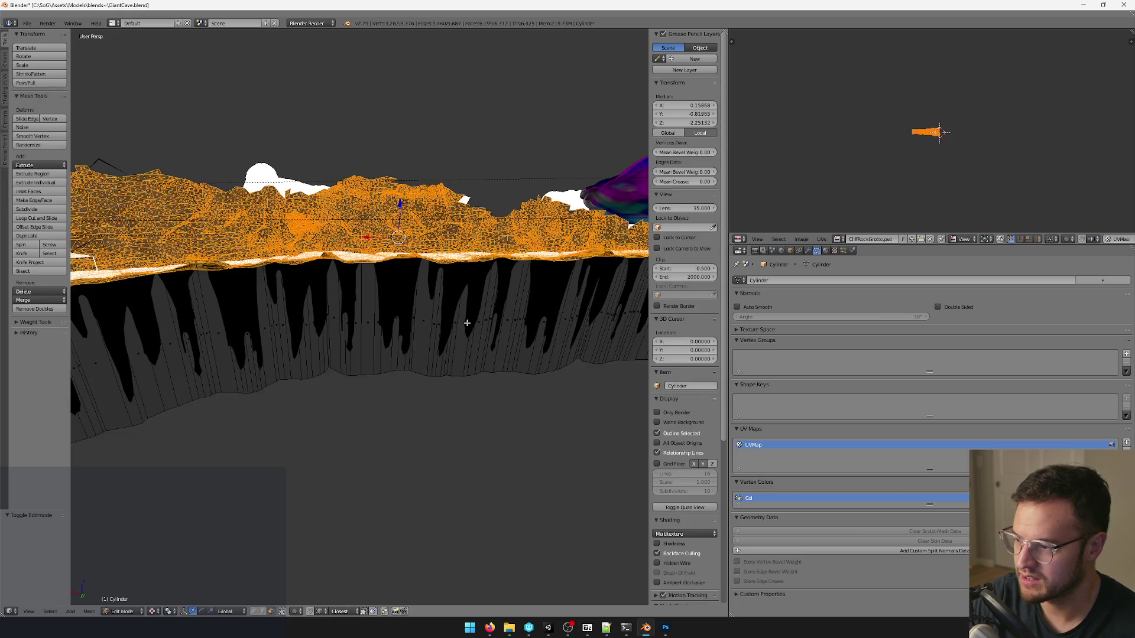
pyautogui.press('a')
pyautogui.press('l')
pyautogui.scroll(5, 964, 137)
pyautogui.scroll(2, 964, 138)
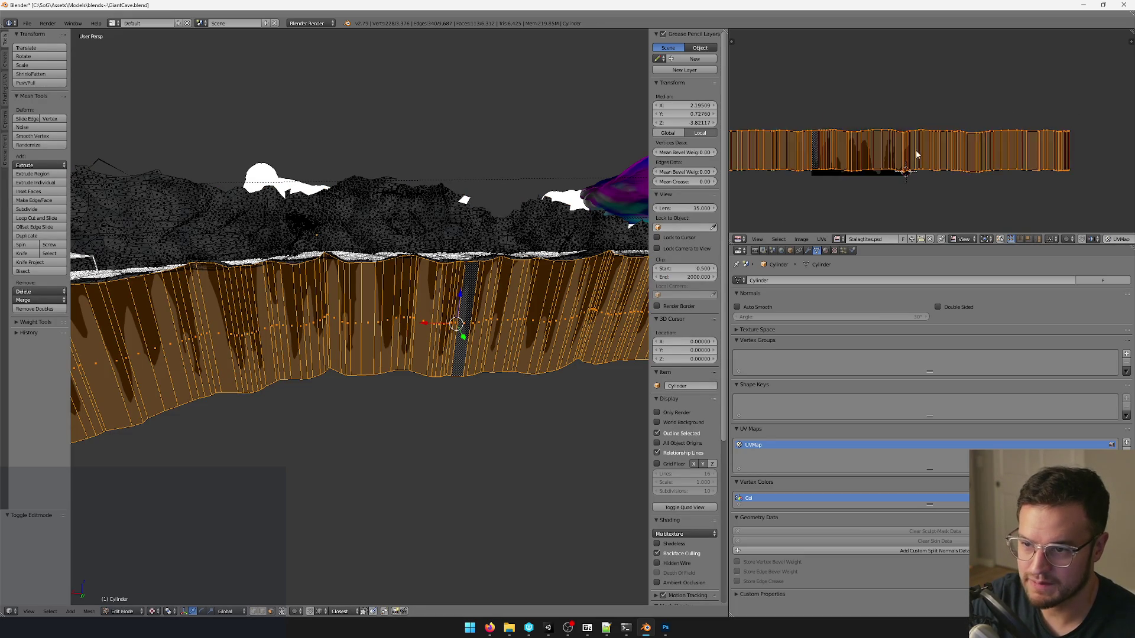
pyautogui.scroll(2, 949, 142)
pyautogui.scroll(2, 941, 133)
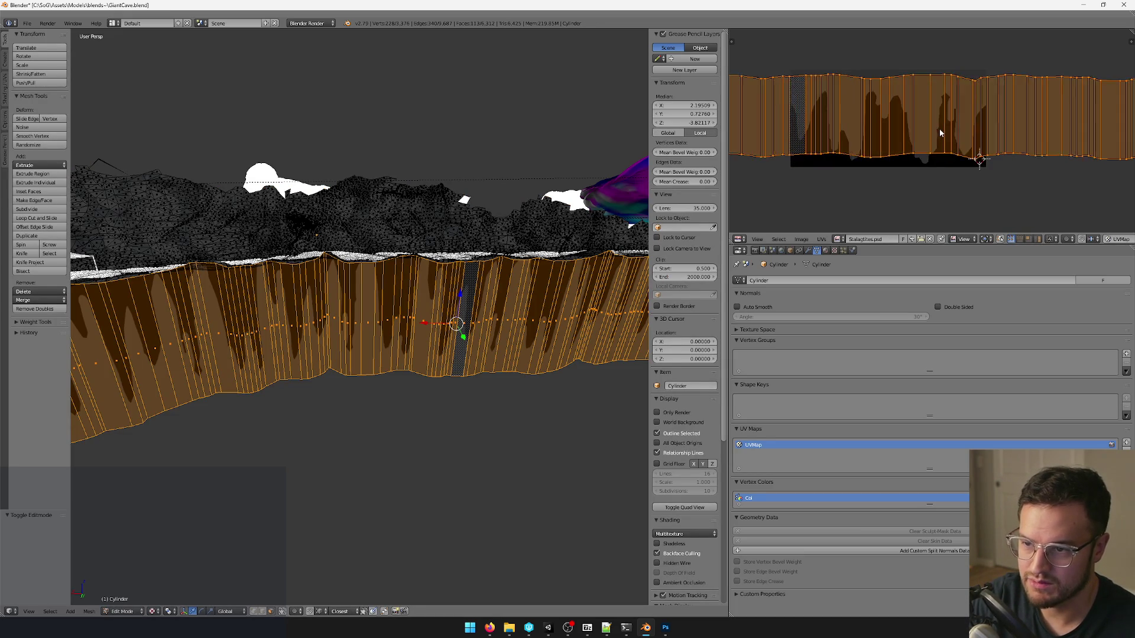
pyautogui.press('g')
pyautogui.click(966, 124)
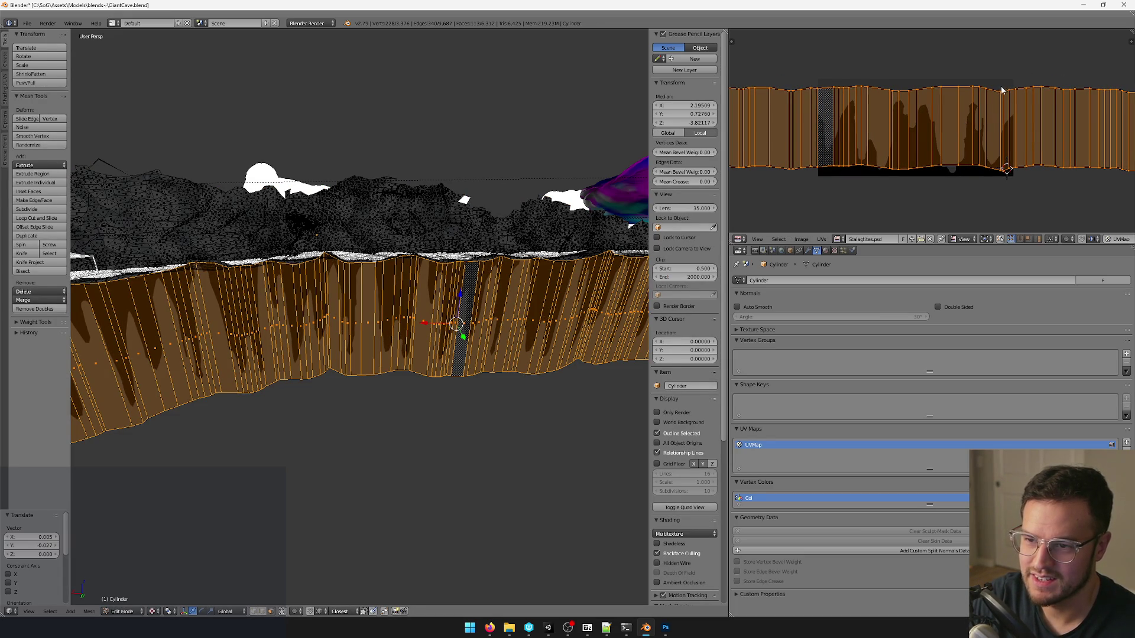
pyautogui.scroll(-2, 1002, 86)
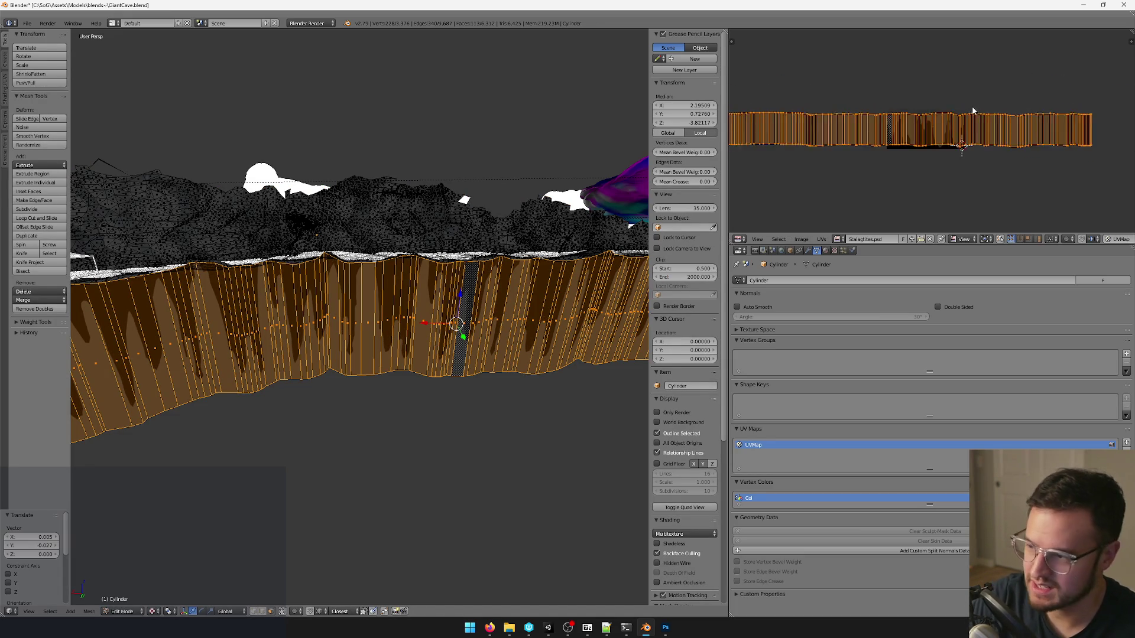
pyautogui.scroll(-3, 970, 112)
pyautogui.moveTo(829, 104); pyautogui.dragTo(1032, 134)
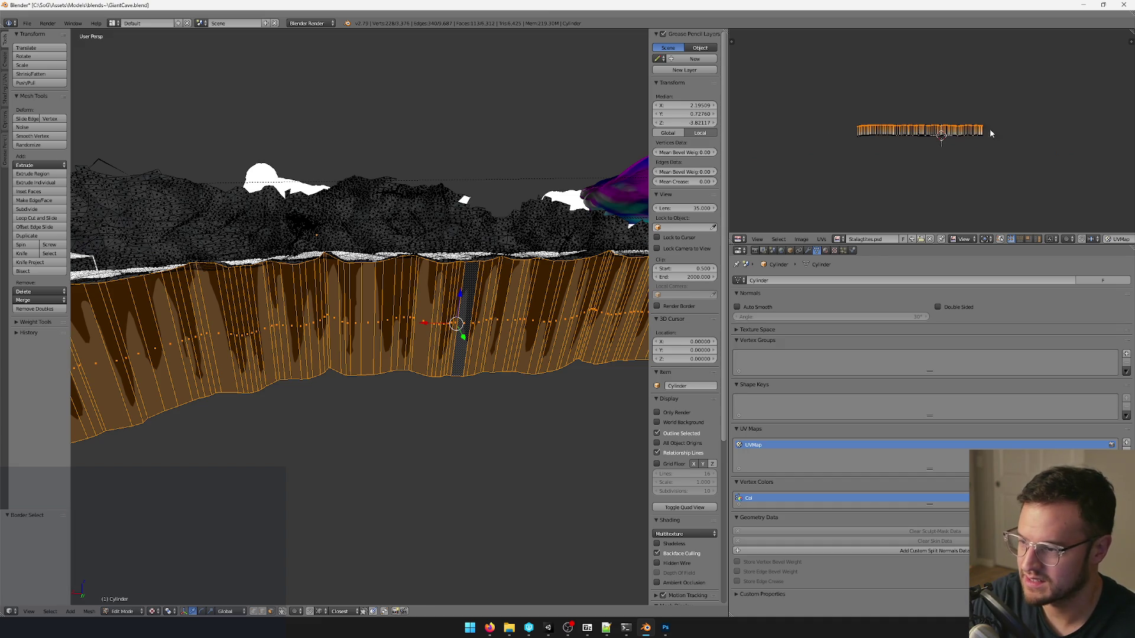
pyautogui.scroll(2, 992, 133)
pyautogui.write('r180')
pyautogui.press('Return')
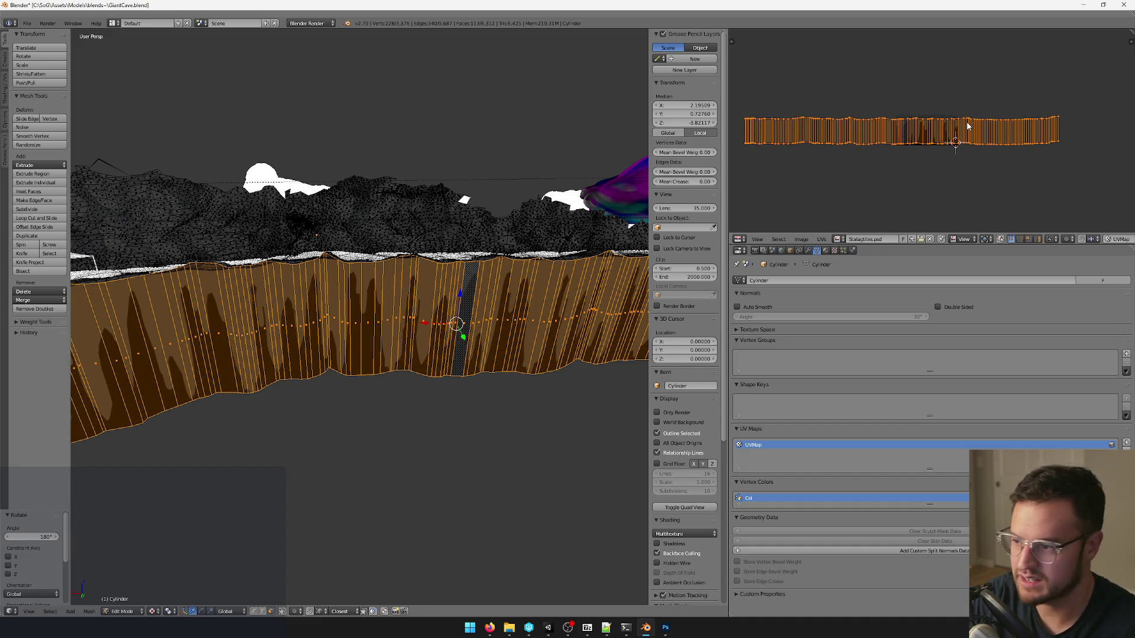
# Flatten the strip's top edge with S Y 0, then stretch the whole strip taller along Y.
pyautogui.moveTo(742, 101); pyautogui.dragTo(991, 133)
pyautogui.moveTo(1072, 130); pyautogui.dragTo(1072, 130)
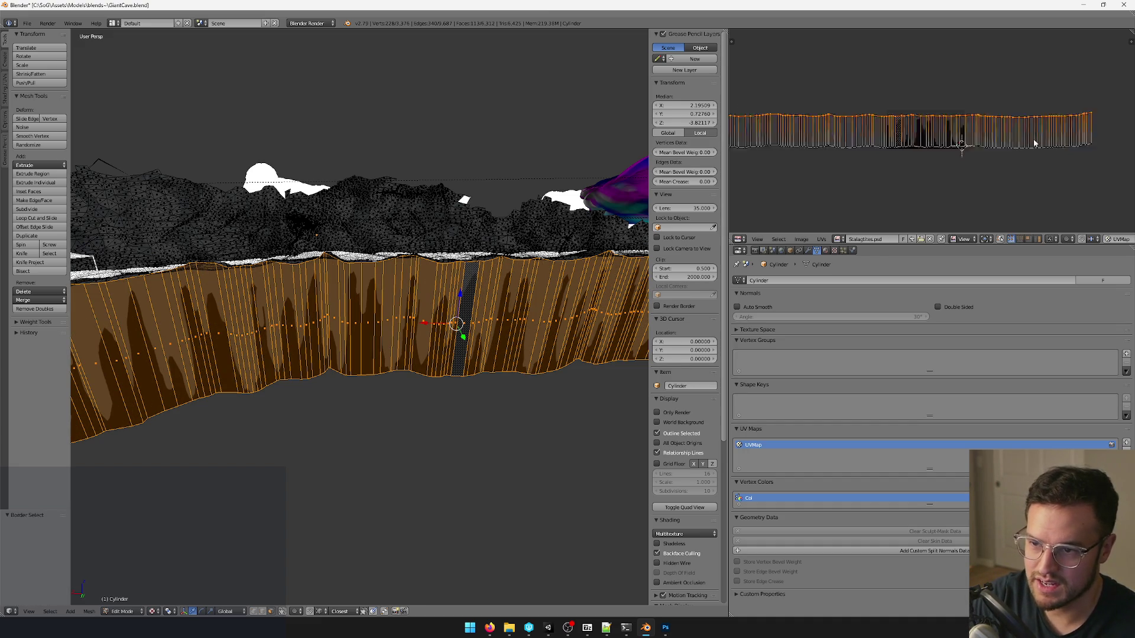
pyautogui.scroll(5, 998, 113)
pyautogui.scroll(1, 997, 125)
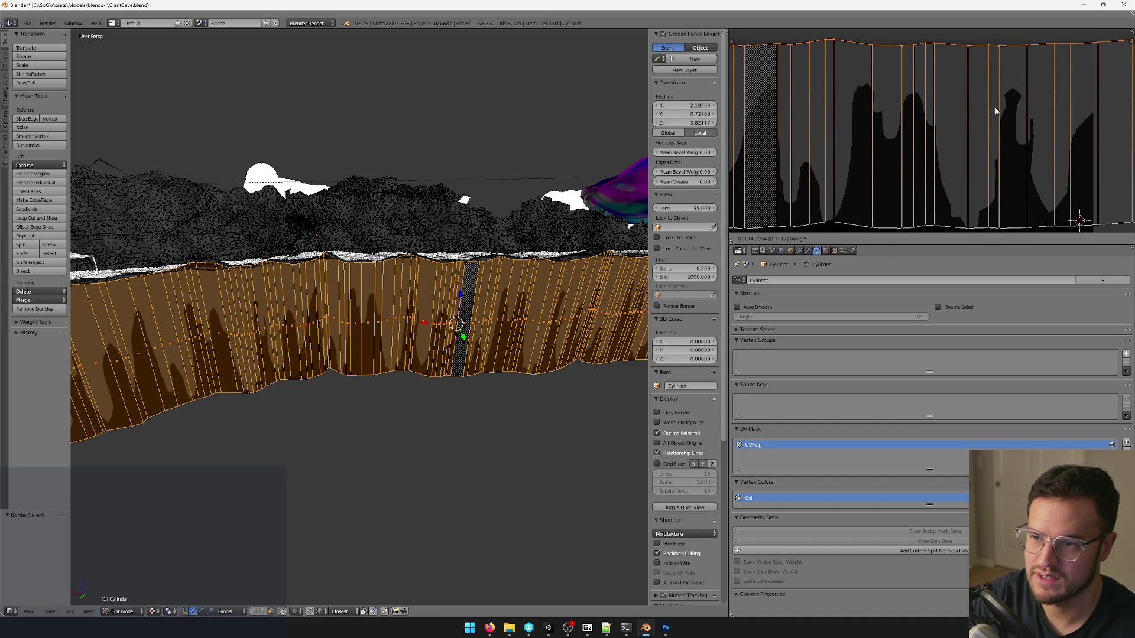
pyautogui.write('0')
pyautogui.press('Return')
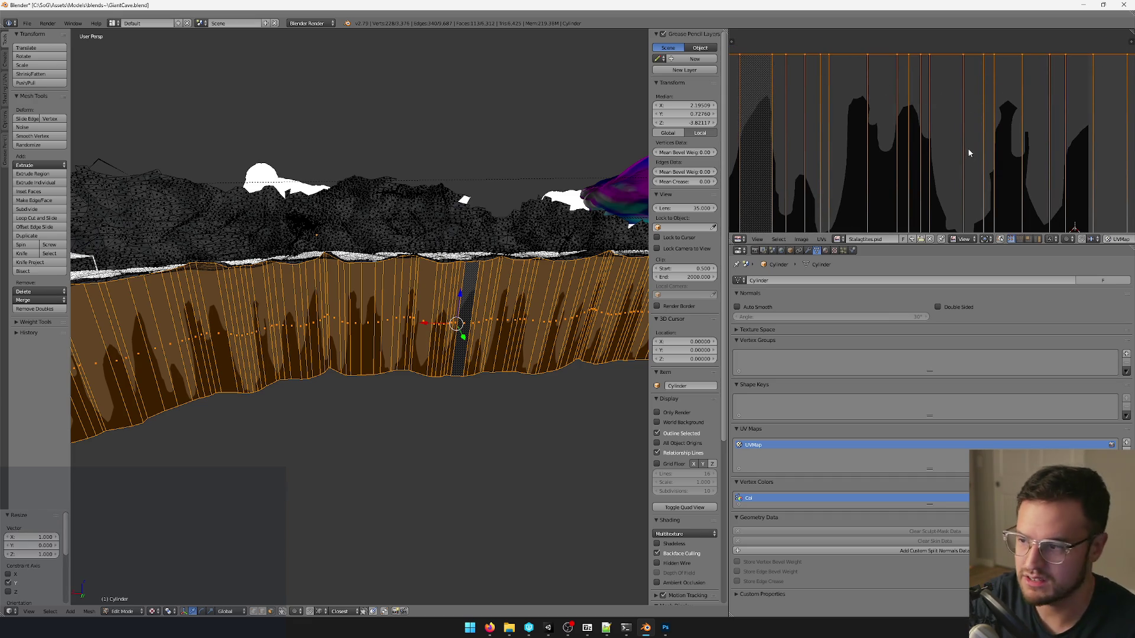
pyautogui.scroll(-3, 967, 149)
pyautogui.scroll(-2, 930, 159)
pyautogui.press('b')
pyautogui.moveTo(748, 132); pyautogui.dragTo(1096, 172)
pyautogui.scroll(5, 969, 154)
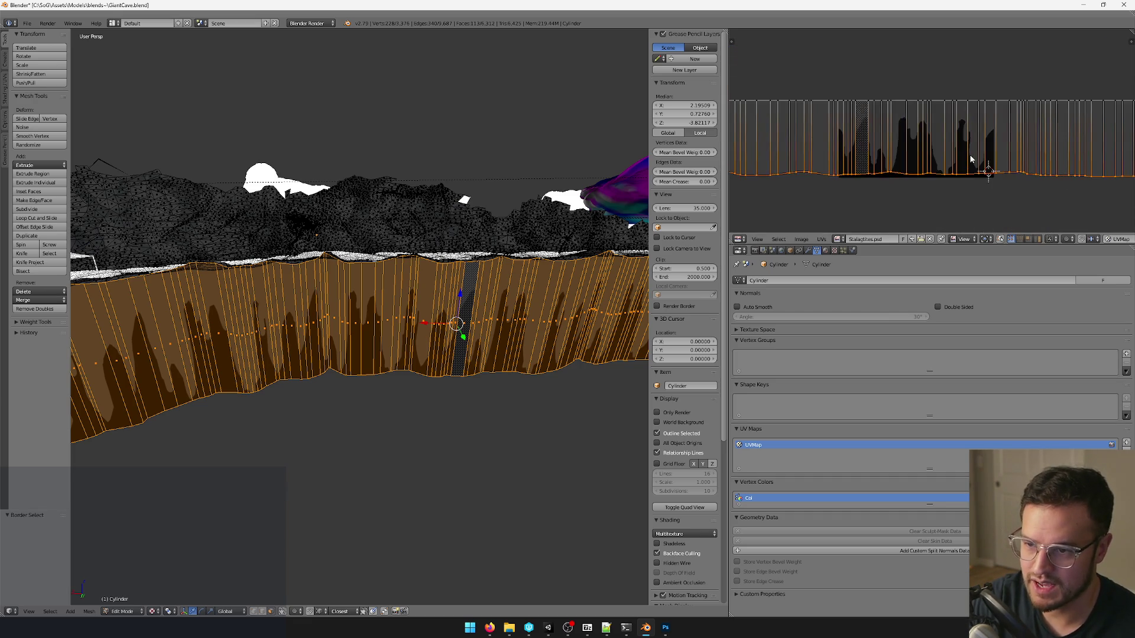
pyautogui.scroll(2, 969, 155)
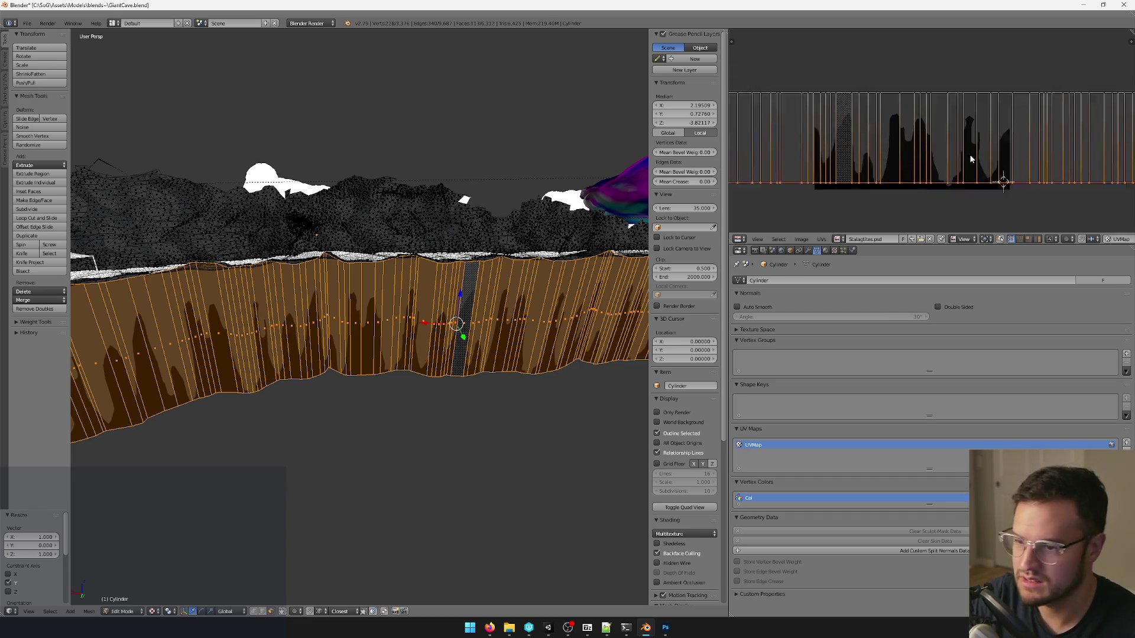
pyautogui.scroll(1, 969, 156)
pyautogui.press('s')
pyautogui.press('y')
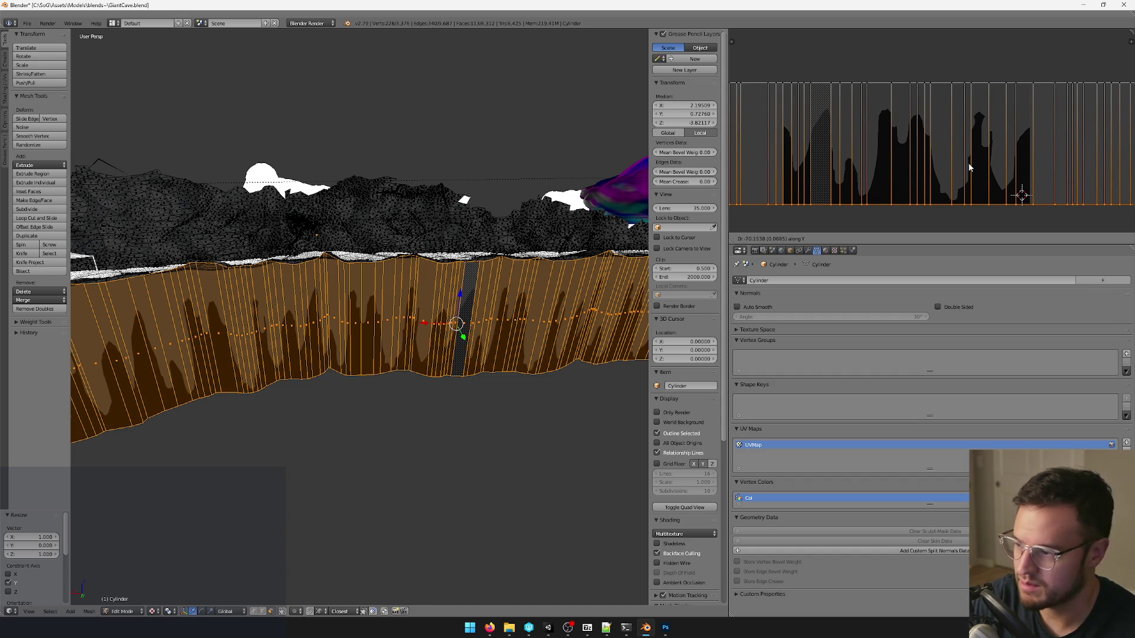
pyautogui.click(968, 162)
pyautogui.press('Tab')
pyautogui.moveTo(399, 293)
pyautogui.mouseDown(button='middle')
pyautogui.moveTo(481, 321)
pyautogui.moveTo(532, 302)
pyautogui.mouseUp(button='middle')
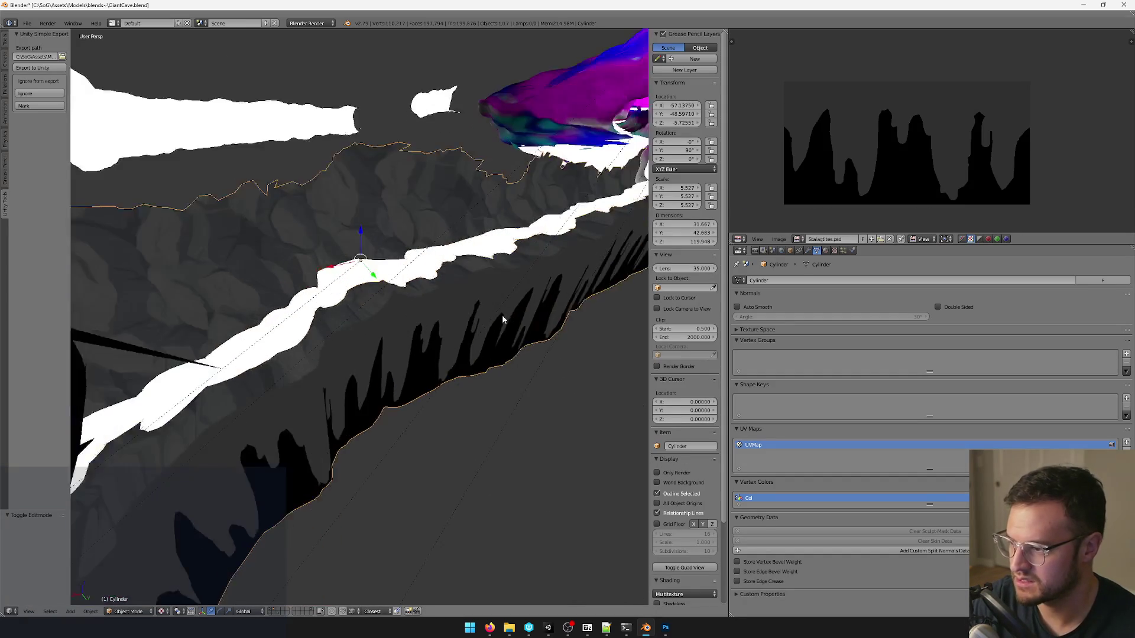
# Scale the wall UV strip narrower along X and check the repeat on the wall.
pyautogui.press('Tab')
pyautogui.scroll(-3, 1016, 117)
pyautogui.press('s')
pyautogui.press('x')
pyautogui.click(1035, 125)
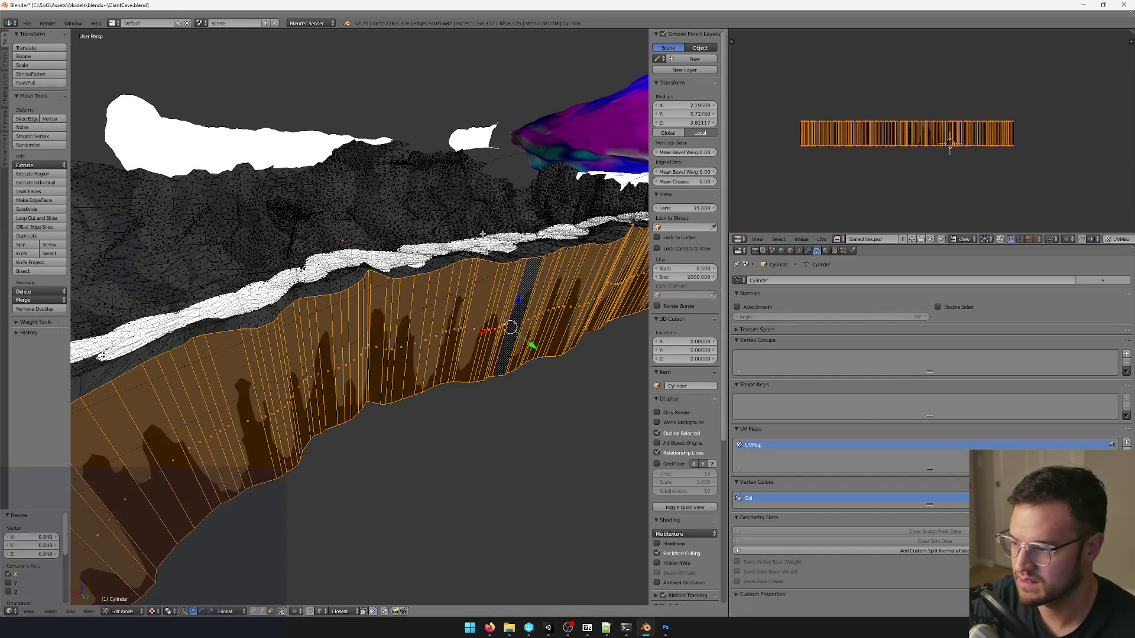
pyautogui.press('Tab')
pyautogui.moveTo(435, 252); pyautogui.dragTo(448, 257, button='middle')
# Narrow the strip along X once more, clear the selection and switch to Unity.
pyautogui.press('Tab')
pyautogui.press('s')
pyautogui.press('x')
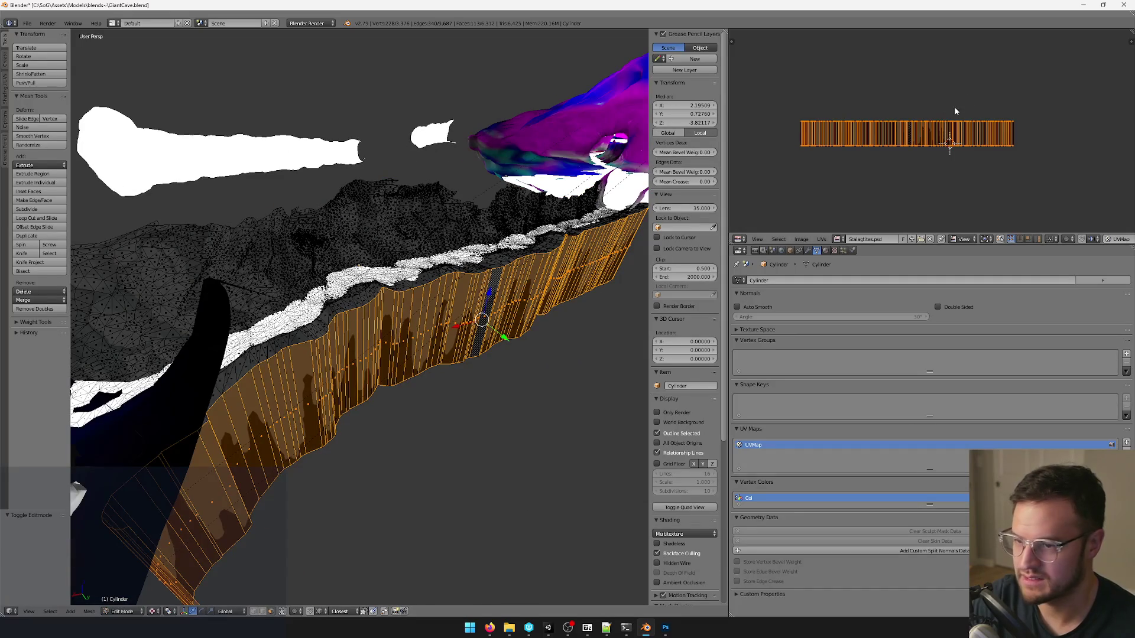
pyautogui.click(949, 145)
pyautogui.press('Tab')
pyautogui.moveTo(430, 282)
pyautogui.mouseDown(button='middle')
pyautogui.moveTo(463, 299)
pyautogui.moveTo(444, 297)
pyautogui.moveTo(457, 303)
pyautogui.moveTo(451, 330)
pyautogui.mouseUp(button='middle')
pyautogui.scroll(3, 444, 297)
pyautogui.scroll(-5, 458, 308)
pyautogui.scroll(5, 481, 328)
pyautogui.press('Delete')
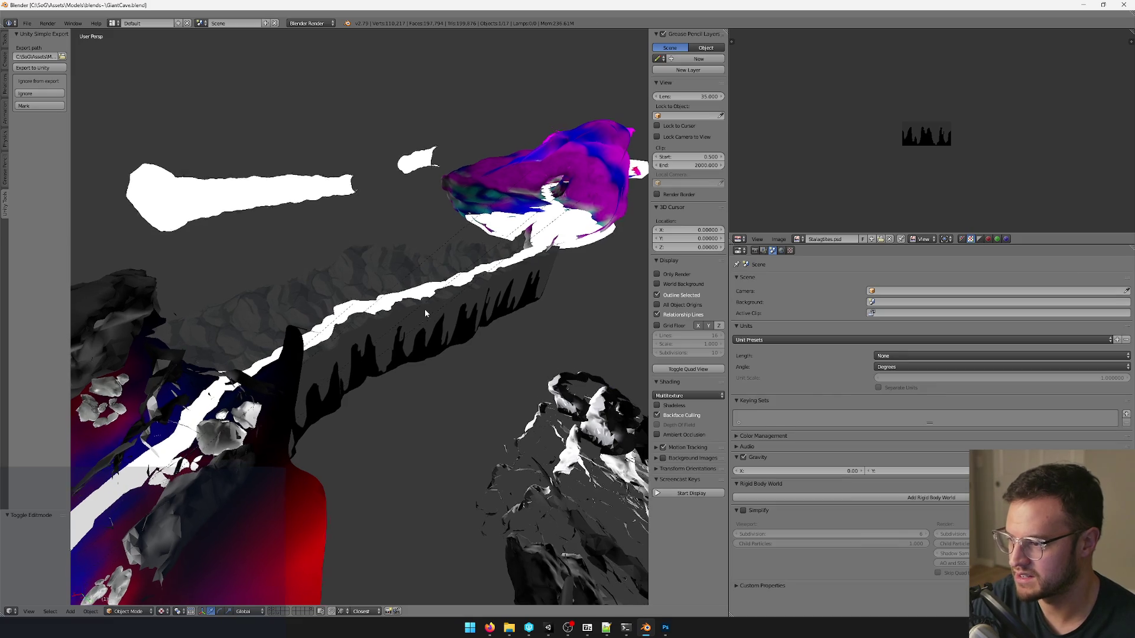
pyautogui.click(549, 629)
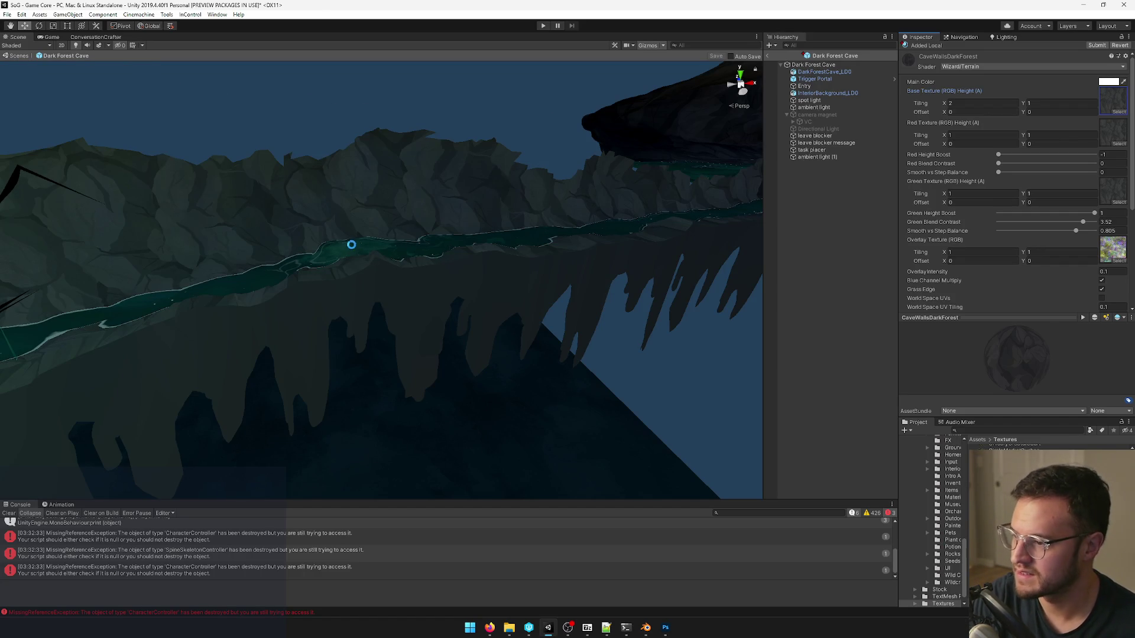
# Fly over the re-imported ridge, check the Game view, then bring up Photoshop.
pyautogui.moveTo(329, 273); pyautogui.dragTo(358, 291, button='right')
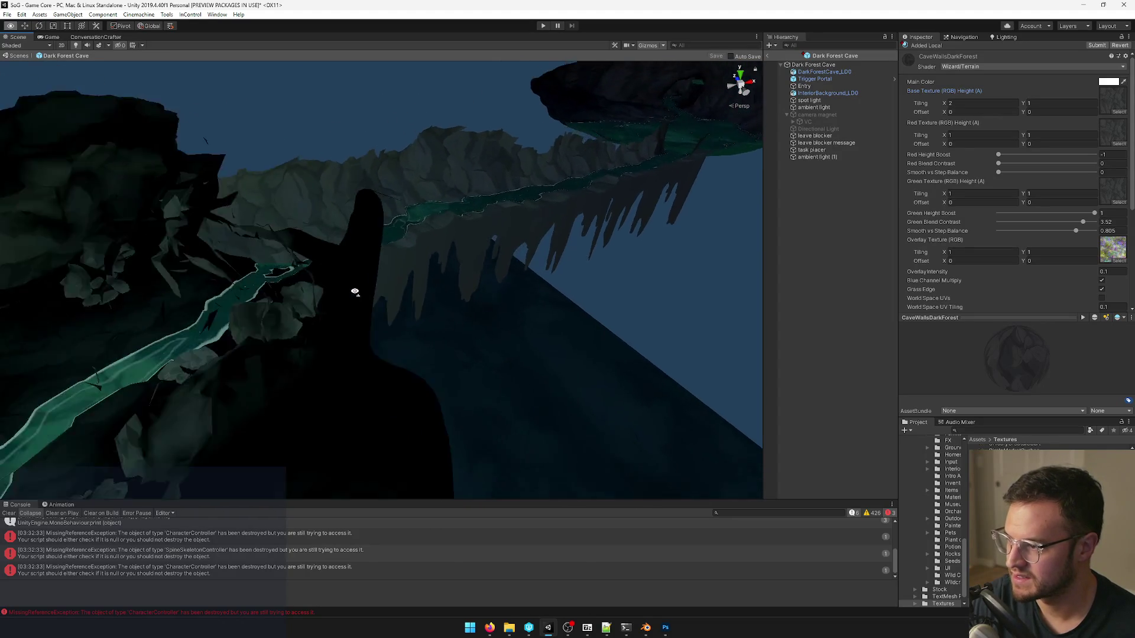
pyautogui.moveTo(359, 289); pyautogui.dragTo(341, 286, button='right')
pyautogui.click(48, 37)
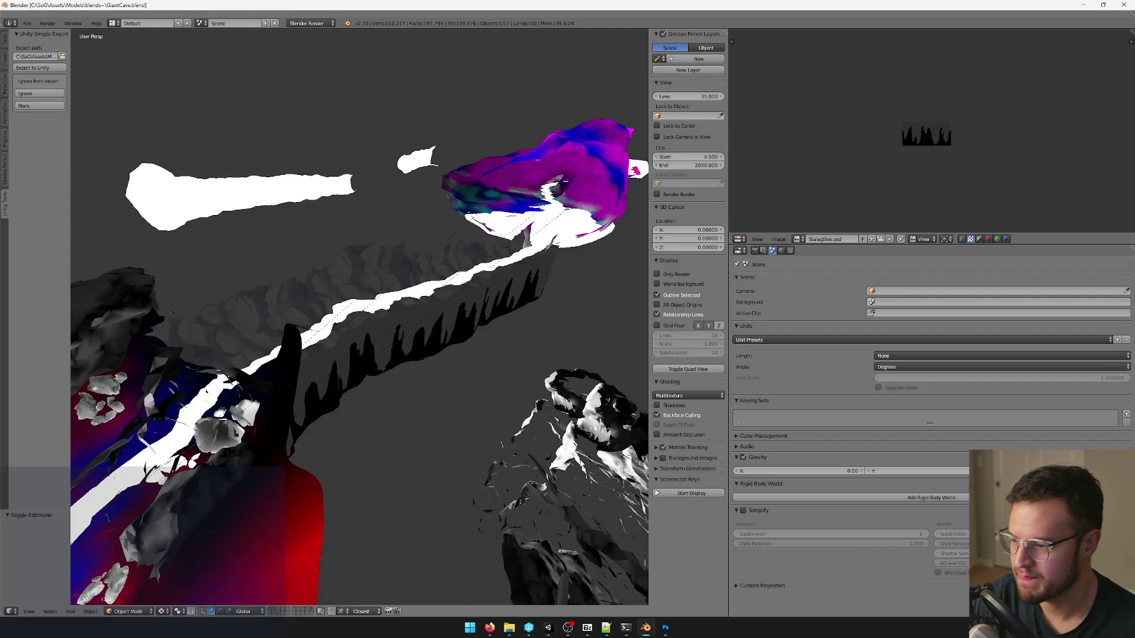
pyautogui.click(667, 628)
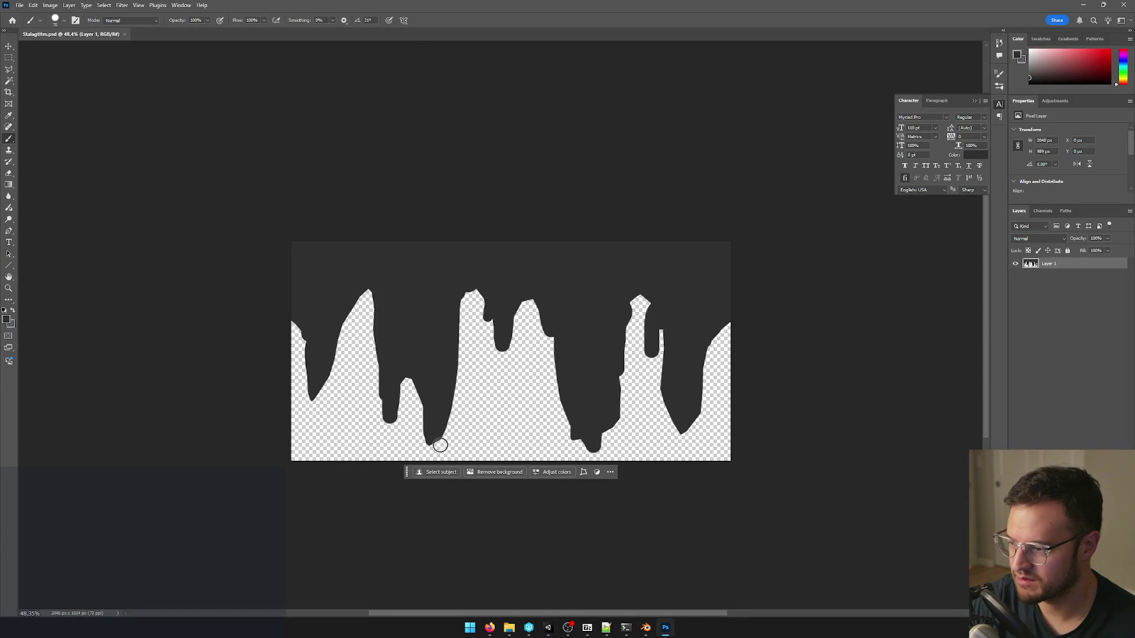
# Paint dark over the stalactite peak edges with a larger brush, save Stalagtites.psd and switch to Blender.
pyautogui.press(']')
pyautogui.moveTo(458, 328); pyautogui.dragTo(487, 303)
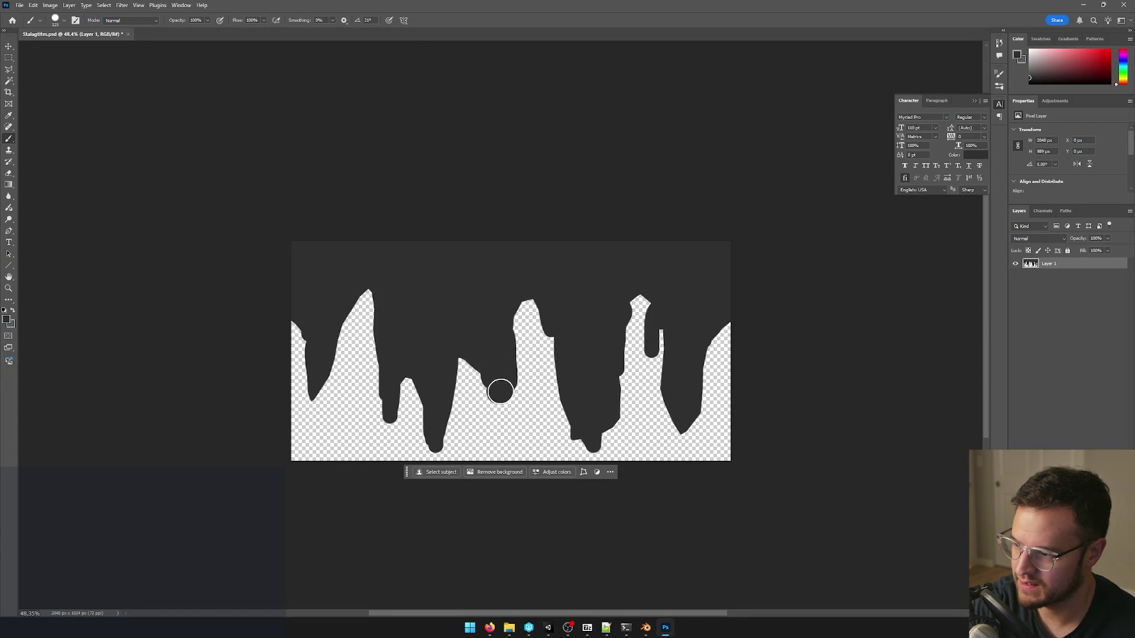
pyautogui.moveTo(572, 343); pyautogui.dragTo(526, 319)
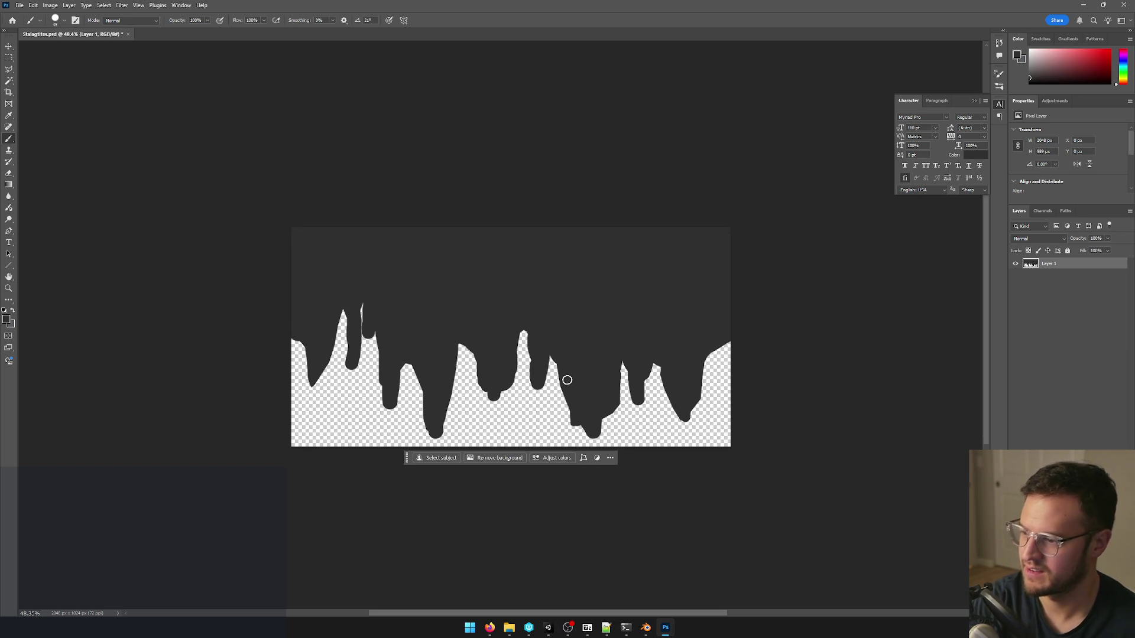
pyautogui.hotkey('ctrl', 's')
pyautogui.hotkey('alt', 'Tab')
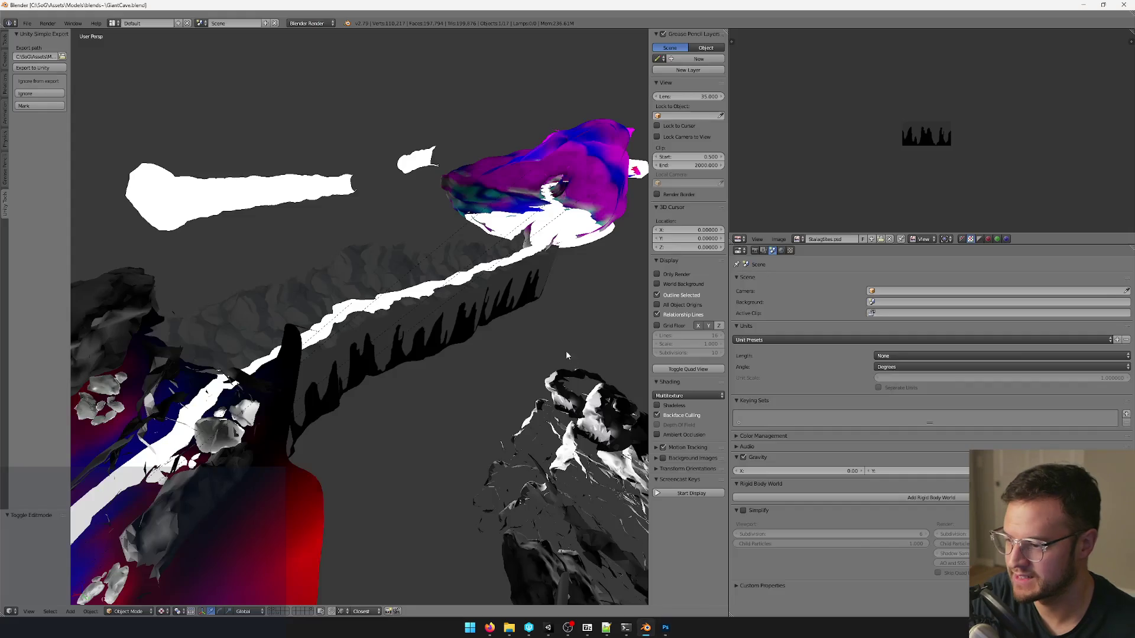
# Switch to Unity, let the stalactite texture reimport, and start Play mode to walk the cave.
pyautogui.moveTo(450, 305); pyautogui.dragTo(423, 303, button='middle')
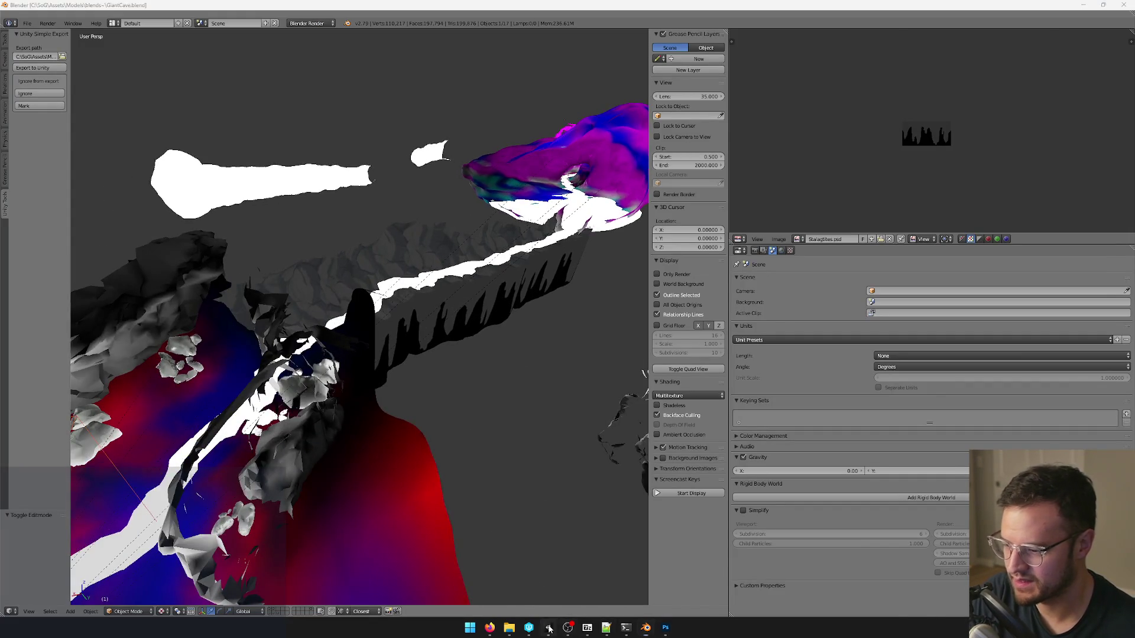
pyautogui.hotkey('alt', 'Tab')
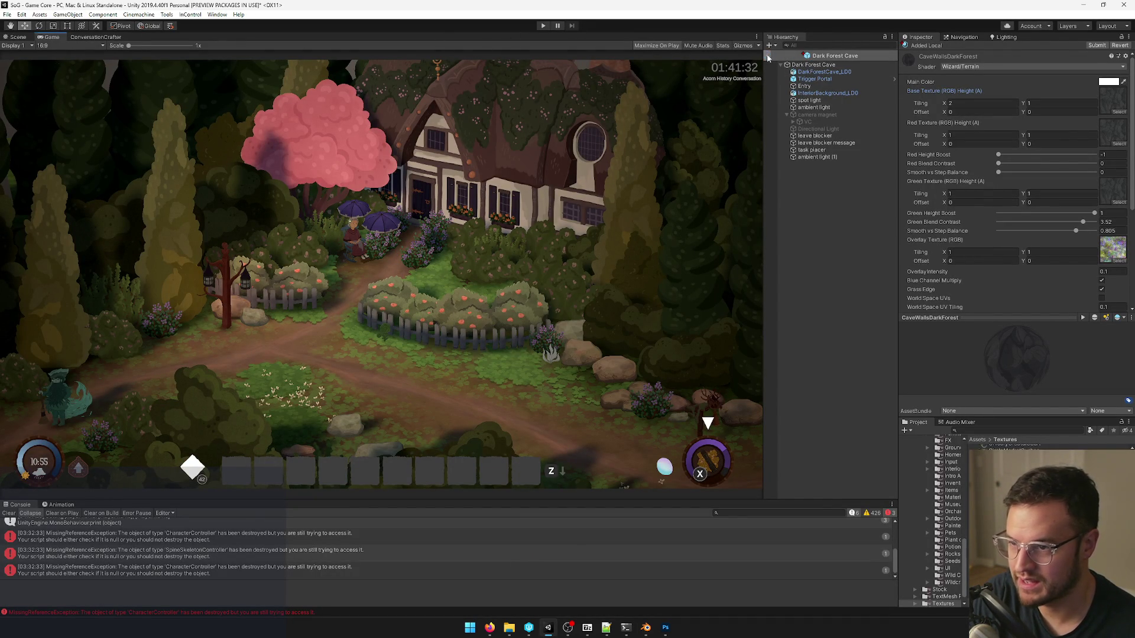
pyautogui.scroll(10, 798, 71)
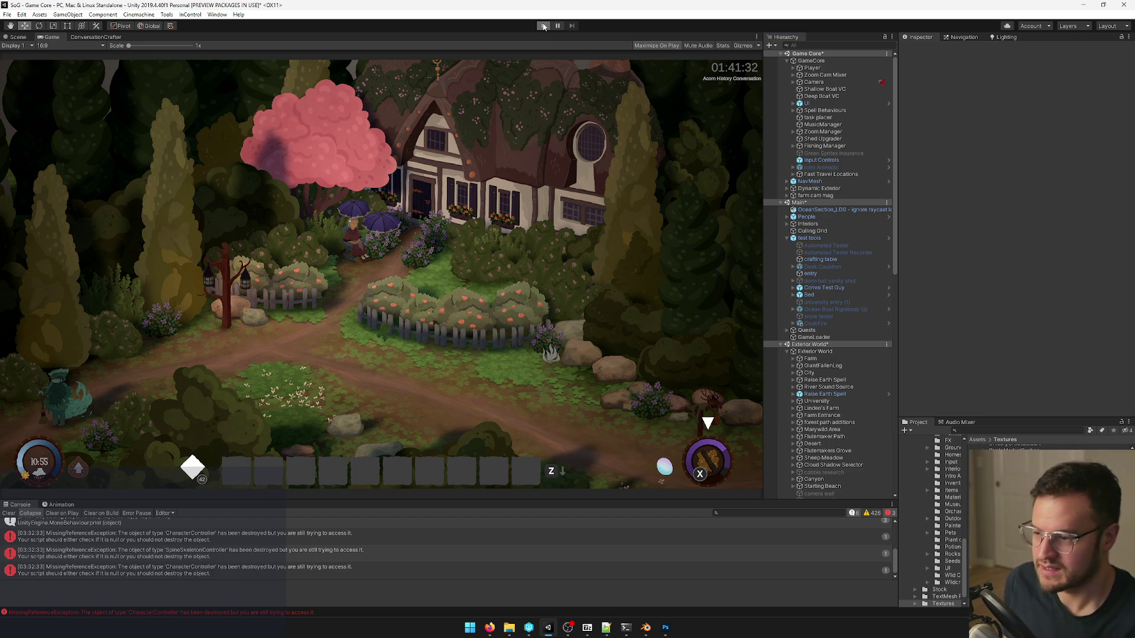
pyautogui.click(543, 26)
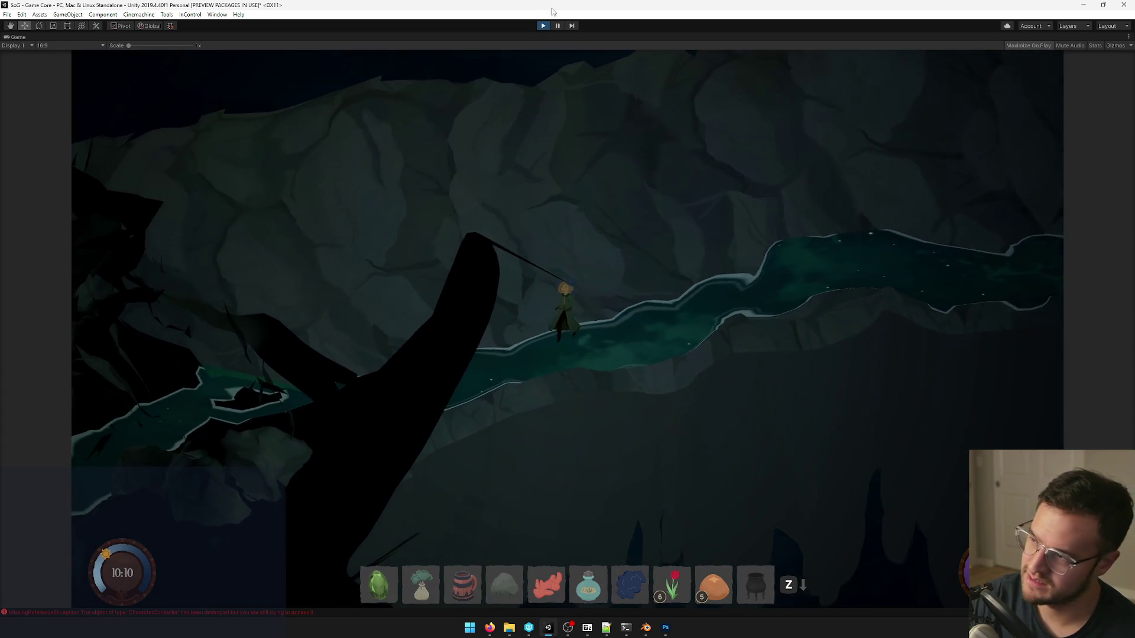
# Exit Play mode with Ctrl+P to return to the Unity editor layout.
pyautogui.click(544, 28)
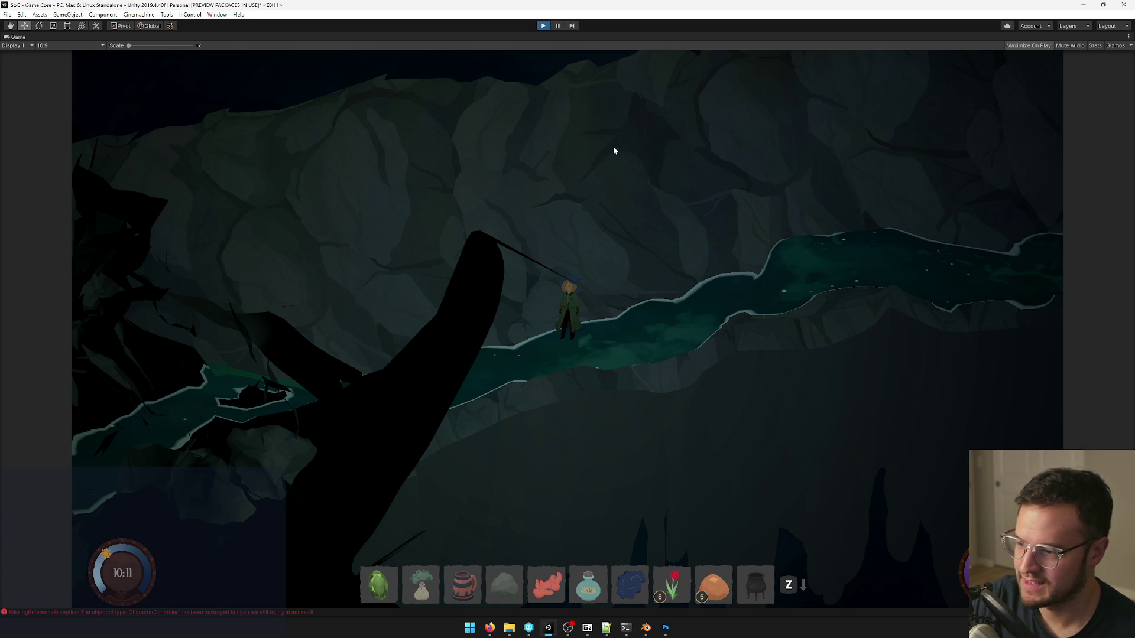
pyautogui.hotkey('ctrl', 'p')
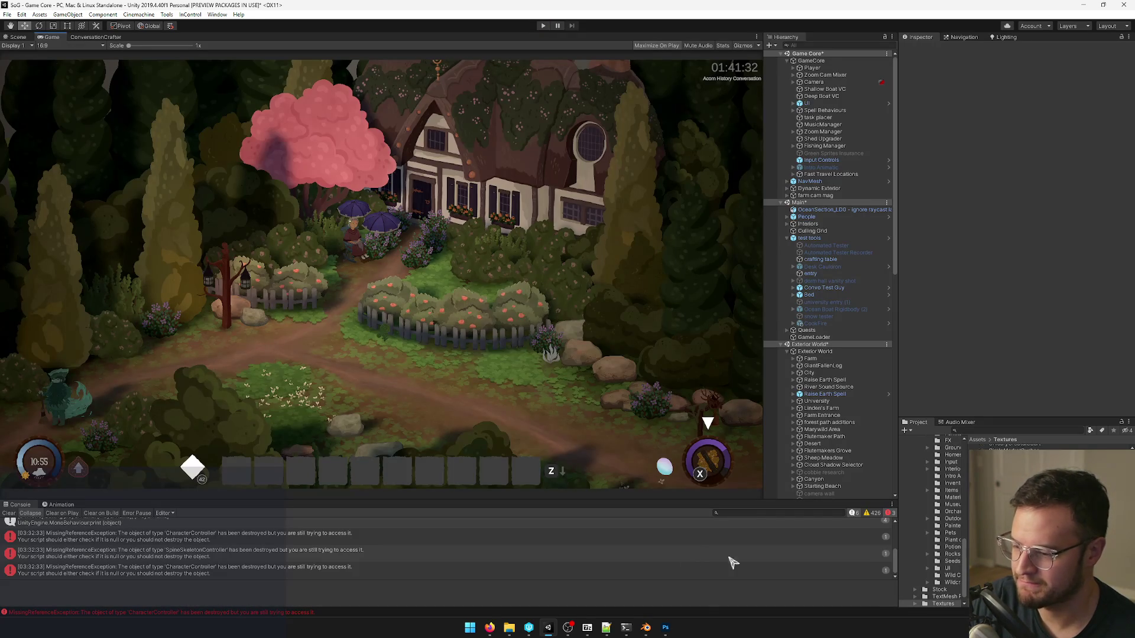
# Check the wall Cylinder edge-on in Blender, then bring Unity back up.
pyautogui.click(654, 631)
pyautogui.moveTo(378, 245)
pyautogui.mouseDown(button='middle')
pyautogui.moveTo(488, 335)
pyautogui.moveTo(478, 357)
pyautogui.mouseUp(button='middle')
pyautogui.rightClick(488, 335)
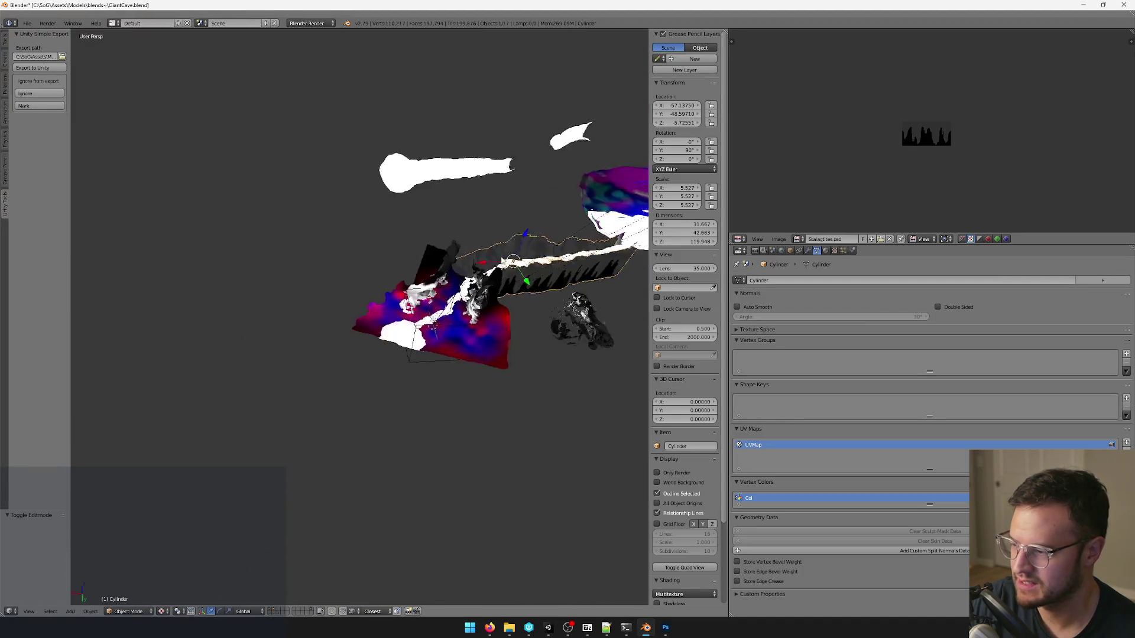
pyautogui.scroll(-3, 478, 358)
pyautogui.moveTo(513, 296); pyautogui.dragTo(482, 246, button='middle')
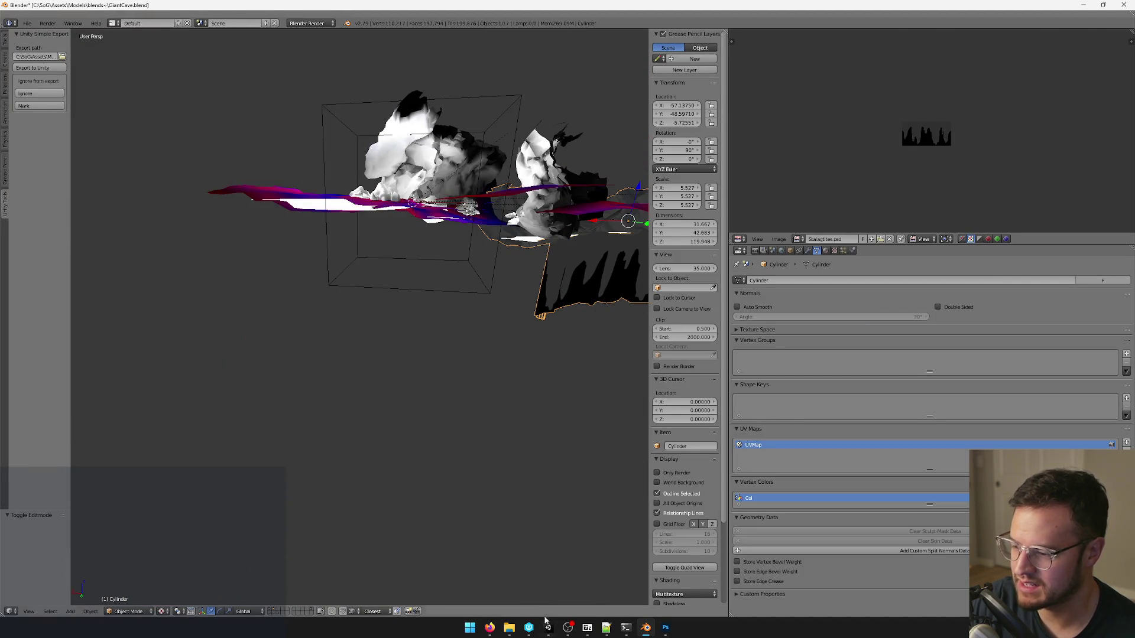
pyautogui.click(547, 626)
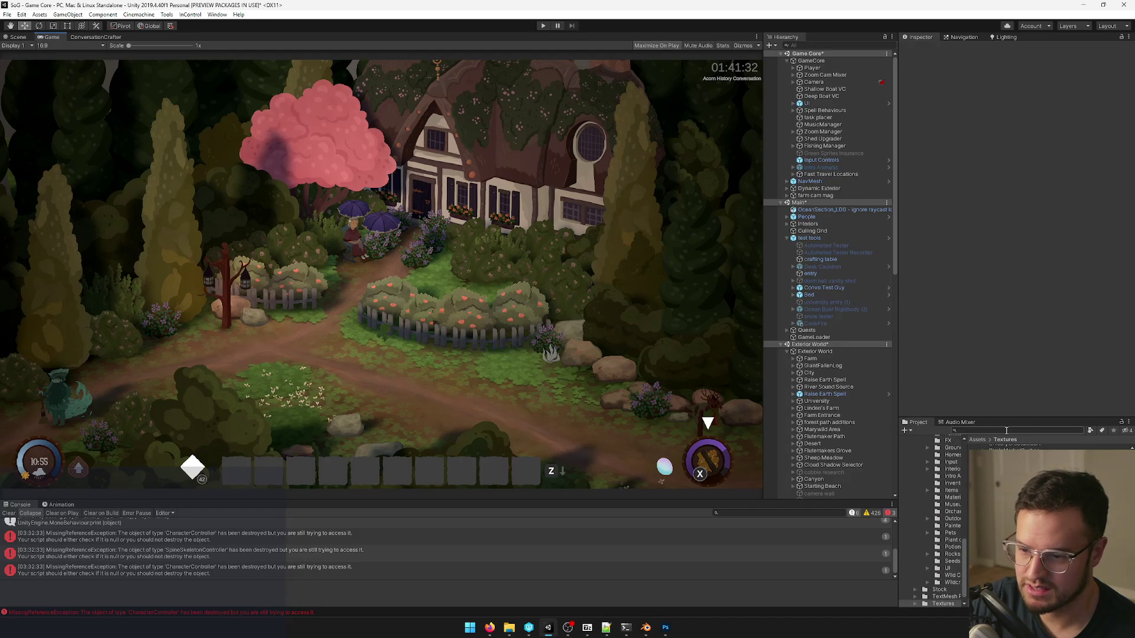
pyautogui.write('dark forest cav')
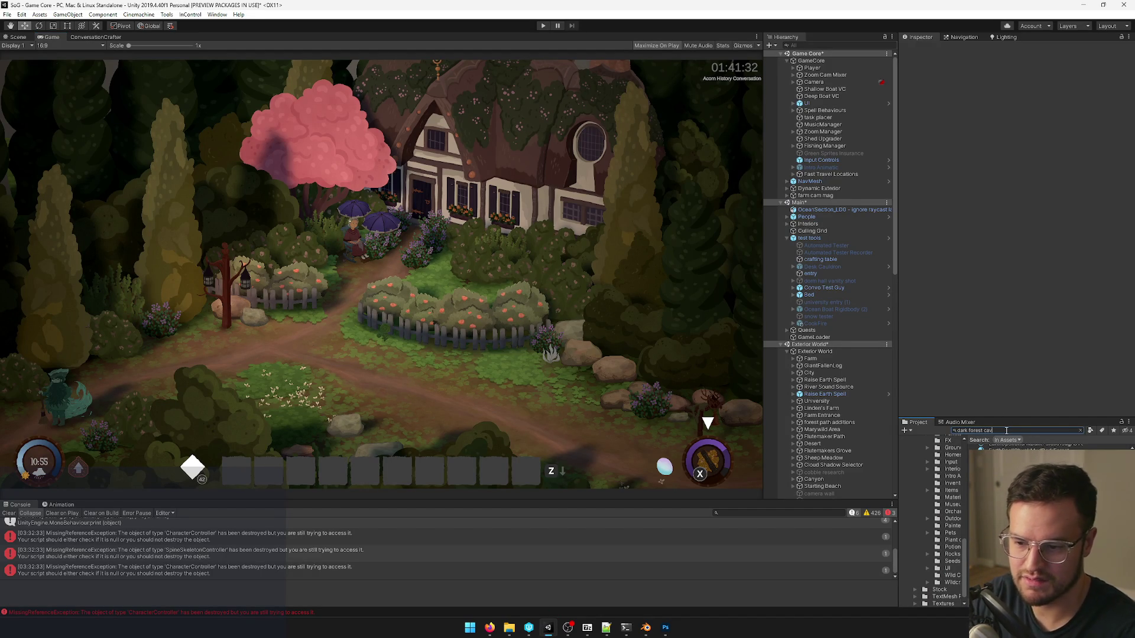
# Open the Dark Forest Cave prefab and set DarkForestCave_LOD0's scale to 0.7 on all axes.
pyautogui.click(1002, 448)
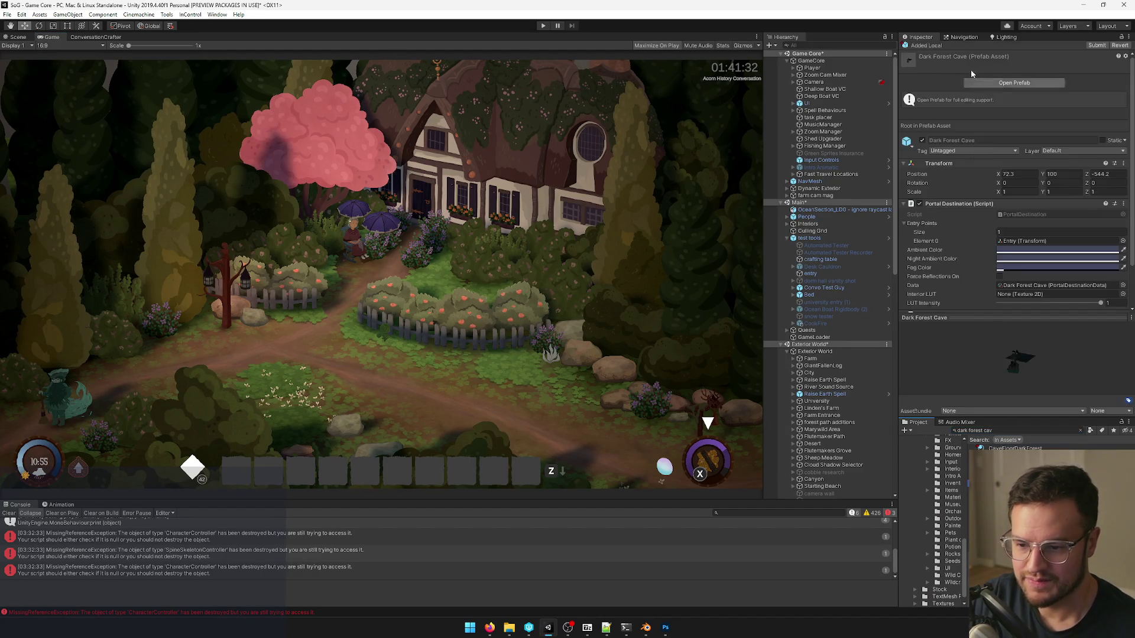
pyautogui.click(1001, 84)
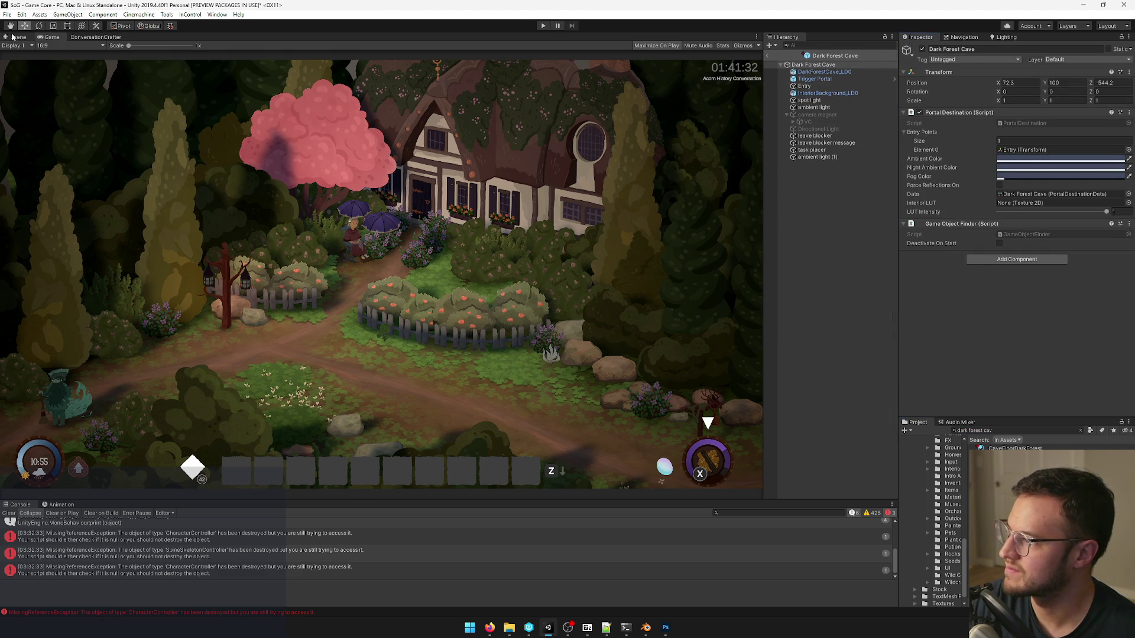
pyautogui.click(16, 37)
pyautogui.click(325, 340)
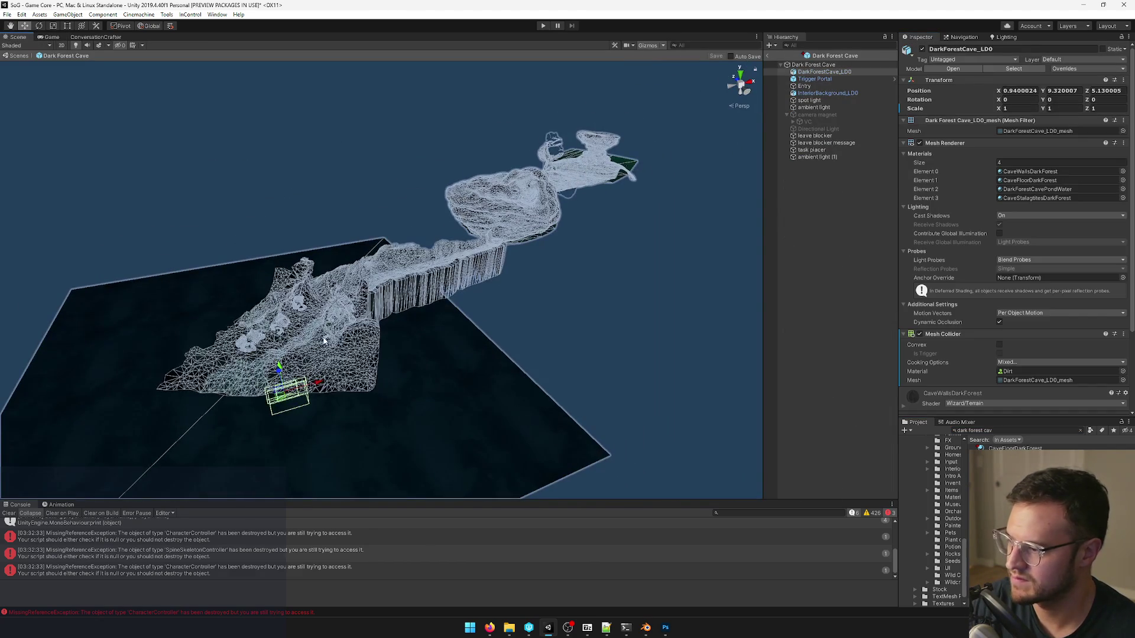
pyautogui.scroll(3, 349, 324)
pyautogui.scroll(2, 350, 325)
pyautogui.scroll(2, 349, 325)
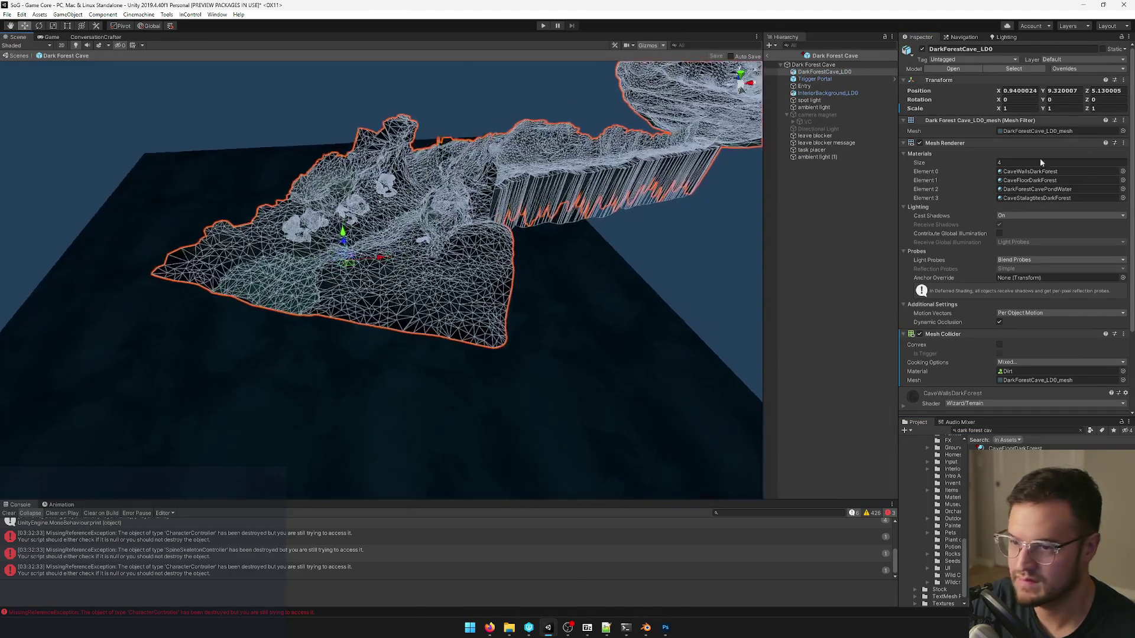
pyautogui.write('0.7')
pyautogui.press('Tab')
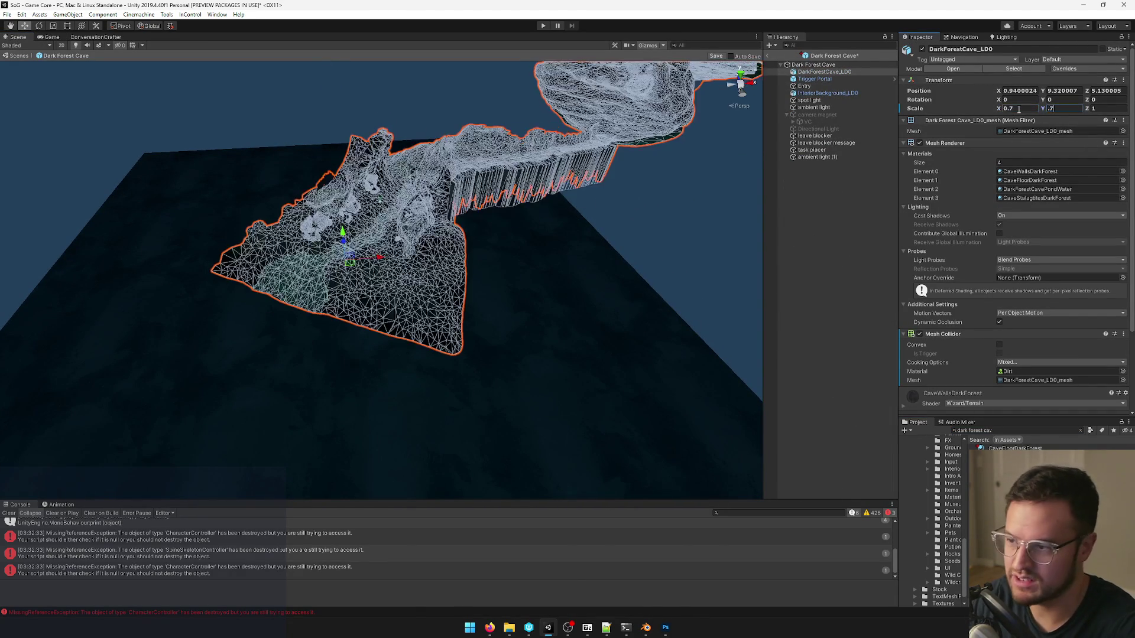
pyautogui.write('0.7')
pyautogui.press('Tab')
pyautogui.write('0.7')
pyautogui.moveTo(537, 144)
pyautogui.mouseDown(button='right')
pyautogui.moveTo(541, 118)
pyautogui.moveTo(501, 429)
pyautogui.mouseUp(button='right')
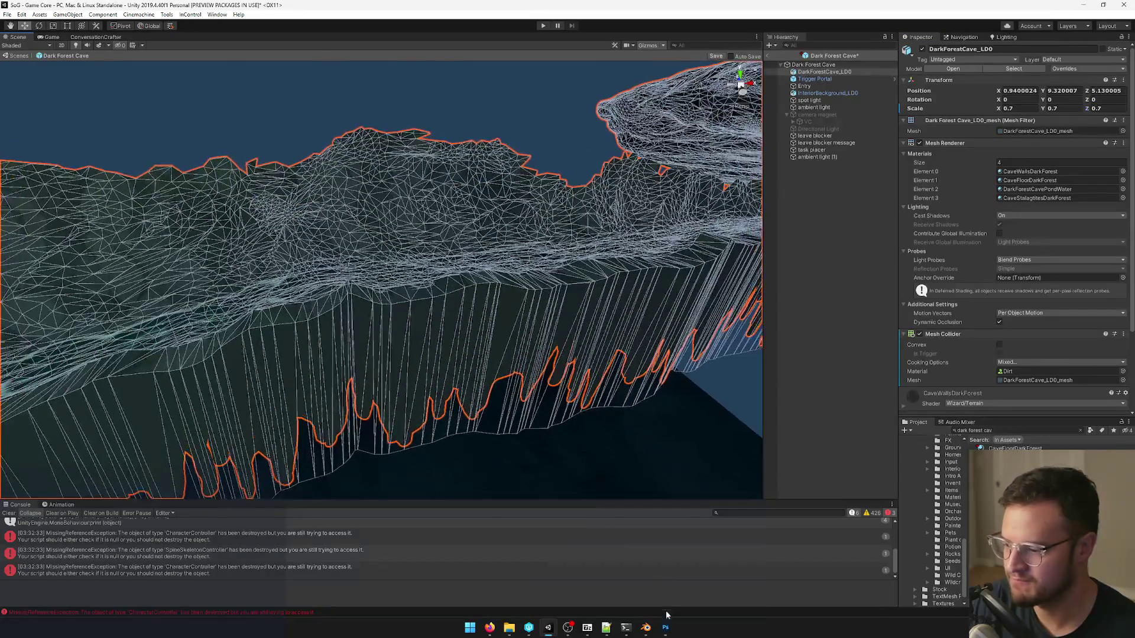
# Return to Blender and enter edit mode on the framed stalactite mesh.
pyautogui.hotkey('alt', 'Tab')
pyautogui.press('KP_Decimal')
pyautogui.press('Tab')
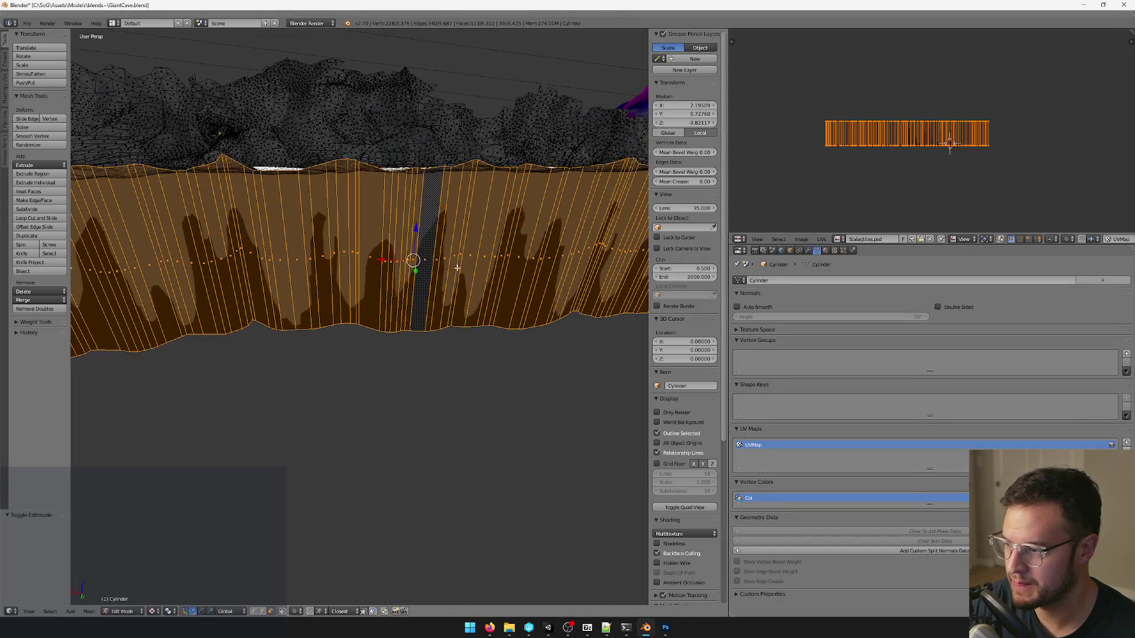
# Inspect the stalactite wall from a tilted and side view, toggling in and out of edit mode.
pyautogui.moveTo(488, 256); pyautogui.dragTo(532, 410, button='middle')
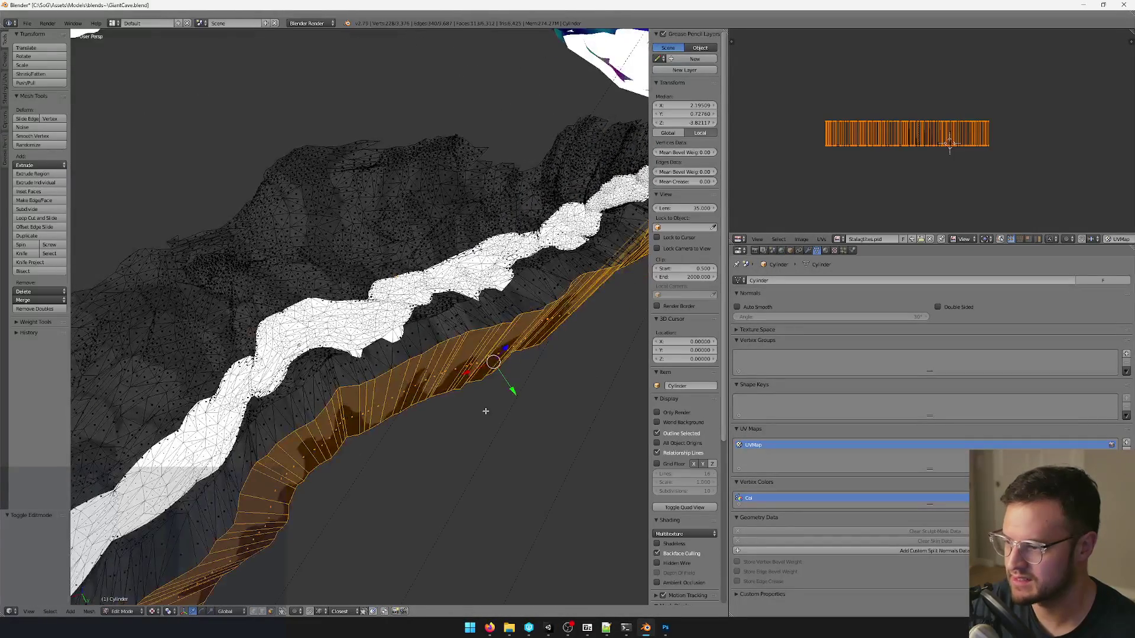
pyautogui.rightClick(532, 411)
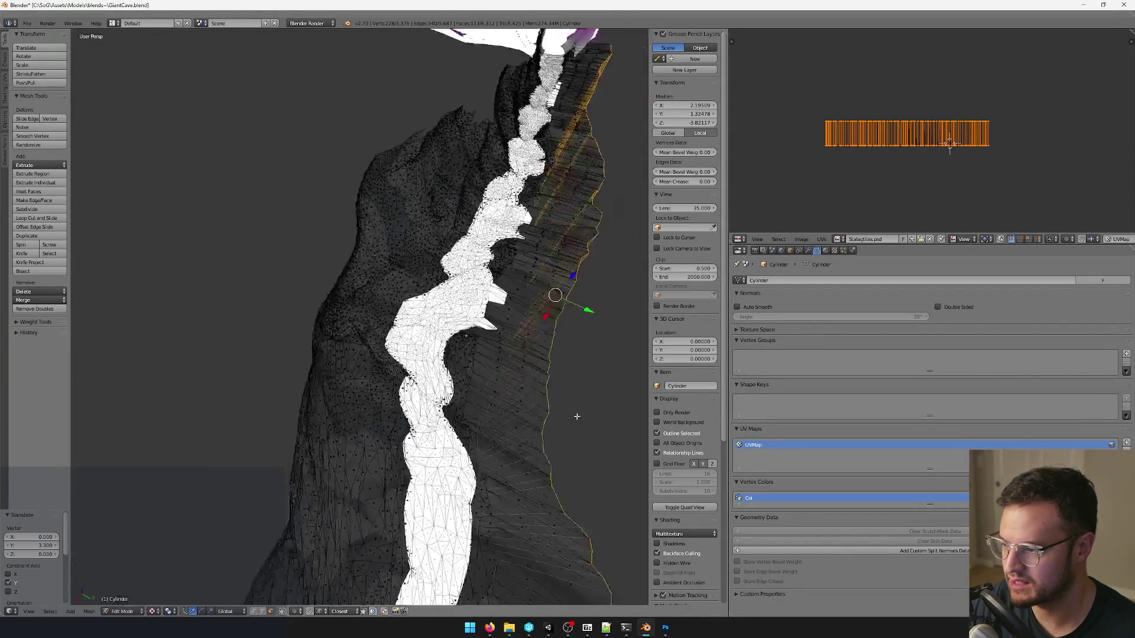
pyautogui.press('KP_Decimal')
pyautogui.press('Tab')
pyautogui.moveTo(522, 365)
pyautogui.mouseDown(button='middle')
pyautogui.moveTo(393, 309)
pyautogui.moveTo(477, 335)
pyautogui.moveTo(544, 332)
pyautogui.moveTo(517, 330)
pyautogui.moveTo(372, 408)
pyautogui.mouseUp(button='middle')
pyautogui.press('Tab')
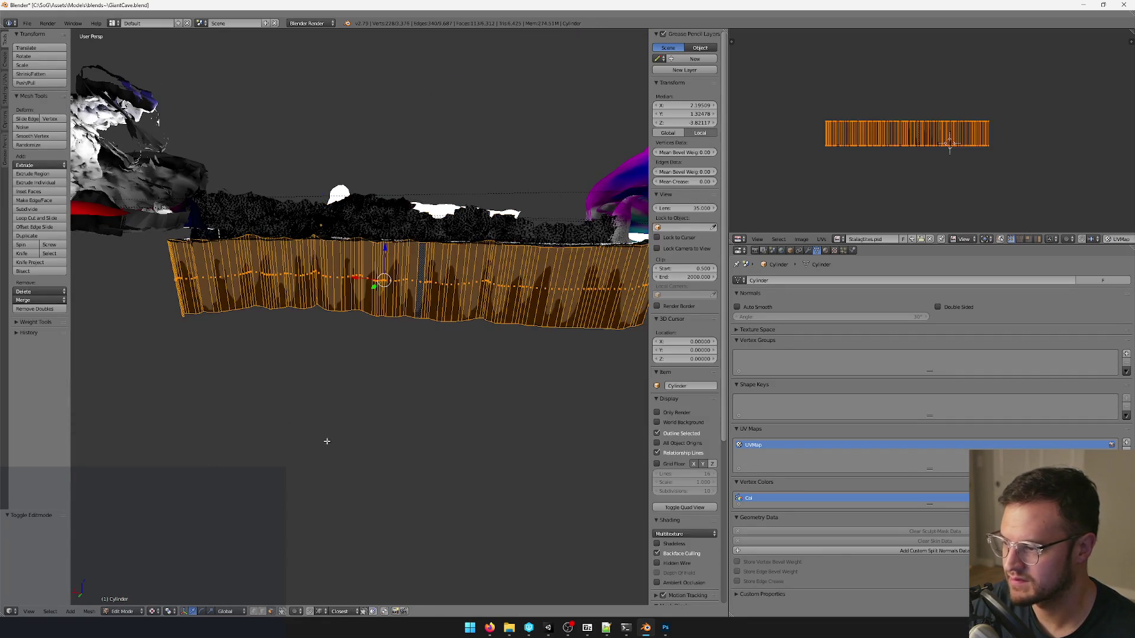
pyautogui.scroll(-3, 545, 363)
# Box-select the wall's lower-edge vertices and move them up along Z, then leave edit mode.
pyautogui.hotkey('shift', 'b')
pyautogui.moveTo(545, 362); pyautogui.dragTo(203, 299)
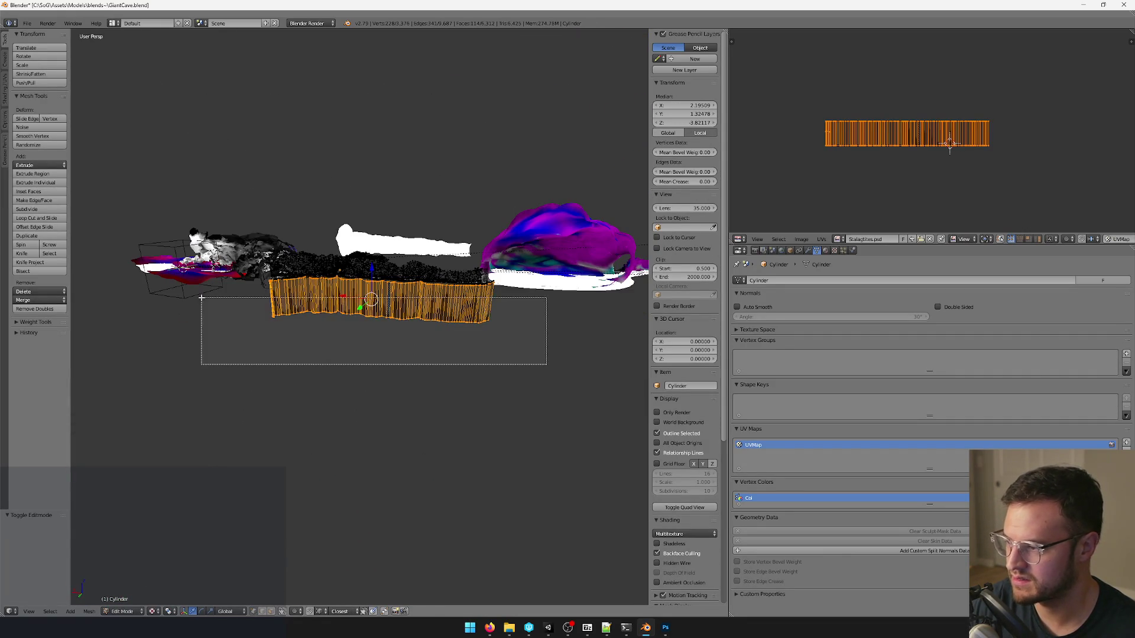
pyautogui.press('g')
pyautogui.press('z')
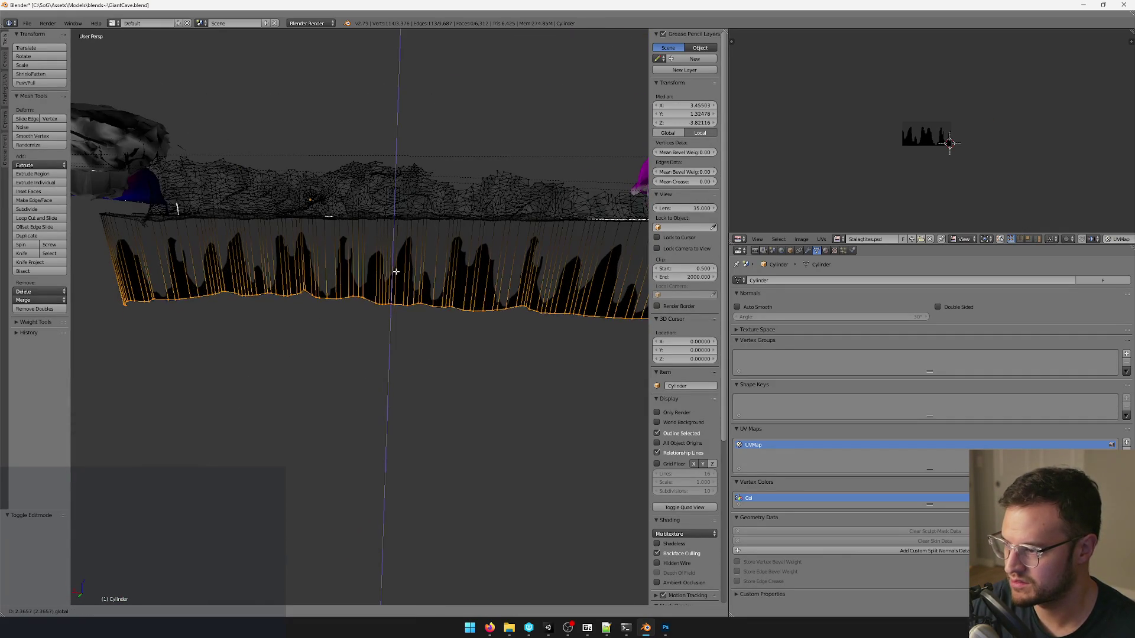
pyautogui.click(397, 270)
pyautogui.press('Tab')
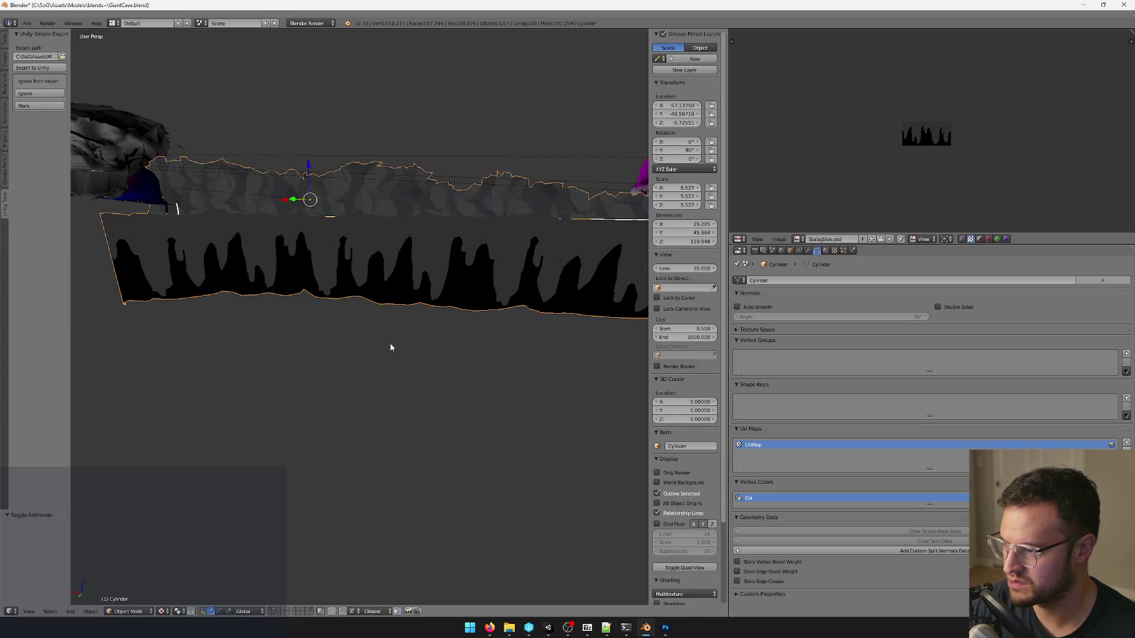
# Orbit around the cave, stalactite cylinder and sphere to review the rearranged layout.
pyautogui.moveTo(382, 331); pyautogui.dragTo(393, 329, button='middle')
pyautogui.press('Tab')
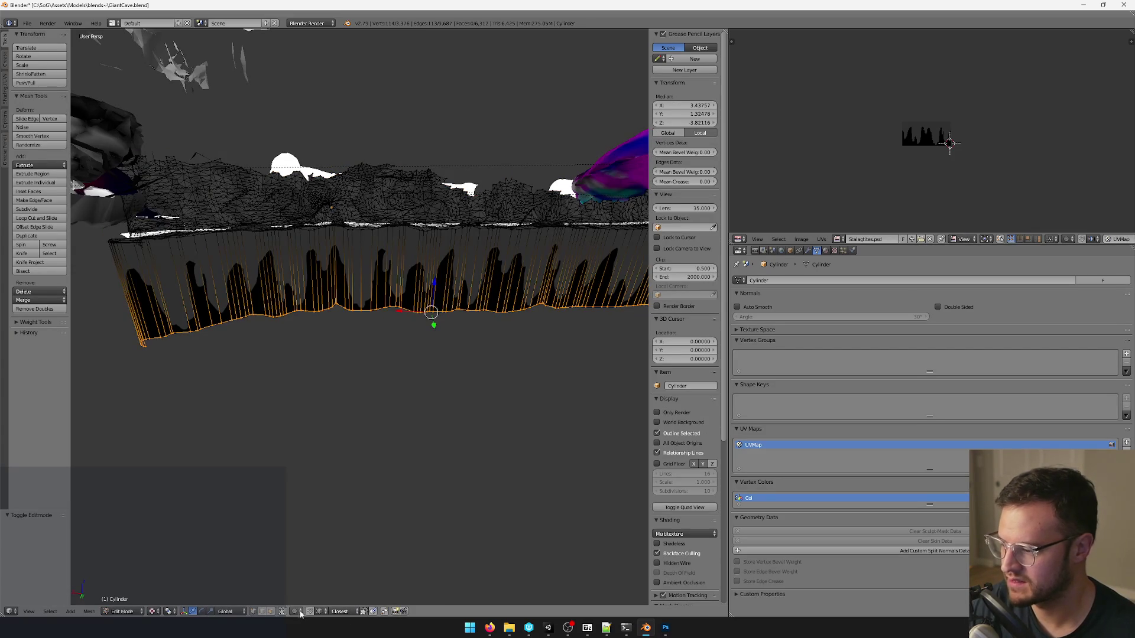
pyautogui.press('Tab')
pyautogui.moveTo(452, 378)
pyautogui.mouseDown(button='middle')
pyautogui.moveTo(515, 417)
pyautogui.moveTo(450, 418)
pyautogui.moveTo(415, 377)
pyautogui.moveTo(434, 389)
pyautogui.moveTo(387, 306)
pyautogui.mouseUp(button='middle')
pyautogui.scroll(3, 503, 407)
pyautogui.scroll(3, 435, 377)
pyautogui.scroll(-3, 435, 378)
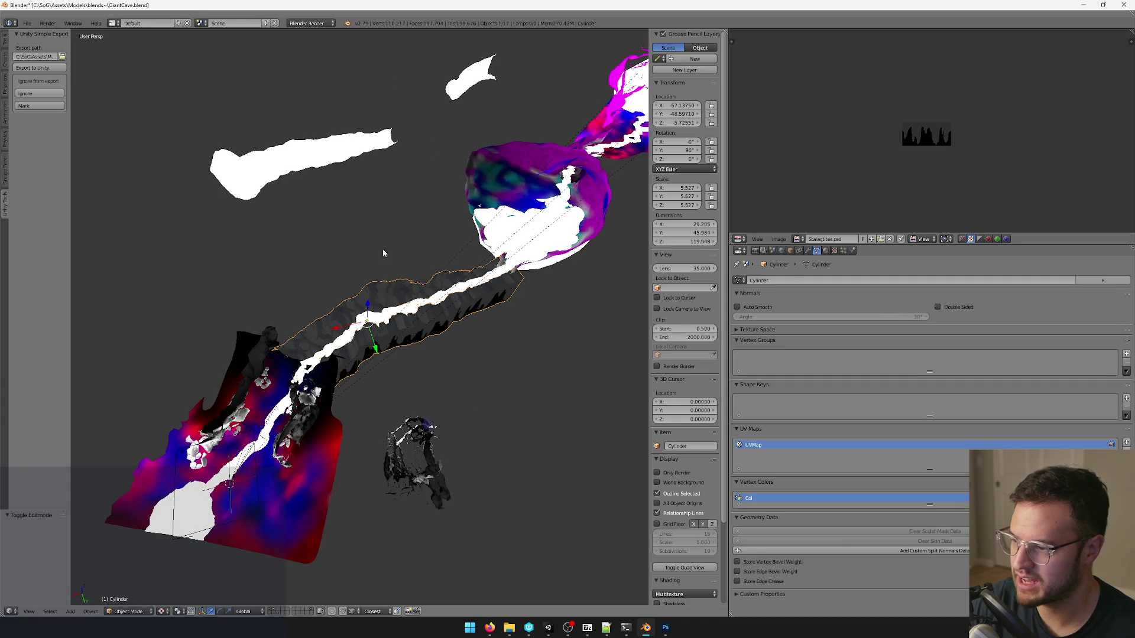
pyautogui.moveTo(393, 237); pyautogui.dragTo(338, 296, button='middle')
pyautogui.scroll(-3, 432, 322)
pyautogui.scroll(3, 425, 335)
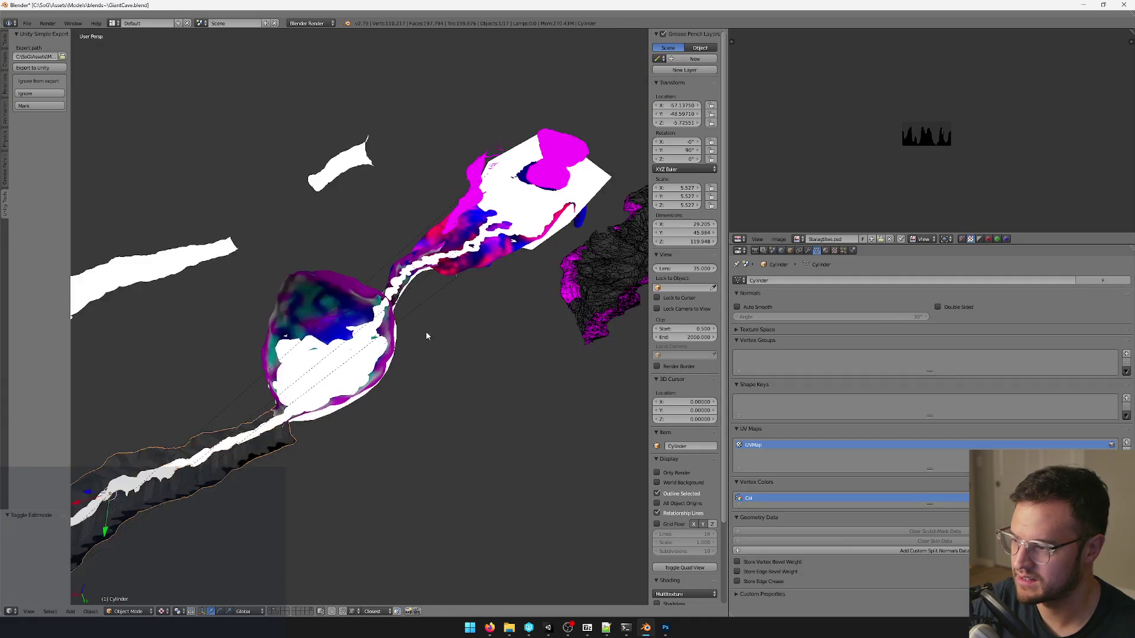
pyautogui.moveTo(426, 334); pyautogui.dragTo(493, 341, button='middle')
pyautogui.scroll(-1, 493, 341)
pyautogui.scroll(3, 389, 325)
pyautogui.scroll(-3, 390, 325)
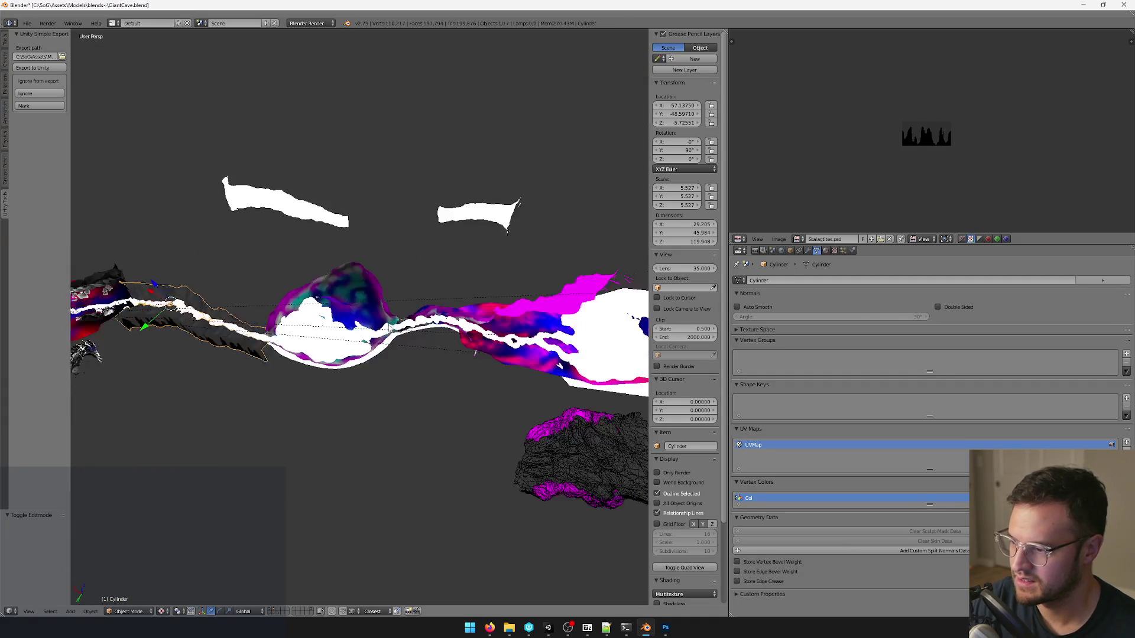
pyautogui.scroll(-2, 345, 312)
pyautogui.moveTo(345, 314); pyautogui.dragTo(423, 283, button='middle')
pyautogui.scroll(3, 381, 302)
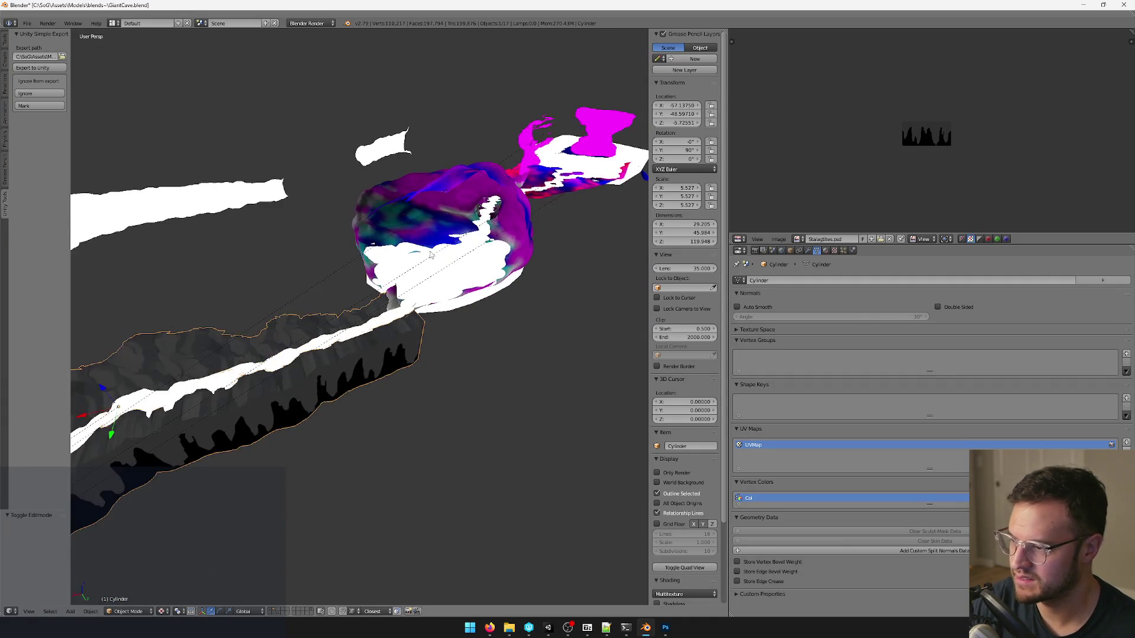
pyautogui.scroll(1, 424, 283)
pyautogui.scroll(2, 424, 283)
pyautogui.scroll(-4, 424, 284)
pyautogui.scroll(1, 414, 300)
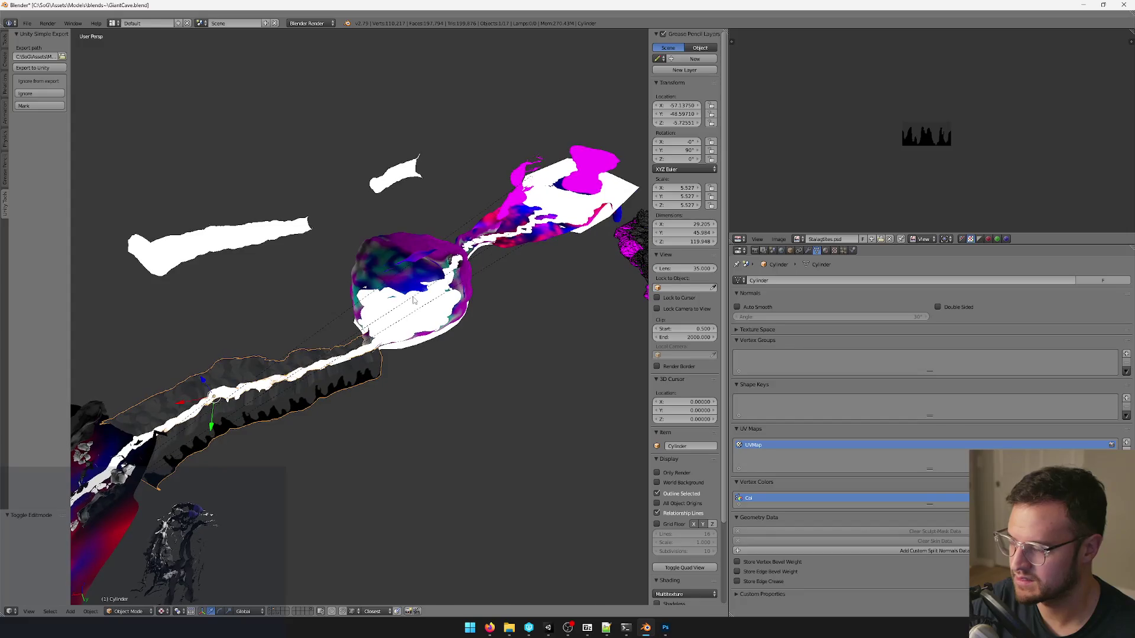
# Frame the whole scene, select GiantCaveGroundMesh, then switch over to Unity.
pyautogui.moveTo(414, 301); pyautogui.dragTo(354, 310, button='middle')
pyautogui.moveTo(409, 185)
pyautogui.mouseDown(button='middle')
pyautogui.moveTo(467, 185)
pyautogui.moveTo(497, 213)
pyautogui.mouseUp(button='middle')
pyautogui.scroll(2, 233, 267)
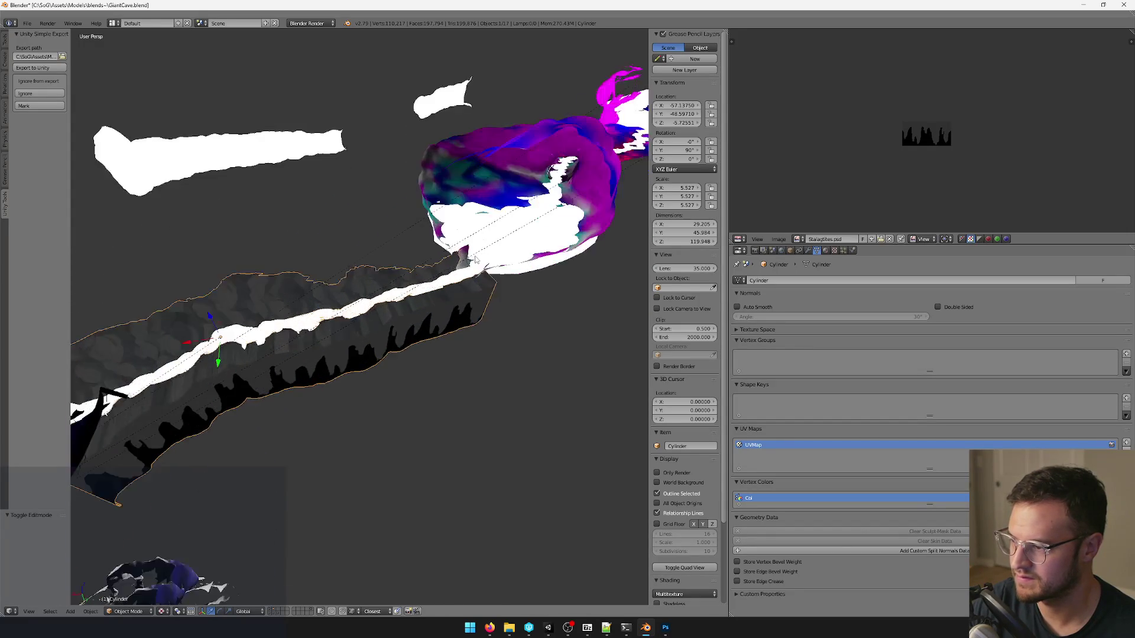
pyautogui.moveTo(233, 268)
pyautogui.mouseDown(button='middle')
pyautogui.moveTo(376, 220)
pyautogui.moveTo(388, 198)
pyautogui.moveTo(404, 204)
pyautogui.moveTo(299, 247)
pyautogui.moveTo(367, 225)
pyautogui.moveTo(383, 241)
pyautogui.mouseUp(button='middle')
pyautogui.rightClick(303, 471)
pyautogui.press('KP_Decimal')
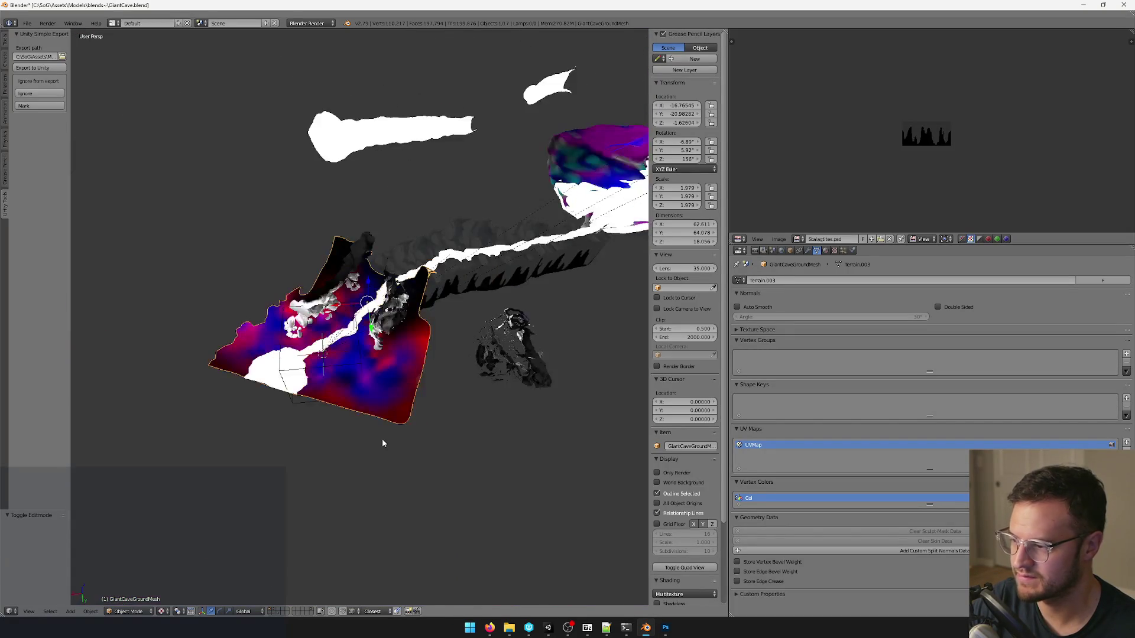
pyautogui.scroll(5, 382, 439)
pyautogui.scroll(-4, 396, 311)
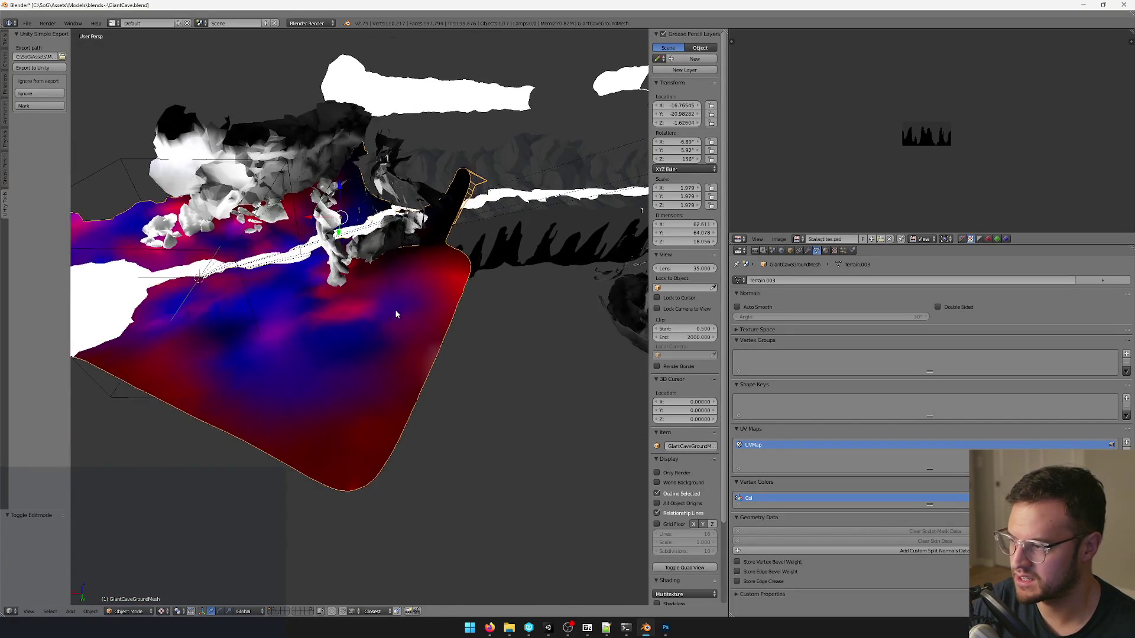
pyautogui.scroll(5, 360, 335)
pyautogui.scroll(-5, 378, 336)
pyautogui.moveTo(379, 340)
pyautogui.mouseDown(button='middle')
pyautogui.moveTo(411, 340)
pyautogui.moveTo(415, 307)
pyautogui.mouseUp(button='middle')
pyautogui.scroll(5, 431, 352)
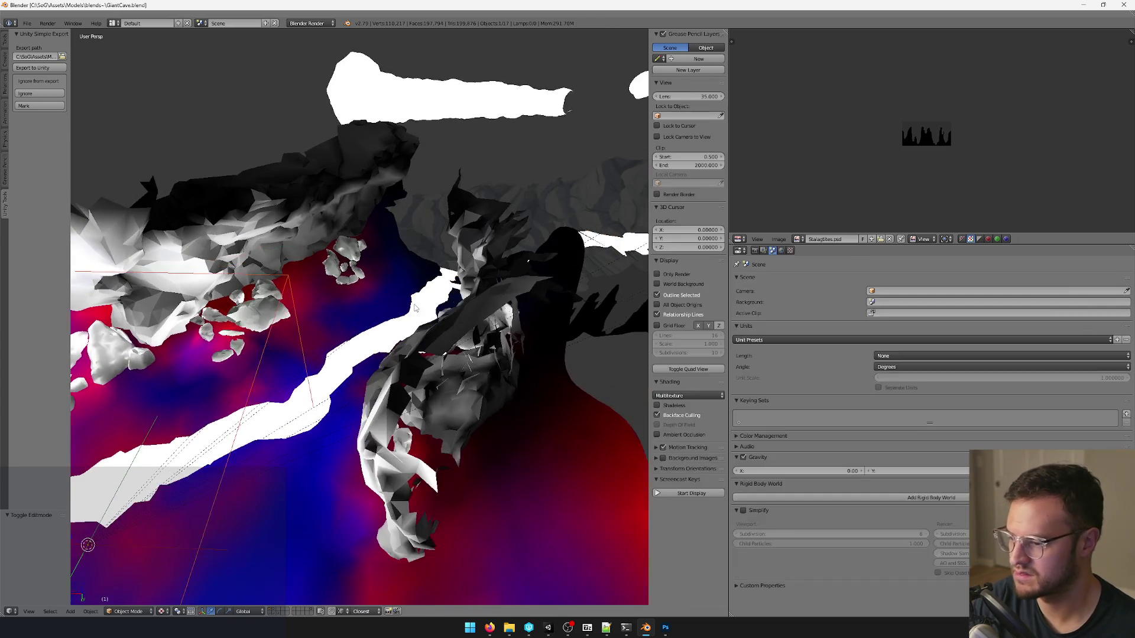
pyautogui.click(547, 628)
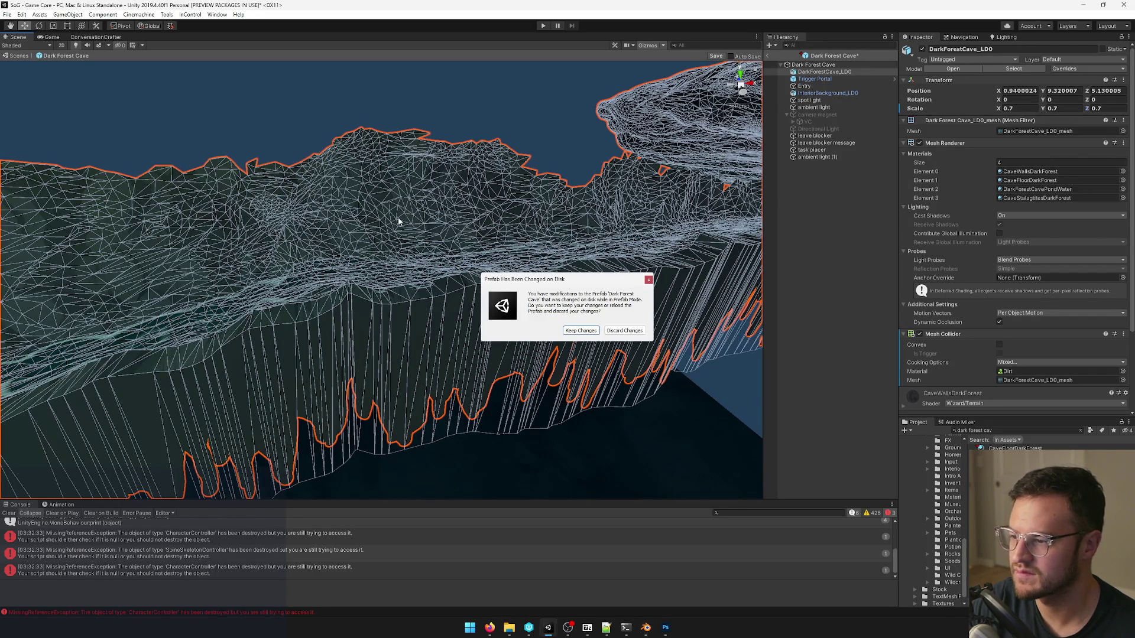
# Dismiss the prefab-changed notice and fly along the river into and over the reimported cave.
pyautogui.moveTo(599, 335); pyautogui.dragTo(567, 320, button='right')
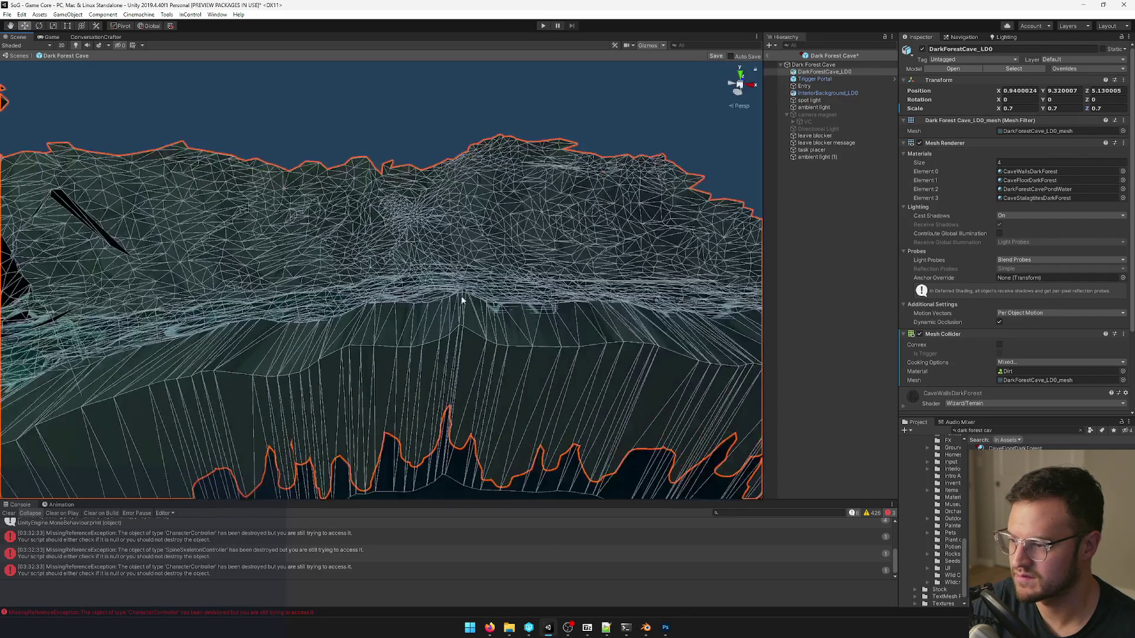
pyautogui.click(872, 320)
pyautogui.moveTo(346, 282); pyautogui.dragTo(410, 298, button='right')
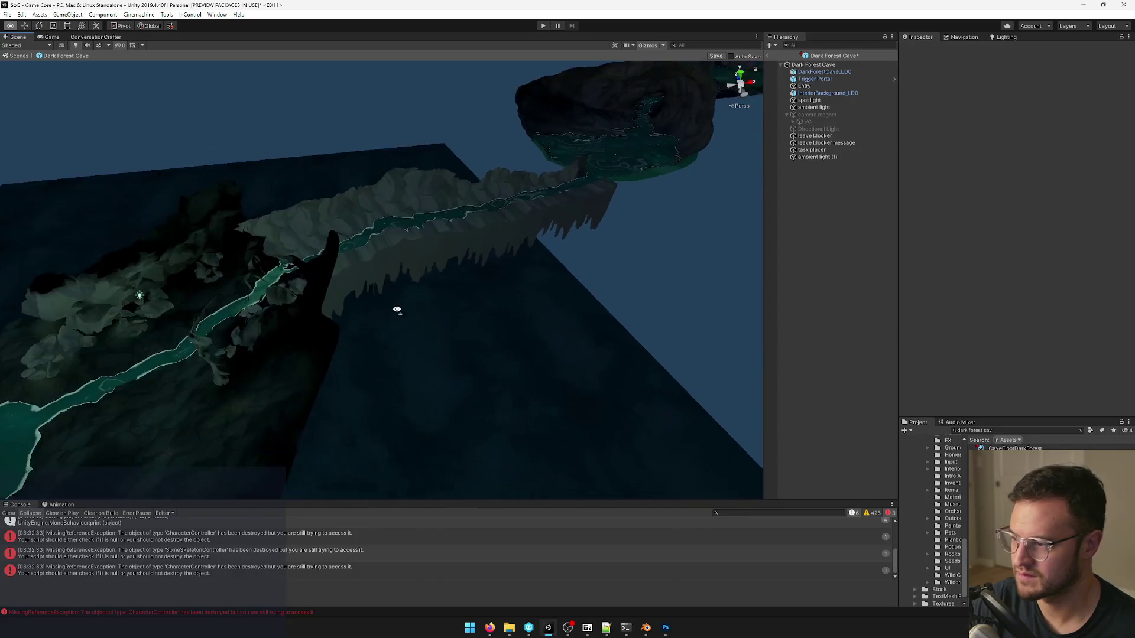
pyautogui.moveTo(410, 298)
pyautogui.mouseDown(button='right')
pyautogui.moveTo(386, 316)
pyautogui.moveTo(401, 266)
pyautogui.mouseUp(button='right')
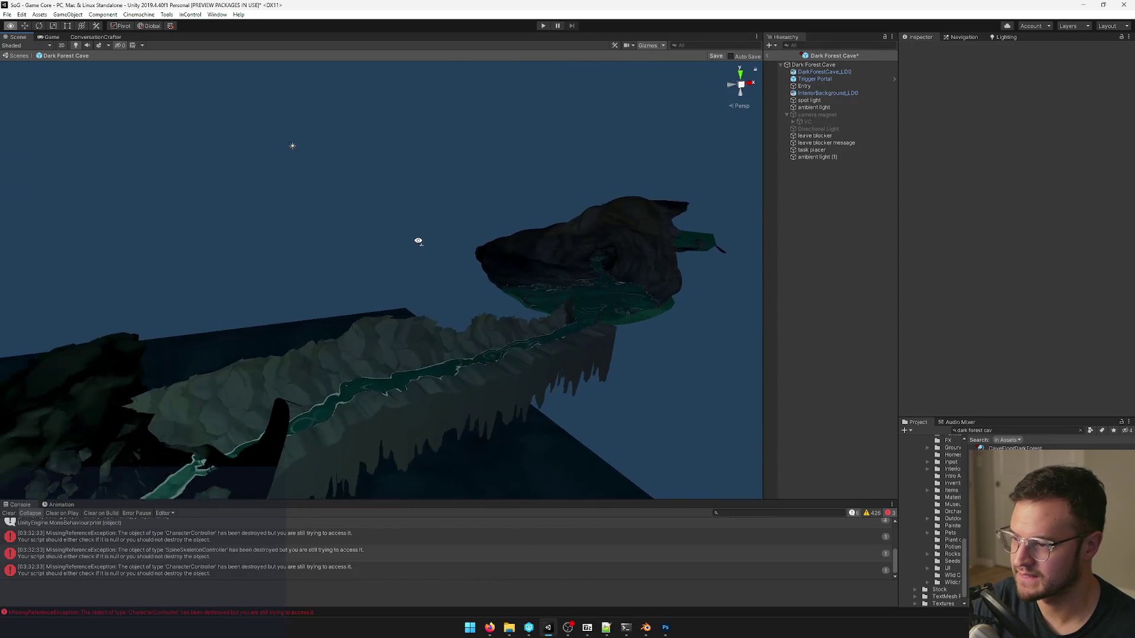
pyautogui.moveTo(395, 246)
pyautogui.mouseDown(button='right')
pyautogui.moveTo(375, 213)
pyautogui.moveTo(384, 319)
pyautogui.moveTo(347, 315)
pyautogui.moveTo(364, 243)
pyautogui.moveTo(351, 277)
pyautogui.moveTo(509, 236)
pyautogui.moveTo(451, 364)
pyautogui.moveTo(469, 335)
pyautogui.moveTo(450, 354)
pyautogui.moveTo(444, 322)
pyautogui.mouseUp(button='right')
pyautogui.moveTo(594, 250)
pyautogui.mouseDown(button='right')
pyautogui.moveTo(502, 307)
pyautogui.moveTo(529, 299)
pyautogui.mouseUp(button='right')
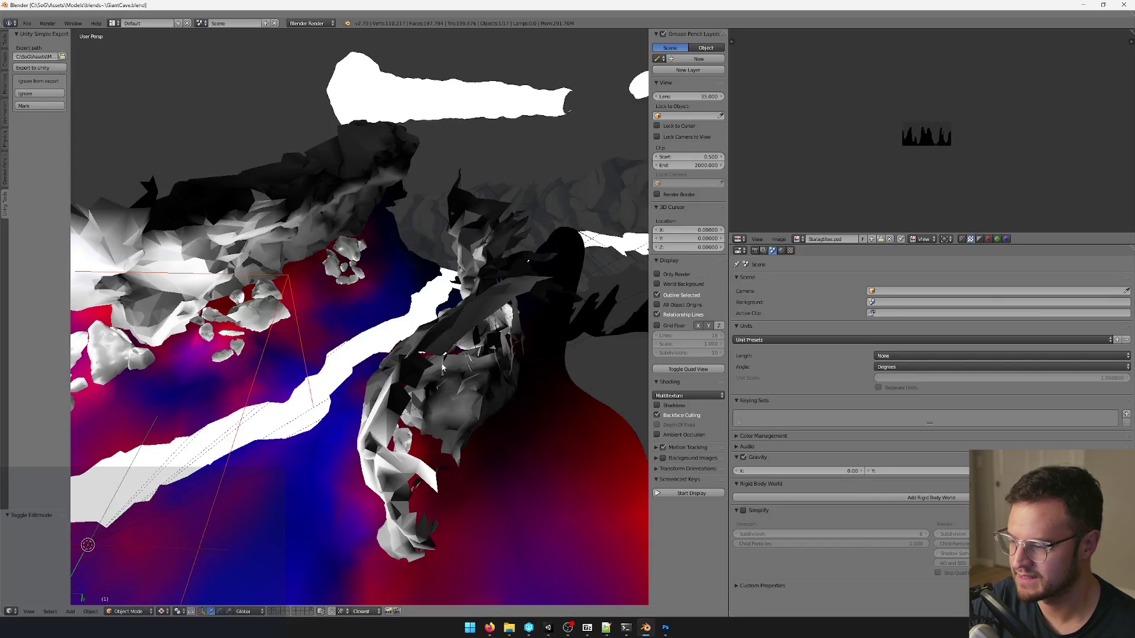
pyautogui.press('Home')
pyautogui.scroll(5, 443, 366)
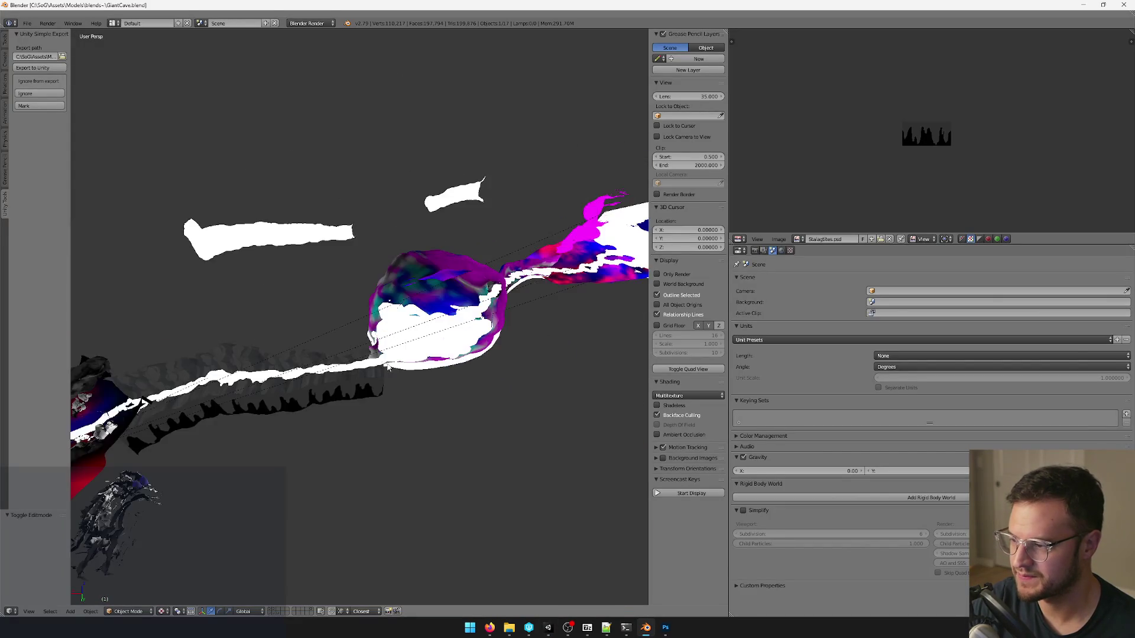
# Select original_pillar, shrink it and move it across the ground plane with its height locked.
pyautogui.moveTo(443, 366)
pyautogui.mouseDown(button='middle')
pyautogui.moveTo(557, 277)
pyautogui.moveTo(396, 306)
pyautogui.moveTo(478, 290)
pyautogui.mouseUp(button='middle')
pyautogui.rightClick(557, 278)
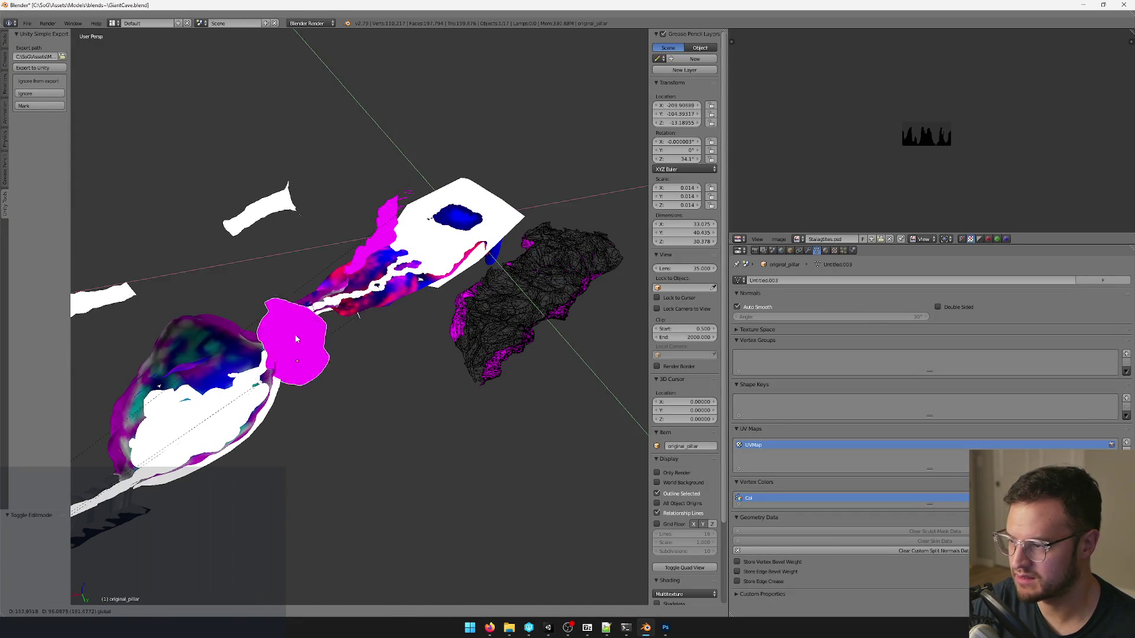
pyautogui.click(296, 339)
pyautogui.press('KP_Decimal')
pyautogui.press('s')
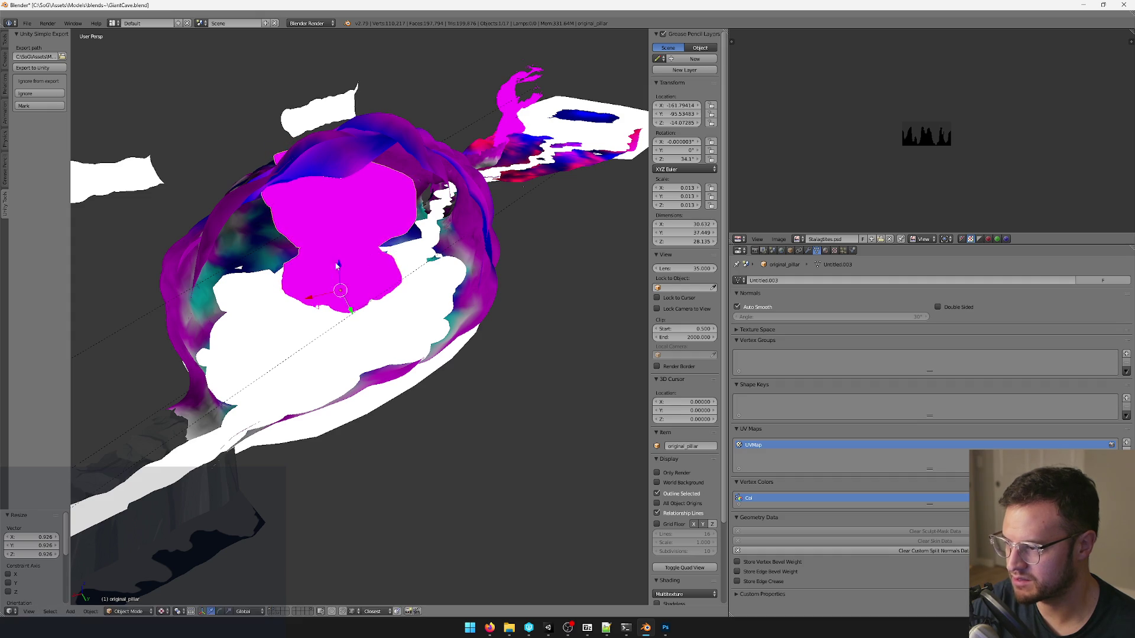
pyautogui.press('g')
pyautogui.hotkey('shift', 'z')
pyautogui.click(357, 278)
# Place the pillar on the far white terrain patch and open the terrain beneath it for editing.
pyautogui.moveTo(357, 278); pyautogui.dragTo(551, 189, button='middle')
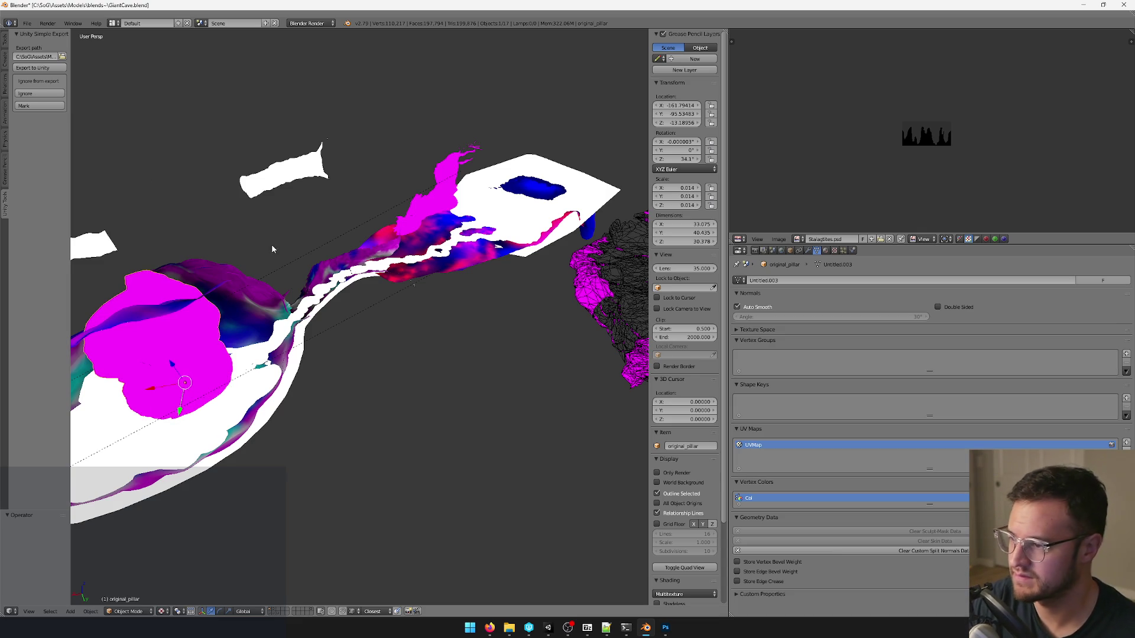
pyautogui.moveTo(272, 248); pyautogui.dragTo(303, 235, button='middle')
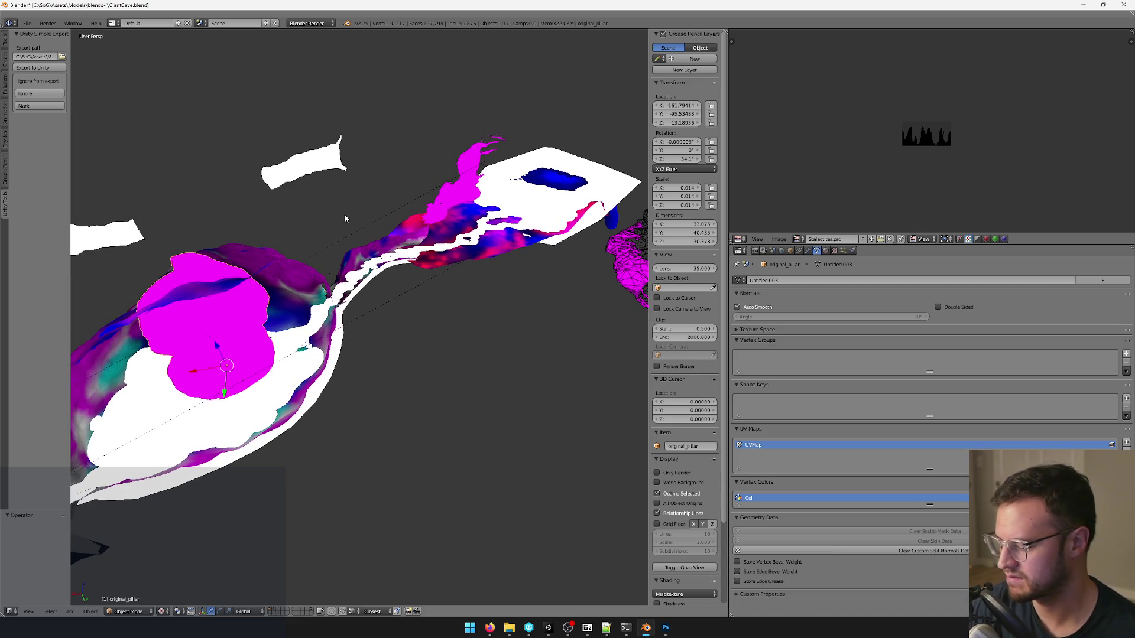
pyautogui.hotkey('ctrl', 'z')
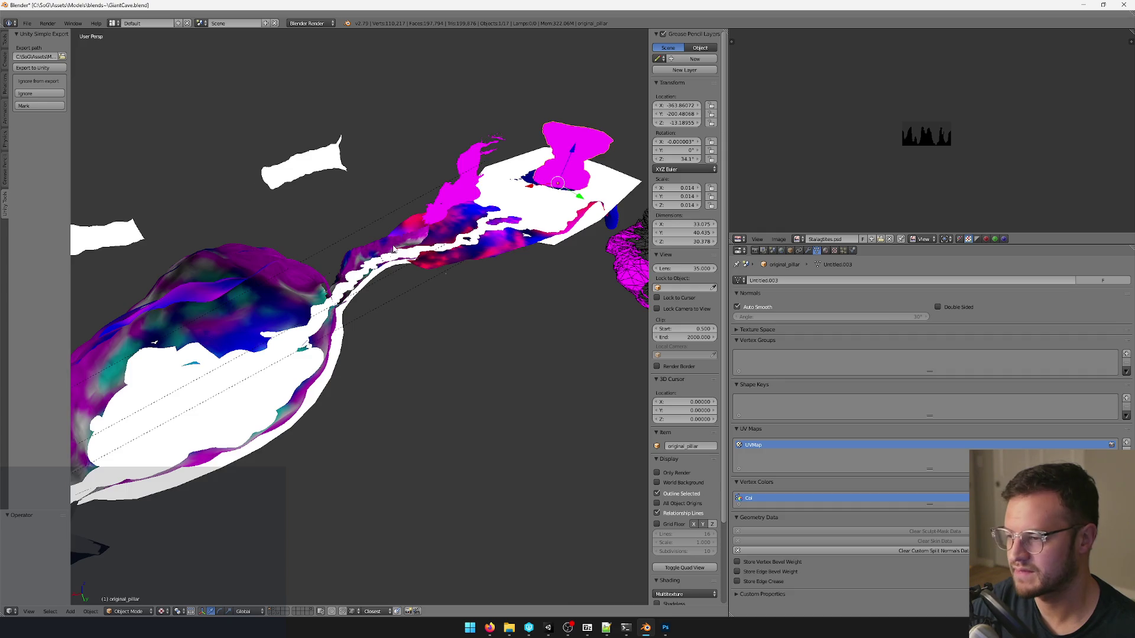
pyautogui.moveTo(393, 248); pyautogui.dragTo(240, 263, button='middle')
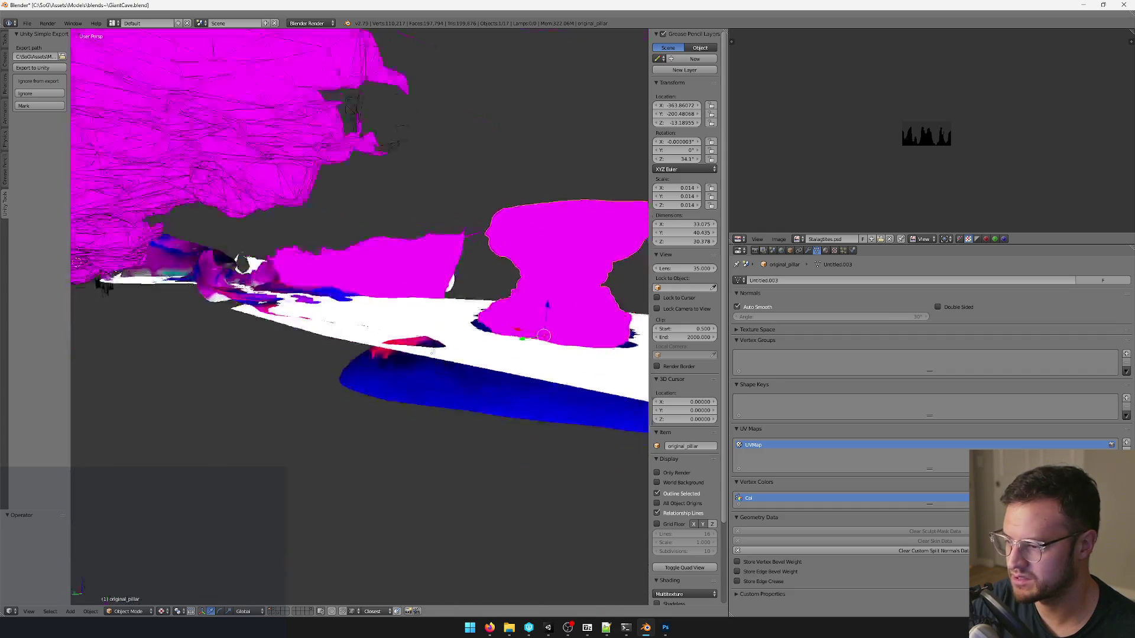
pyautogui.moveTo(532, 354); pyautogui.dragTo(395, 332, button='middle')
pyautogui.rightClick(396, 331)
pyautogui.press('Tab')
# Select terrain vertices around the pillar, then undo the accidental edits back to object mode.
pyautogui.moveTo(428, 392); pyautogui.dragTo(402, 473, button='middle')
pyautogui.press('l')
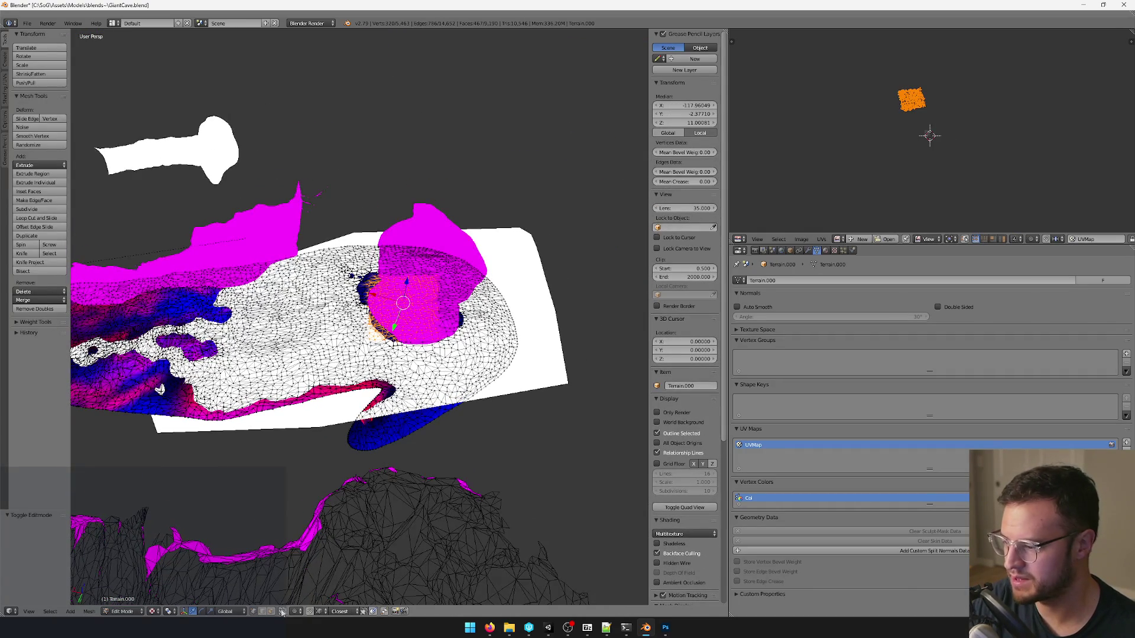
pyautogui.click(280, 612)
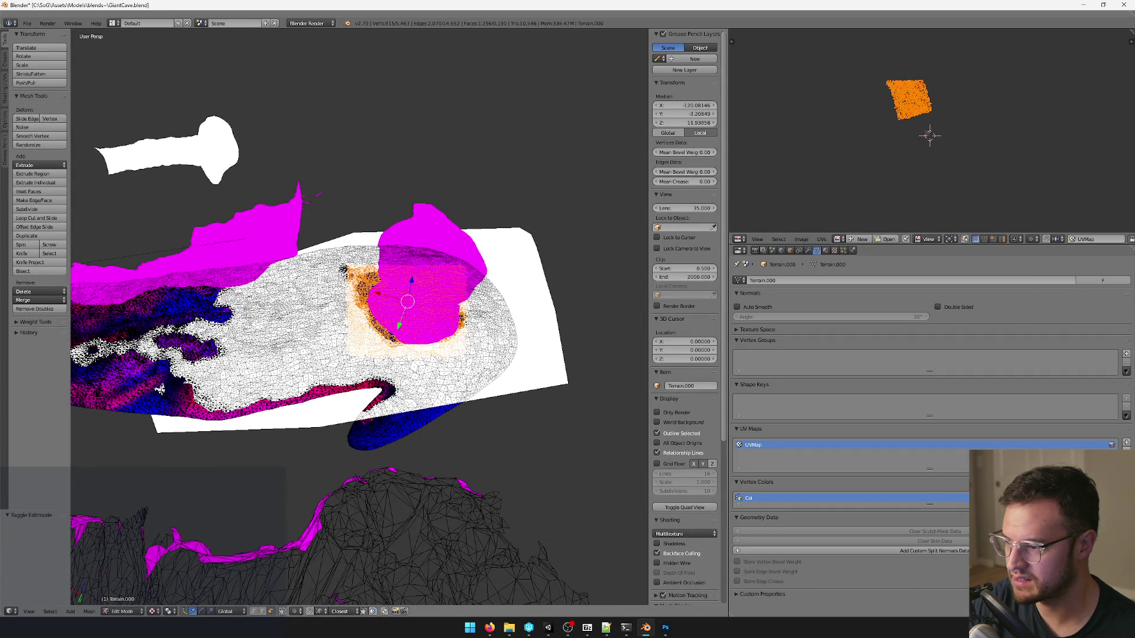
pyautogui.scroll(2, 455, 349)
pyautogui.scroll(2, 455, 348)
pyautogui.moveTo(426, 292); pyautogui.dragTo(447, 311, button='middle')
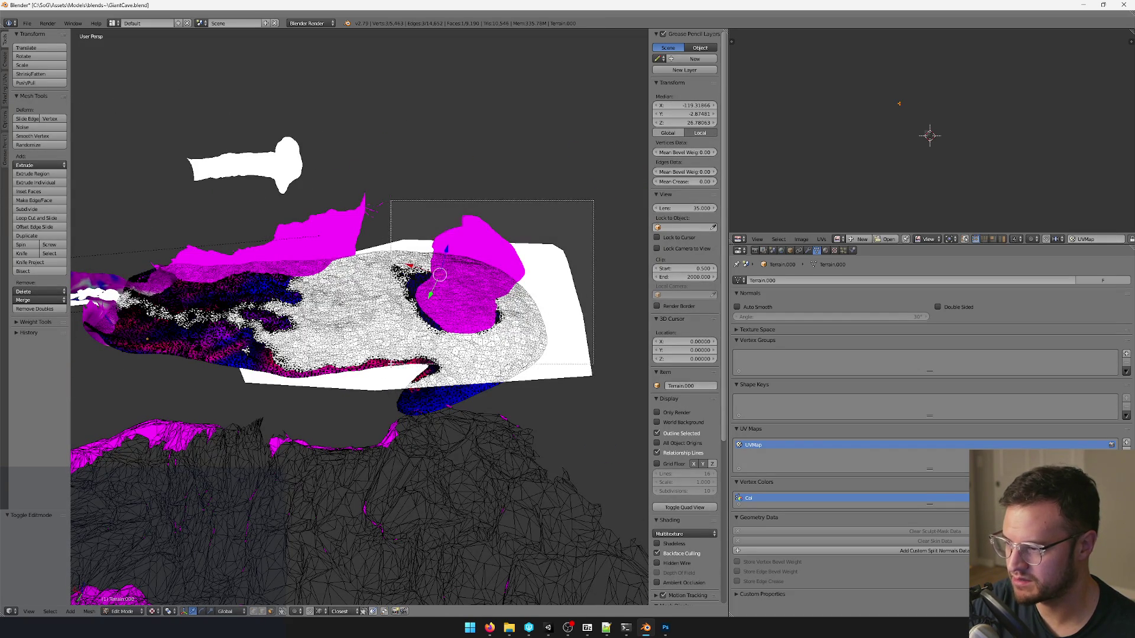
pyautogui.moveTo(388, 201); pyautogui.dragTo(593, 372)
pyautogui.scroll(2, 497, 354)
pyautogui.moveTo(496, 354); pyautogui.dragTo(461, 382, button='middle')
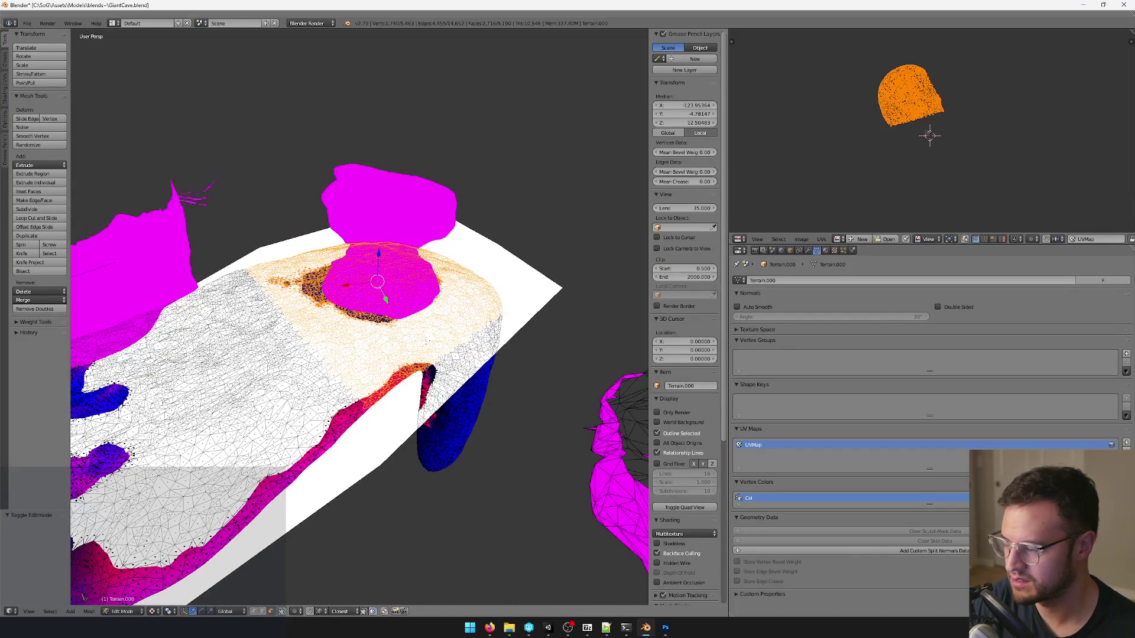
pyautogui.hotkey('ctrl', 'z')
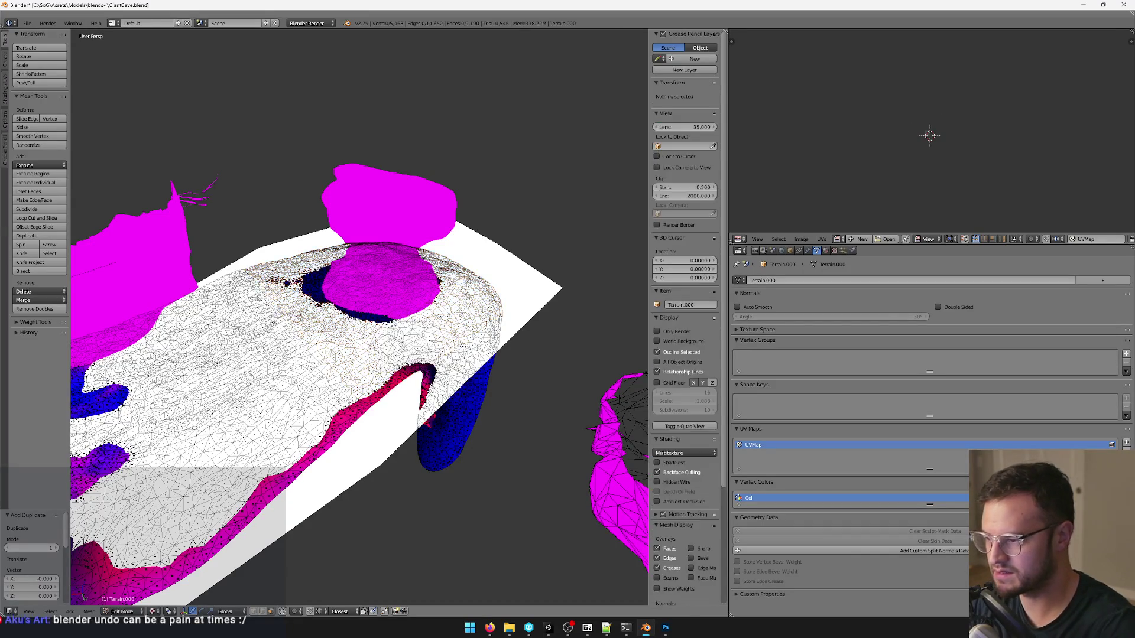
pyautogui.hotkey('ctrl', 'z')
# Search for the Set Origin command and choose Origin to Geometry for original_pillar.
pyautogui.moveTo(529, 426); pyautogui.dragTo(452, 355, button='middle')
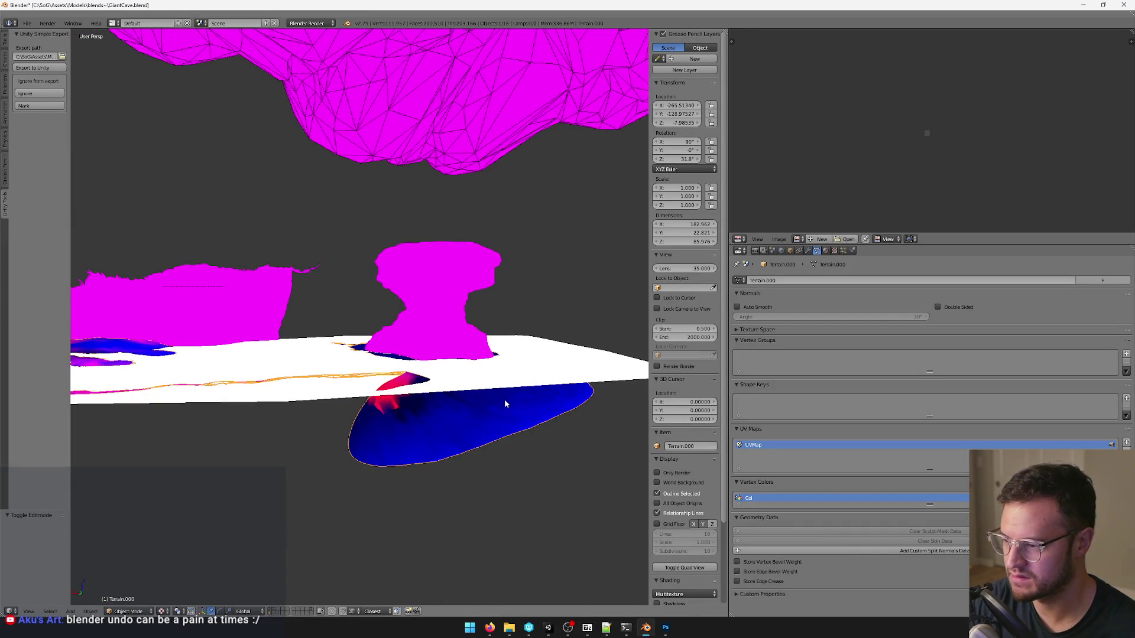
pyautogui.scroll(-2, 394, 357)
pyautogui.scroll(-2, 396, 354)
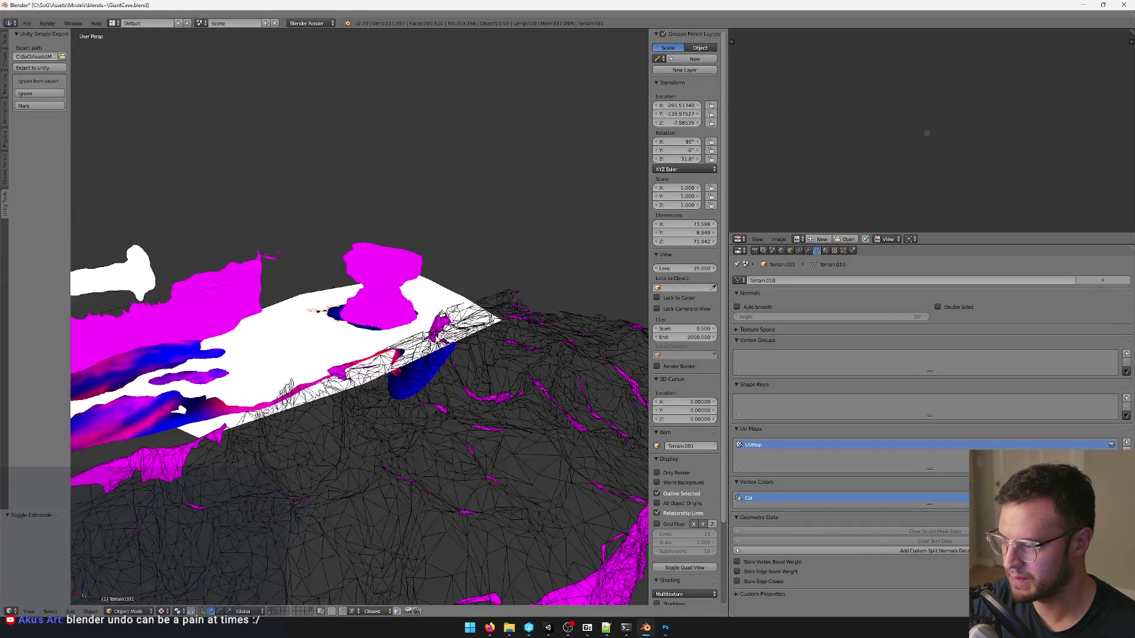
pyautogui.scroll(-2, 399, 349)
pyautogui.scroll(-3, 401, 344)
pyautogui.scroll(3, 402, 344)
pyautogui.scroll(4, 403, 338)
pyautogui.press('space')
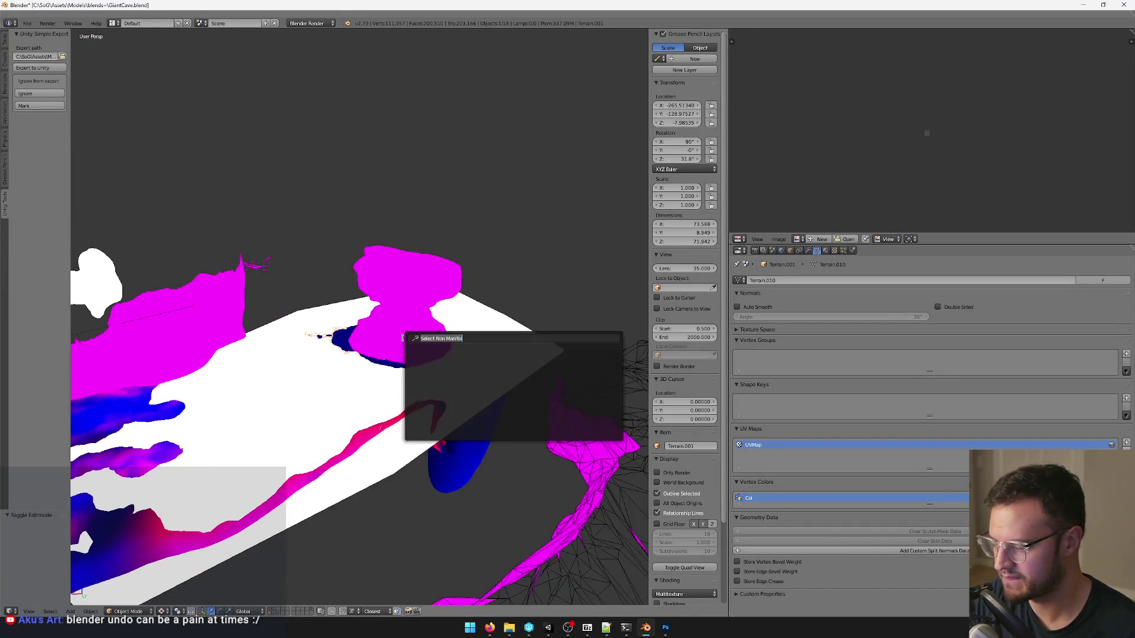
pyautogui.press('Return')
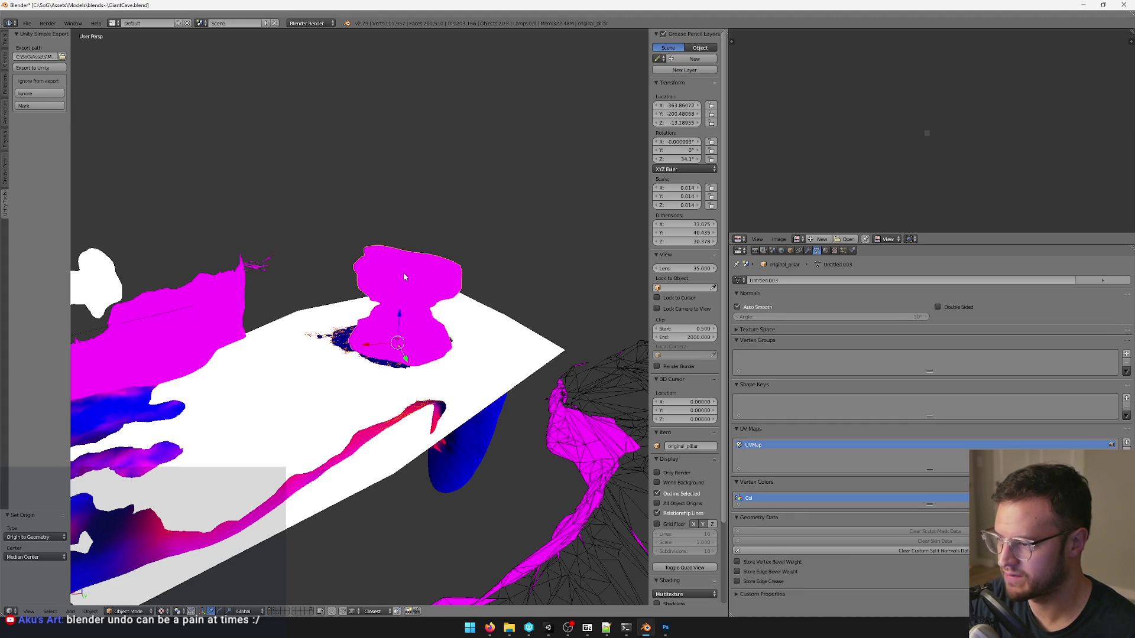
# Scale the pink pillar to 0.76 and adjust its height and sideways position on the terrain.
pyautogui.hotkey('ctrl', 'z')
pyautogui.moveTo(403, 272)
pyautogui.mouseDown(button='middle')
pyautogui.moveTo(494, 273)
pyautogui.moveTo(503, 179)
pyautogui.mouseUp(button='middle')
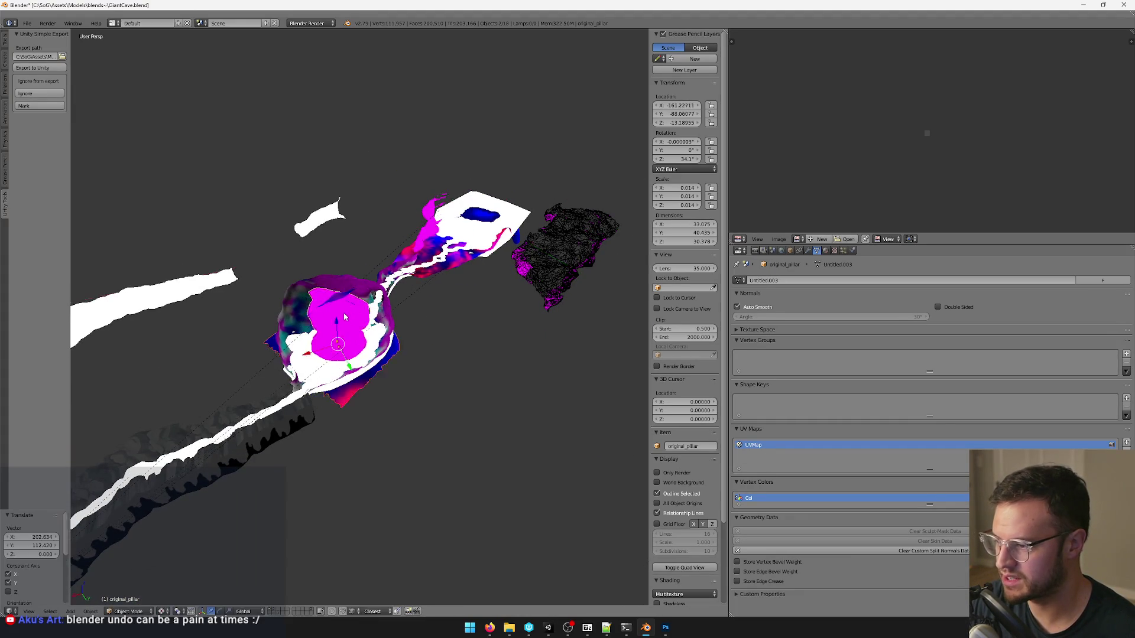
pyautogui.scroll(8, 346, 317)
pyautogui.moveTo(370, 274)
pyautogui.mouseDown(button='middle')
pyautogui.moveTo(443, 160)
pyautogui.moveTo(388, 205)
pyautogui.mouseUp(button='middle')
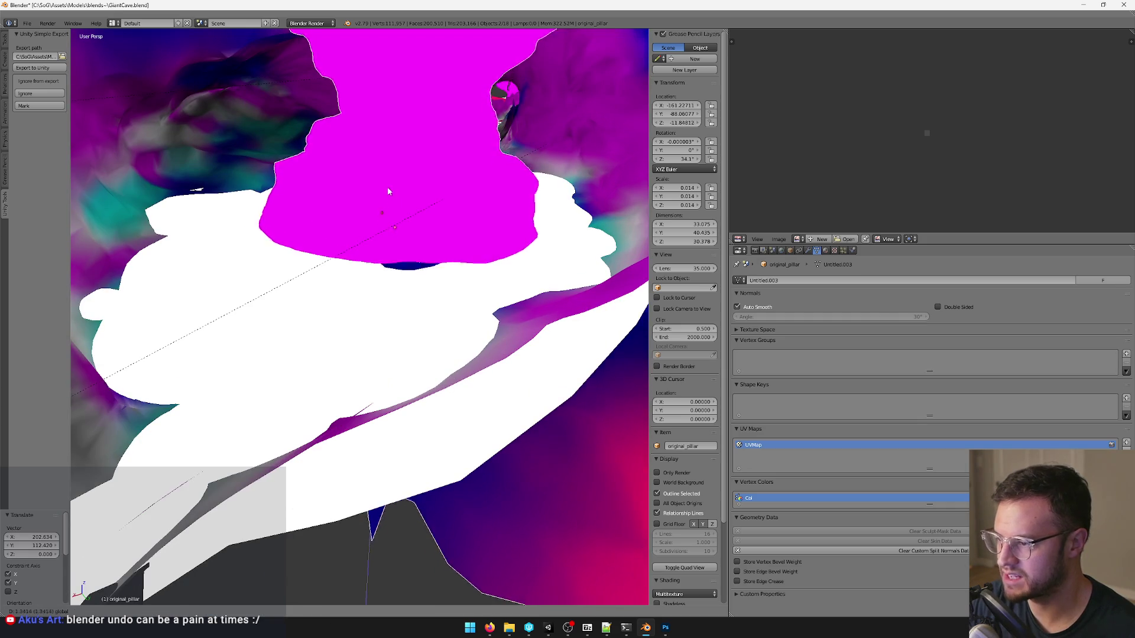
pyautogui.hotkey('ctrl', 'z')
pyautogui.hotkey('ctrl', 'z')
pyautogui.hotkey('ctrl', 'z')
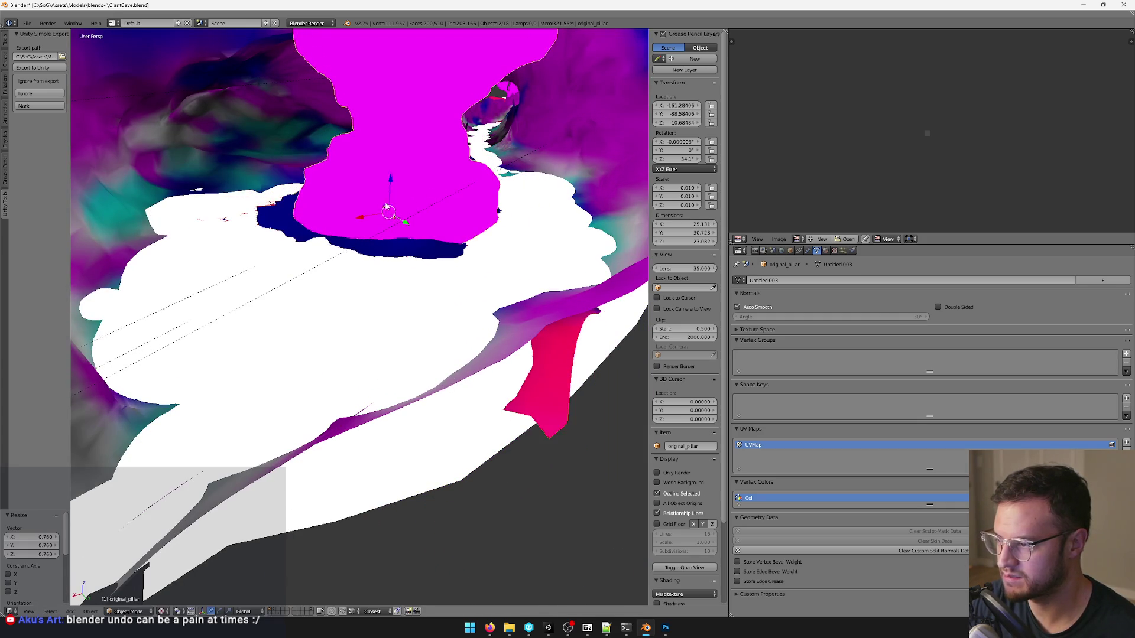
pyautogui.hotkey('ctrl', 'z')
pyautogui.hotkey('ctrl', 'z')
pyautogui.moveTo(388, 208)
pyautogui.mouseDown(button='middle')
pyautogui.moveTo(427, 200)
pyautogui.moveTo(428, 214)
pyautogui.mouseUp(button='middle')
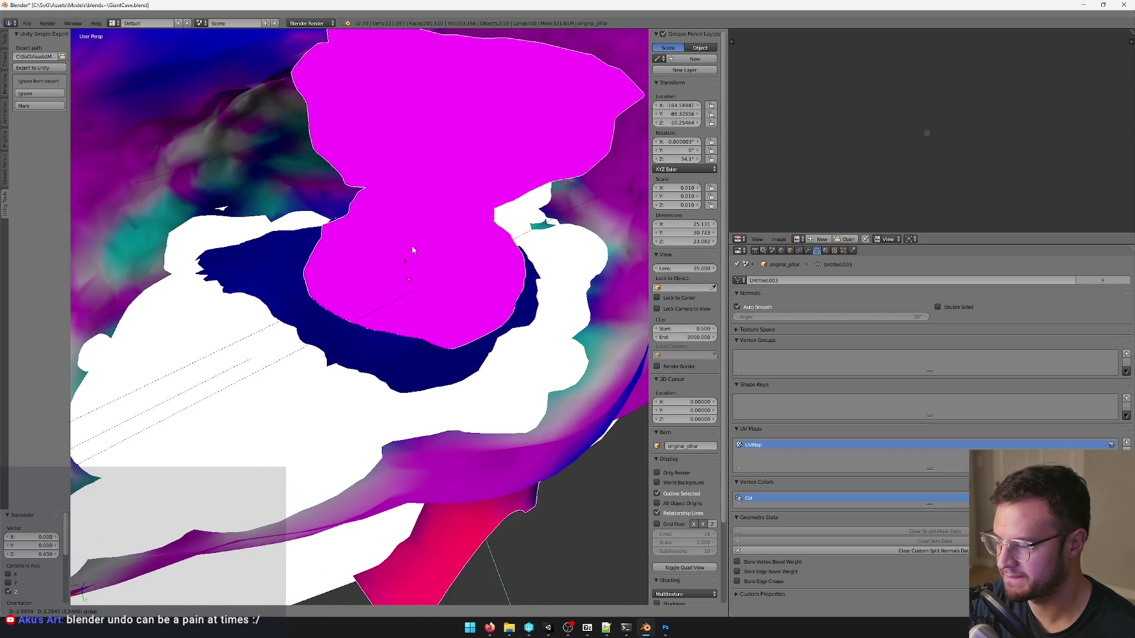
pyautogui.hotkey('ctrl', 'z')
# Select the red-blue ground mesh and enter edit mode on the white river.
pyautogui.moveTo(403, 235)
pyautogui.mouseDown(button='middle')
pyautogui.moveTo(405, 221)
pyautogui.moveTo(431, 246)
pyautogui.mouseUp(button='middle')
pyautogui.scroll(5, 405, 221)
pyautogui.scroll(-5, 405, 224)
pyautogui.scroll(5, 433, 250)
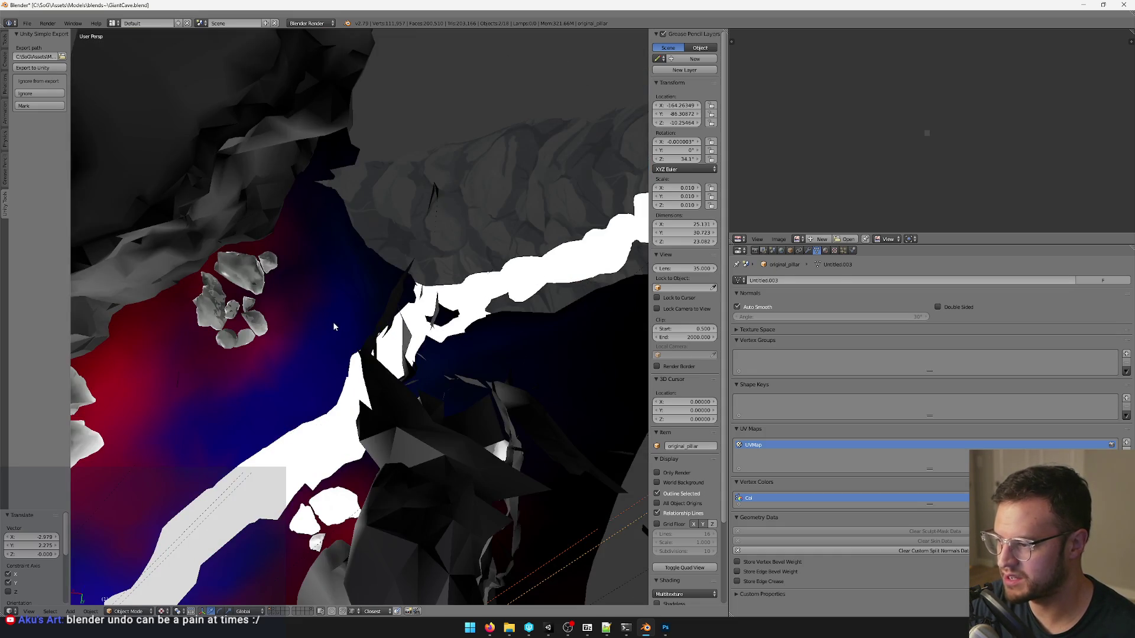
pyautogui.rightClick(333, 322)
pyautogui.scroll(-5, 333, 322)
pyautogui.moveTo(383, 295); pyautogui.dragTo(384, 328, button='middle')
pyautogui.scroll(4, 385, 328)
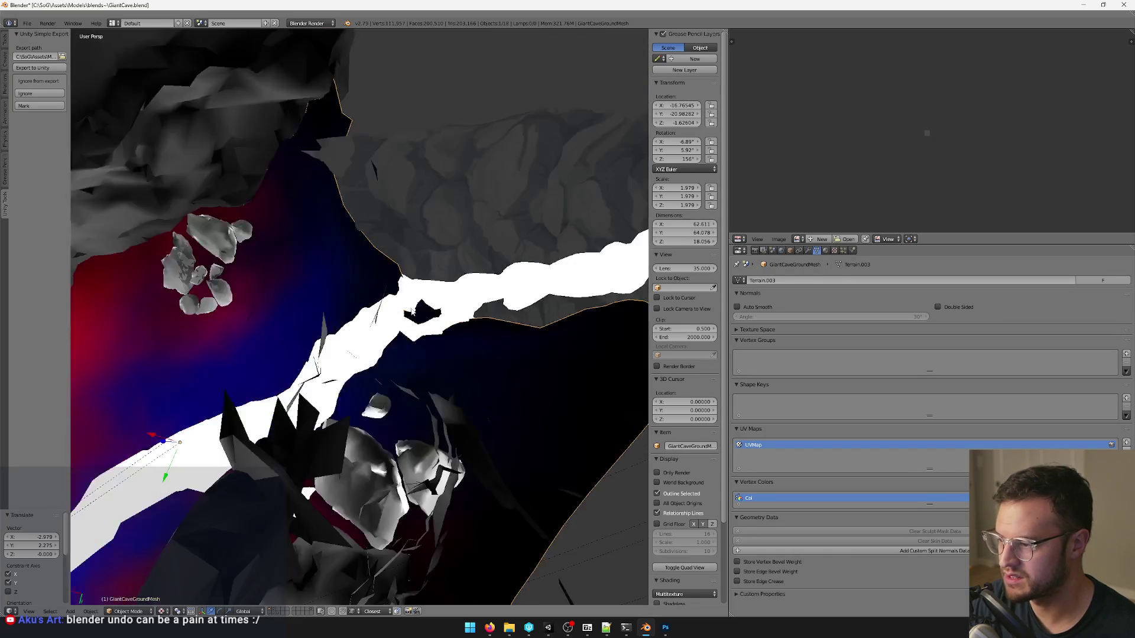
pyautogui.scroll(3, 385, 353)
pyautogui.press('Tab')
pyautogui.scroll(-5, 393, 341)
pyautogui.scroll(3, 425, 337)
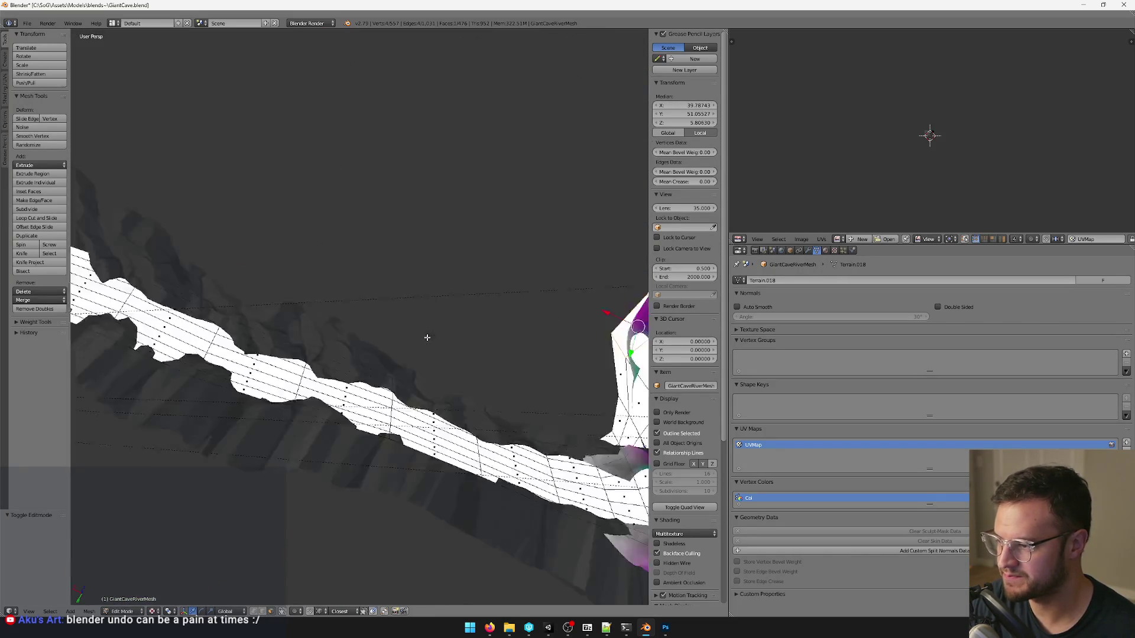
pyautogui.scroll(3, 353, 316)
# Leave vertex editing and lower GiantCaveRiverMesh slightly into the ground along Z.
pyautogui.moveTo(352, 317); pyautogui.dragTo(376, 310, button='middle')
pyautogui.scroll(-4, 376, 310)
pyautogui.scroll(-3, 390, 302)
pyautogui.scroll(-2, 403, 292)
pyautogui.scroll(3, 411, 285)
pyautogui.scroll(2, 411, 285)
pyautogui.scroll(2, 411, 286)
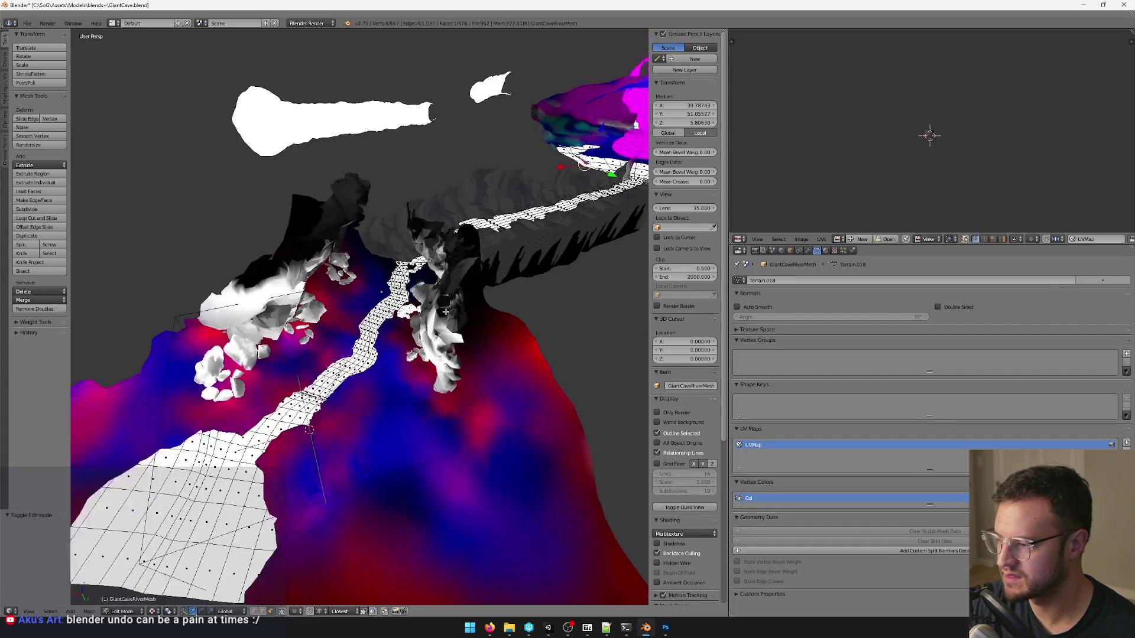
pyautogui.scroll(2, 411, 287)
pyautogui.scroll(1, 412, 286)
pyautogui.moveTo(411, 286)
pyautogui.mouseDown(button='middle')
pyautogui.moveTo(385, 319)
pyautogui.moveTo(504, 367)
pyautogui.moveTo(450, 372)
pyautogui.moveTo(387, 341)
pyautogui.moveTo(422, 296)
pyautogui.mouseUp(button='middle')
pyautogui.hotkey('ctrl', 'z')
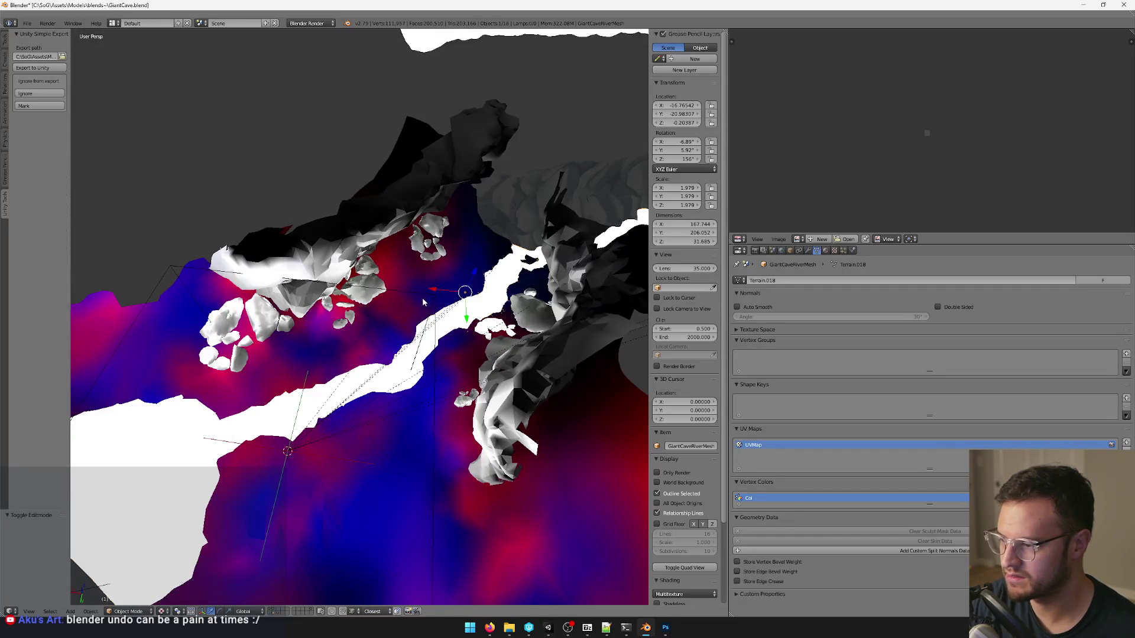
pyautogui.hotkey('ctrl', 'z')
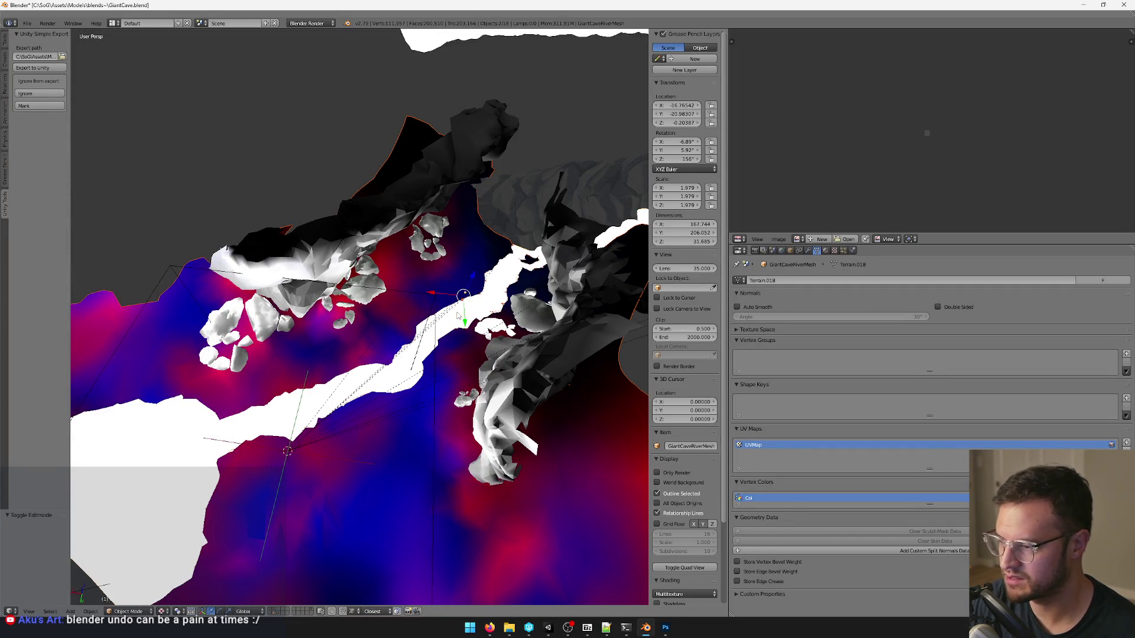
pyautogui.hotkey('ctrl', 'z')
pyautogui.moveTo(471, 290)
pyautogui.mouseDown(button='middle')
pyautogui.moveTo(347, 311)
pyautogui.moveTo(375, 263)
pyautogui.mouseUp(button='middle')
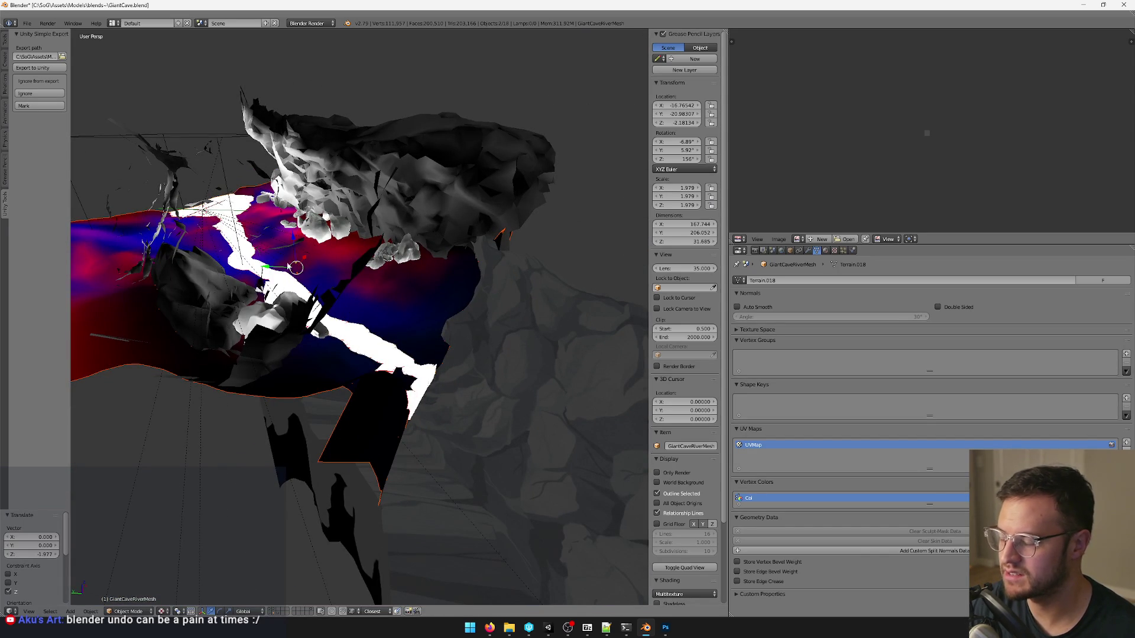
# Try lowering the cave interior wall, then undo so it stays at its original height.
pyautogui.moveTo(387, 103)
pyautogui.mouseDown(button='middle')
pyautogui.moveTo(417, 221)
pyautogui.moveTo(447, 282)
pyautogui.moveTo(377, 273)
pyautogui.mouseUp(button='middle')
pyautogui.hotkey('ctrl', 'z')
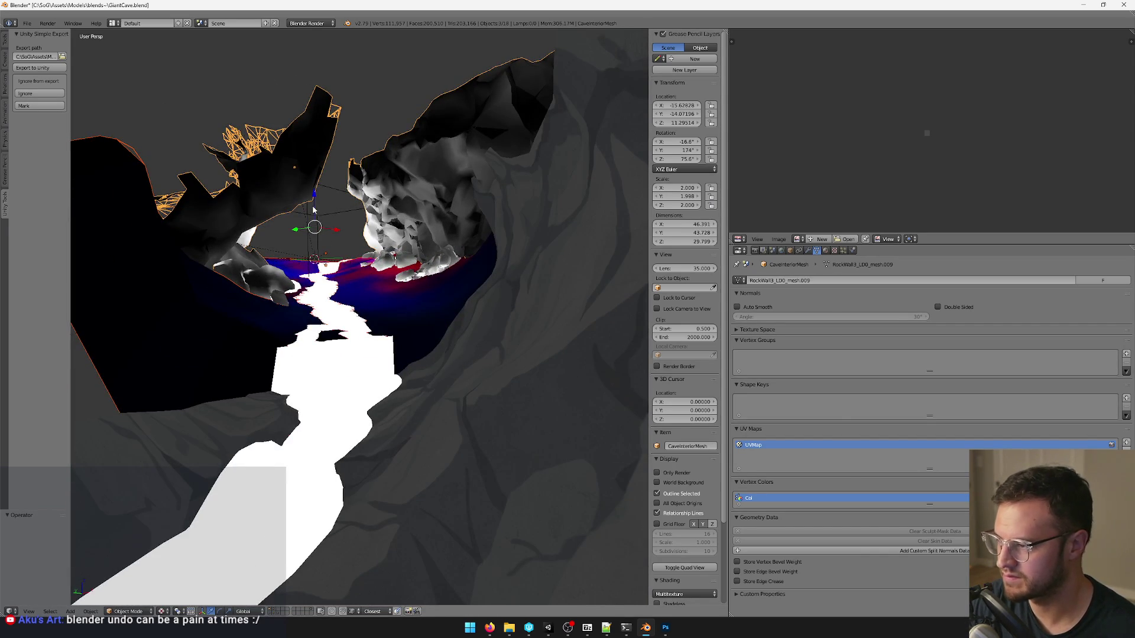
pyautogui.scroll(-2, 315, 211)
pyautogui.hotkey('ctrl', 'z')
pyautogui.moveTo(317, 241); pyautogui.dragTo(419, 253, button='middle')
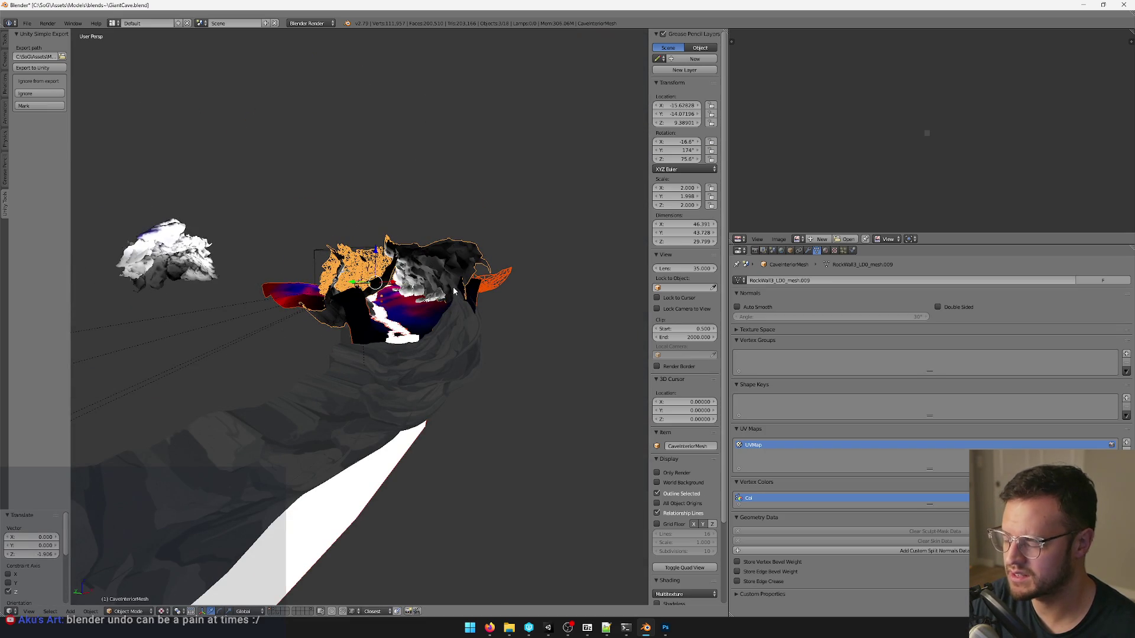
pyautogui.hotkey('ctrl', 'z')
# Delete the stray orange rock piece floating beside the pillar.
pyautogui.moveTo(499, 311); pyautogui.dragTo(412, 317, button='middle')
pyautogui.moveTo(307, 281); pyautogui.dragTo(263, 234, button='middle')
pyautogui.moveTo(329, 345)
pyautogui.mouseDown(button='middle')
pyautogui.moveTo(489, 373)
pyautogui.moveTo(372, 599)
pyautogui.moveTo(518, 269)
pyautogui.mouseUp(button='middle')
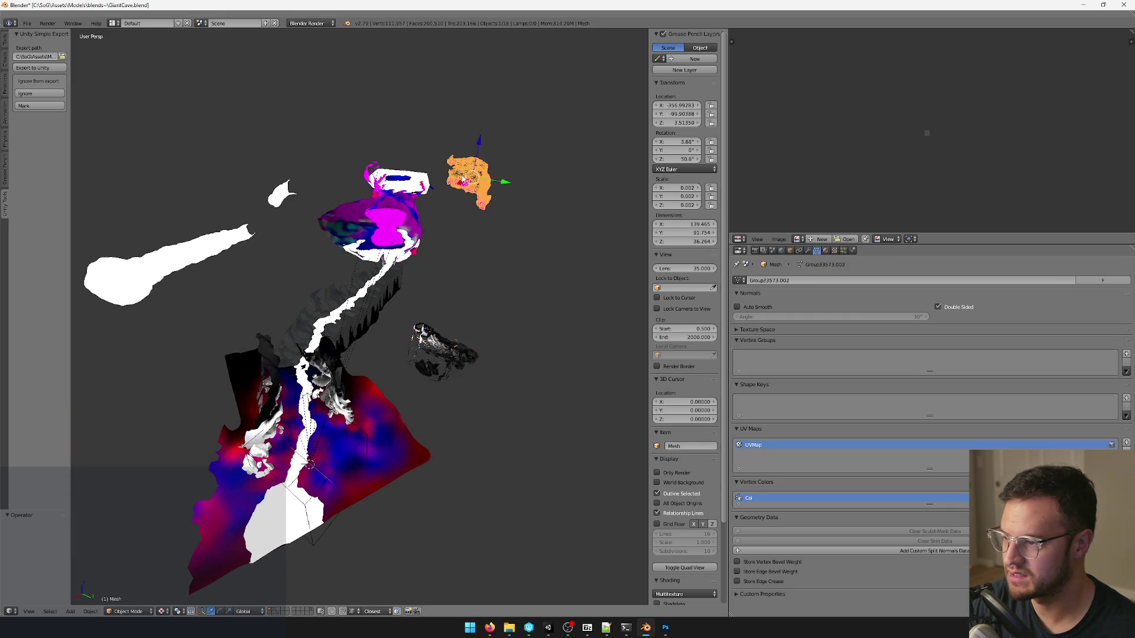
pyautogui.press('Delete')
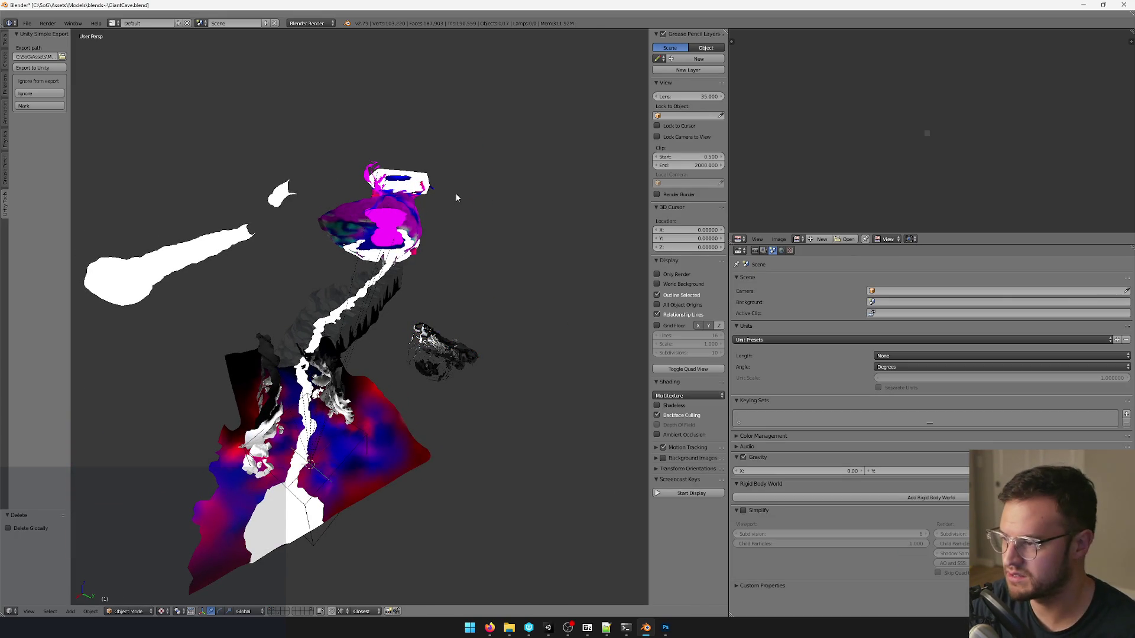
# Select the orange CaveInterior LOD fragment right of the river and confirm its deletion.
pyautogui.moveTo(455, 196)
pyautogui.mouseDown(button='middle')
pyautogui.moveTo(450, 221)
pyautogui.moveTo(502, 245)
pyautogui.moveTo(486, 303)
pyautogui.moveTo(488, 264)
pyautogui.moveTo(514, 245)
pyautogui.moveTo(461, 302)
pyautogui.moveTo(421, 315)
pyautogui.moveTo(376, 264)
pyautogui.moveTo(339, 261)
pyautogui.moveTo(443, 280)
pyautogui.moveTo(539, 224)
pyautogui.moveTo(592, 307)
pyautogui.moveTo(415, 274)
pyautogui.moveTo(449, 309)
pyautogui.moveTo(361, 239)
pyautogui.moveTo(305, 305)
pyautogui.moveTo(328, 257)
pyautogui.moveTo(399, 283)
pyautogui.moveTo(532, 304)
pyautogui.moveTo(426, 302)
pyautogui.mouseUp(button='middle')
pyautogui.rightClick(461, 306)
pyautogui.scroll(5, 399, 266)
pyautogui.scroll(-5, 360, 239)
pyautogui.scroll(3, 329, 257)
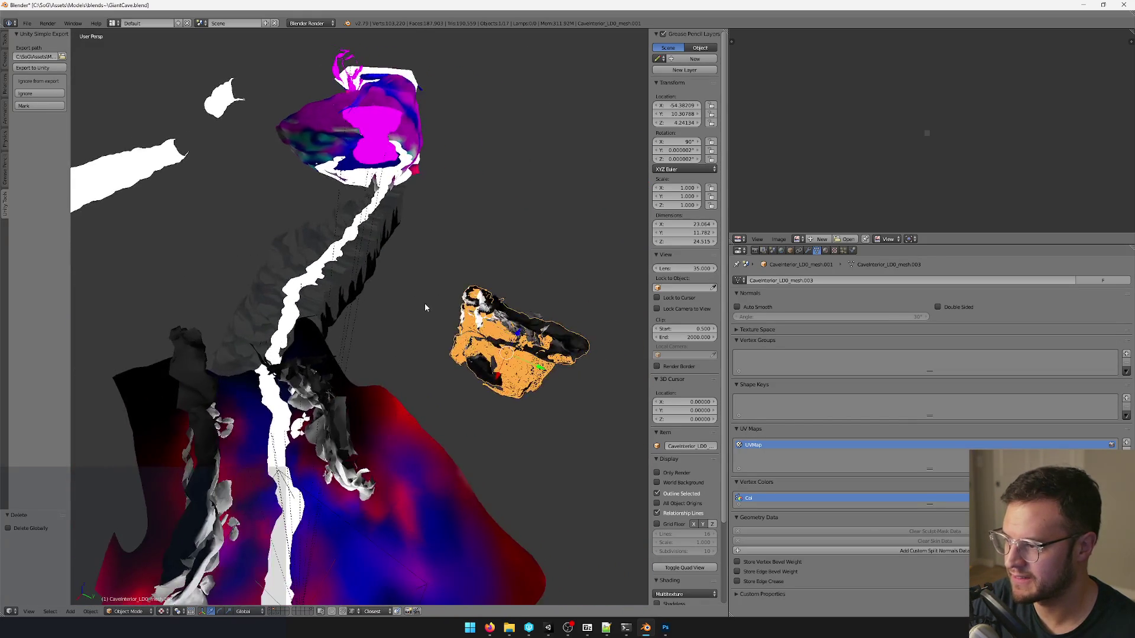
pyautogui.scroll(2, 426, 302)
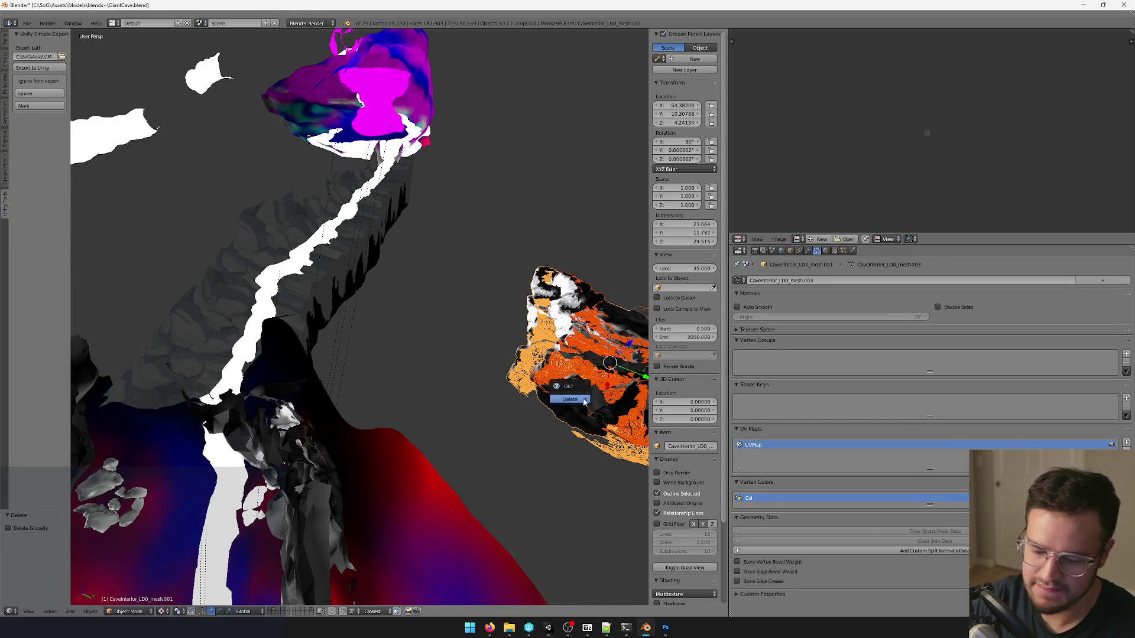
pyautogui.click(582, 398)
# Select the white blob mesh Cylinder.002 and enter Edit Mode on its vertices.
pyautogui.rightClick(292, 203)
pyautogui.moveTo(291, 204)
pyautogui.mouseDown(button='middle')
pyautogui.moveTo(387, 228)
pyautogui.moveTo(387, 217)
pyautogui.moveTo(352, 265)
pyautogui.moveTo(304, 243)
pyautogui.moveTo(423, 297)
pyautogui.moveTo(413, 310)
pyautogui.moveTo(157, 309)
pyautogui.moveTo(286, 347)
pyautogui.mouseUp(button='middle')
pyautogui.rightClick(388, 217)
pyautogui.press('Tab')
pyautogui.press('Tab')
pyautogui.scroll(2, 418, 307)
pyautogui.scroll(2, 418, 307)
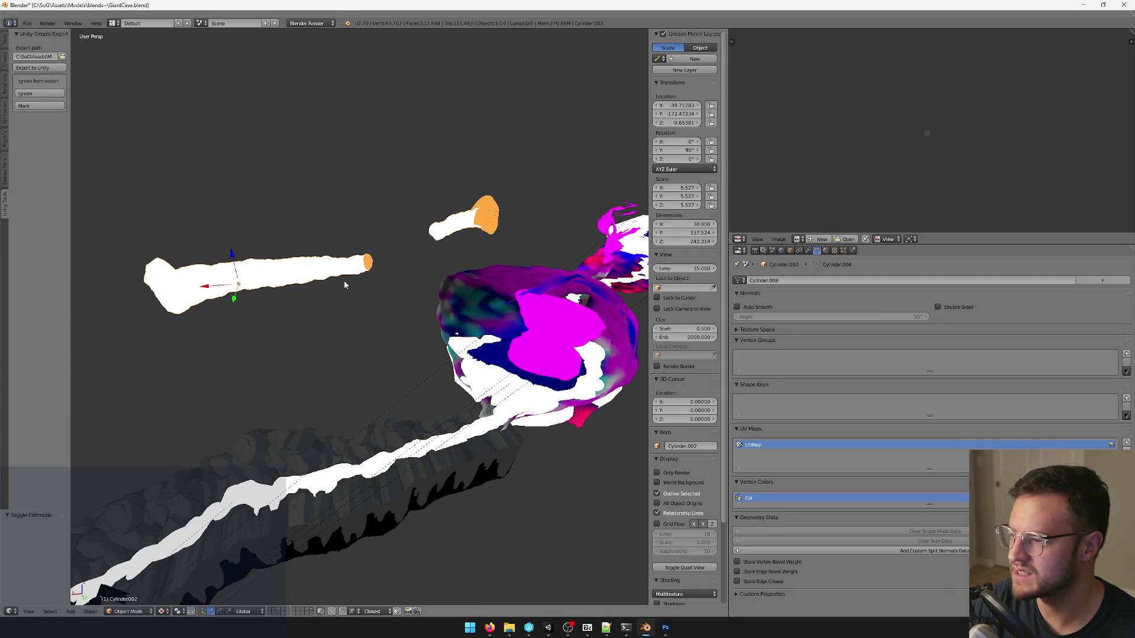
# Delete the white tube and orange piece, then select the river meshes for editing.
pyautogui.moveTo(345, 284); pyautogui.dragTo(388, 282, button='middle')
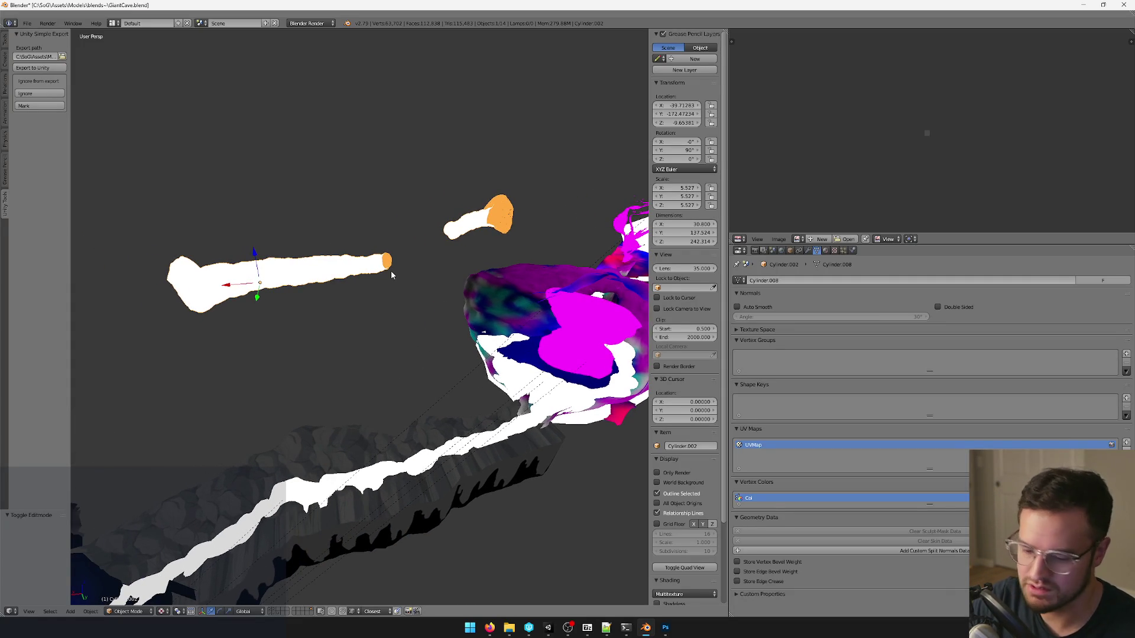
pyautogui.press('Delete')
pyautogui.press('x')
pyautogui.rightClick(409, 467)
pyautogui.moveTo(409, 467)
pyautogui.mouseDown(button='middle')
pyautogui.moveTo(385, 407)
pyautogui.moveTo(322, 355)
pyautogui.mouseUp(button='middle')
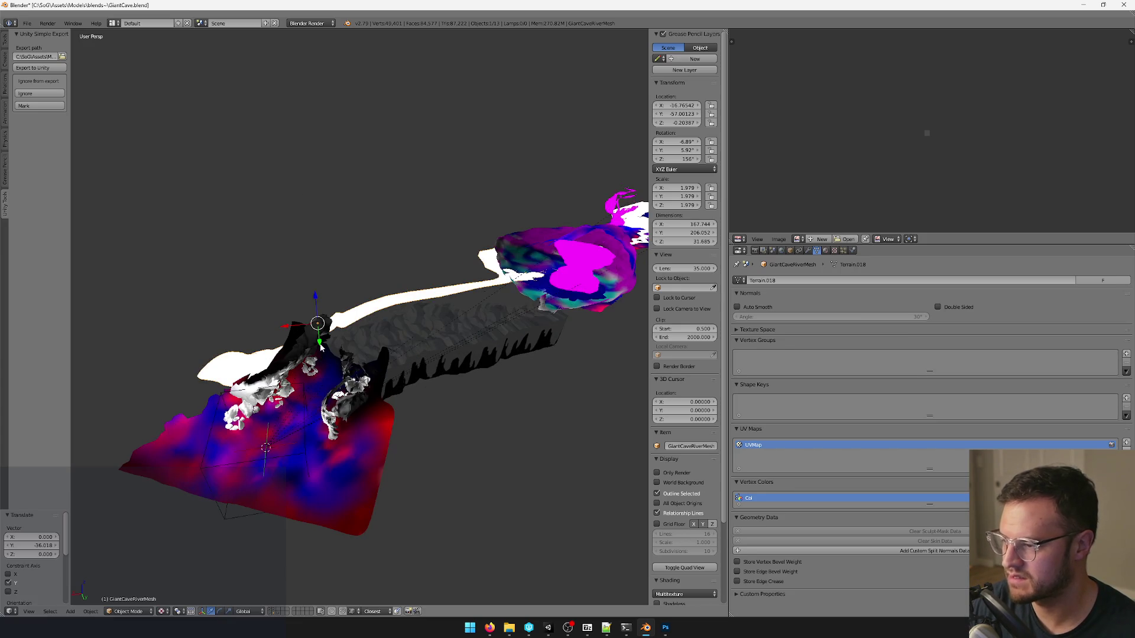
pyautogui.rightClick(497, 314)
pyautogui.moveTo(498, 314)
pyautogui.mouseDown(button='middle')
pyautogui.moveTo(538, 266)
pyautogui.moveTo(531, 288)
pyautogui.moveTo(545, 290)
pyautogui.moveTo(492, 264)
pyautogui.moveTo(440, 347)
pyautogui.moveTo(387, 352)
pyautogui.moveTo(441, 253)
pyautogui.moveTo(369, 258)
pyautogui.mouseUp(button='middle')
pyautogui.scroll(2, 470, 253)
pyautogui.scroll(-4, 515, 241)
pyautogui.scroll(3, 369, 258)
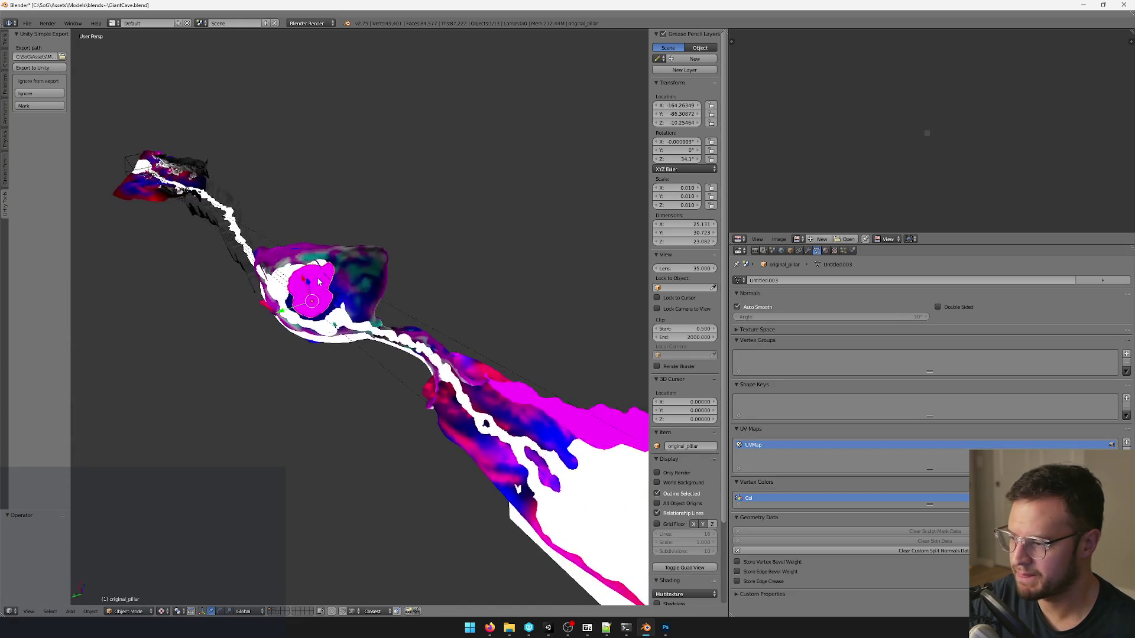
pyautogui.scroll(2, 370, 258)
pyautogui.press('Tab')
# Move the pink-and-blue round chamber section over to meet the river channel.
pyautogui.moveTo(477, 349); pyautogui.dragTo(497, 354, button='middle')
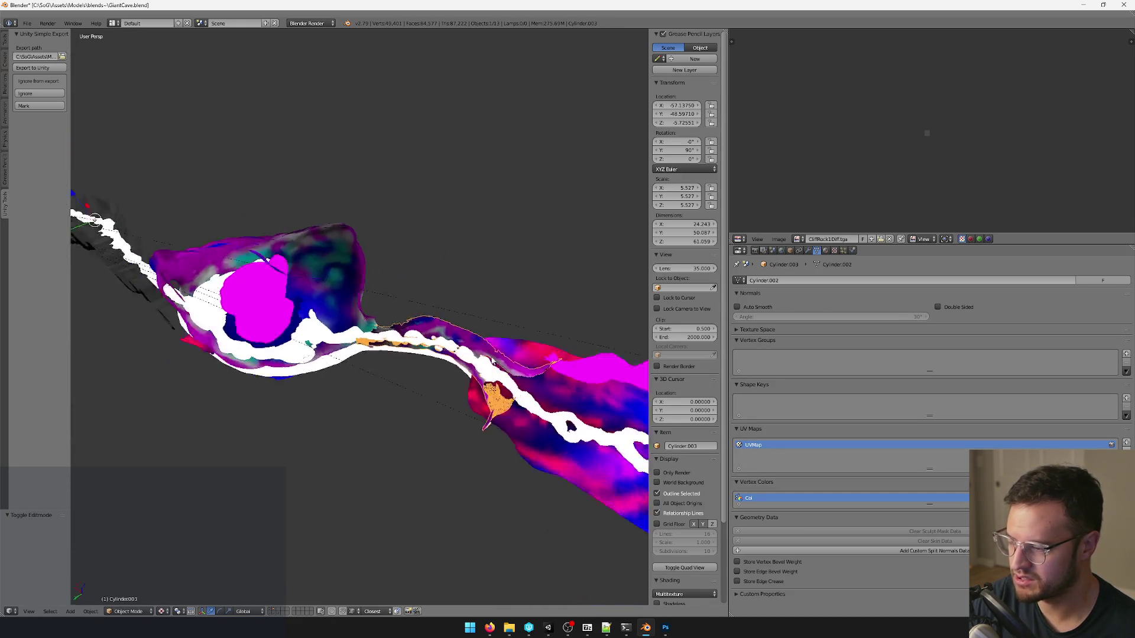
pyautogui.rightClick(497, 354)
pyautogui.rightClick(573, 331)
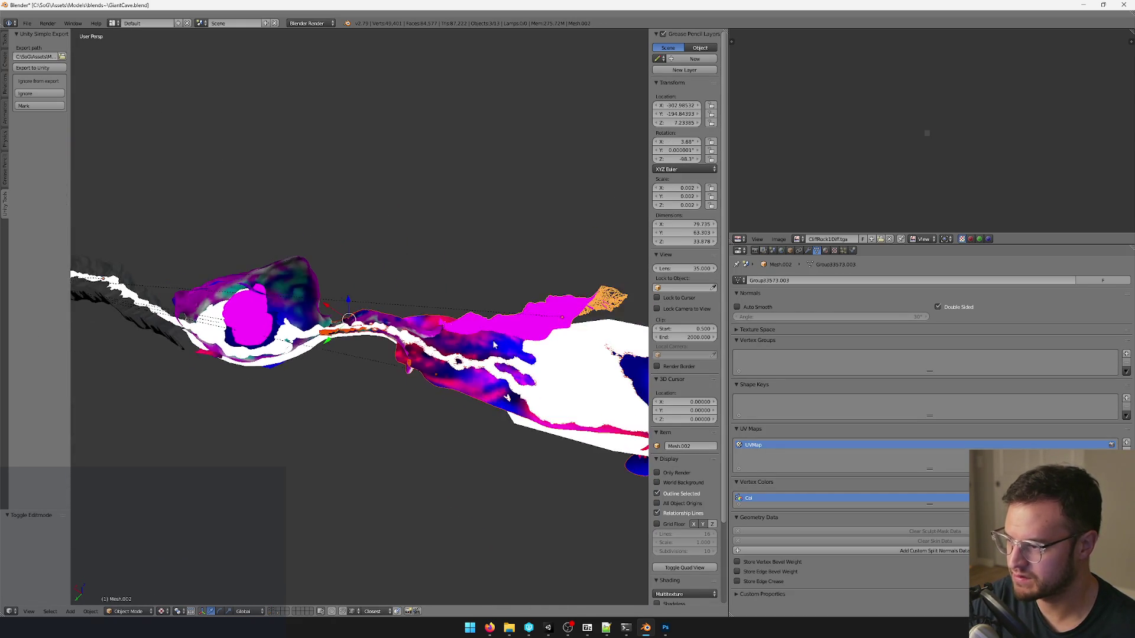
pyautogui.moveTo(573, 331); pyautogui.dragTo(459, 348, button='middle')
pyautogui.press('g')
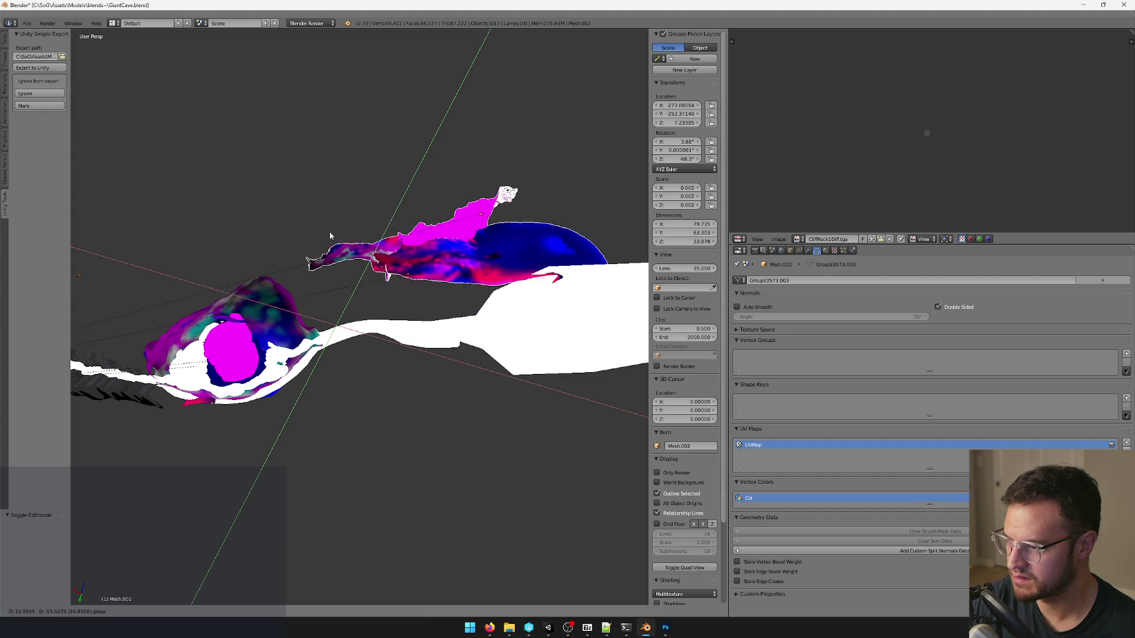
pyautogui.click(351, 248)
pyautogui.press('g')
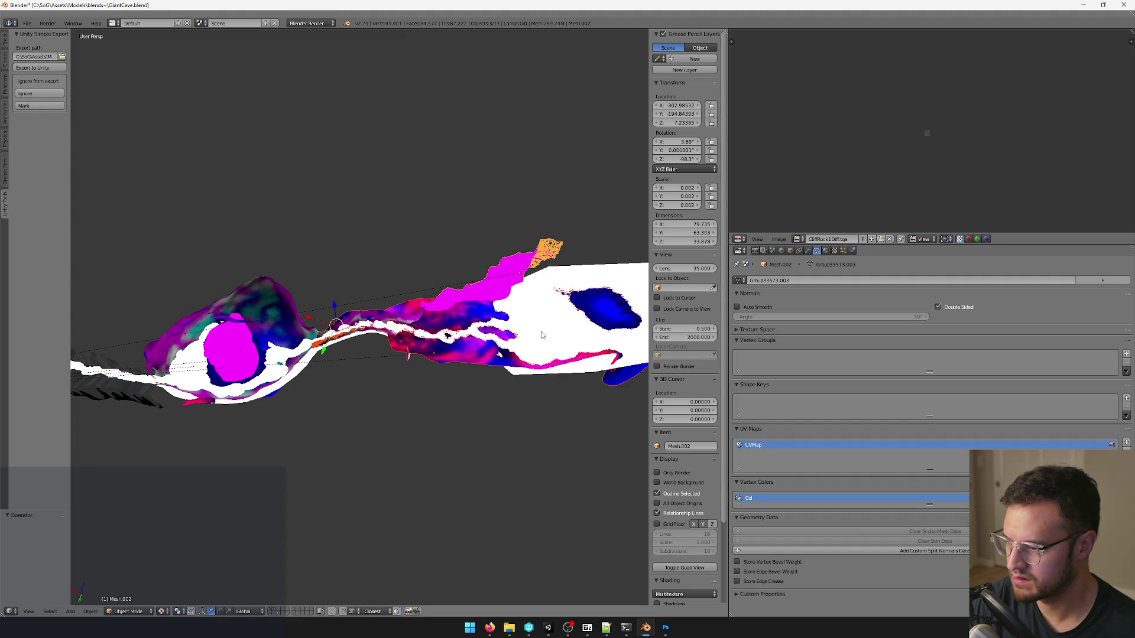
# Shift the upper river piece in two moves toward the main river channel.
pyautogui.rightClick(542, 336)
pyautogui.press('Tab')
pyautogui.moveTo(542, 335); pyautogui.dragTo(398, 349, button='middle')
pyautogui.press('Tab')
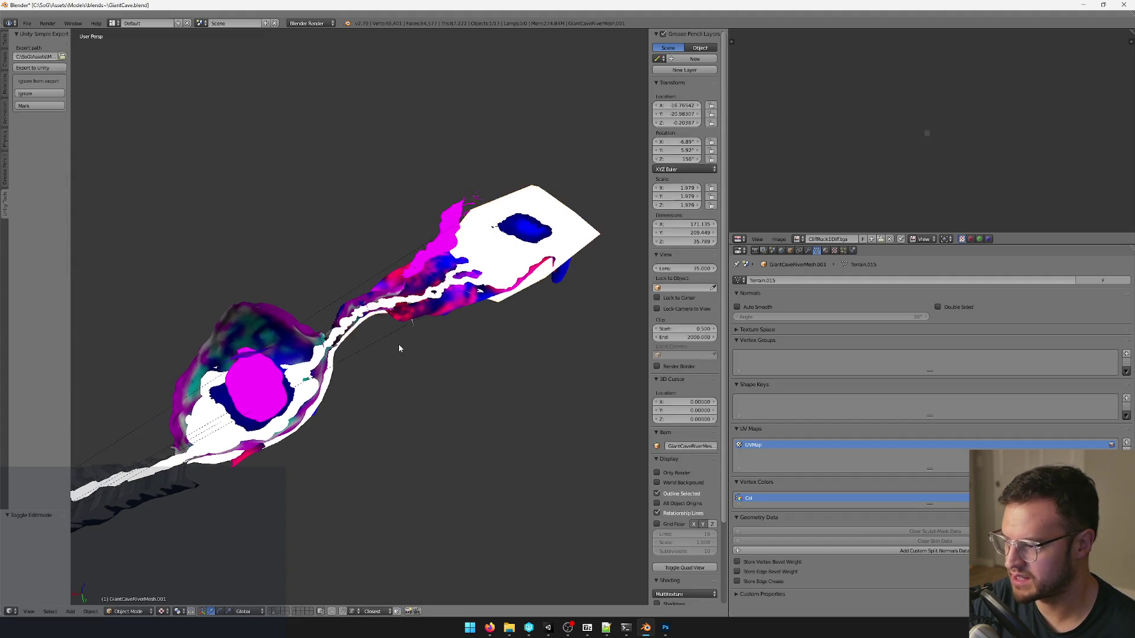
pyautogui.press('g')
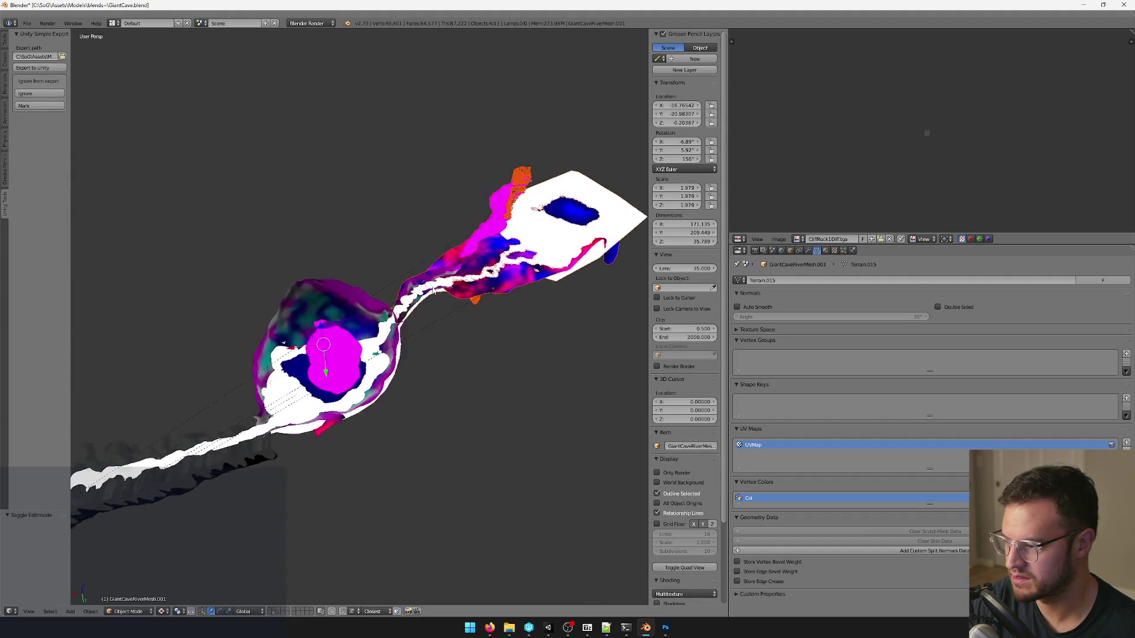
pyautogui.click(456, 260)
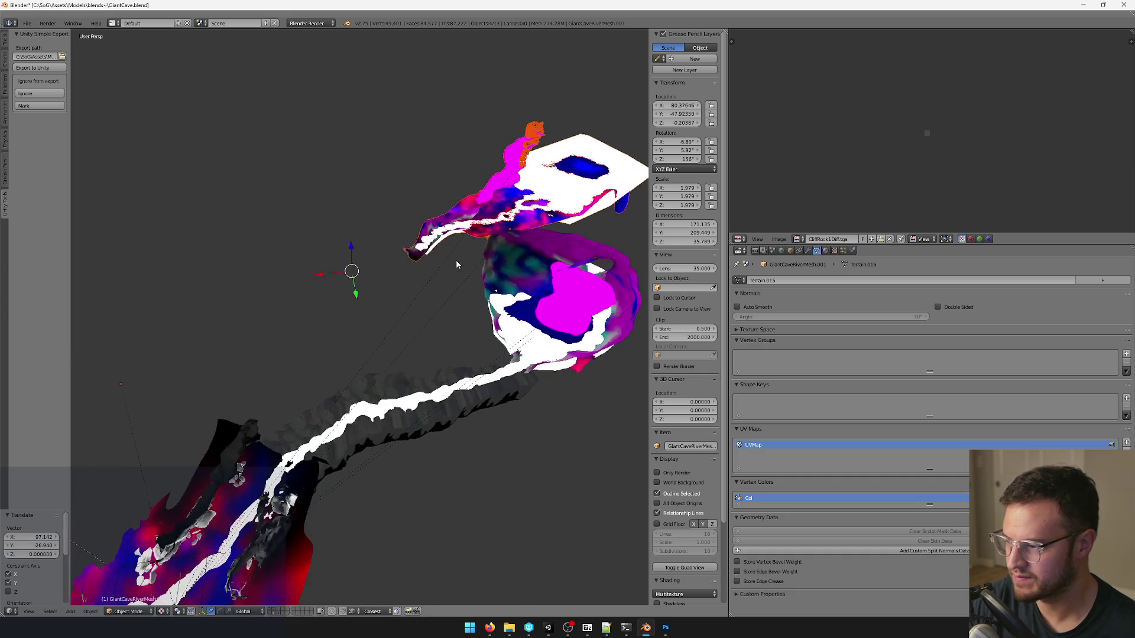
pyautogui.moveTo(350, 249); pyautogui.dragTo(253, 363, button='middle')
pyautogui.press('g')
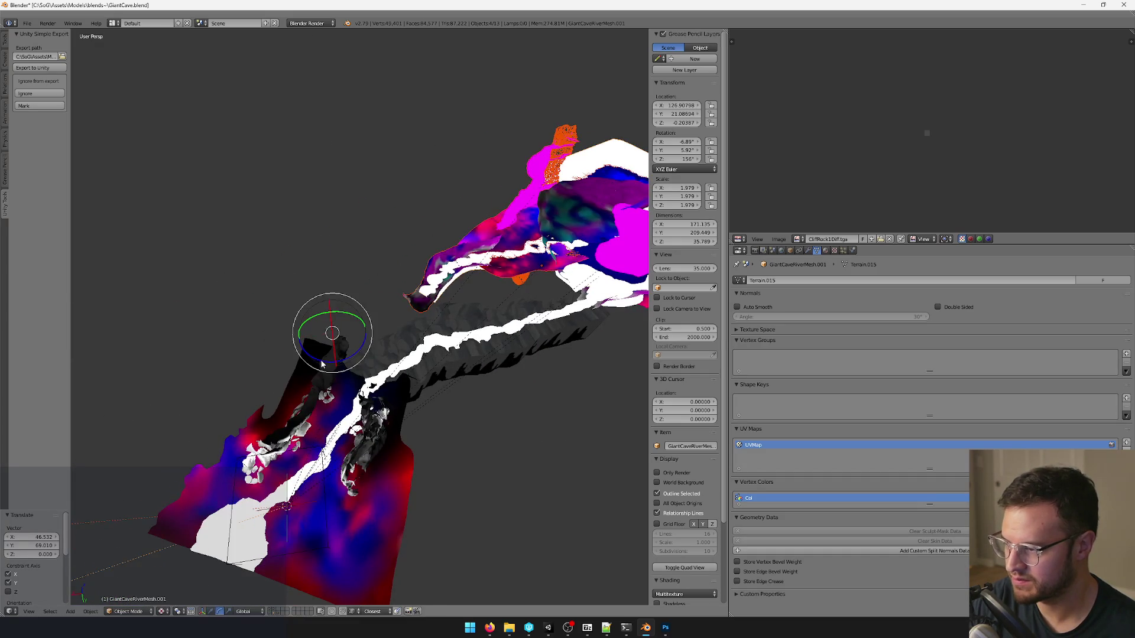
pyautogui.click(336, 374)
pyautogui.scroll(-5, 336, 374)
# Rotate the upper river piece twice and place it beside the main river.
pyautogui.press('r')
pyautogui.click(391, 356)
pyautogui.scroll(3, 391, 355)
pyautogui.press('r')
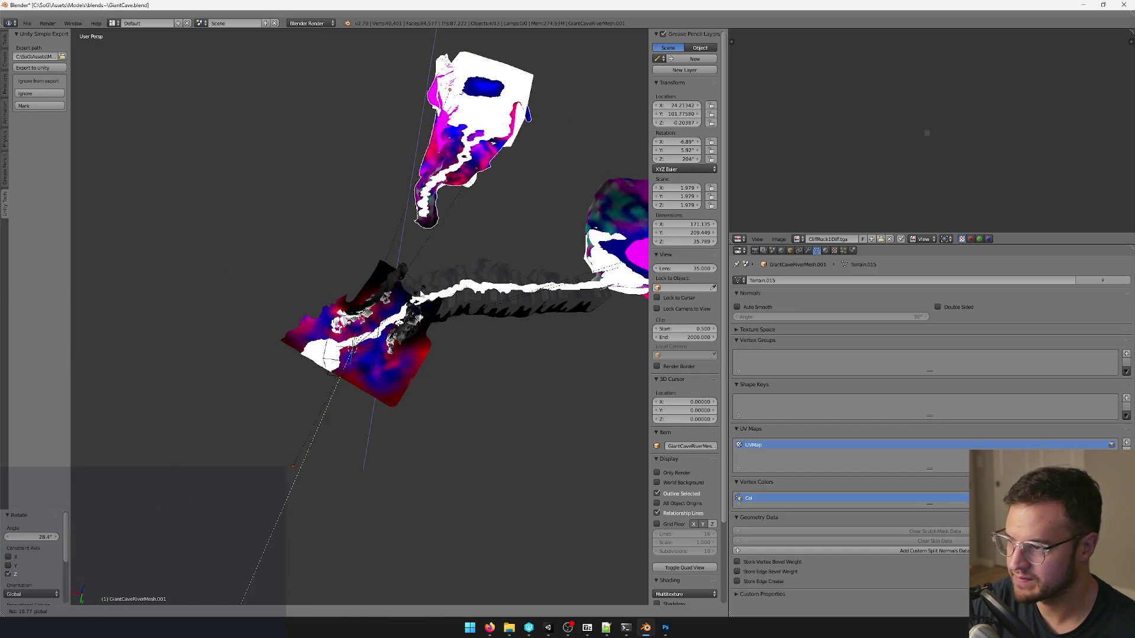
pyautogui.click(372, 274)
pyautogui.press('g')
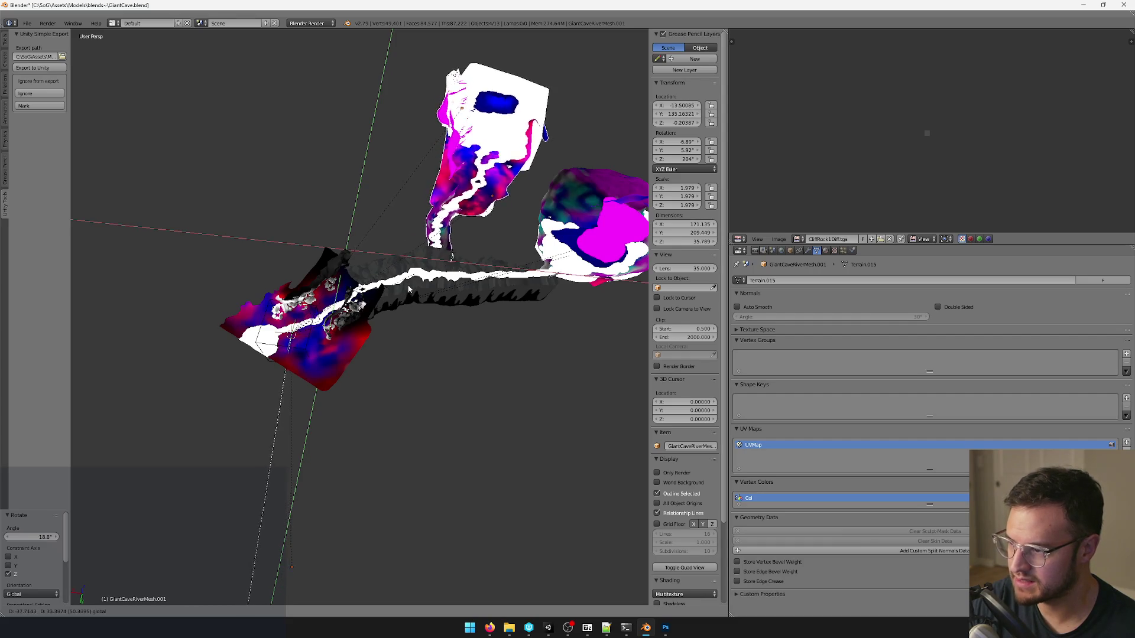
pyautogui.click(405, 291)
pyautogui.scroll(4, 405, 302)
# Pick the stalactite wall Cylinder mesh and enter Edit Mode on it.
pyautogui.moveTo(369, 322)
pyautogui.mouseDown(button='middle')
pyautogui.moveTo(407, 327)
pyautogui.moveTo(451, 388)
pyautogui.moveTo(481, 377)
pyautogui.moveTo(382, 393)
pyautogui.moveTo(449, 424)
pyautogui.moveTo(410, 391)
pyautogui.moveTo(451, 381)
pyautogui.moveTo(446, 247)
pyautogui.moveTo(482, 263)
pyautogui.moveTo(402, 251)
pyautogui.mouseUp(button='middle')
pyautogui.rightClick(471, 253)
pyautogui.press('Tab')
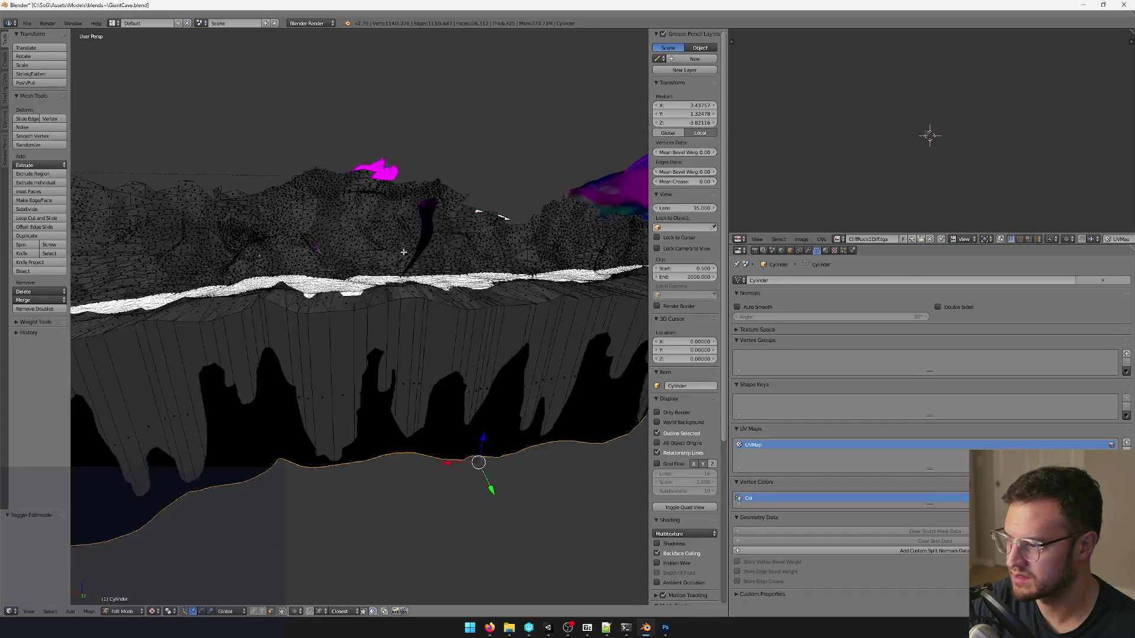
# Box-select the patch of wall faces behind where the hanging river meets the wall.
pyautogui.moveTo(338, 183); pyautogui.dragTo(400, 246)
pyautogui.moveTo(400, 245); pyautogui.dragTo(359, 277, button='middle')
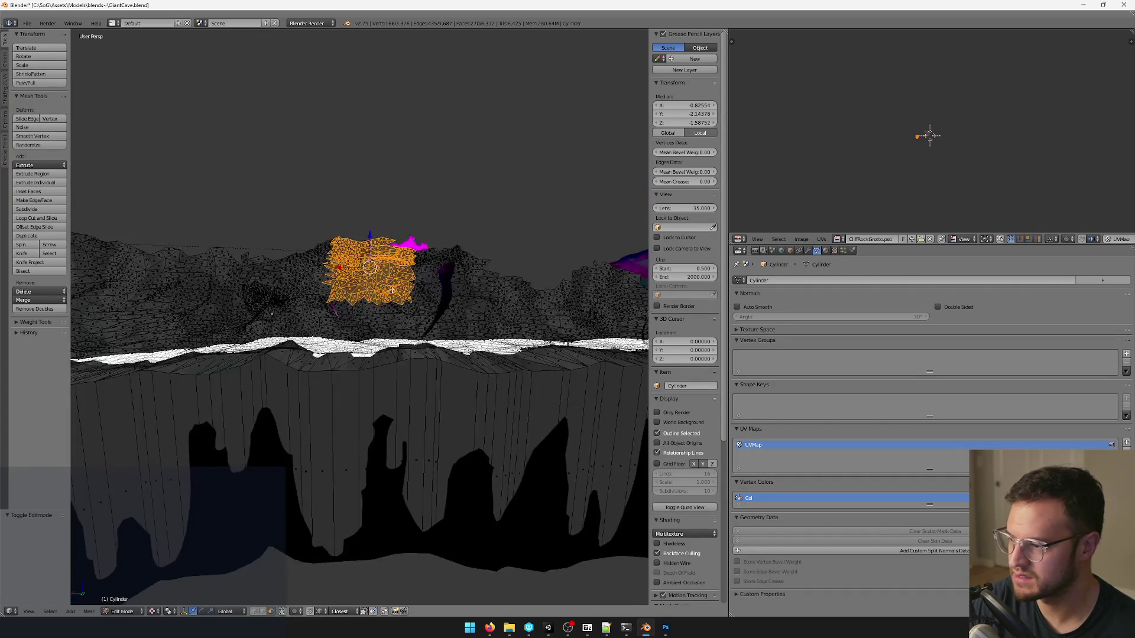
pyautogui.press('b')
pyautogui.moveTo(428, 210); pyautogui.dragTo(468, 291)
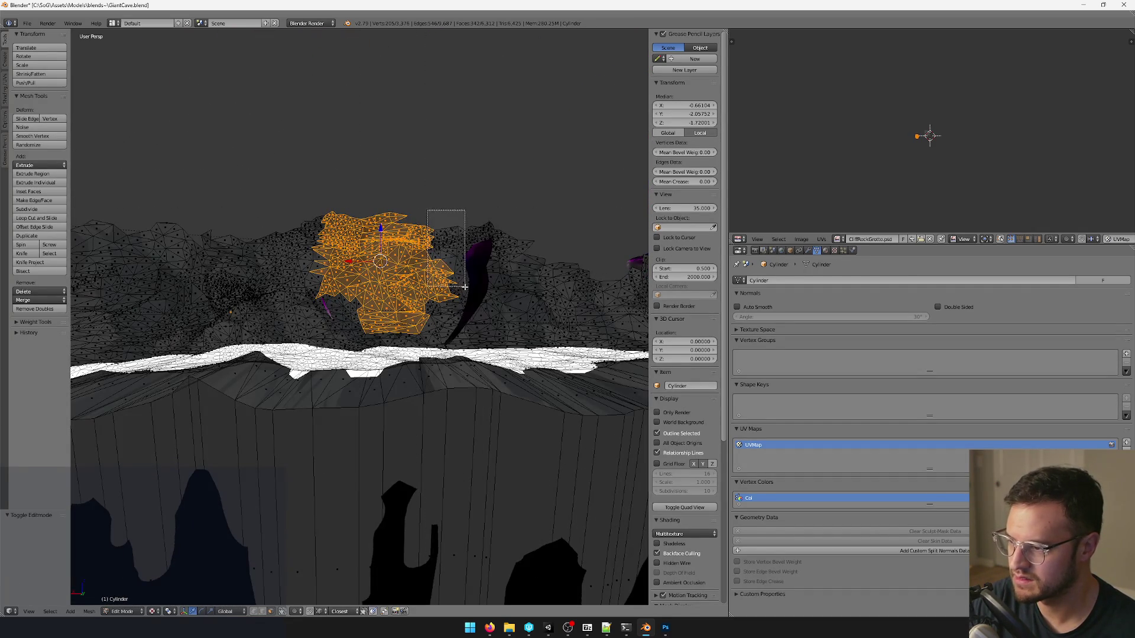
pyautogui.press('b')
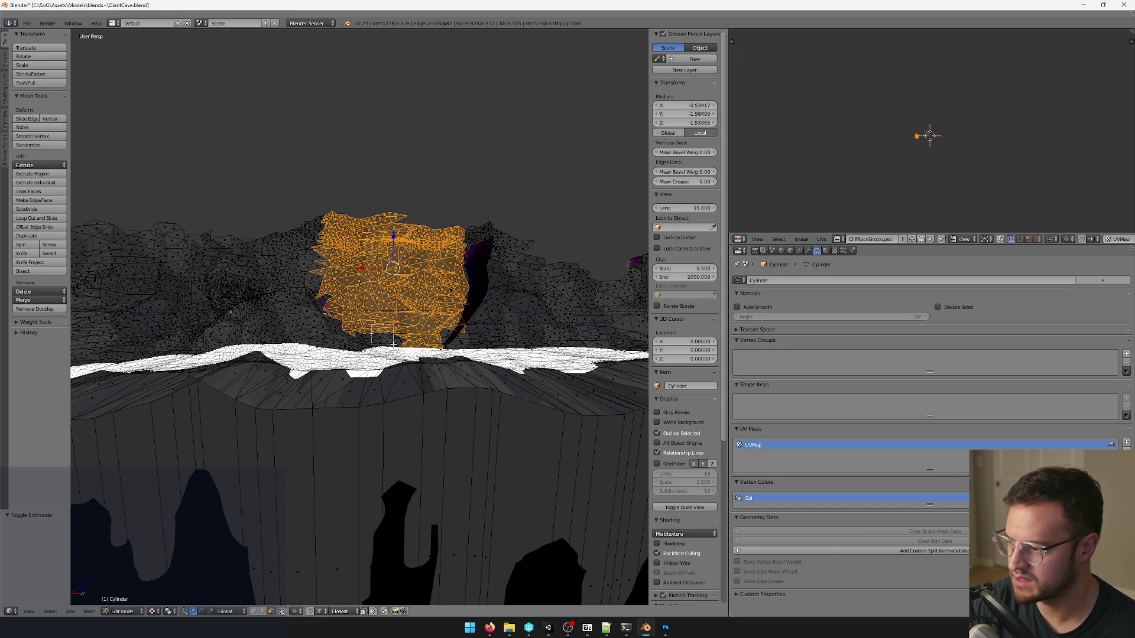
pyautogui.scroll(3, 393, 344)
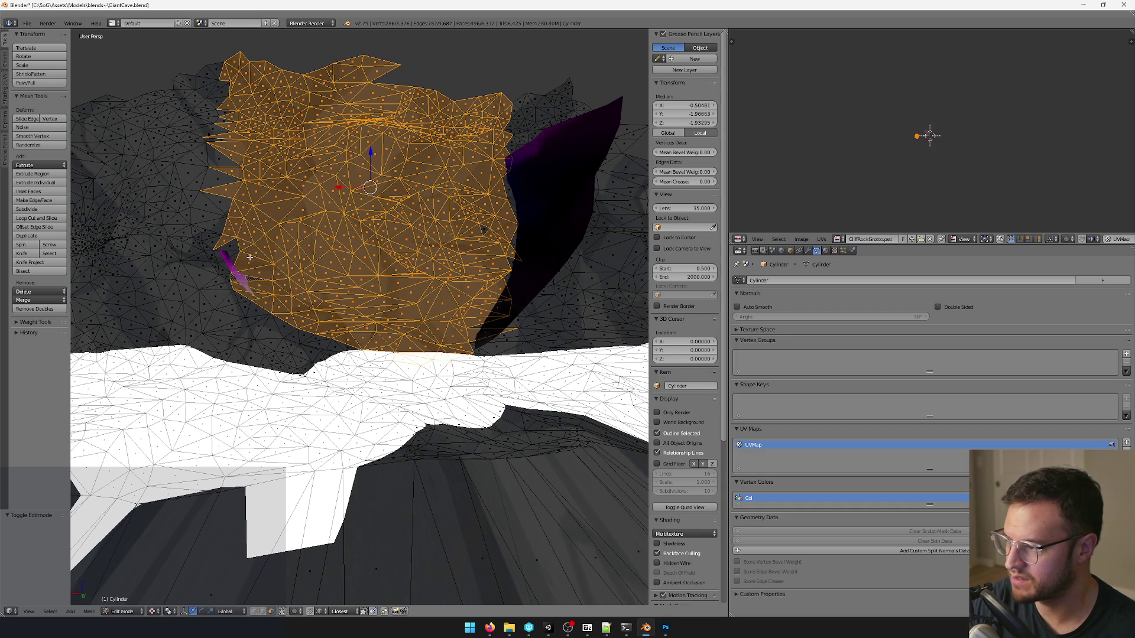
pyautogui.scroll(-3, 233, 258)
pyautogui.moveTo(233, 259)
pyautogui.mouseDown(button='middle')
pyautogui.moveTo(267, 284)
pyautogui.moveTo(310, 293)
pyautogui.moveTo(339, 326)
pyautogui.mouseUp(button='middle')
pyautogui.scroll(3, 267, 283)
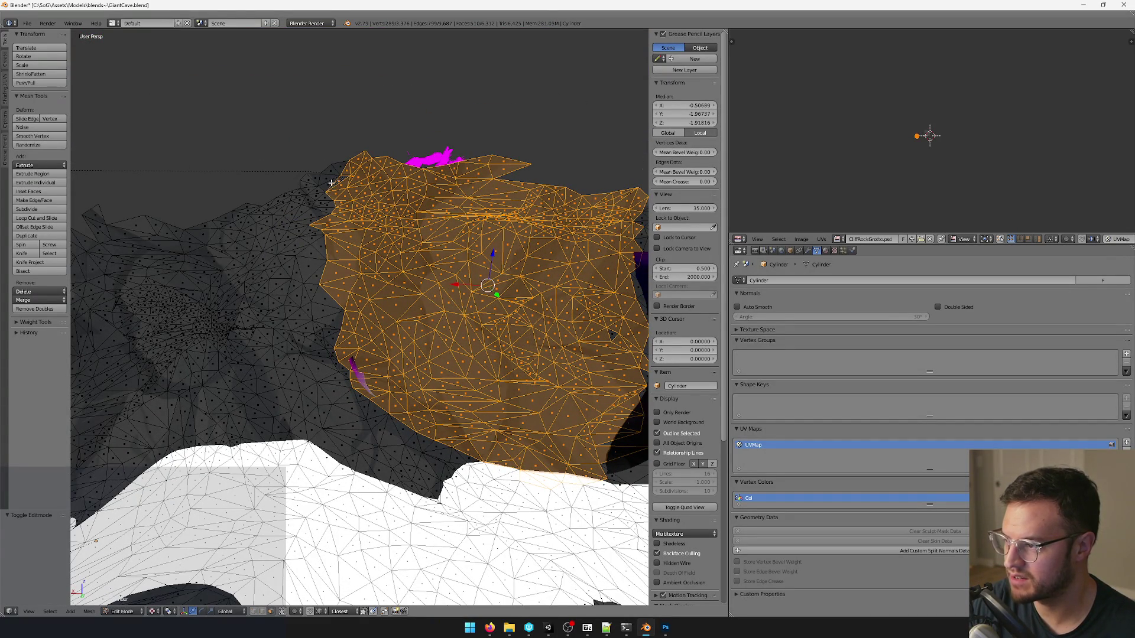
# Delete the selected wall faces and return to Object Mode, inspecting the gap.
pyautogui.press('x')
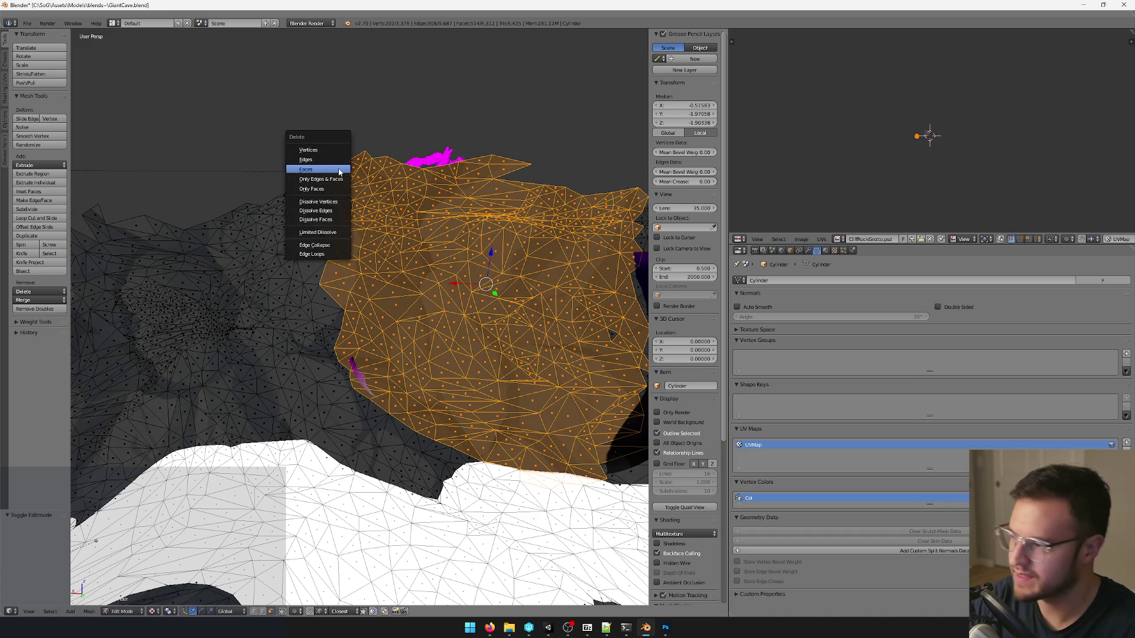
pyautogui.click(404, 170)
pyautogui.press('Tab')
pyautogui.moveTo(342, 183)
pyautogui.mouseDown(button='middle')
pyautogui.moveTo(406, 254)
pyautogui.moveTo(363, 282)
pyautogui.mouseUp(button='middle')
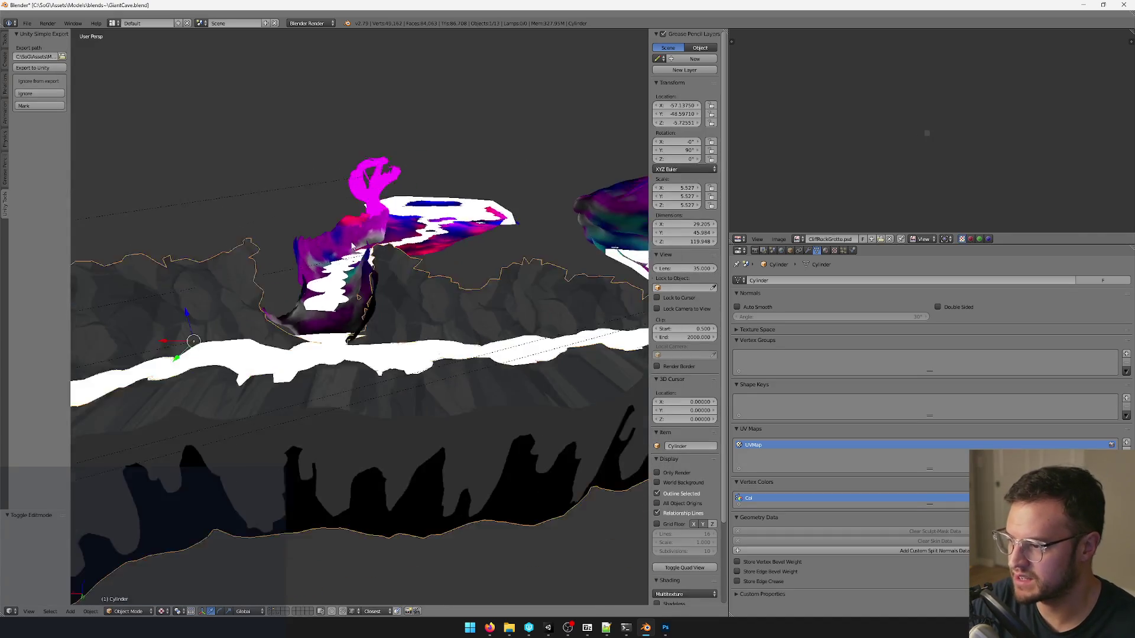
pyautogui.press('Tab')
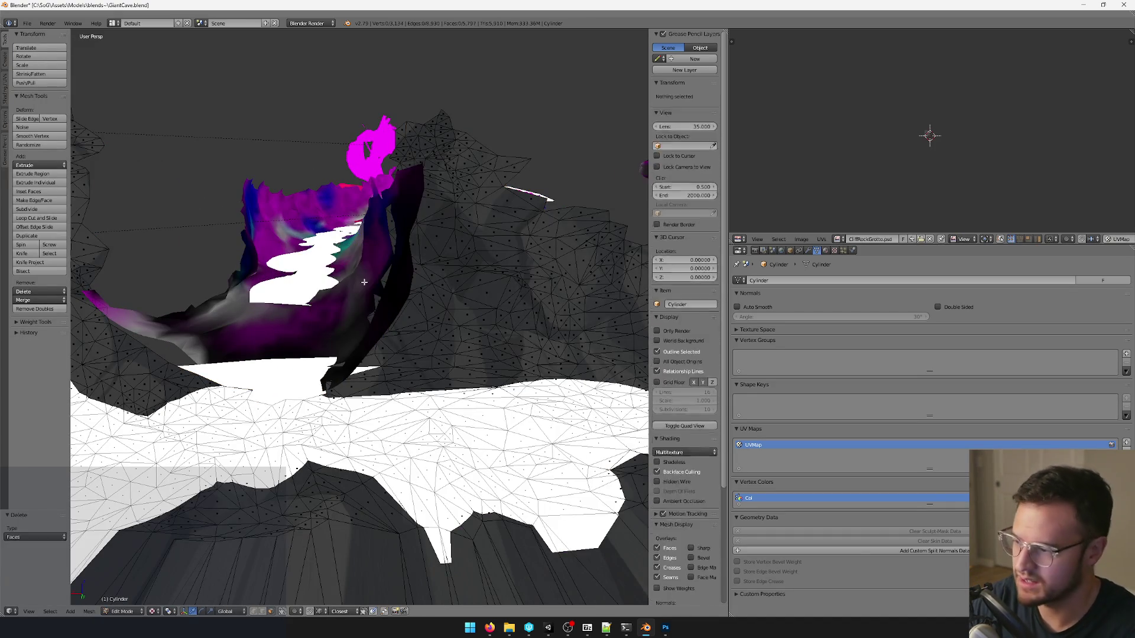
pyautogui.press('Tab')
pyautogui.moveTo(348, 281)
pyautogui.mouseDown(button='middle')
pyautogui.moveTo(446, 401)
pyautogui.moveTo(474, 397)
pyautogui.mouseUp(button='middle')
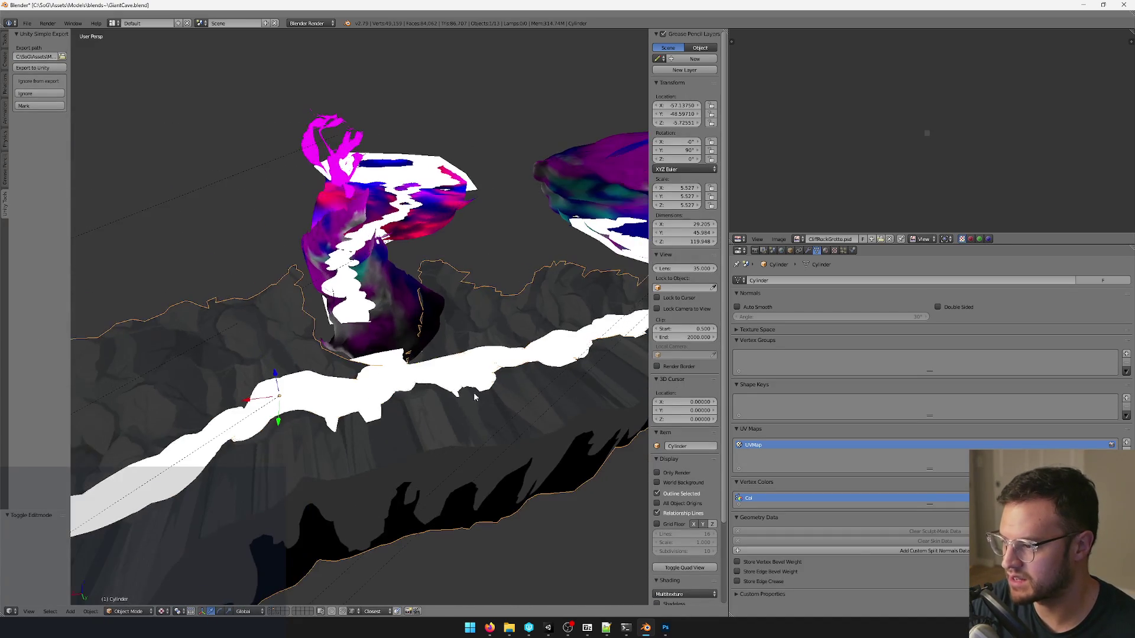
# Enter Edit Mode on GiantCaveRiverMesh.001 and select its whole lower edge loop.
pyautogui.moveTo(387, 247)
pyautogui.mouseDown(button='middle')
pyautogui.moveTo(429, 331)
pyautogui.moveTo(424, 377)
pyautogui.moveTo(409, 383)
pyautogui.moveTo(420, 379)
pyautogui.moveTo(393, 327)
pyautogui.moveTo(361, 308)
pyautogui.mouseUp(button='middle')
pyautogui.rightClick(421, 353)
pyautogui.press('Tab')
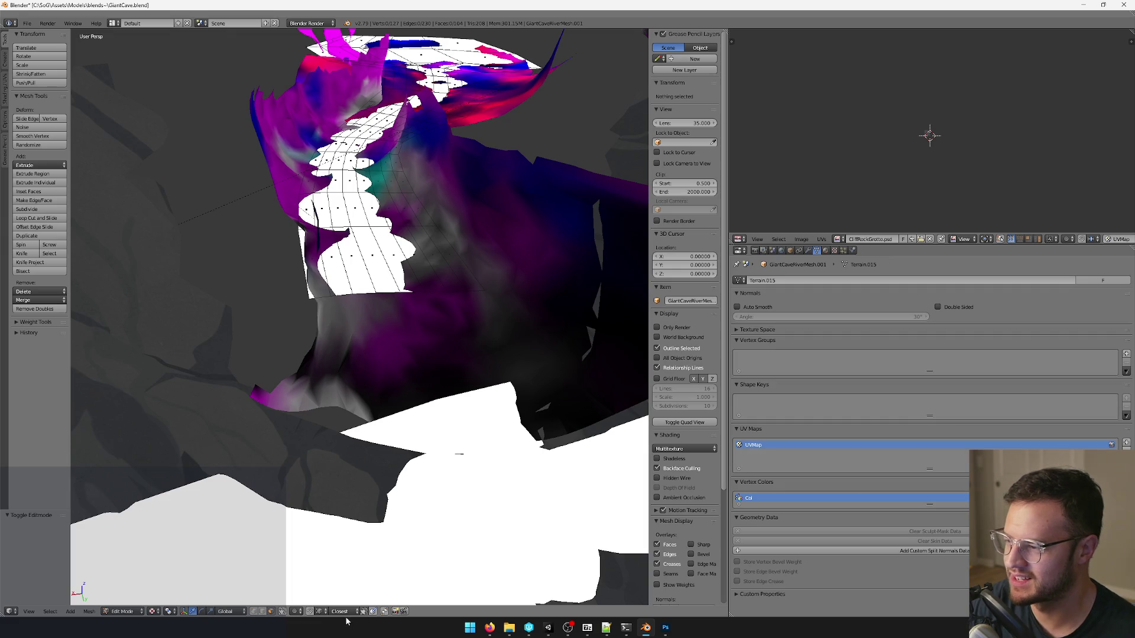
pyautogui.rightClick(390, 295)
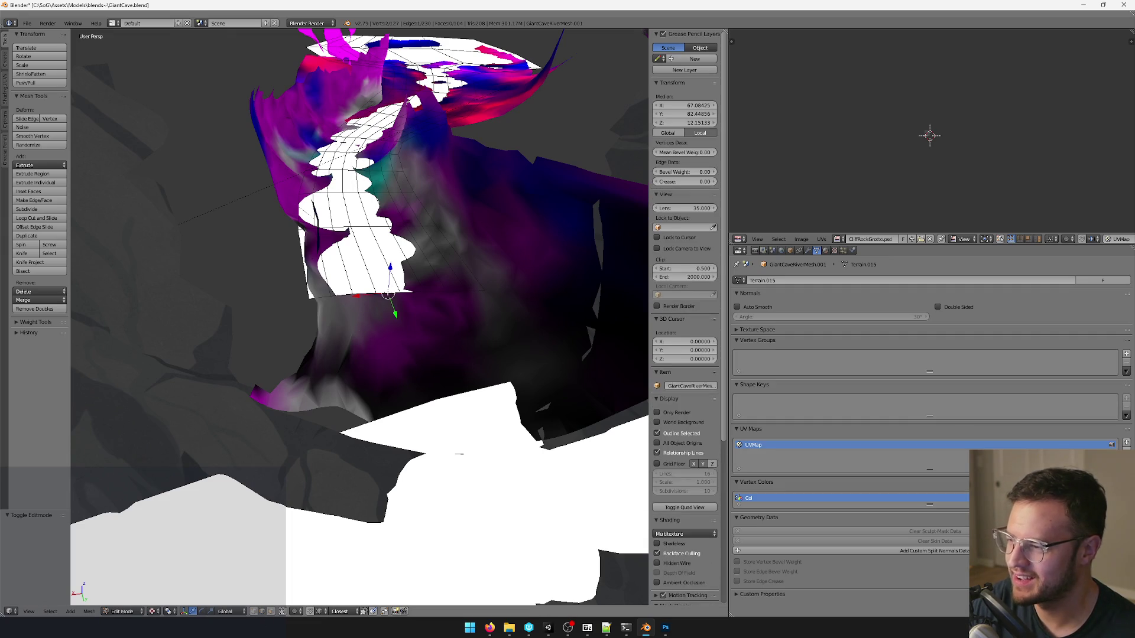
pyautogui.keyDown('alt'); pyautogui.rightClick(394, 294); pyautogui.keyUp('alt')
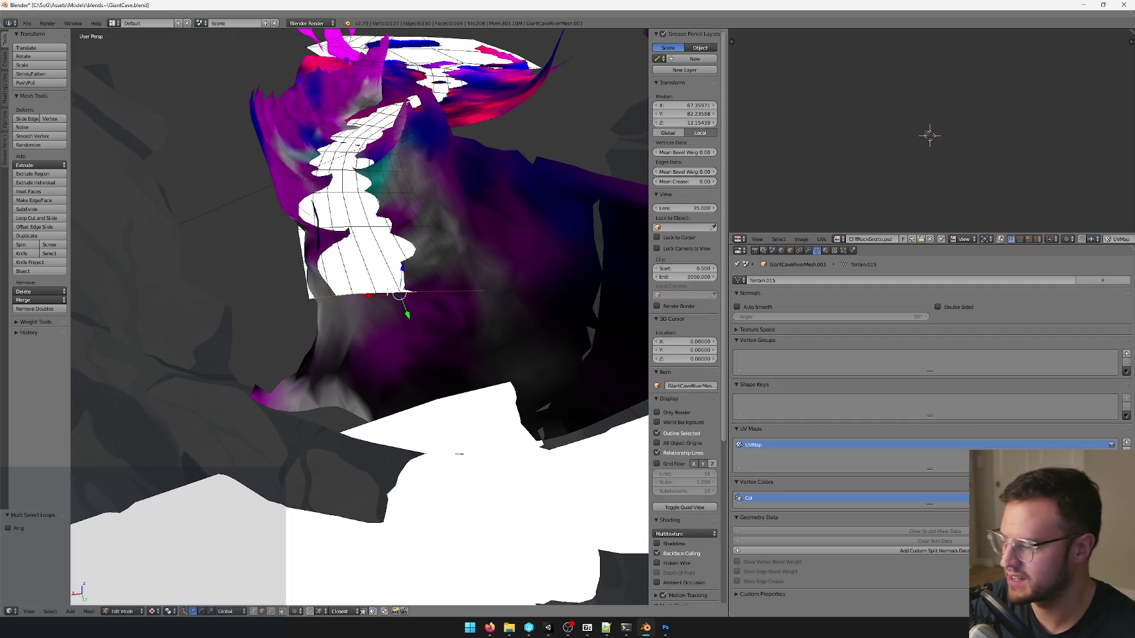
# Move the lower edge loop horizontally, then rotate it about the Z axis.
pyautogui.press('g')
pyautogui.hotkey('shift', 'z')
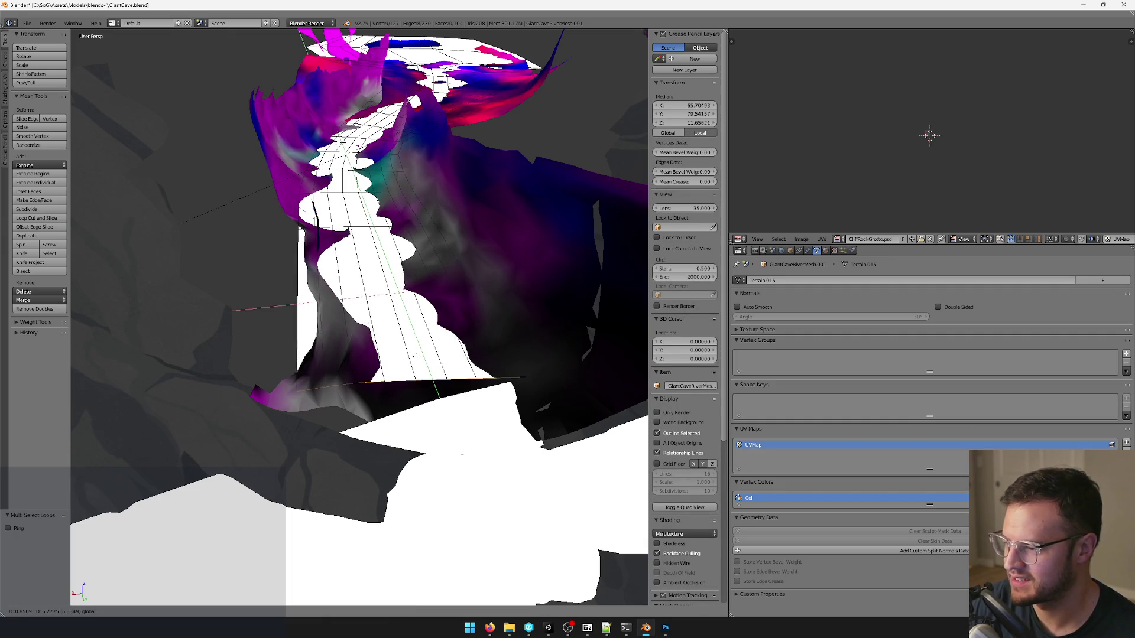
pyautogui.click(424, 394)
pyautogui.scroll(-5, 424, 395)
pyautogui.moveTo(423, 395)
pyautogui.mouseDown(button='middle')
pyautogui.moveTo(428, 370)
pyautogui.moveTo(405, 373)
pyautogui.mouseUp(button='middle')
pyautogui.scroll(3, 413, 365)
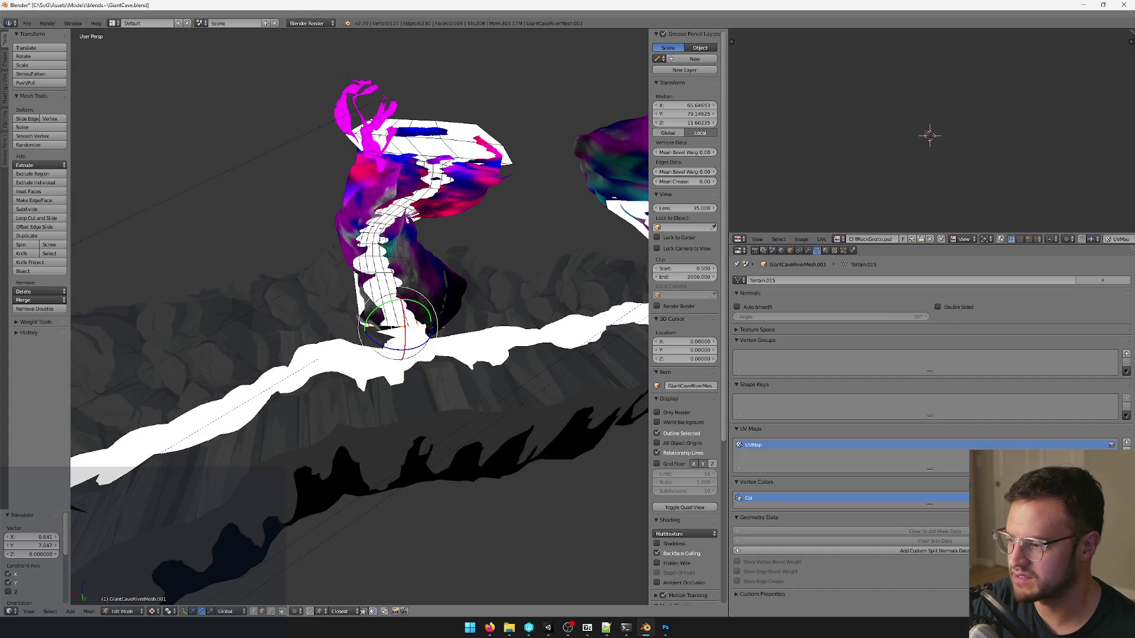
pyautogui.press('g')
pyautogui.press('z')
pyautogui.press('Return')
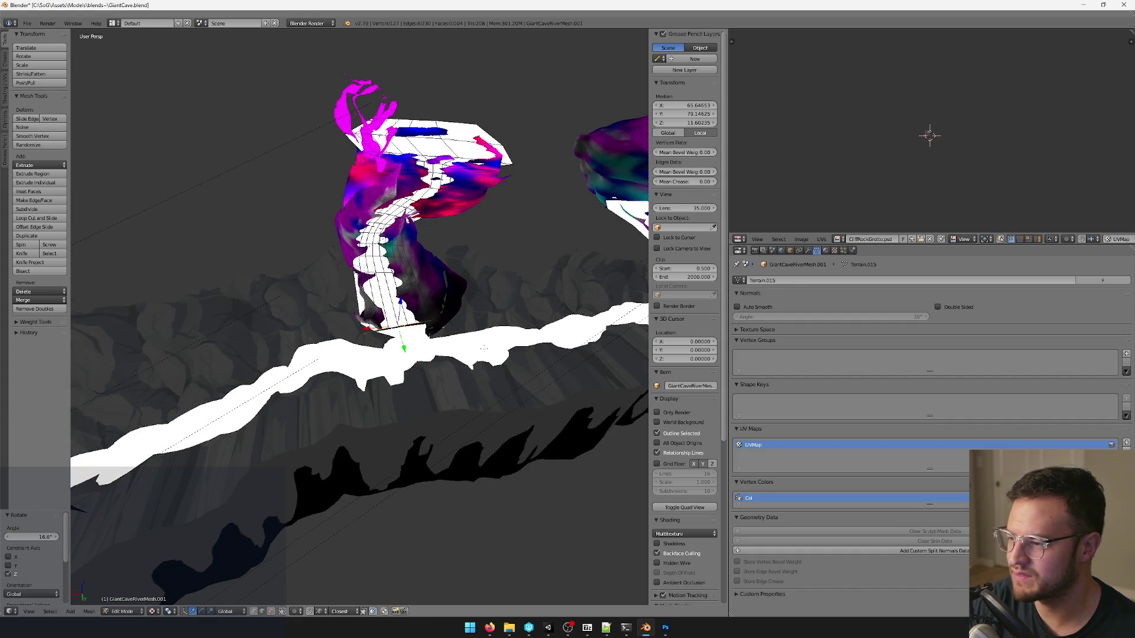
# Slide the edge loop along Y to join the main river and return to Object Mode.
pyautogui.moveTo(405, 372); pyautogui.dragTo(416, 354, button='middle')
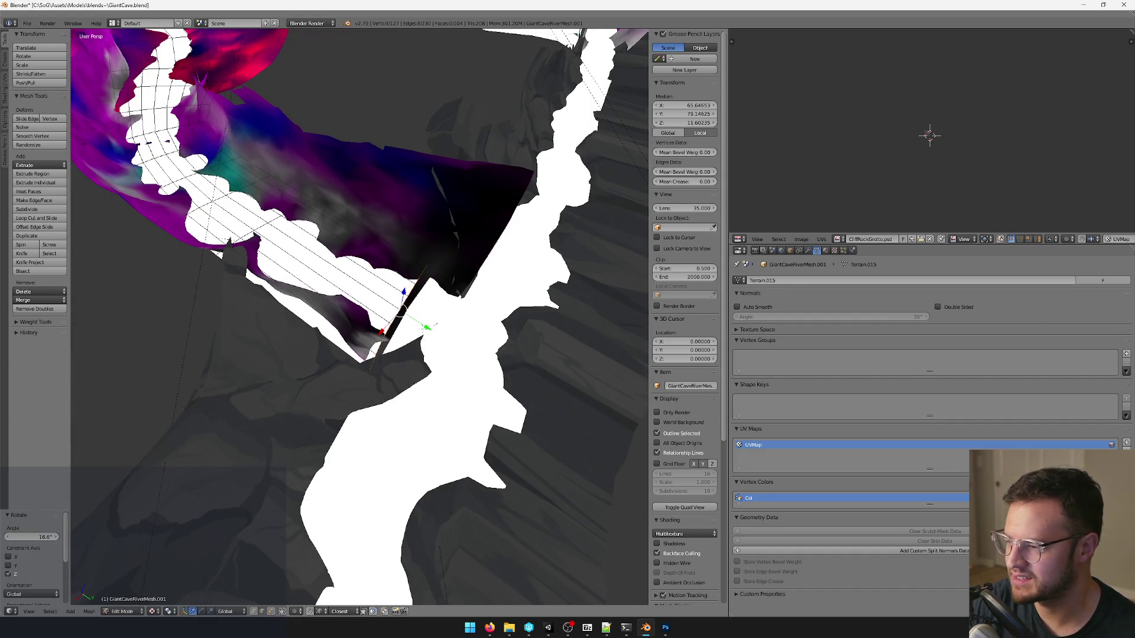
pyautogui.press('g')
pyautogui.press('y')
pyautogui.press('Return')
pyautogui.moveTo(426, 337); pyautogui.dragTo(444, 367, button='middle')
pyautogui.press('Tab')
pyautogui.scroll(2, 447, 365)
pyautogui.scroll(-3, 369, 341)
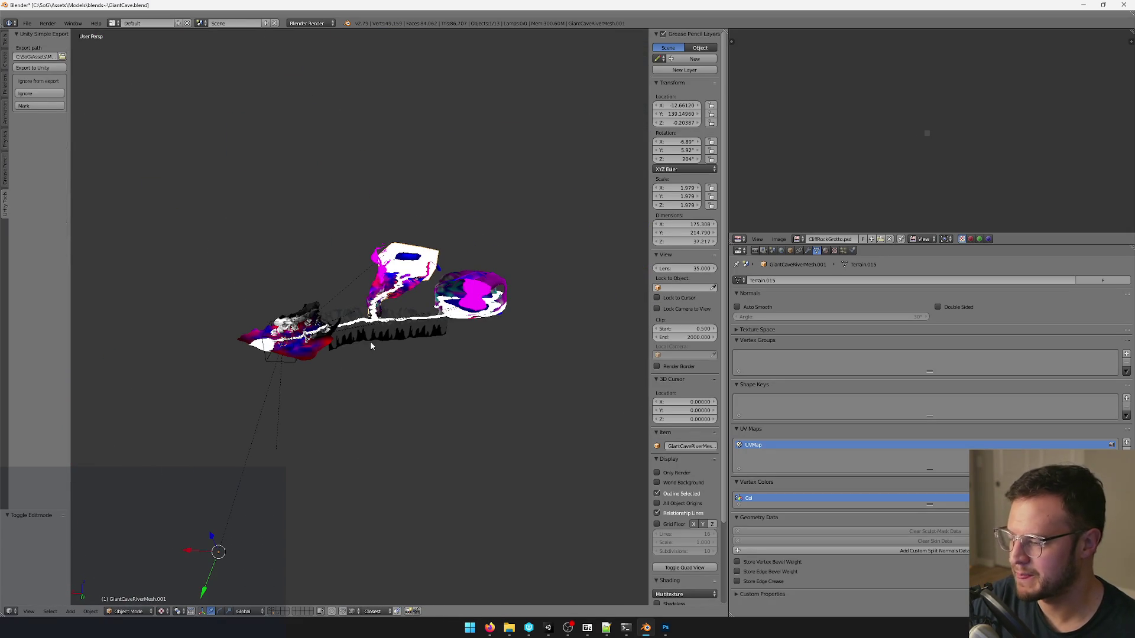
pyautogui.scroll(6, 369, 341)
pyautogui.scroll(-3, 371, 344)
# Rotate the river piece's selected edge about 17° in Edit Mode and return to Object Mode.
pyautogui.moveTo(373, 341); pyautogui.dragTo(388, 342, button='middle')
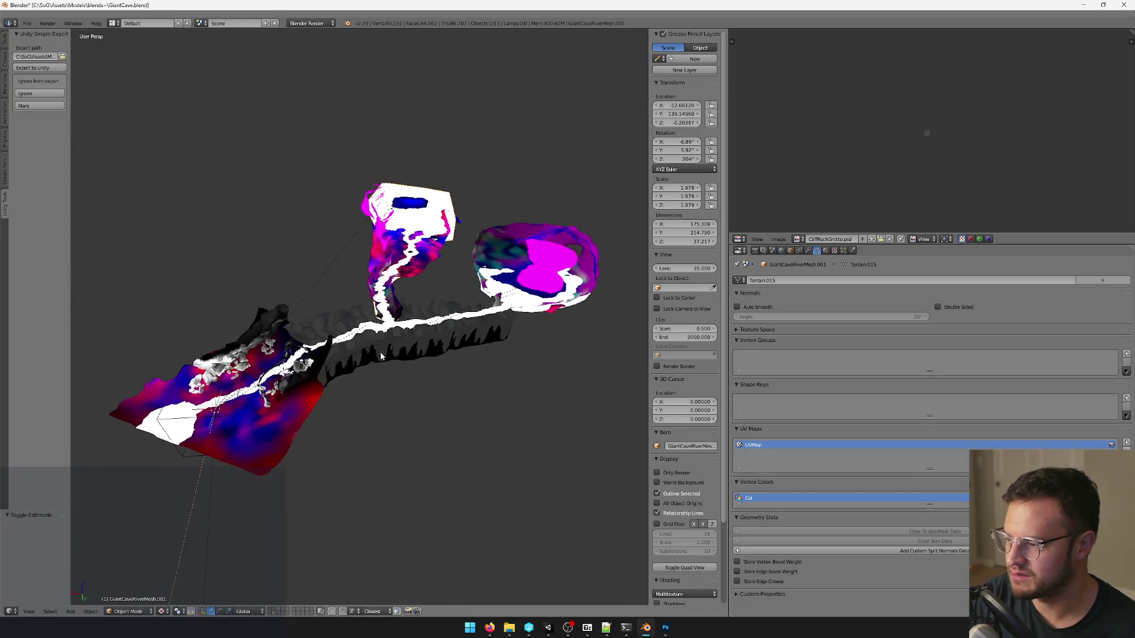
pyautogui.scroll(4, 388, 342)
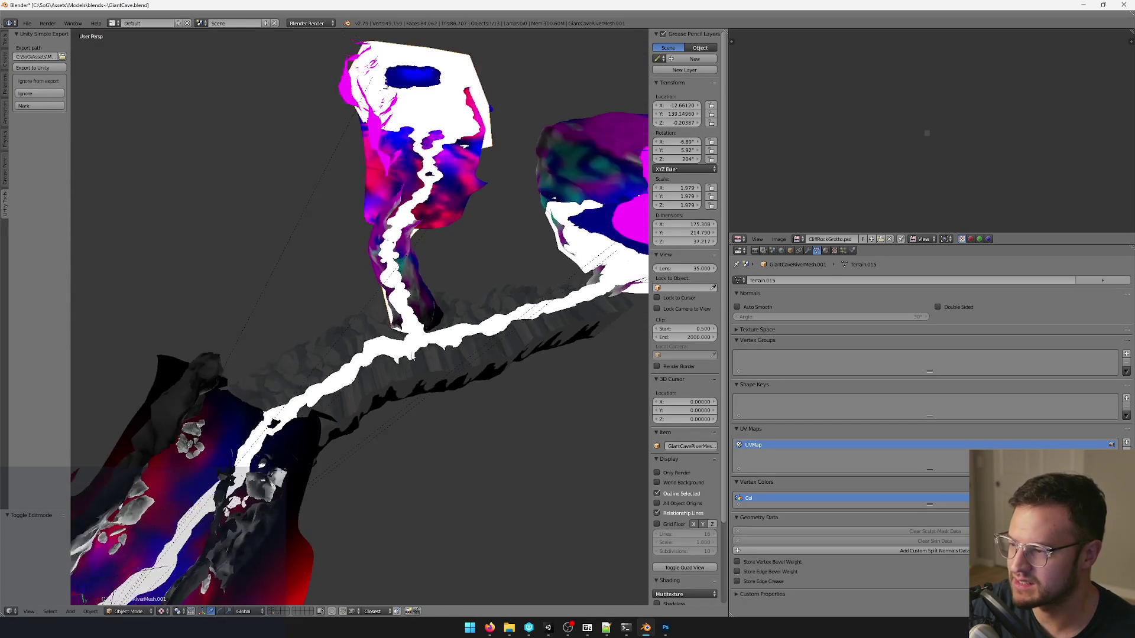
pyautogui.scroll(-4, 467, 376)
pyautogui.moveTo(467, 376); pyautogui.dragTo(371, 344, button='middle')
pyautogui.scroll(3, 281, 361)
pyautogui.moveTo(281, 361)
pyautogui.mouseDown(button='middle')
pyautogui.moveTo(490, 340)
pyautogui.moveTo(515, 303)
pyautogui.moveTo(456, 293)
pyautogui.moveTo(426, 266)
pyautogui.mouseUp(button='middle')
pyautogui.scroll(-3, 301, 361)
pyautogui.scroll(4, 301, 361)
pyautogui.scroll(2, 490, 340)
pyautogui.scroll(2, 491, 340)
pyautogui.scroll(-2, 514, 303)
pyautogui.scroll(-3, 513, 304)
pyautogui.scroll(3, 488, 301)
pyautogui.scroll(3, 456, 293)
pyautogui.press('Tab')
pyautogui.scroll(2, 426, 266)
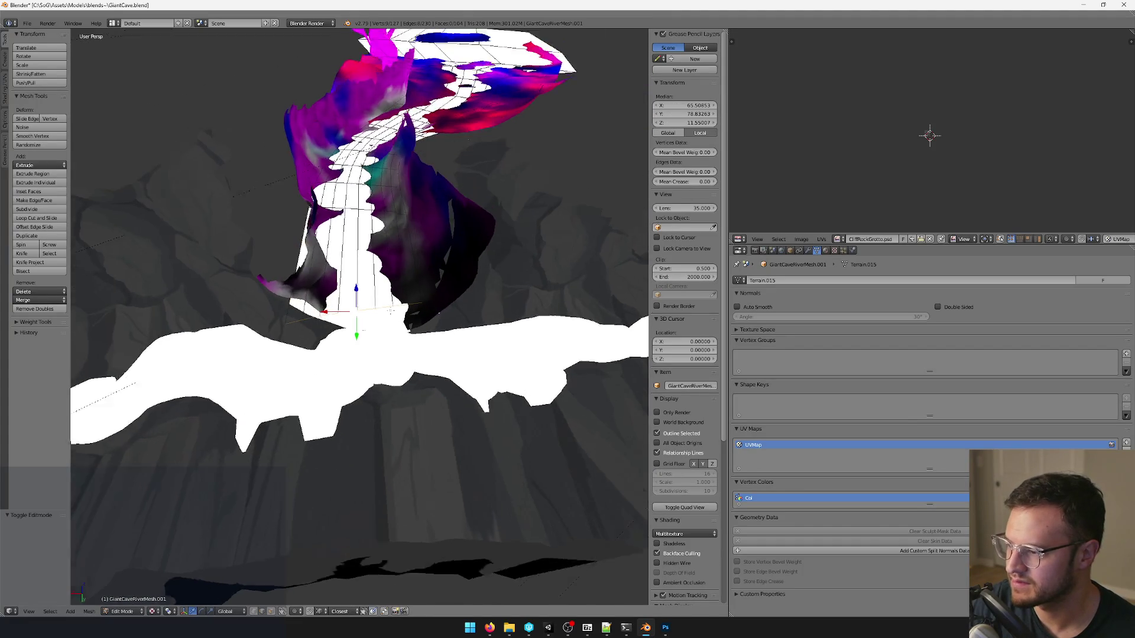
pyautogui.scroll(2, 426, 266)
pyautogui.scroll(2, 426, 266)
pyautogui.press('r')
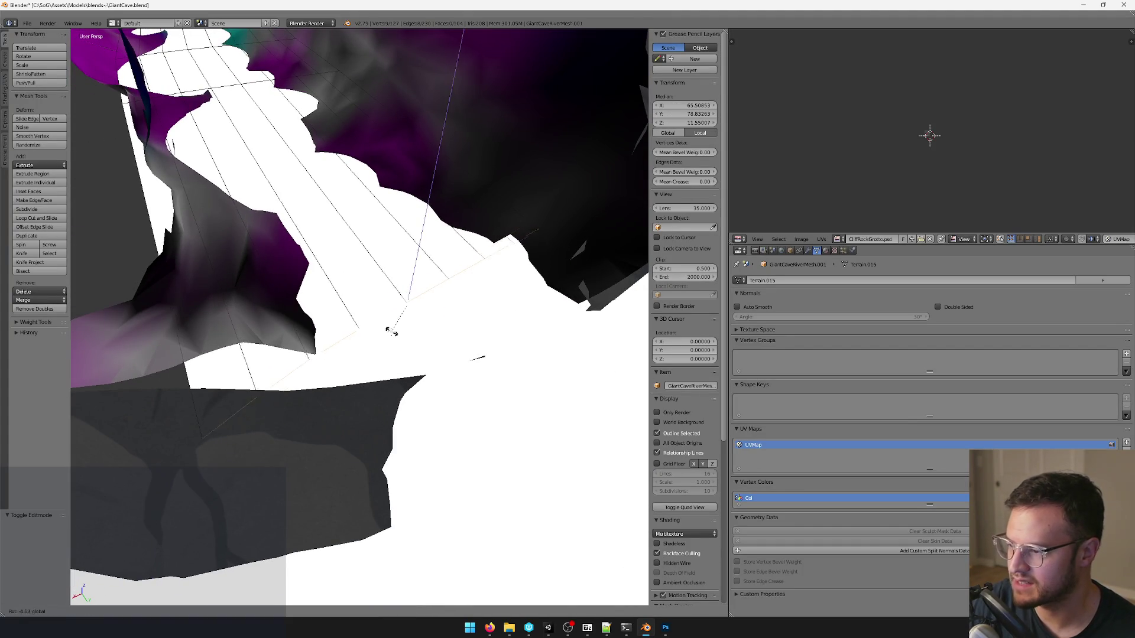
pyautogui.click(390, 332)
pyautogui.scroll(-2, 390, 332)
pyautogui.scroll(-3, 390, 331)
pyautogui.moveTo(391, 331)
pyautogui.mouseDown(button='middle')
pyautogui.moveTo(475, 347)
pyautogui.moveTo(465, 295)
pyautogui.moveTo(453, 301)
pyautogui.moveTo(414, 282)
pyautogui.moveTo(399, 312)
pyautogui.moveTo(327, 340)
pyautogui.moveTo(533, 250)
pyautogui.moveTo(434, 278)
pyautogui.mouseUp(button='middle')
pyautogui.scroll(-2, 475, 346)
pyautogui.scroll(-3, 471, 342)
pyautogui.scroll(-3, 471, 343)
pyautogui.press('Tab')
pyautogui.scroll(4, 414, 281)
pyautogui.scroll(3, 399, 312)
pyautogui.scroll(-2, 392, 330)
pyautogui.scroll(2, 392, 326)
pyautogui.scroll(-3, 327, 339)
pyautogui.scroll(-2, 533, 251)
# Save over the blend file, then keep the prefab changes in Unity's Dark Forest Cave scene.
pyautogui.hotkey('ctrl', 's')
pyautogui.click(520, 260)
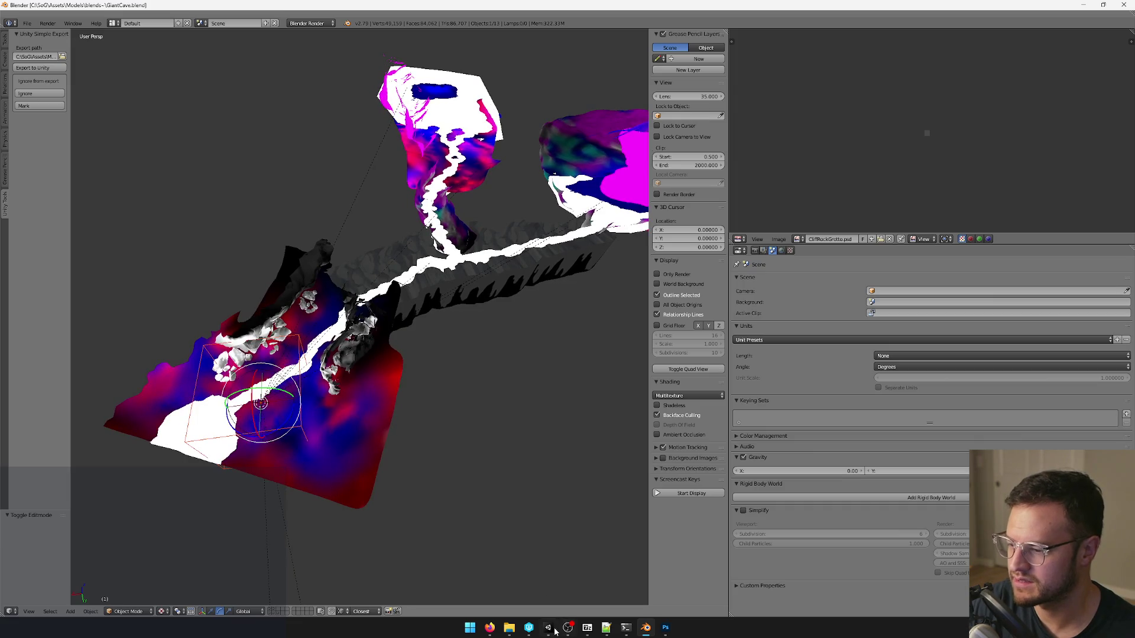
pyautogui.click(550, 629)
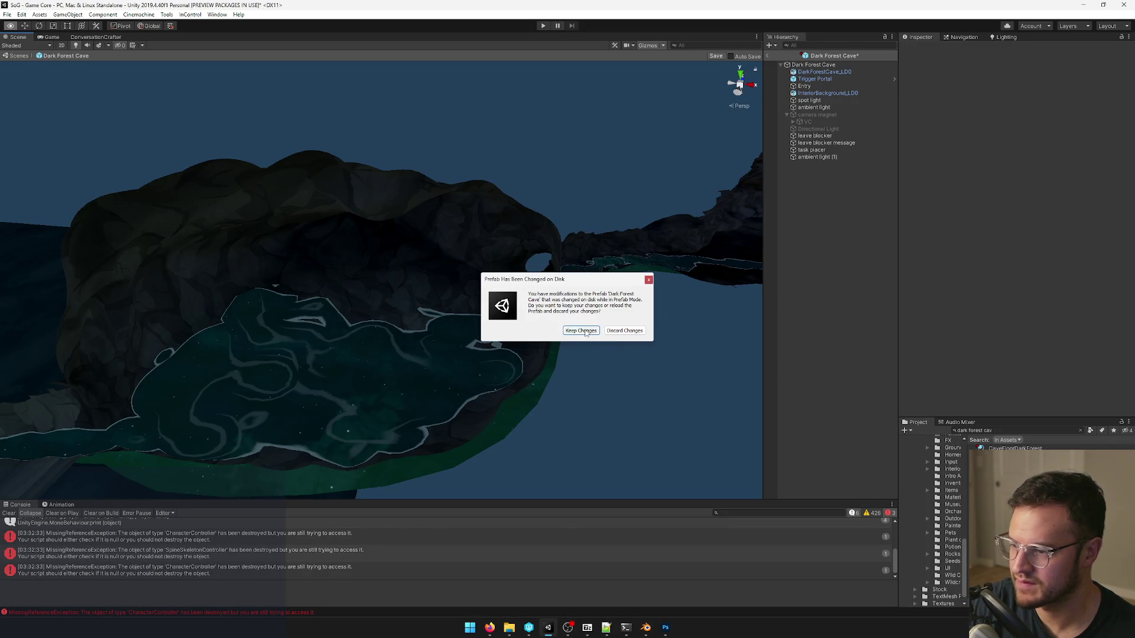
pyautogui.click(580, 330)
pyautogui.moveTo(584, 329)
pyautogui.keyDown('alt'); pyautogui.mouseDown()
pyautogui.moveTo(452, 304)
pyautogui.moveTo(447, 377)
pyautogui.mouseUp(); pyautogui.keyUp('alt')
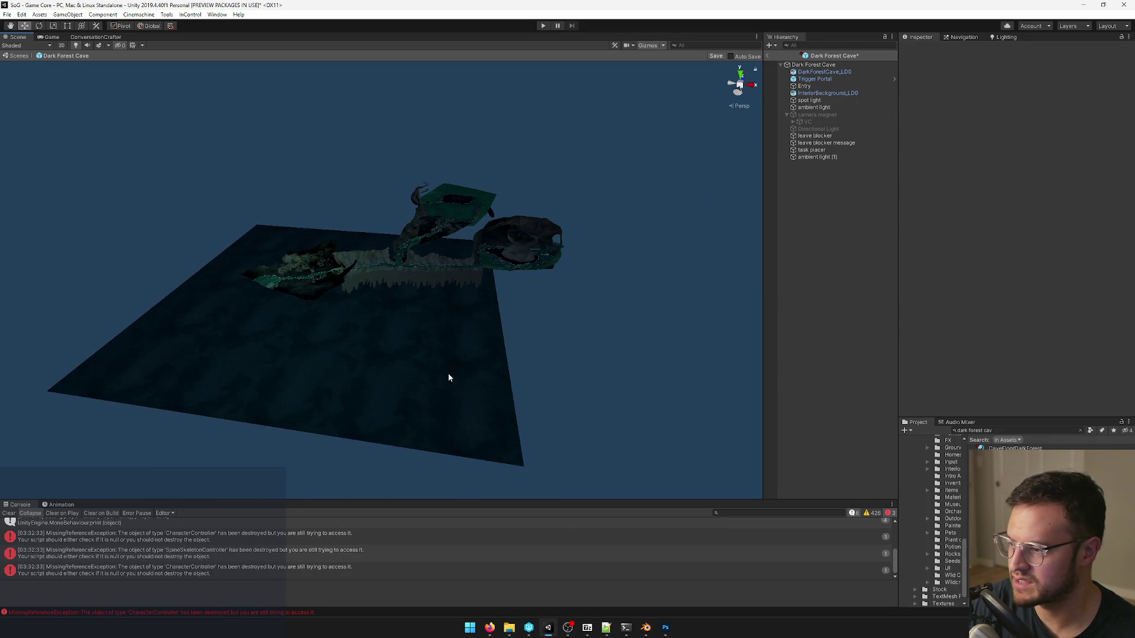